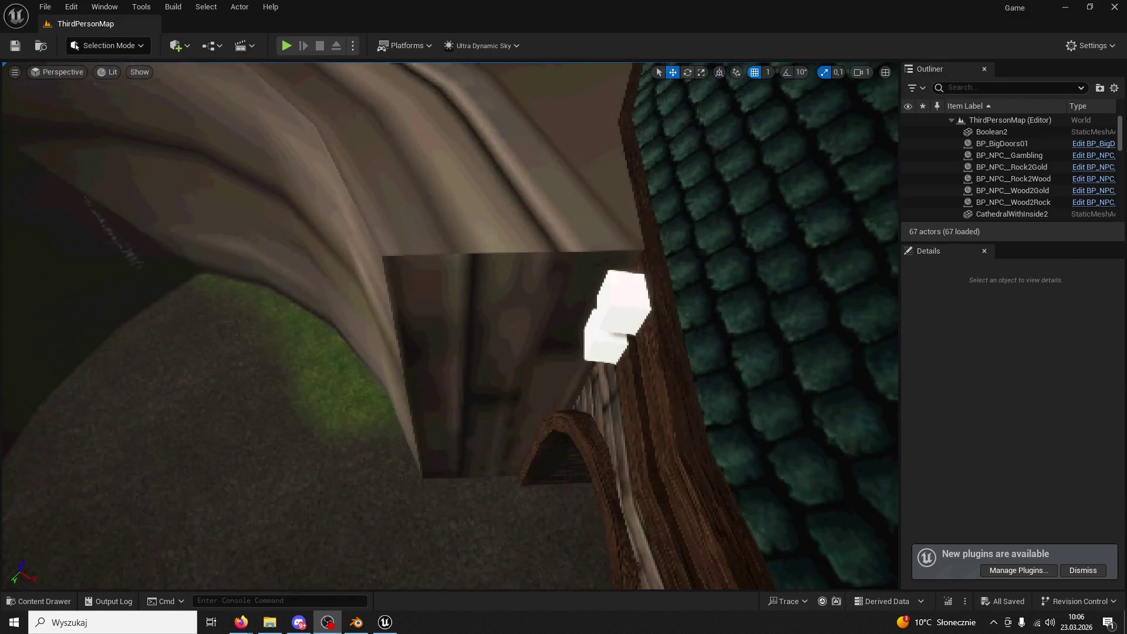
- Reimport the HealingWardBase mesh from its source via its content browser asset
{"action": "left_click", "coordinate": [216, 486]}
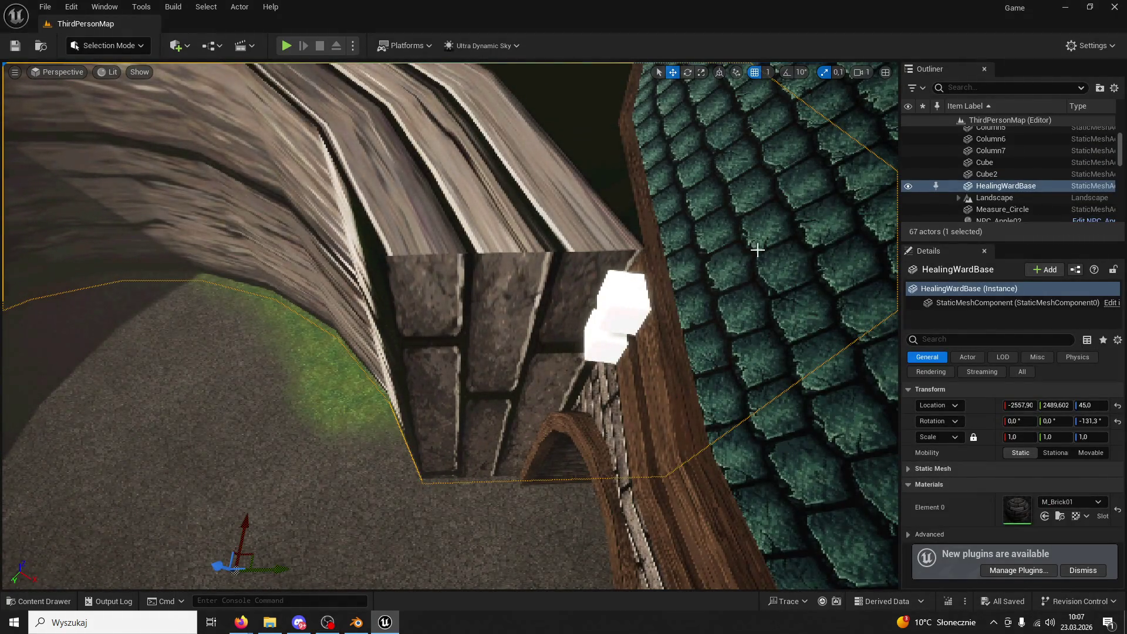
{"action": "right_click", "coordinate": [963, 187]}
{"action": "left_click", "coordinate": [917, 199]}
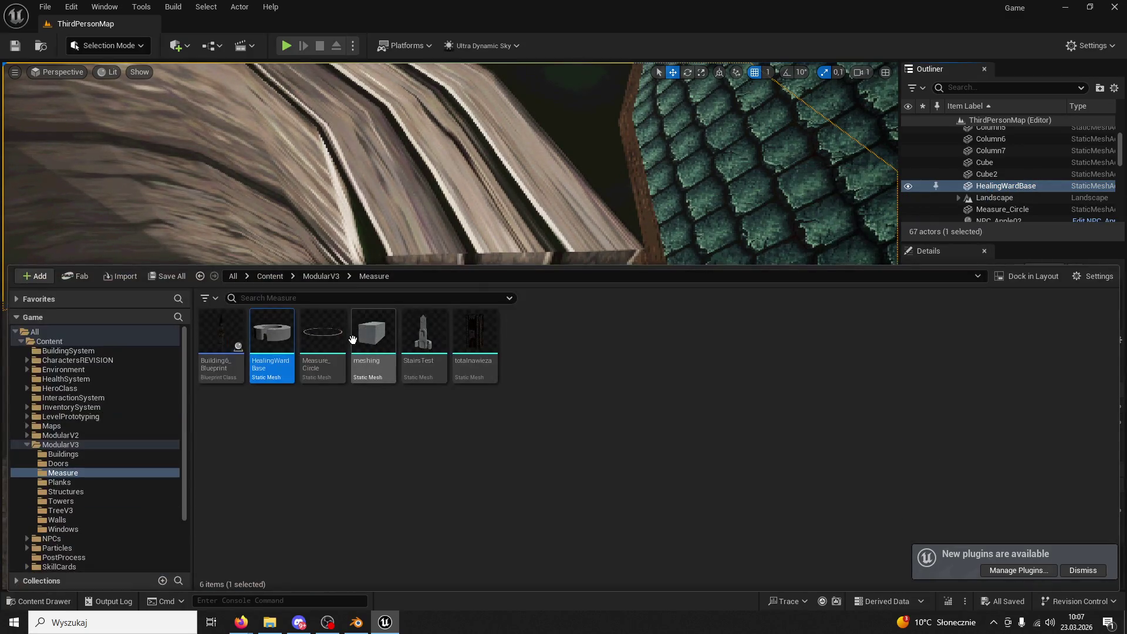
{"action": "right_click", "coordinate": [275, 334]}
{"action": "left_click", "coordinate": [547, 236]}
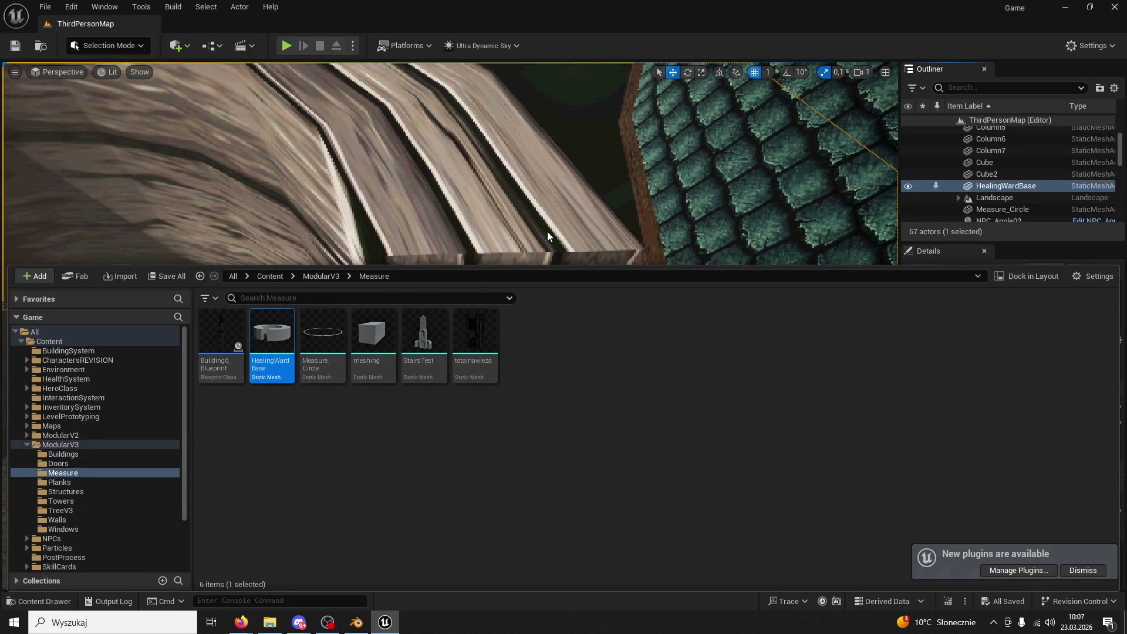
- Try a 1,05 scale on the HealingWardBase wall, then undo it
{"action": "mouse_move", "coordinate": [477, 230]}
{"action": "right_mouse_down"}
{"action": "mouse_move", "coordinate": [434, 261]}
{"action": "mouse_move", "coordinate": [404, 251]}
{"action": "mouse_move", "coordinate": [439, 281]}
{"action": "right_mouse_up"}
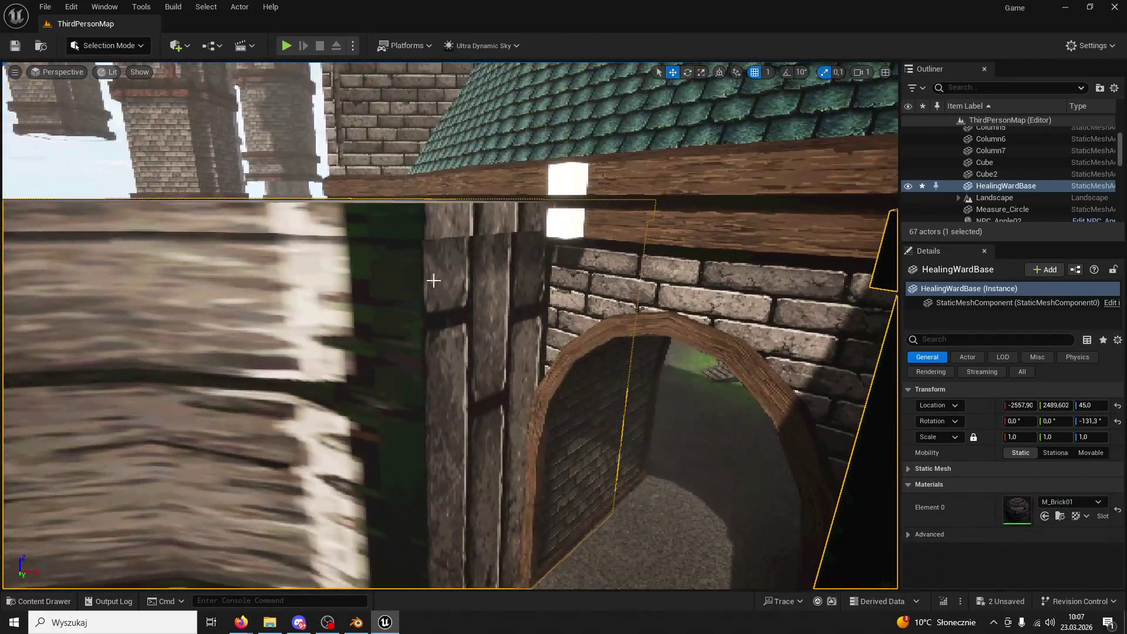
{"action": "mouse_move", "coordinate": [620, 130]}
{"action": "right_mouse_down"}
{"action": "mouse_move", "coordinate": [627, 223]}
{"action": "mouse_move", "coordinate": [613, 147]}
{"action": "right_mouse_up"}
{"action": "left_click", "coordinate": [1090, 437]}
{"action": "type", "text": "1,05"}
{"action": "key", "text": "Return"}
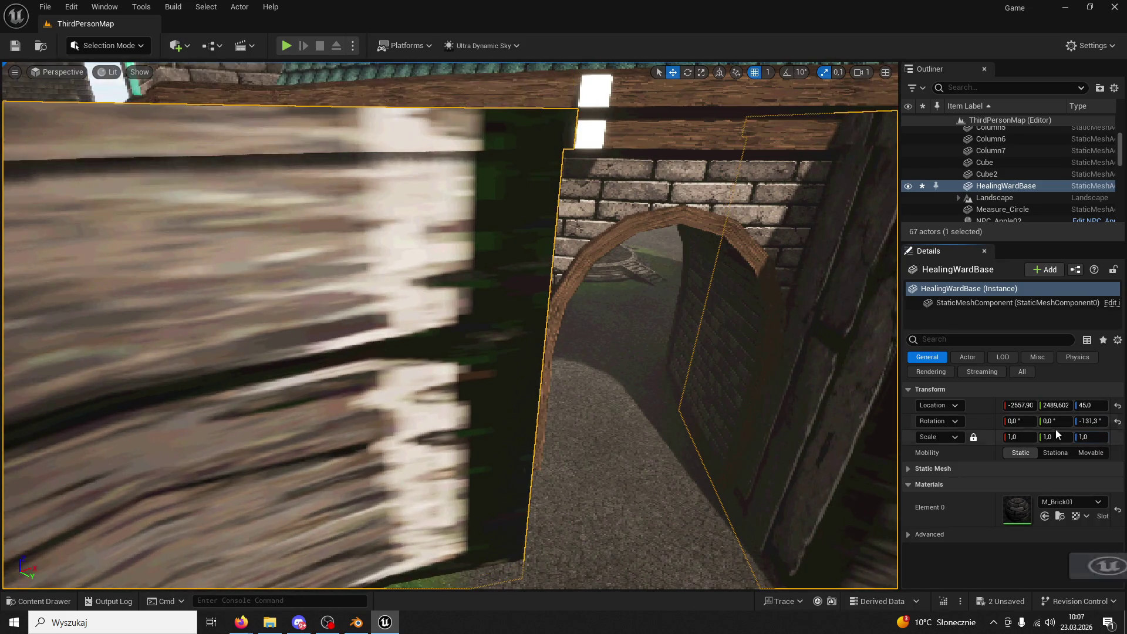
{"action": "key", "text": "ctrl+z"}
- Delete the white cube, then reselect the wall and turn its rotation toward -129
{"action": "mouse_move", "coordinate": [450, 325]}
{"action": "right_mouse_down"}
{"action": "mouse_move", "coordinate": [450, 343]}
{"action": "mouse_move", "coordinate": [670, 393]}
{"action": "right_mouse_up"}
{"action": "left_click", "coordinate": [445, 362]}
{"action": "key", "text": "Delete"}
{"action": "left_click", "coordinate": [391, 359]}
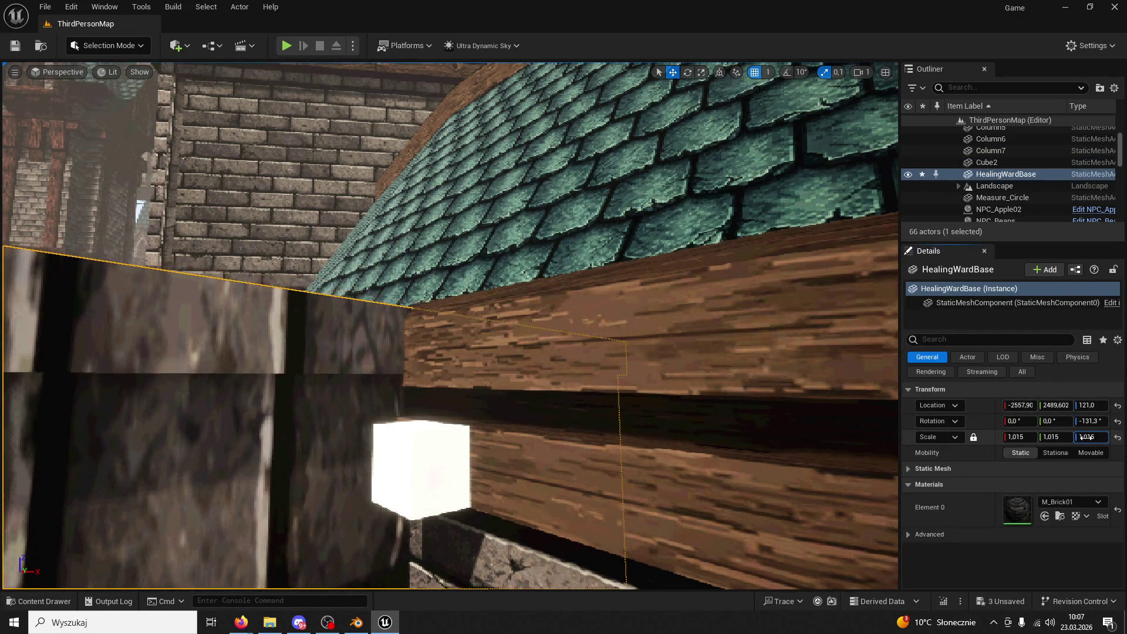
{"action": "key", "text": "ctrl+z"}
{"action": "mouse_move", "coordinate": [1087, 422]}
{"action": "left_mouse_down"}
{"action": "mouse_move", "coordinate": [1100, 421]}
{"action": "mouse_move", "coordinate": [1083, 406]}
{"action": "left_mouse_up"}
- Adjust the wall's Z rotation toward -129 and set its Location Z to 126
{"action": "left_click", "coordinate": [1090, 422]}
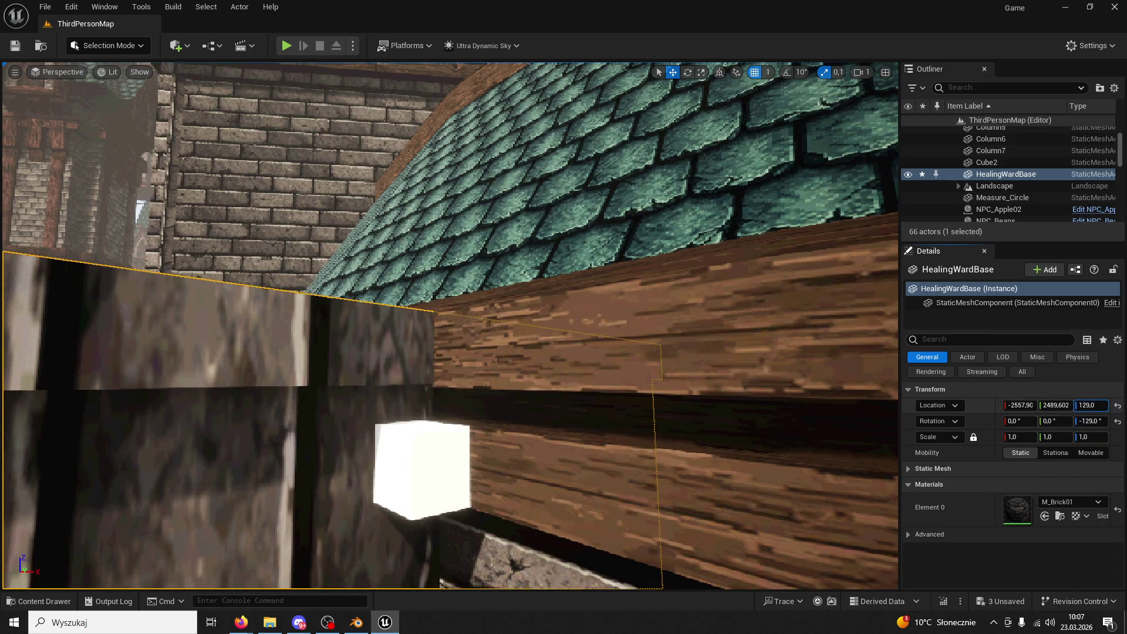
{"action": "mouse_move", "coordinate": [449, 326]}
{"action": "right_mouse_down"}
{"action": "mouse_move", "coordinate": [422, 331]}
{"action": "mouse_move", "coordinate": [446, 331]}
{"action": "right_mouse_up"}
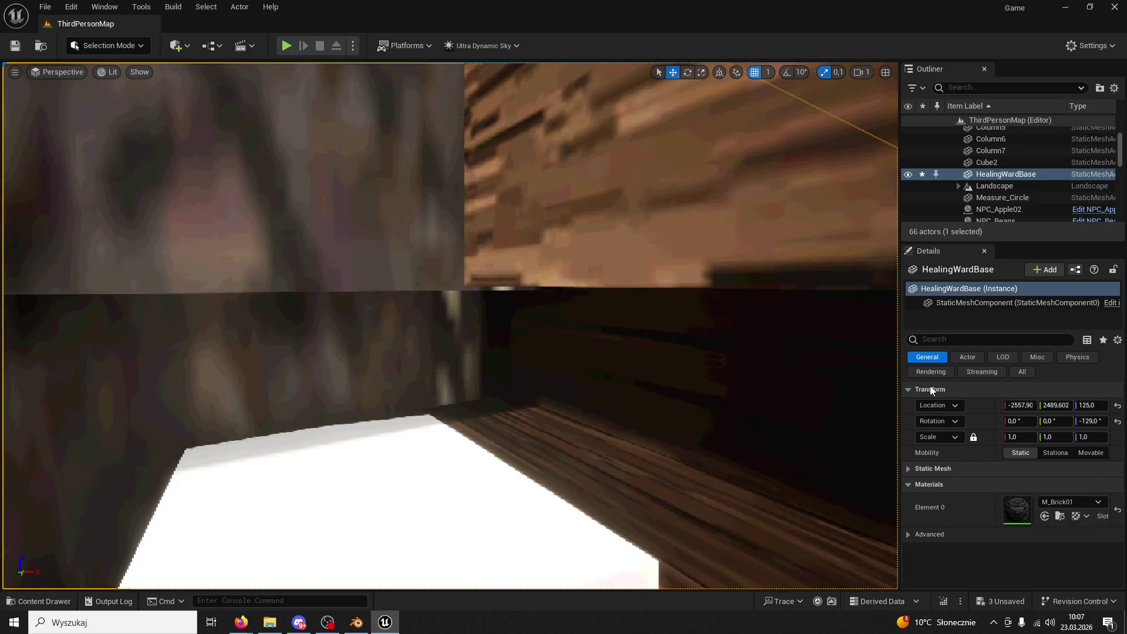
{"action": "mouse_move", "coordinate": [1090, 420]}
{"action": "left_mouse_down"}
{"action": "mouse_move", "coordinate": [1115, 421]}
{"action": "mouse_move", "coordinate": [1073, 421]}
{"action": "left_mouse_up"}
{"action": "key", "text": "ctrl+z"}
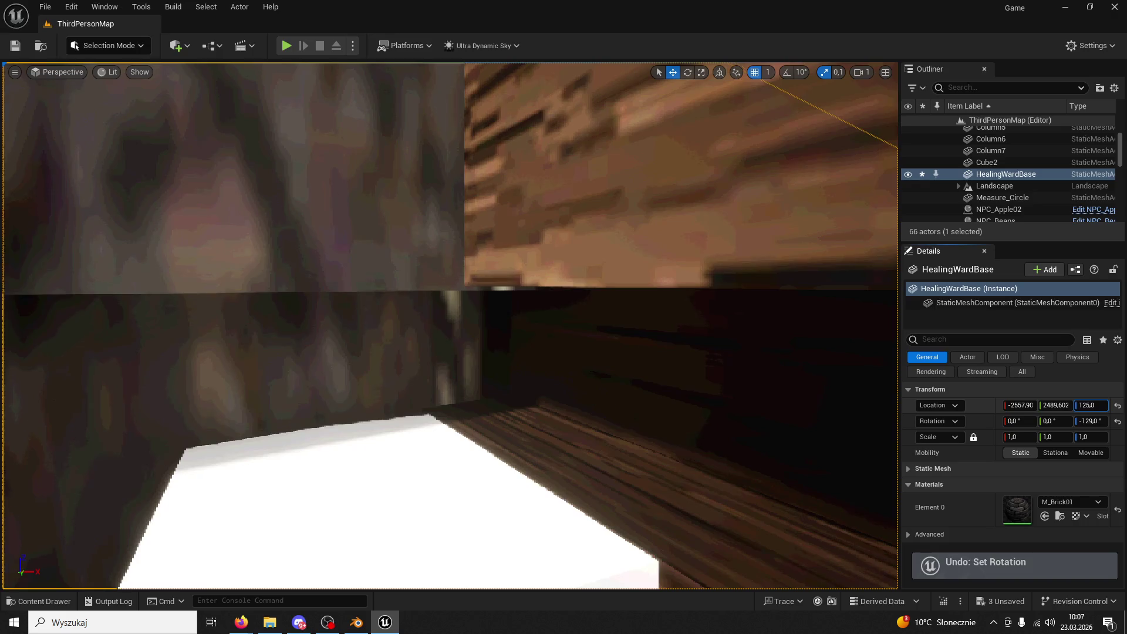
{"action": "type", "text": "126"}
{"action": "key", "text": "Return"}
{"action": "right_click_drag", "start_coordinate": [450, 323], "coordinate": [450, 323]}
{"action": "right_click_drag", "start_coordinate": [581, 341], "coordinate": [581, 341]}
- Glance at Blender, then close the Unreal editor, saving the changed content
{"action": "left_click", "coordinate": [356, 622]}
{"action": "mouse_move", "coordinate": [558, 390]}
{"action": "middle_mouse_down"}
{"action": "mouse_move", "coordinate": [535, 325]}
{"action": "mouse_move", "coordinate": [531, 358]}
{"action": "middle_mouse_up"}
{"action": "left_click", "coordinate": [384, 622]}
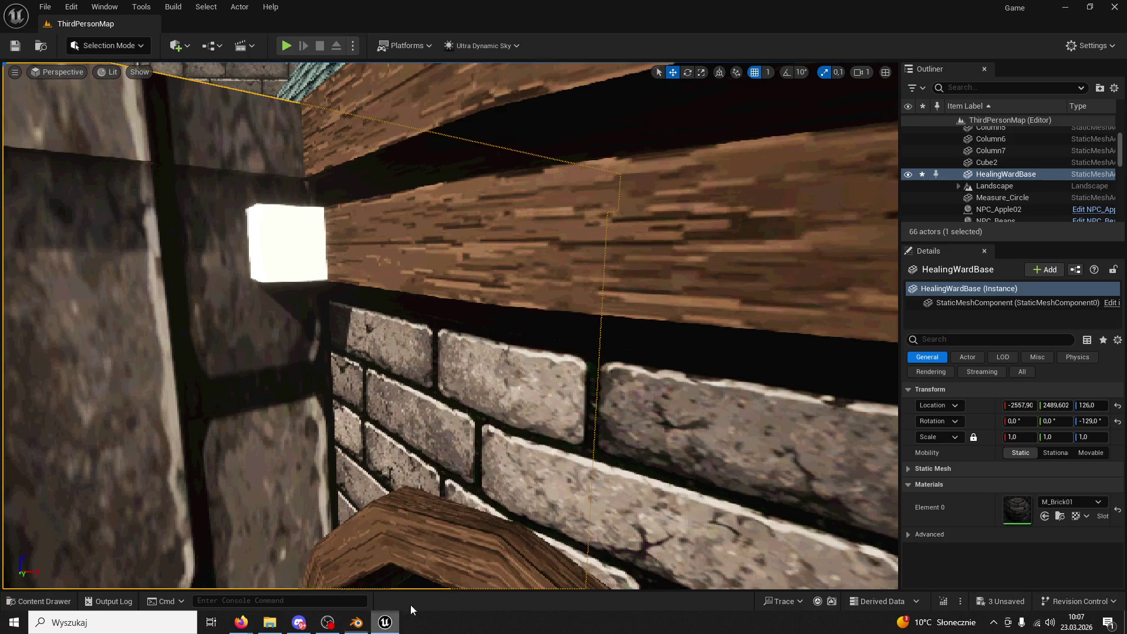
{"action": "right_click_drag", "start_coordinate": [554, 389], "coordinate": [546, 403]}
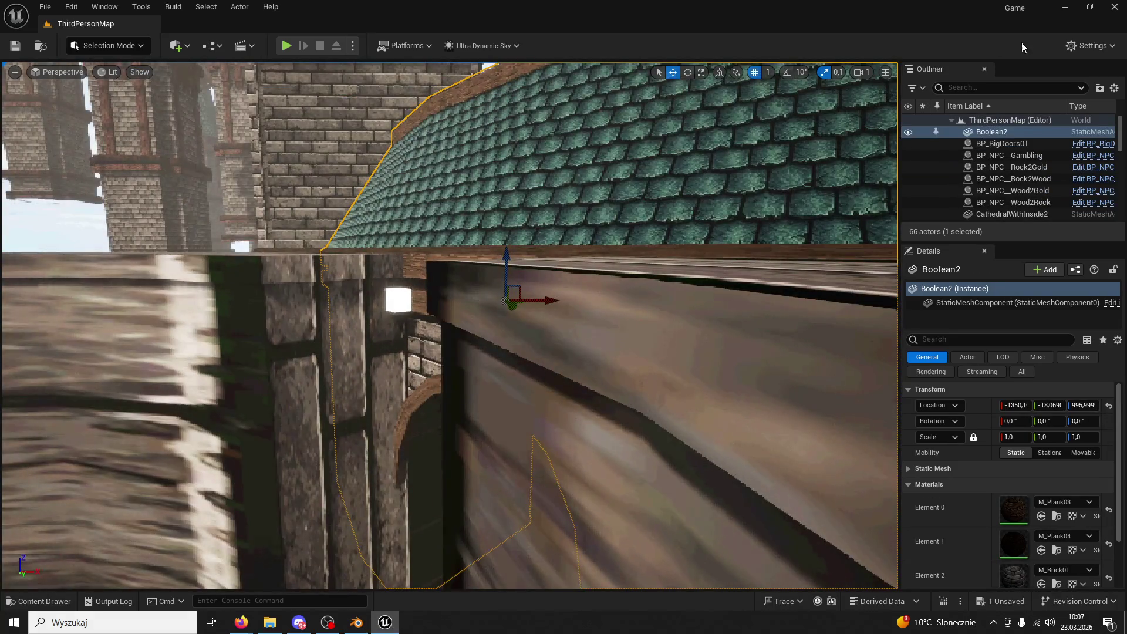
{"action": "left_click", "coordinate": [1114, 9]}
{"action": "left_click", "coordinate": [580, 445]}
- Orbit the Blender view closer to the wall faces and notched blocks
{"action": "right_click", "coordinate": [559, 386]}
{"action": "scroll", "coordinate": [654, 315], "scroll_direction": "up", "scroll_amount": 3}
{"action": "scroll", "coordinate": [516, 157], "scroll_direction": "down", "scroll_amount": 1}
{"action": "mouse_move", "coordinate": [517, 158]}
{"action": "middle_mouse_down"}
{"action": "mouse_move", "coordinate": [669, 365]}
{"action": "mouse_move", "coordinate": [420, 47]}
{"action": "mouse_move", "coordinate": [491, 90]}
{"action": "mouse_move", "coordinate": [568, 308]}
{"action": "mouse_move", "coordinate": [498, 416]}
{"action": "mouse_move", "coordinate": [644, 125]}
{"action": "mouse_move", "coordinate": [500, 340]}
{"action": "middle_mouse_up"}
{"action": "scroll", "coordinate": [490, 85], "scroll_direction": "up", "scroll_amount": 2}
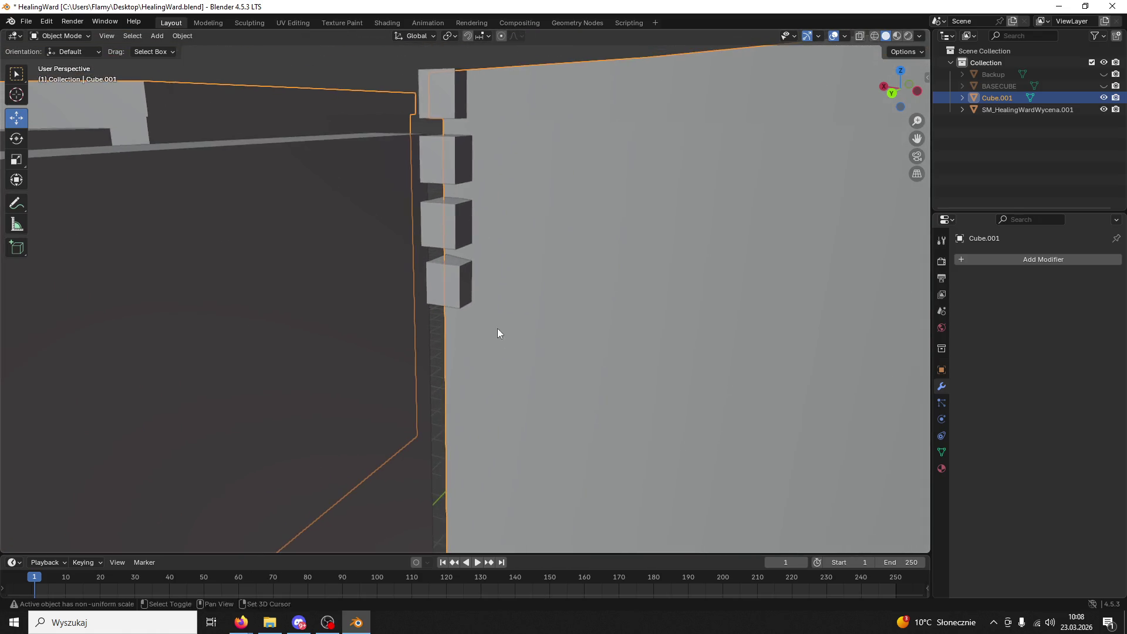
- Enter Edit Mode and cut two horizontal edge loops near the wall's top edge
{"action": "left_click", "coordinate": [75, 35]}
{"action": "left_click", "coordinate": [82, 64]}
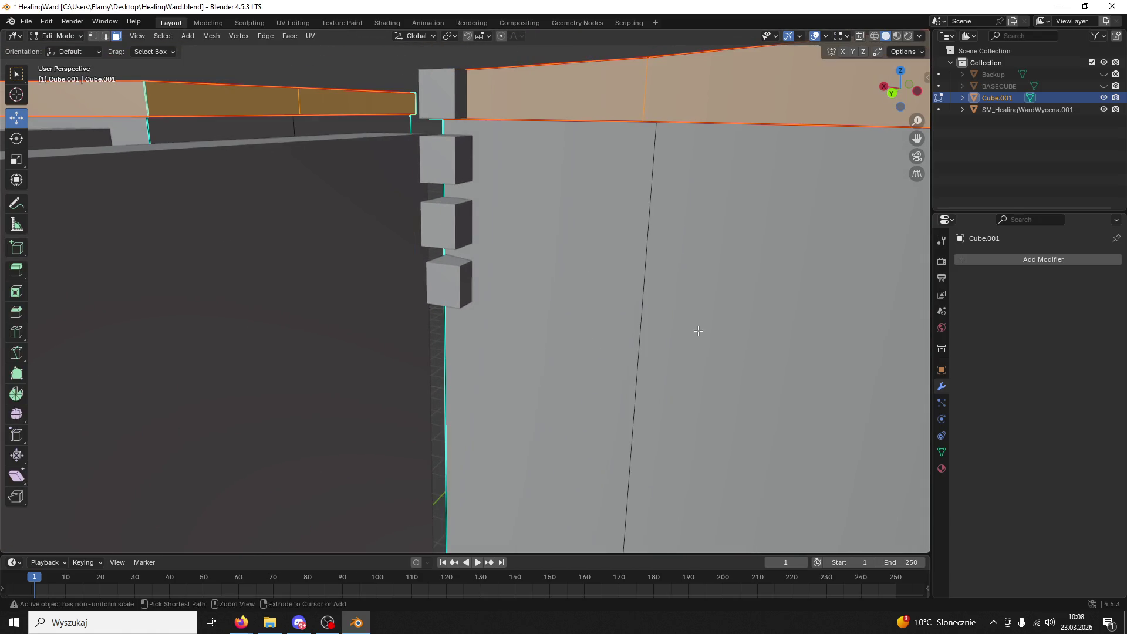
{"action": "key", "text": "ctrl+r"}
{"action": "left_click", "coordinate": [624, 410]}
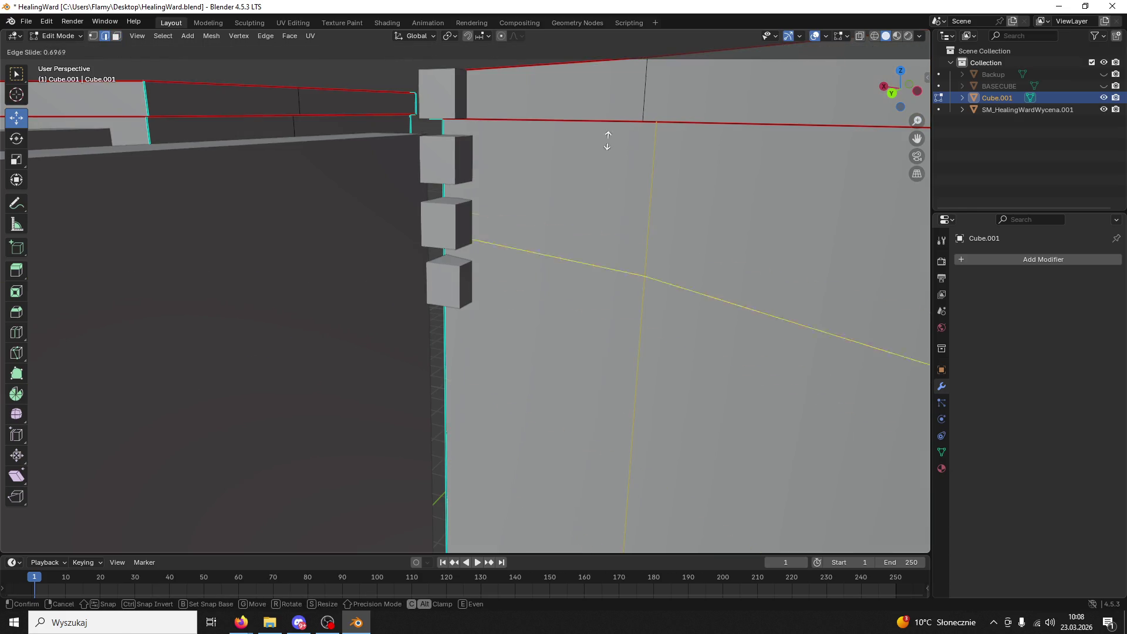
{"action": "left_click", "coordinate": [617, 46]}
{"action": "key", "text": "ctrl+r"}
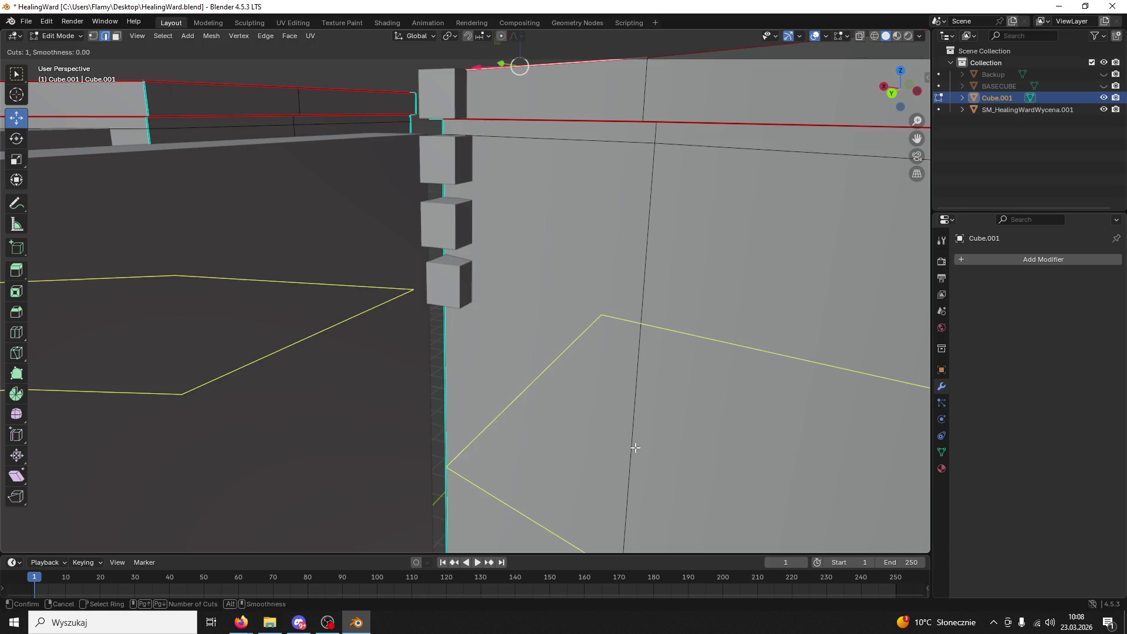
{"action": "left_click", "coordinate": [633, 439]}
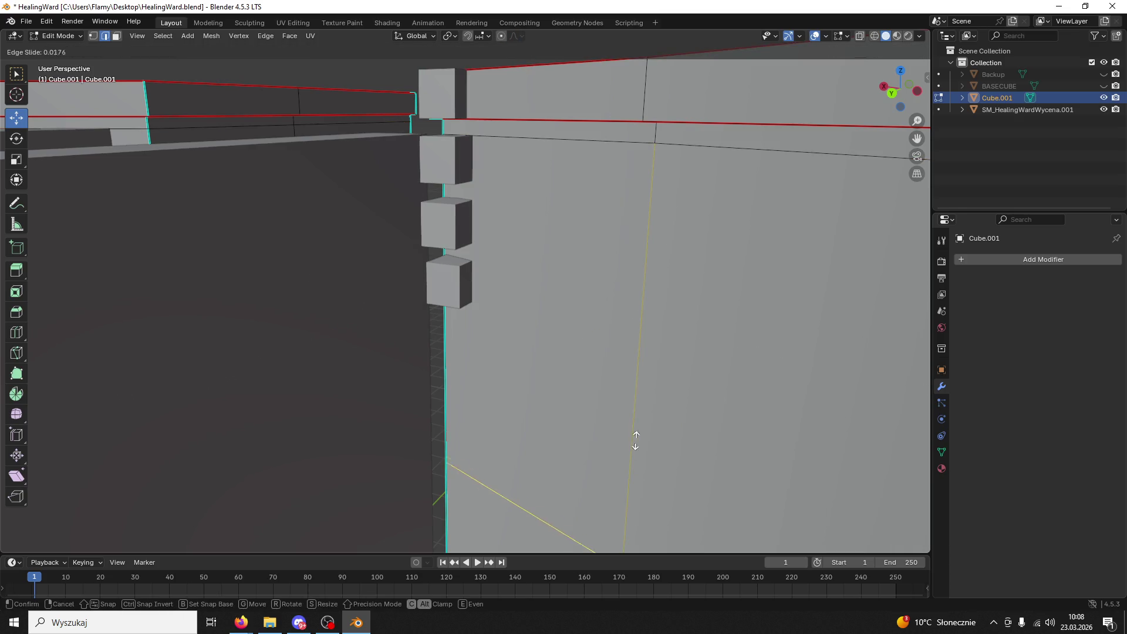
{"action": "left_click", "coordinate": [642, 120]}
{"action": "left_click", "coordinate": [642, 120]}
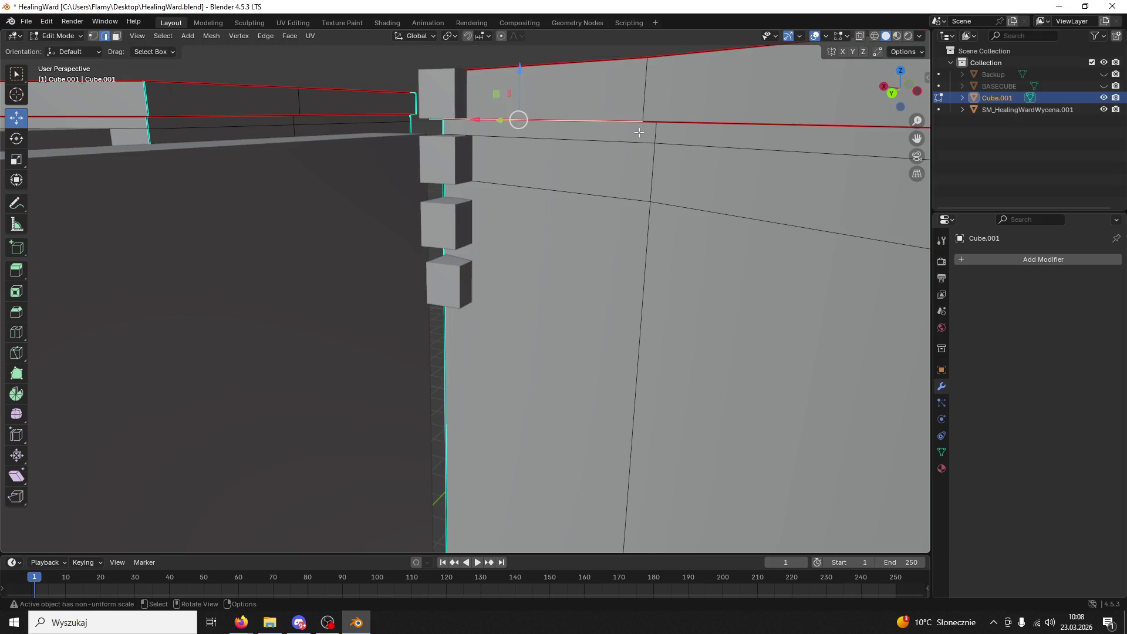
{"action": "mouse_move", "coordinate": [639, 139]}
{"action": "middle_mouse_down", "text": "shift"}
{"action": "mouse_move", "coordinate": [728, 176]}
{"action": "mouse_move", "coordinate": [692, 176]}
{"action": "mouse_move", "coordinate": [677, 240]}
{"action": "middle_mouse_up", "text": "shift"}
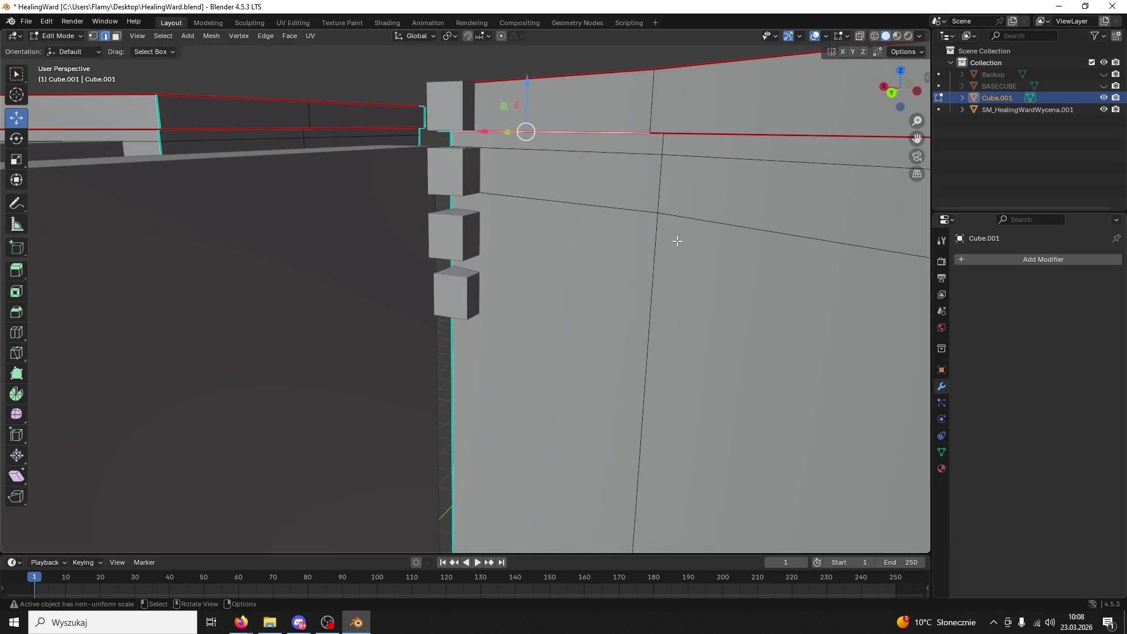
{"action": "key", "text": "ctrl+z"}
{"action": "key", "text": "ctrl+z"}
- Cut two more edge loops lower on the wall and select edges between them
{"action": "key", "text": "ctrl+r"}
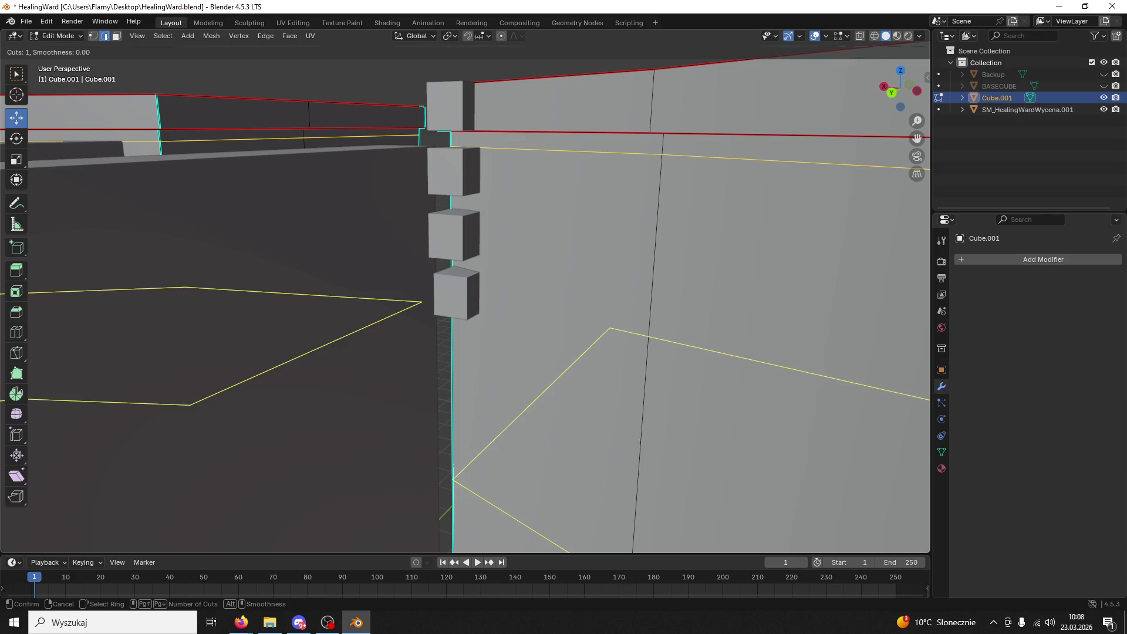
{"action": "left_click", "coordinate": [638, 444]}
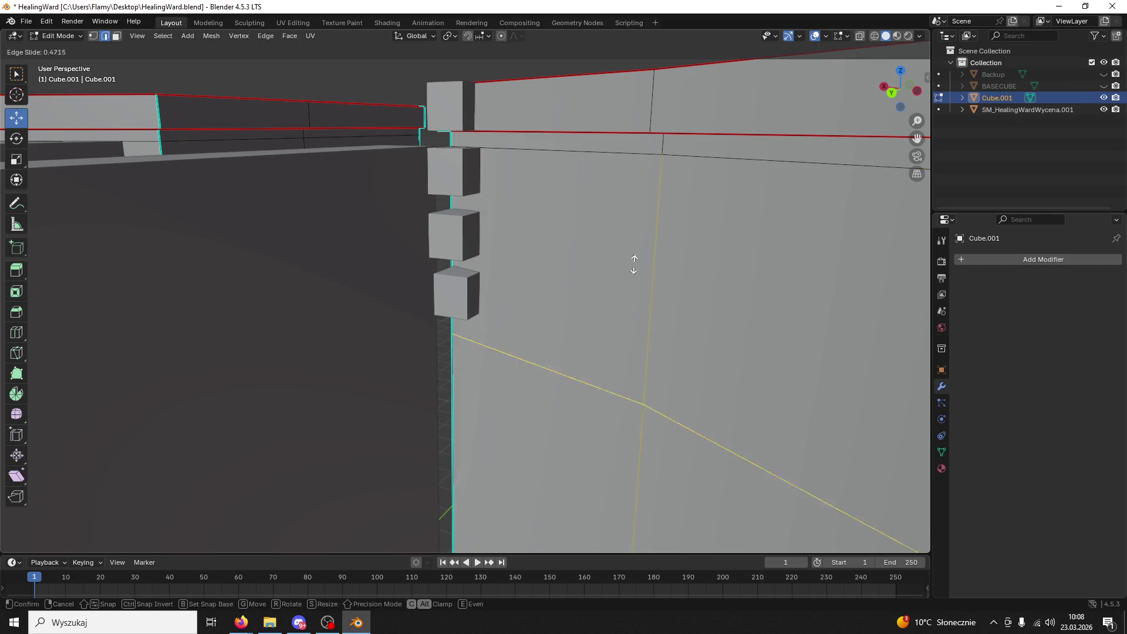
{"action": "left_click", "coordinate": [615, 108]}
{"action": "key", "text": "ctrl+r"}
{"action": "key", "text": "Escape"}
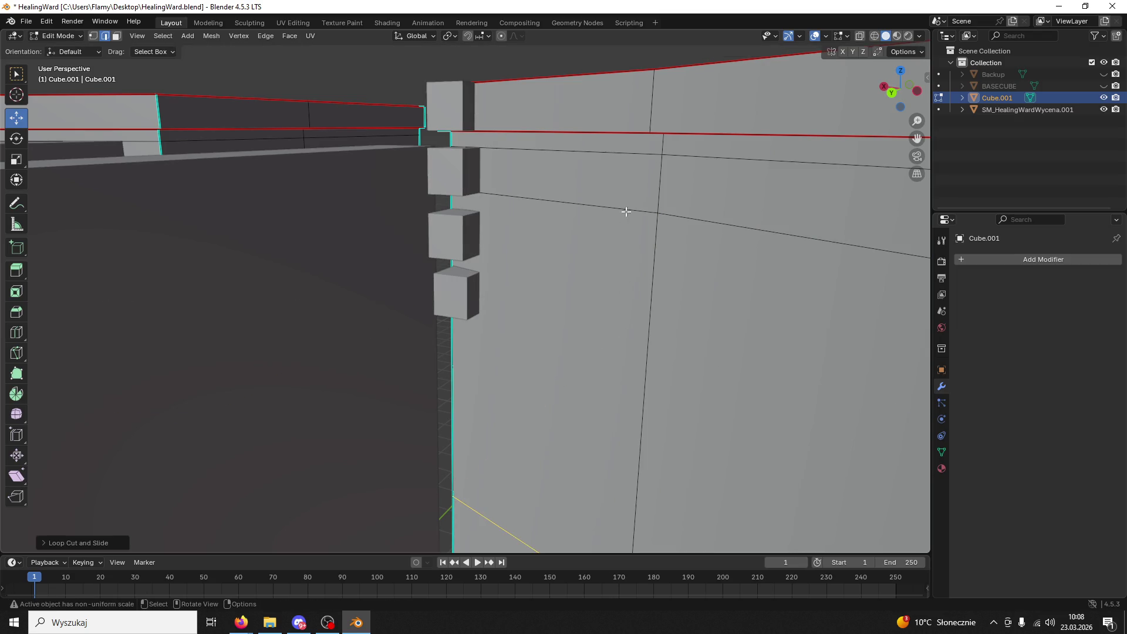
{"action": "key", "text": "ctrl+r"}
{"action": "left_click", "coordinate": [466, 464]}
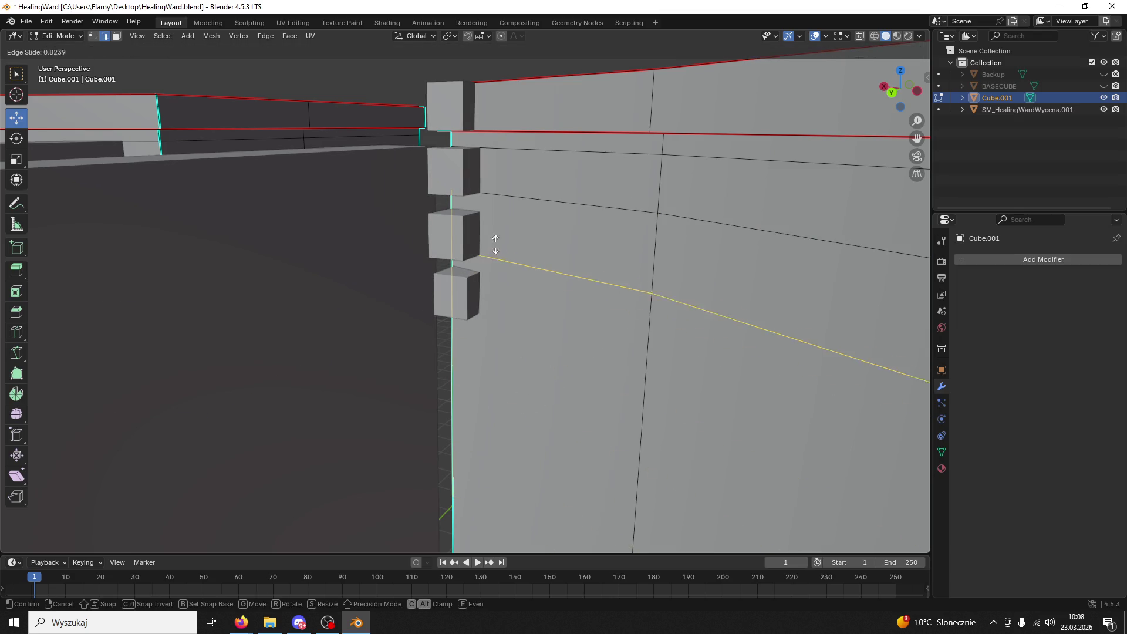
{"action": "left_click", "coordinate": [494, 212]}
{"action": "left_click", "coordinate": [495, 213]}
{"action": "left_click", "coordinate": [530, 189]}
{"action": "left_click", "coordinate": [117, 36]}
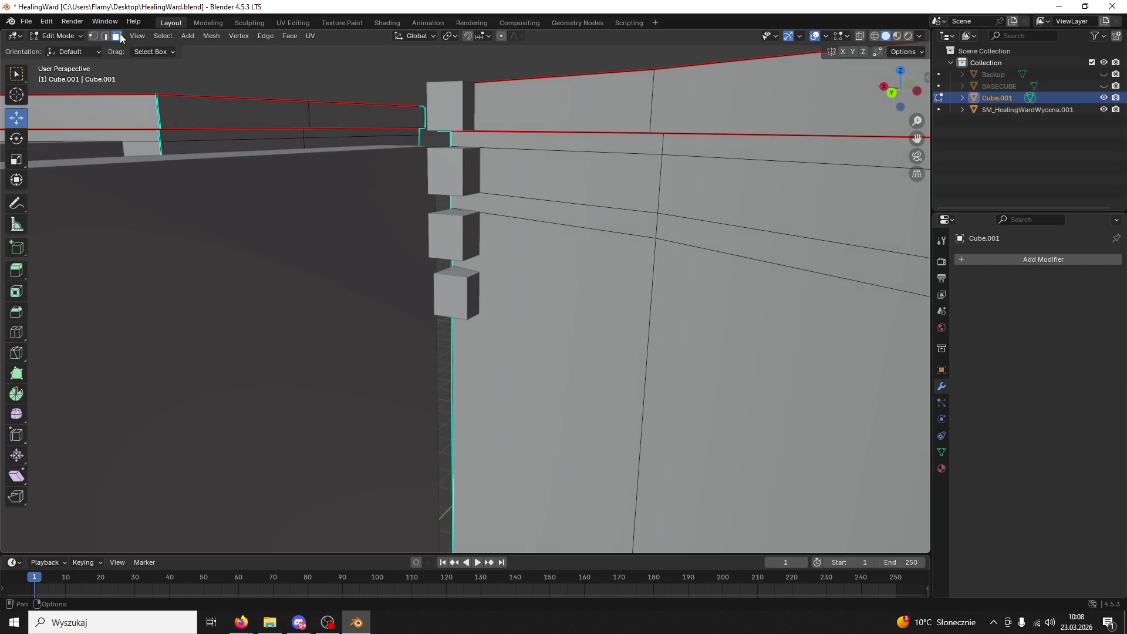
{"action": "left_click", "coordinate": [108, 36]}
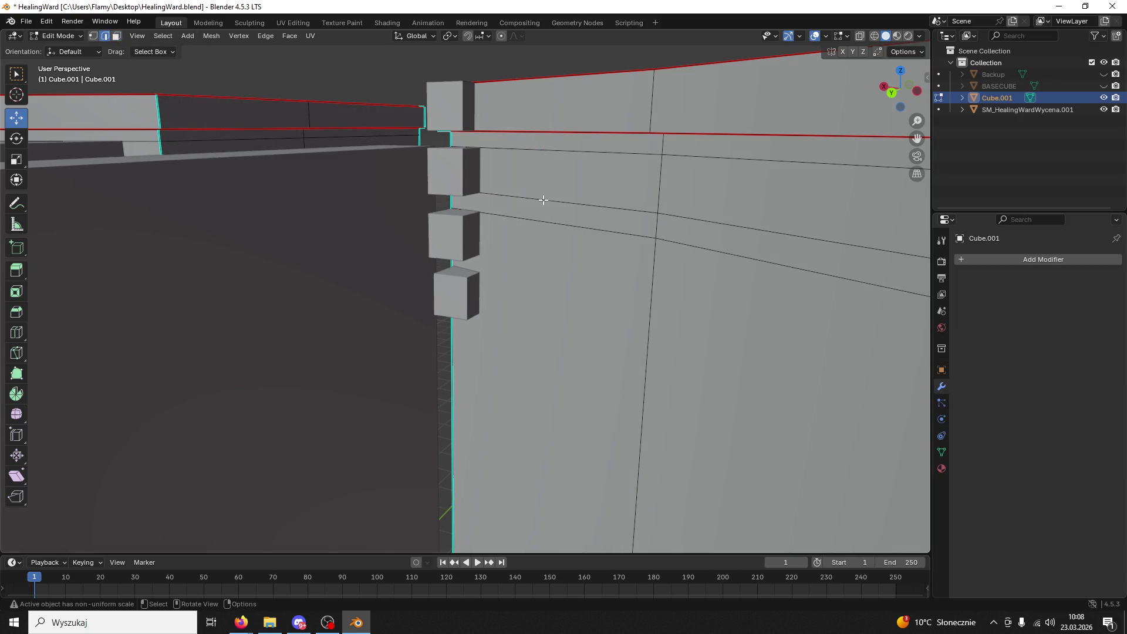
- Mark two horizontal edge loops on the wall as UV seams
{"action": "left_click", "coordinate": [557, 201], "text": "alt"}
{"action": "right_click", "coordinate": [513, 346]}
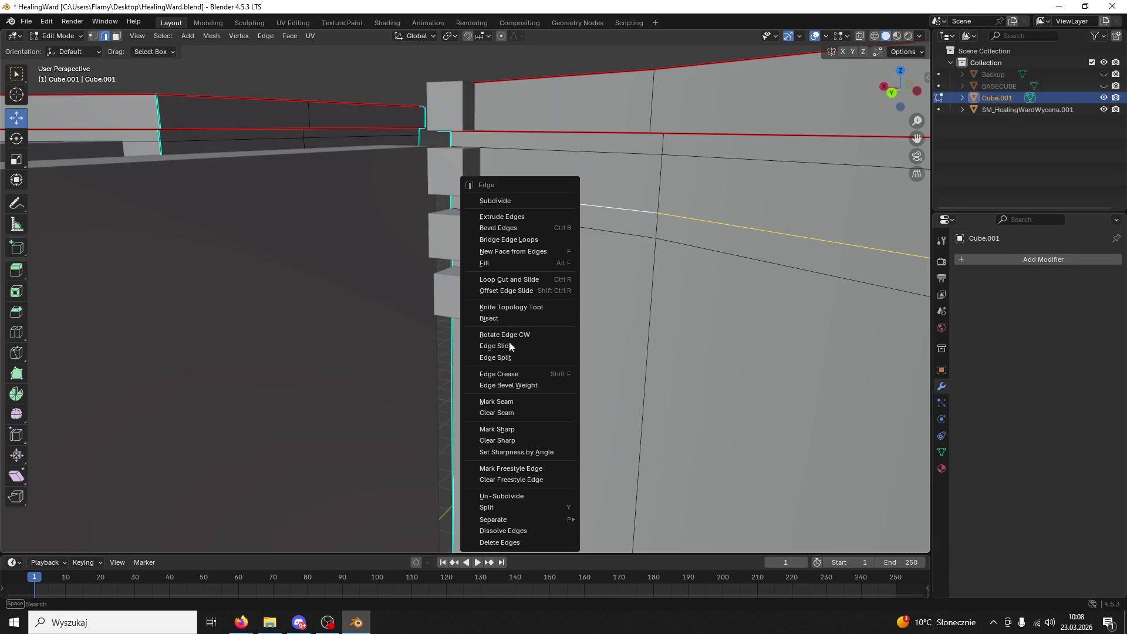
{"action": "left_click", "coordinate": [514, 411]}
{"action": "mouse_move", "coordinate": [215, 153]}
{"action": "middle_mouse_down"}
{"action": "mouse_move", "coordinate": [259, 184]}
{"action": "mouse_move", "coordinate": [355, 202]}
{"action": "mouse_move", "coordinate": [428, 248]}
{"action": "middle_mouse_up"}
{"action": "scroll", "coordinate": [264, 187], "scroll_direction": "down", "scroll_amount": 5}
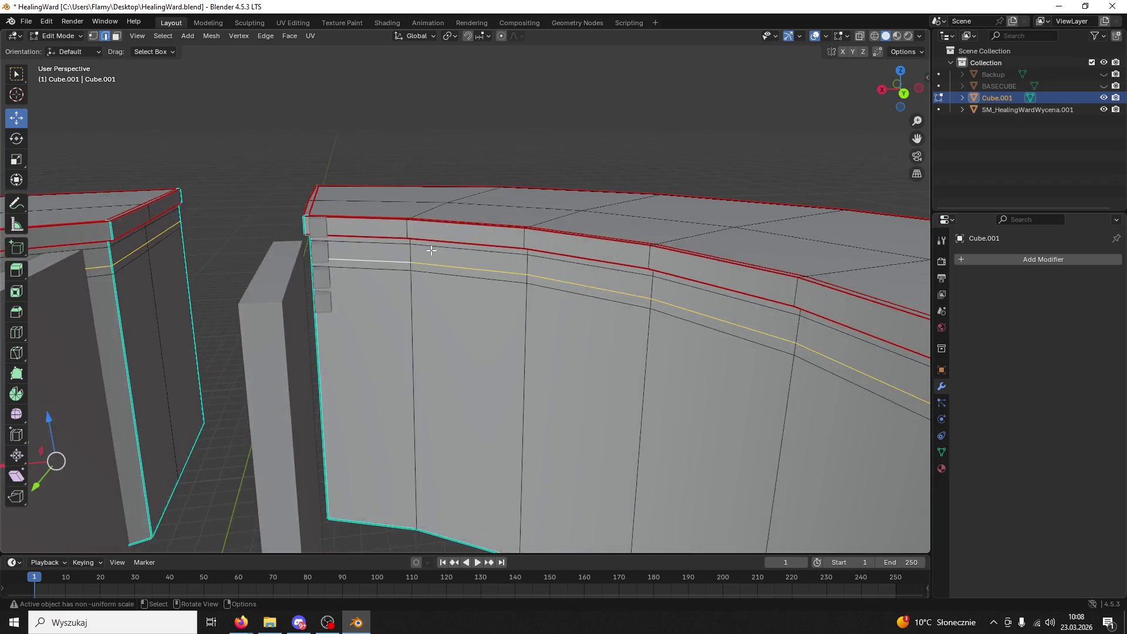
{"action": "scroll", "coordinate": [427, 248], "scroll_direction": "up", "scroll_amount": 3}
{"action": "left_click", "coordinate": [464, 220]}
{"action": "left_click", "coordinate": [464, 220], "text": "alt"}
{"action": "right_click", "coordinate": [374, 272]}
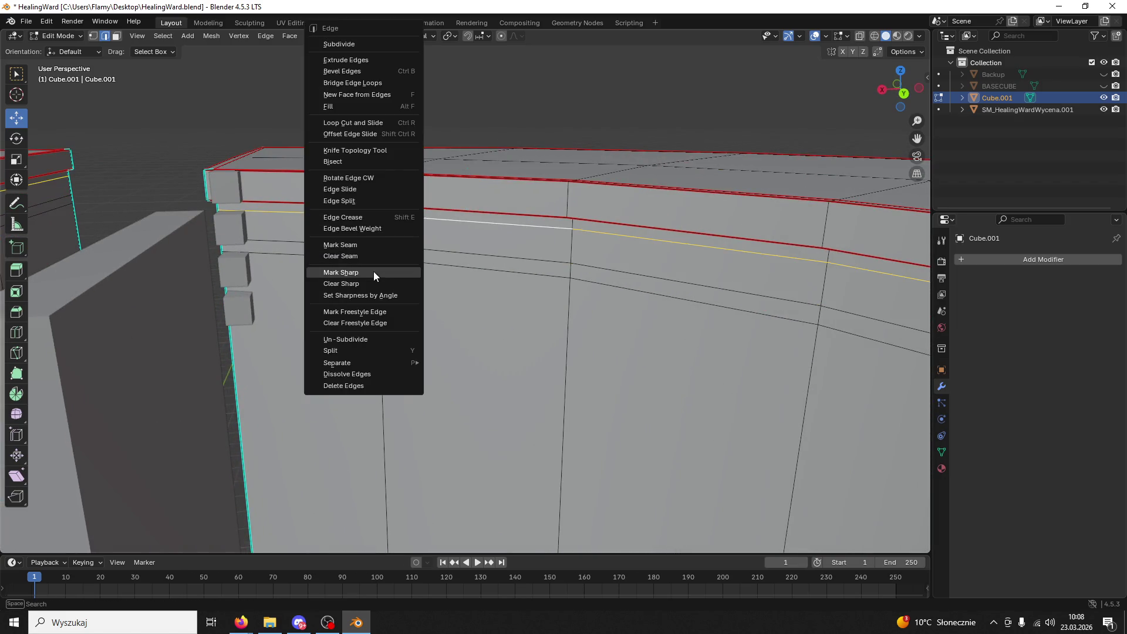
{"action": "left_click", "coordinate": [354, 242]}
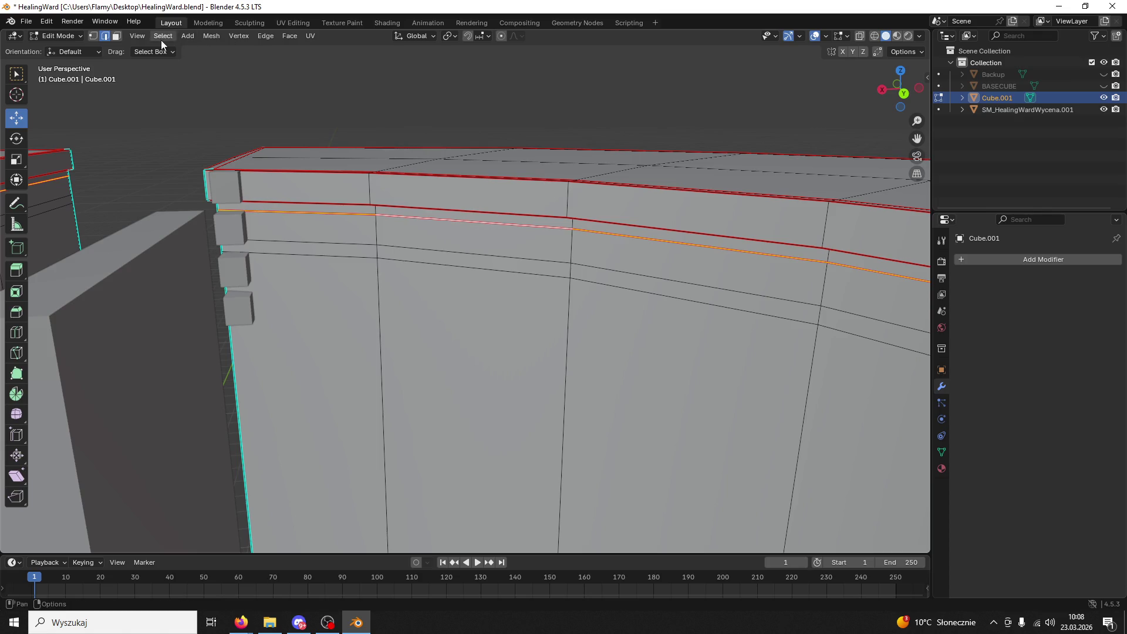
- Mark a third edge loop across the wall as a seam
{"action": "left_click", "coordinate": [117, 36]}
{"action": "left_click", "coordinate": [319, 232]}
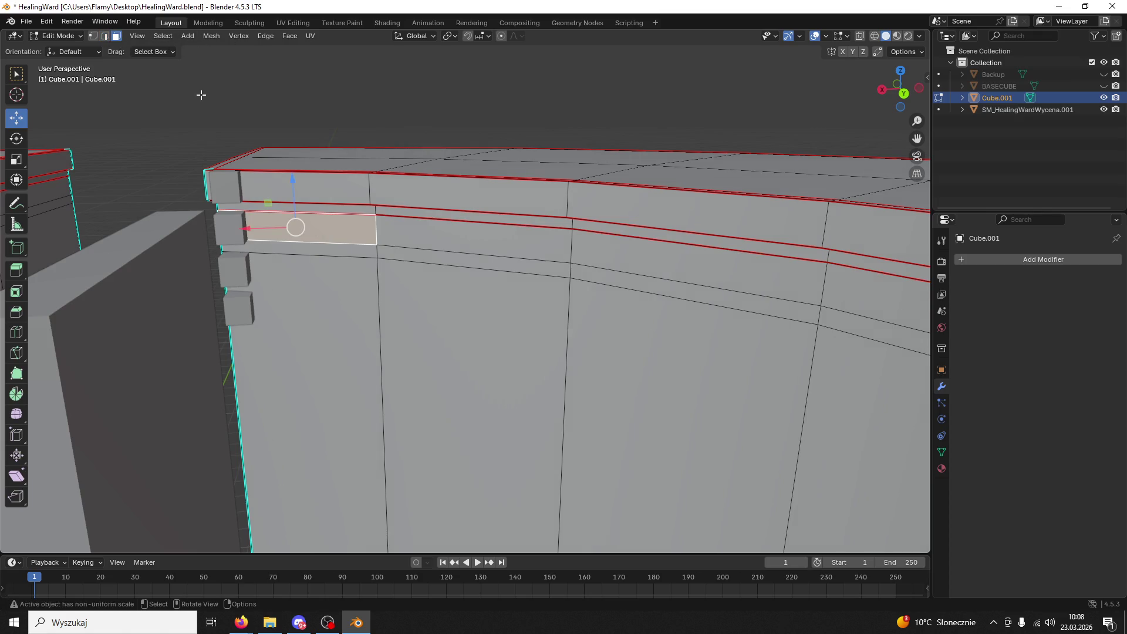
{"action": "left_click", "coordinate": [106, 36]}
{"action": "left_click", "coordinate": [403, 251], "text": "alt"}
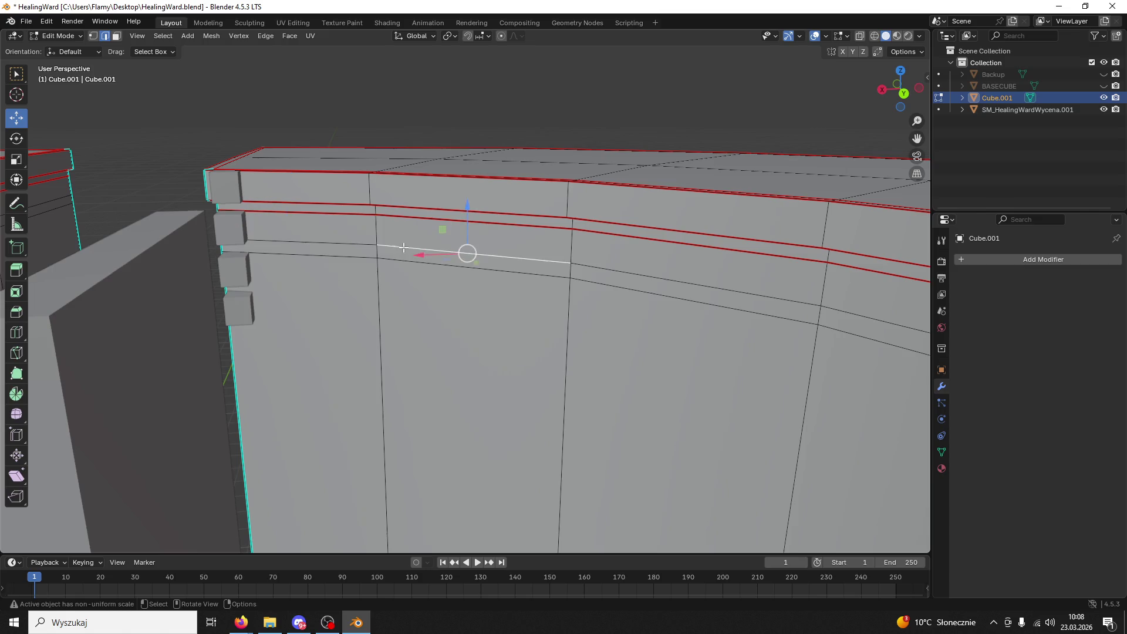
{"action": "key", "text": "ctrl+e"}
{"action": "left_click", "coordinate": [353, 248]}
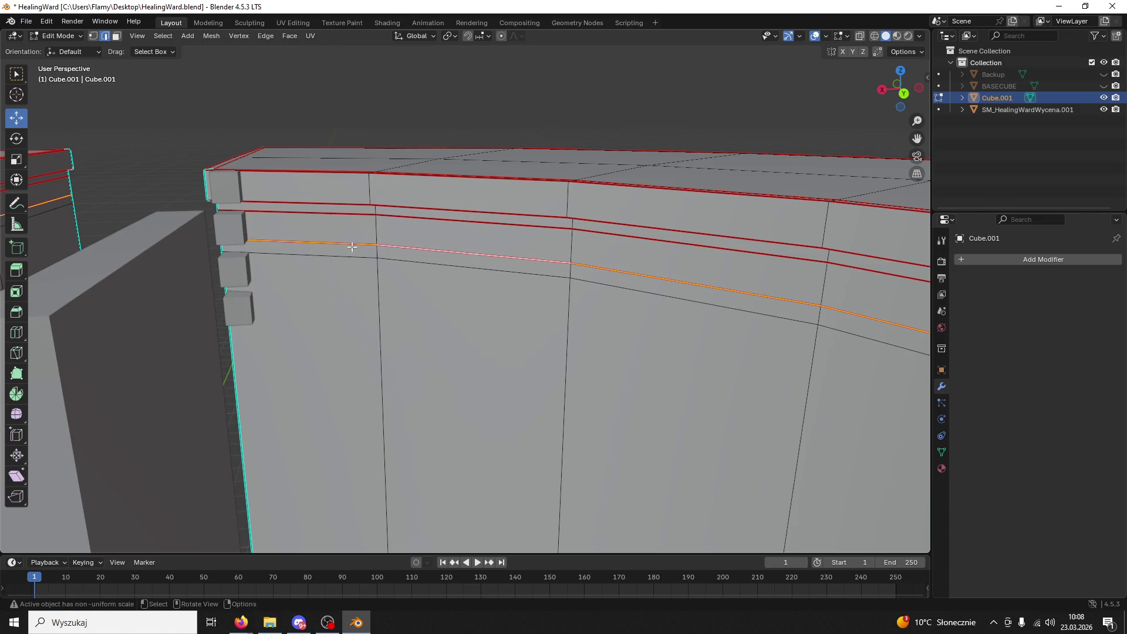
- Select the band of faces bounded by the seams using linked selection
{"action": "left_click", "coordinate": [116, 36]}
{"action": "left_click", "coordinate": [412, 237]}
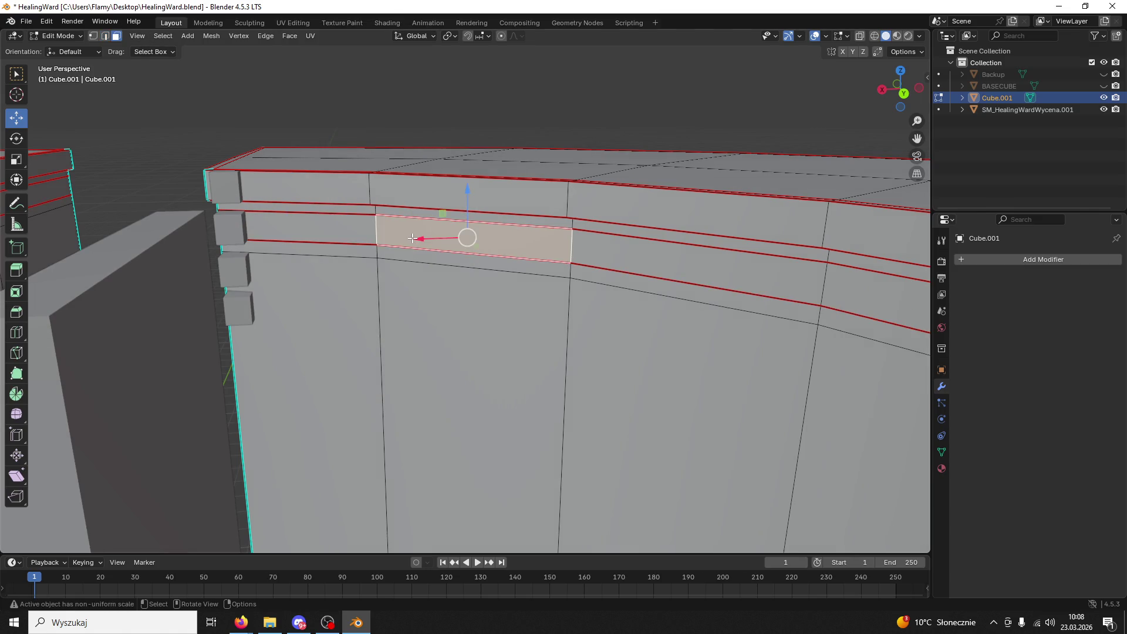
{"action": "key", "text": "ctrl+l"}
{"action": "left_click", "coordinate": [467, 251]}
{"action": "key", "text": "ctrl+l"}
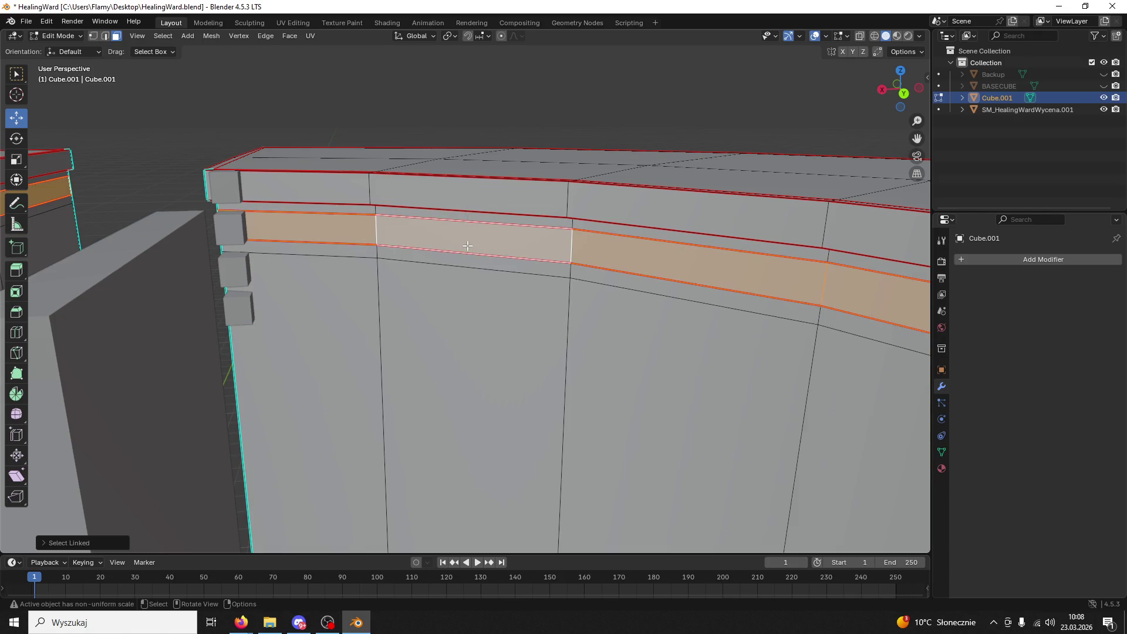
{"action": "middle_click_drag", "start_coordinate": [421, 228], "coordinate": [645, 245]}
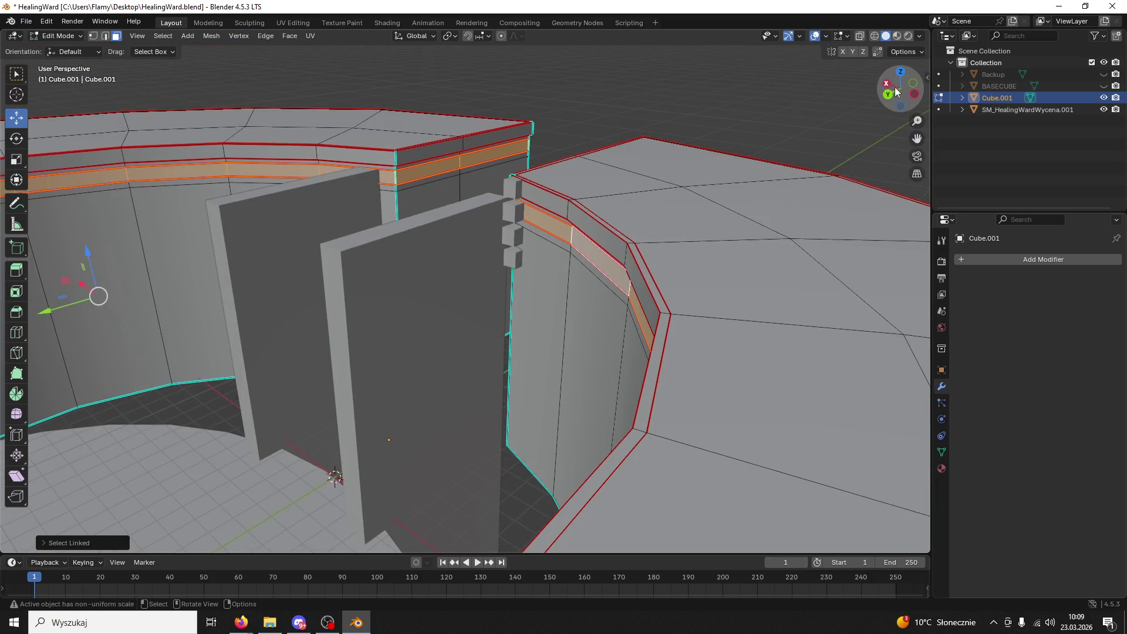
- From top view, extrude the band along normals about 0.33 m, then return to Object Mode
{"action": "left_click", "coordinate": [900, 72]}
{"action": "scroll", "coordinate": [590, 353], "scroll_direction": "up", "scroll_amount": 5}
{"action": "scroll", "coordinate": [581, 247], "scroll_direction": "up", "scroll_amount": 3}
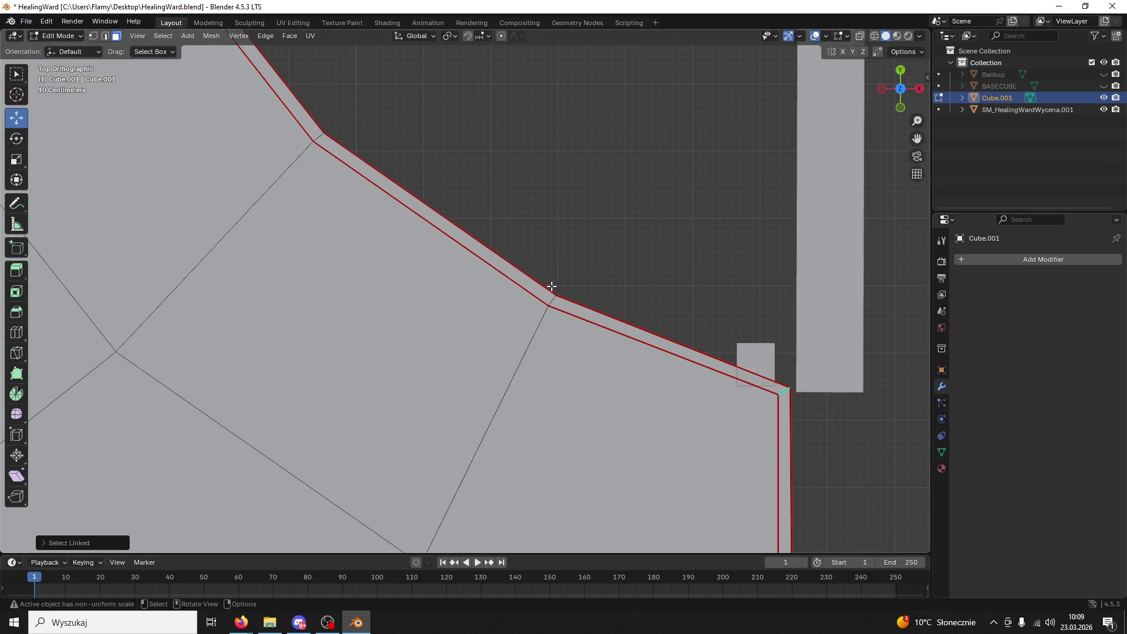
{"action": "right_click", "coordinate": [552, 286]}
{"action": "left_click", "coordinate": [550, 314]}
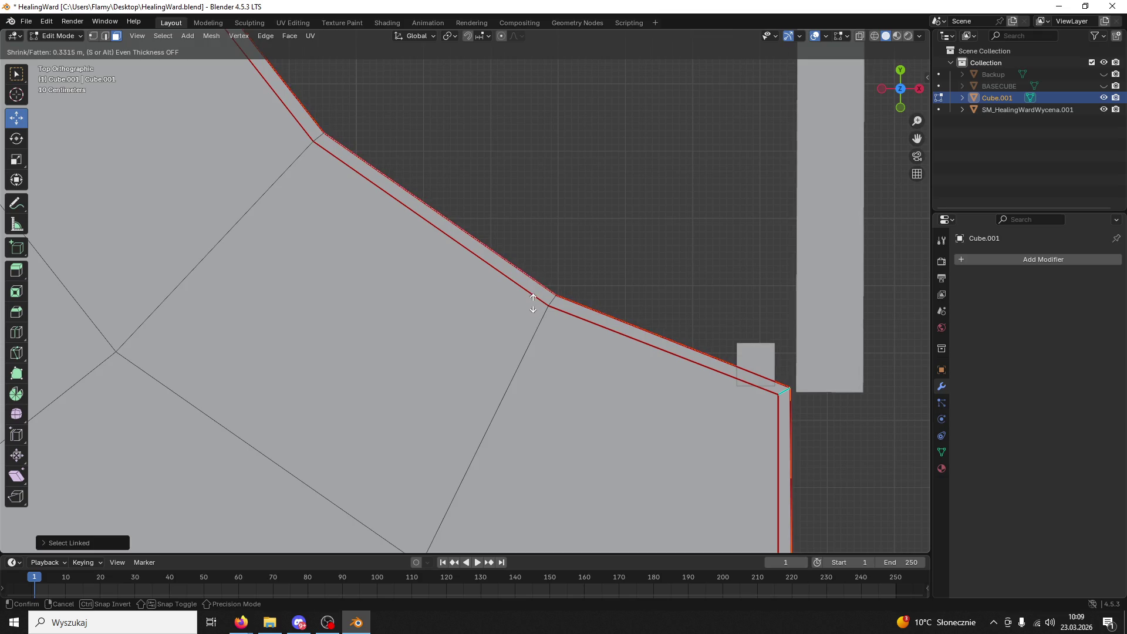
{"action": "left_click", "coordinate": [532, 303]}
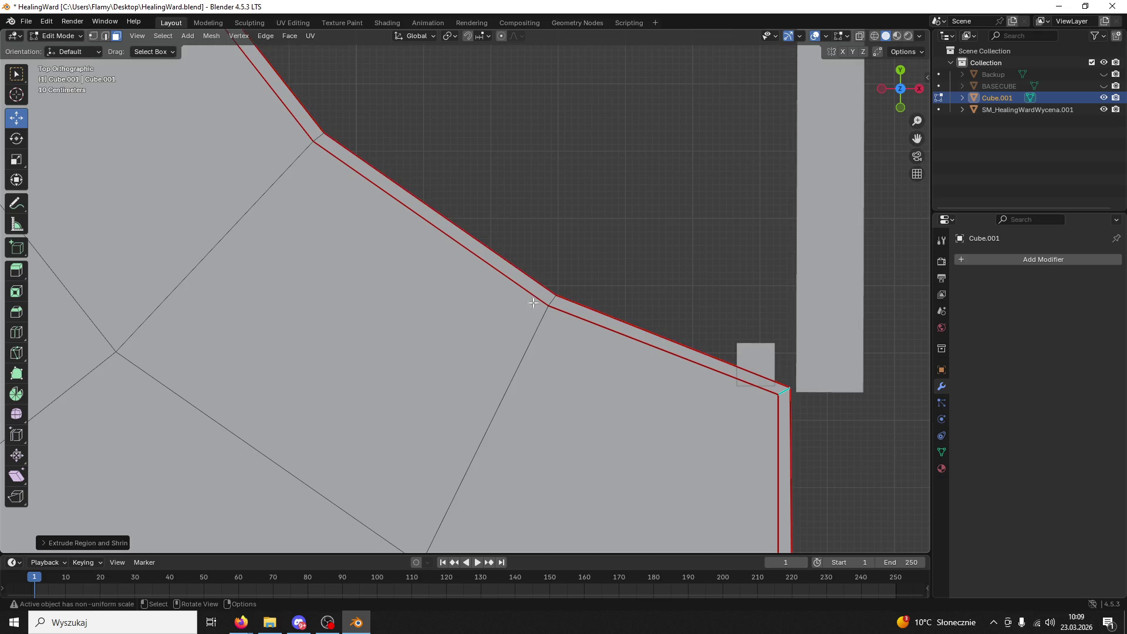
{"action": "mouse_move", "coordinate": [589, 249]}
{"action": "middle_mouse_down"}
{"action": "mouse_move", "coordinate": [428, 126]}
{"action": "mouse_move", "coordinate": [443, 167]}
{"action": "mouse_move", "coordinate": [377, 196]}
{"action": "mouse_move", "coordinate": [345, 186]}
{"action": "middle_mouse_up"}
{"action": "left_click", "coordinate": [59, 39]}
{"action": "left_click", "coordinate": [69, 44]}
{"action": "mouse_move", "coordinate": [264, 206]}
{"action": "middle_mouse_down"}
{"action": "mouse_move", "coordinate": [344, 265]}
{"action": "mouse_move", "coordinate": [453, 262]}
{"action": "mouse_move", "coordinate": [466, 311]}
{"action": "middle_mouse_up"}
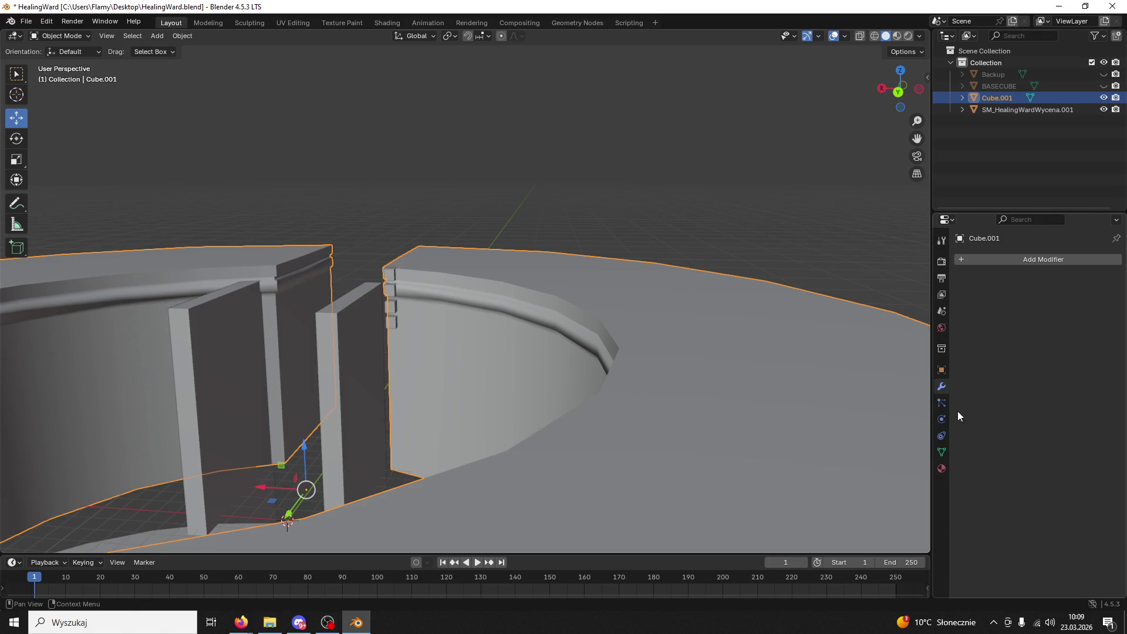
- Apply Shade Auto Smooth and its Smooth by Angle modifier, then save HealingWard.blend
{"action": "right_click", "coordinate": [806, 280]}
{"action": "left_click", "coordinate": [759, 325]}
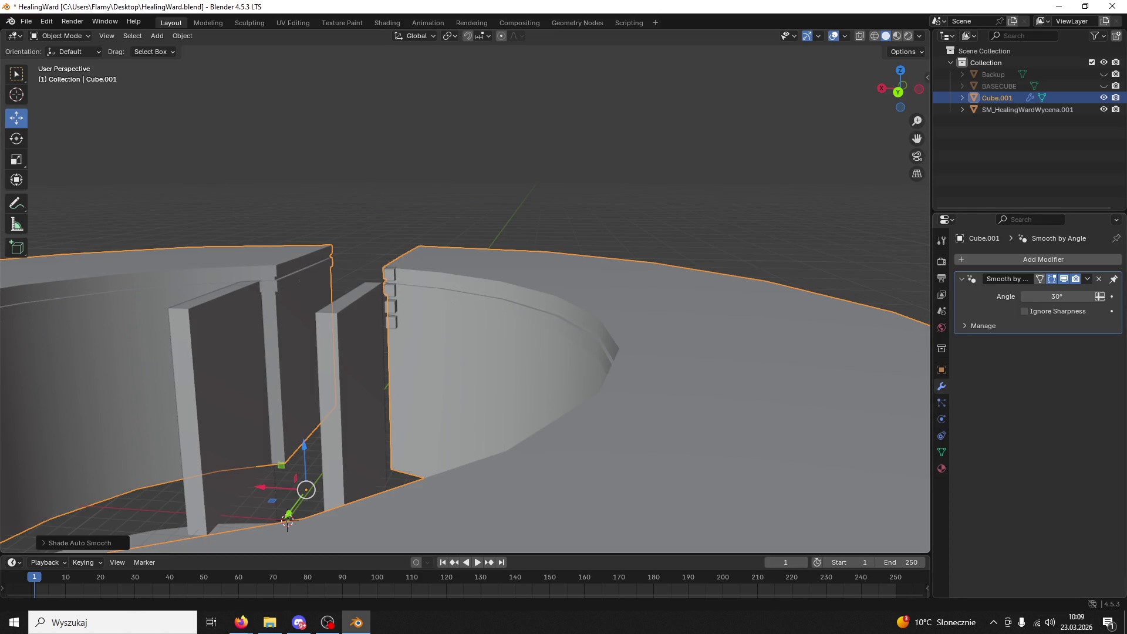
{"action": "left_click", "coordinate": [1086, 278]}
{"action": "left_click", "coordinate": [1062, 292]}
{"action": "key", "text": "ctrl+s"}
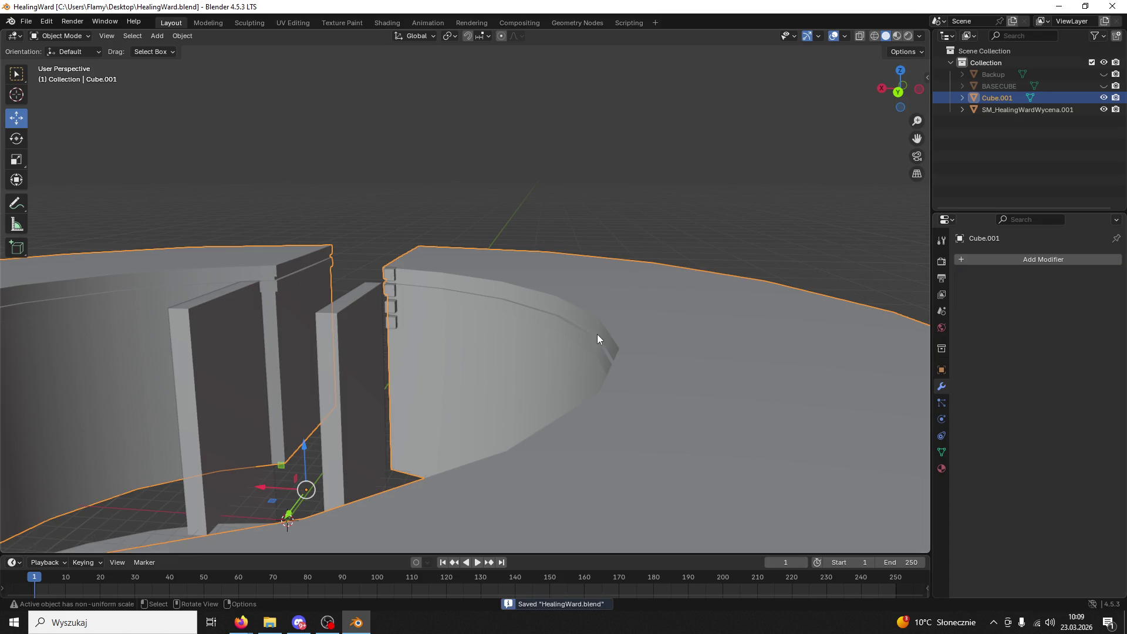
- Export the ward mesh as FBX over HealingWardBase.fbx and minimize Blender
{"action": "left_click", "coordinate": [26, 22]}
{"action": "mouse_move", "coordinate": [71, 199]}
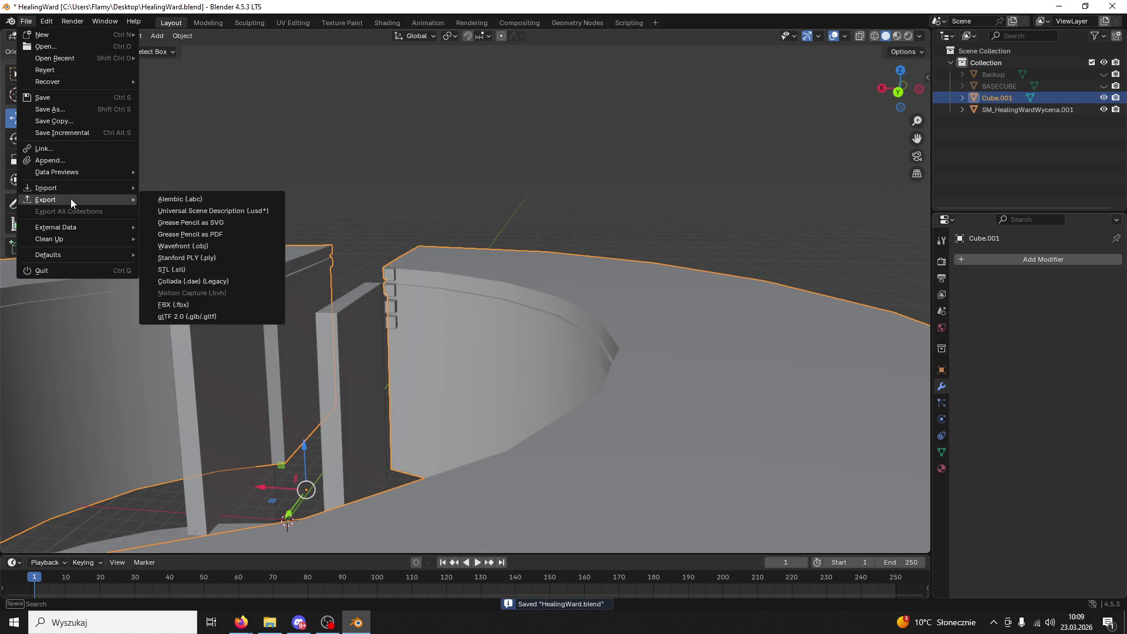
{"action": "left_click", "coordinate": [176, 299]}
{"action": "left_click", "coordinate": [445, 400]}
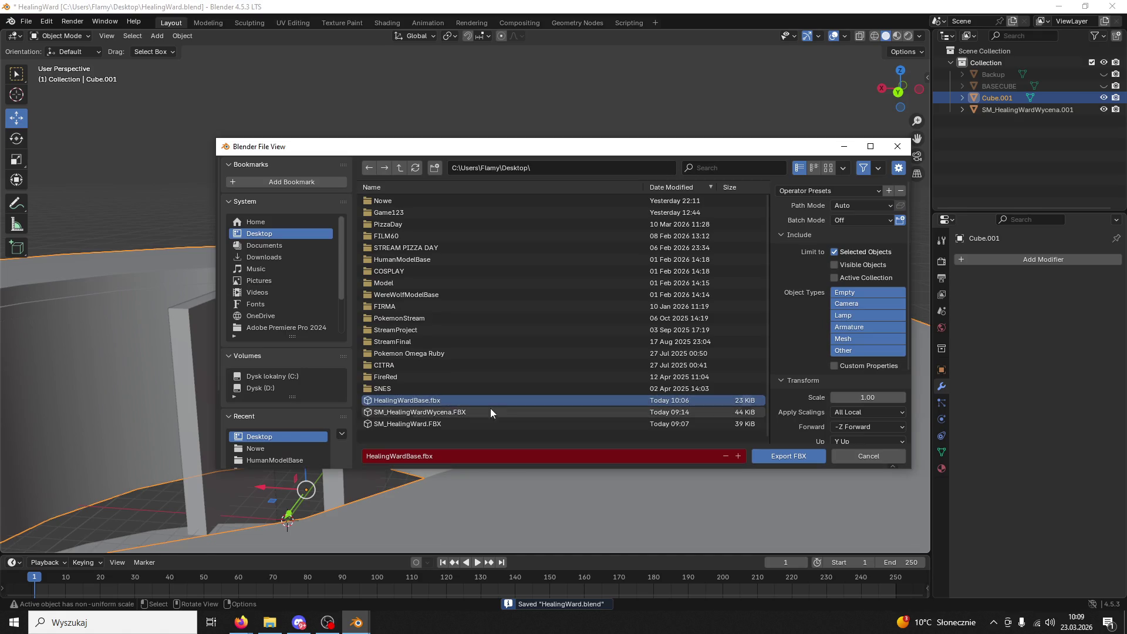
{"action": "left_click", "coordinate": [799, 458]}
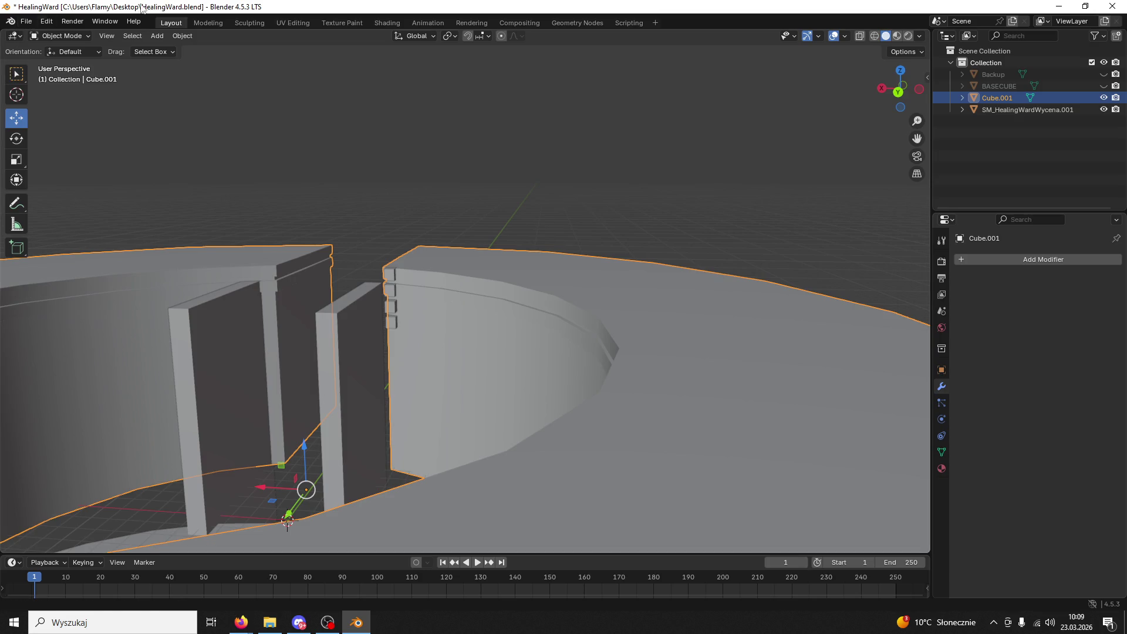
{"action": "left_click", "coordinate": [1058, 6]}
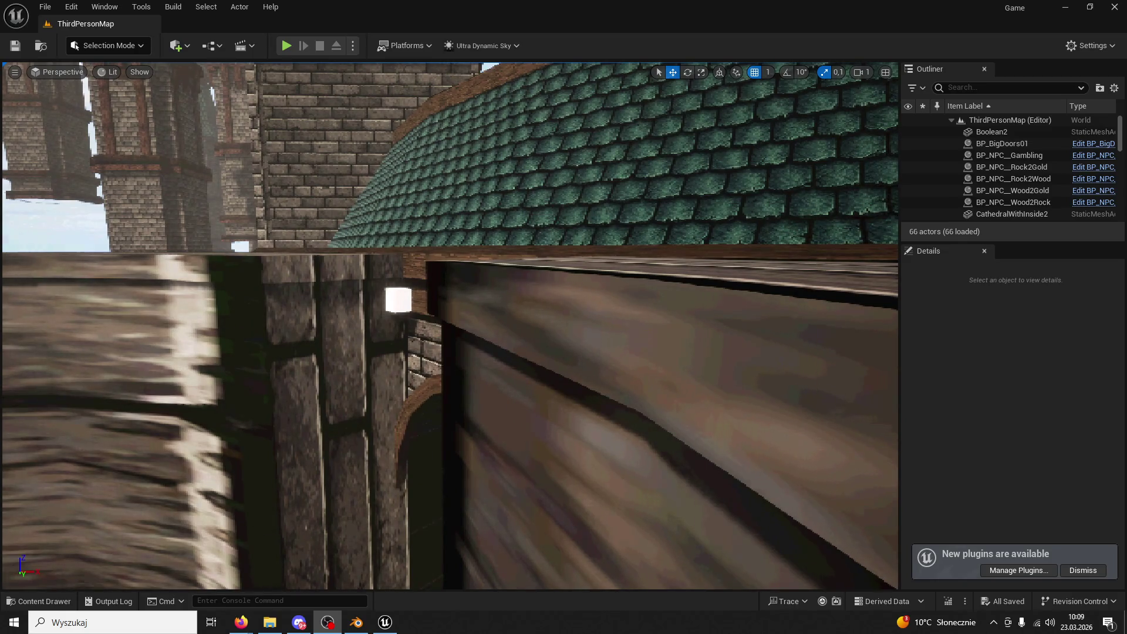
- Reimport the HealingWardBase asset from the updated FBX
{"action": "left_click", "coordinate": [705, 302]}
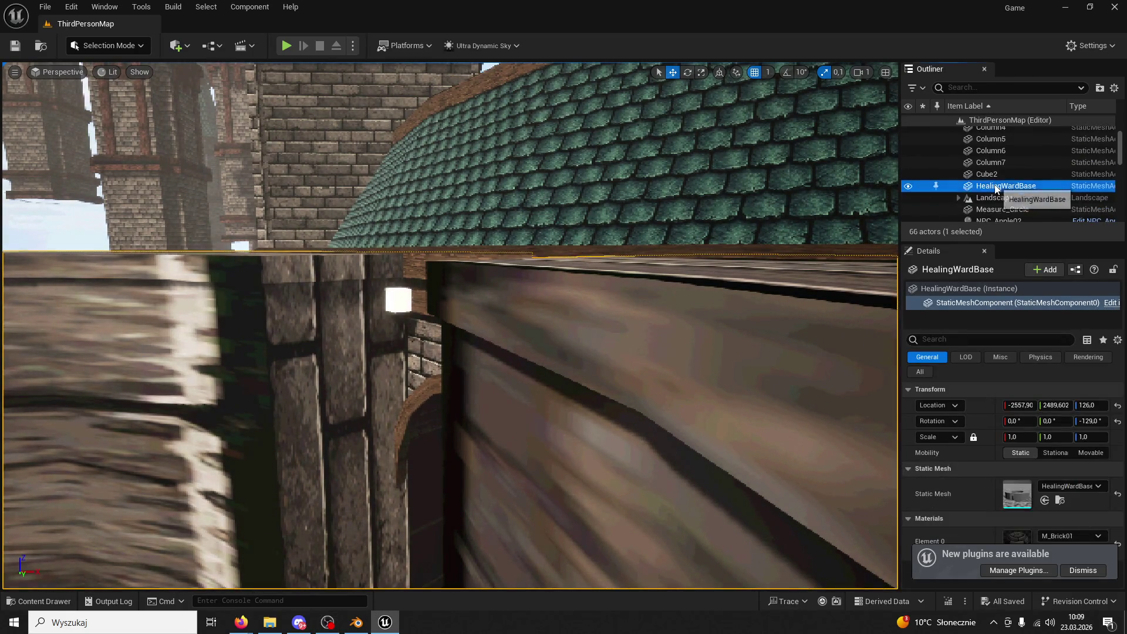
{"action": "right_click", "coordinate": [1004, 185]}
{"action": "left_click", "coordinate": [1005, 242]}
{"action": "right_click", "coordinate": [272, 340]}
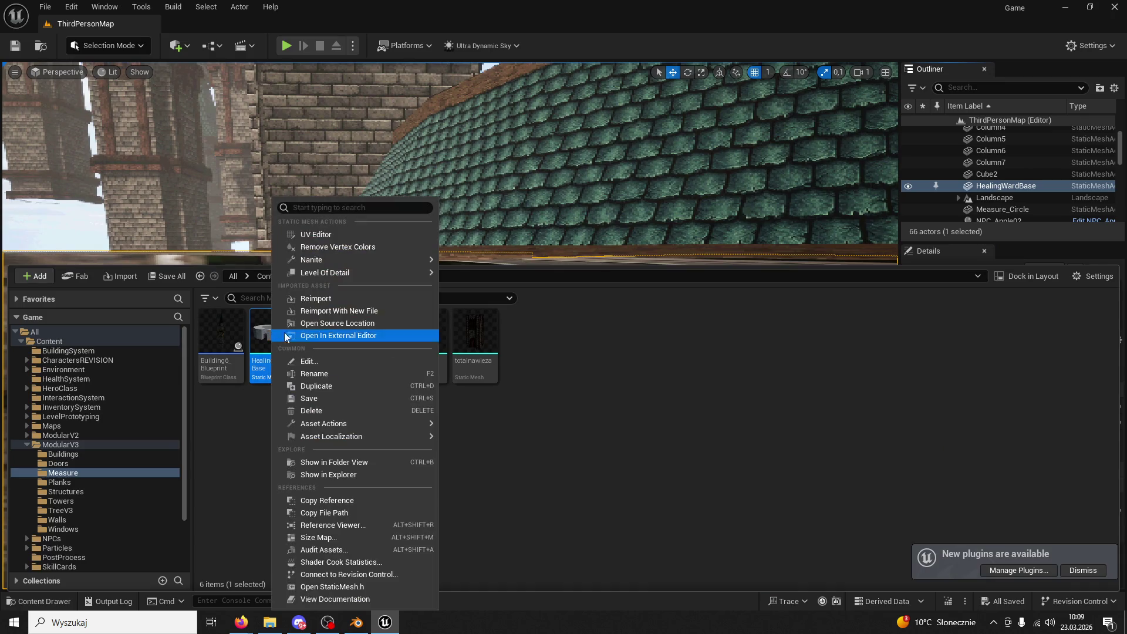
{"action": "left_click", "coordinate": [344, 290]}
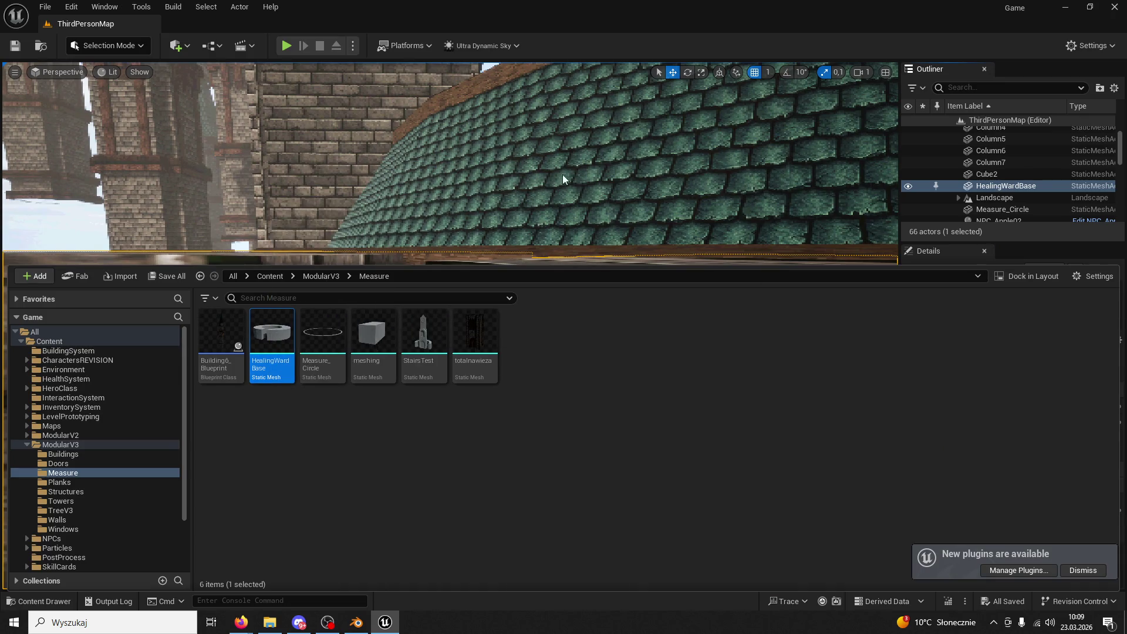
- Delete the stray white Cube2 from the level and return to Blender
{"action": "right_click", "coordinate": [579, 166]}
{"action": "mouse_move", "coordinate": [579, 167]}
{"action": "right_mouse_down"}
{"action": "mouse_move", "coordinate": [528, 194]}
{"action": "mouse_move", "coordinate": [428, 314]}
{"action": "mouse_move", "coordinate": [329, 340]}
{"action": "right_mouse_up"}
{"action": "left_click", "coordinate": [407, 317]}
{"action": "key", "text": "Delete"}
{"action": "right_click_drag", "start_coordinate": [268, 524], "coordinate": [269, 524]}
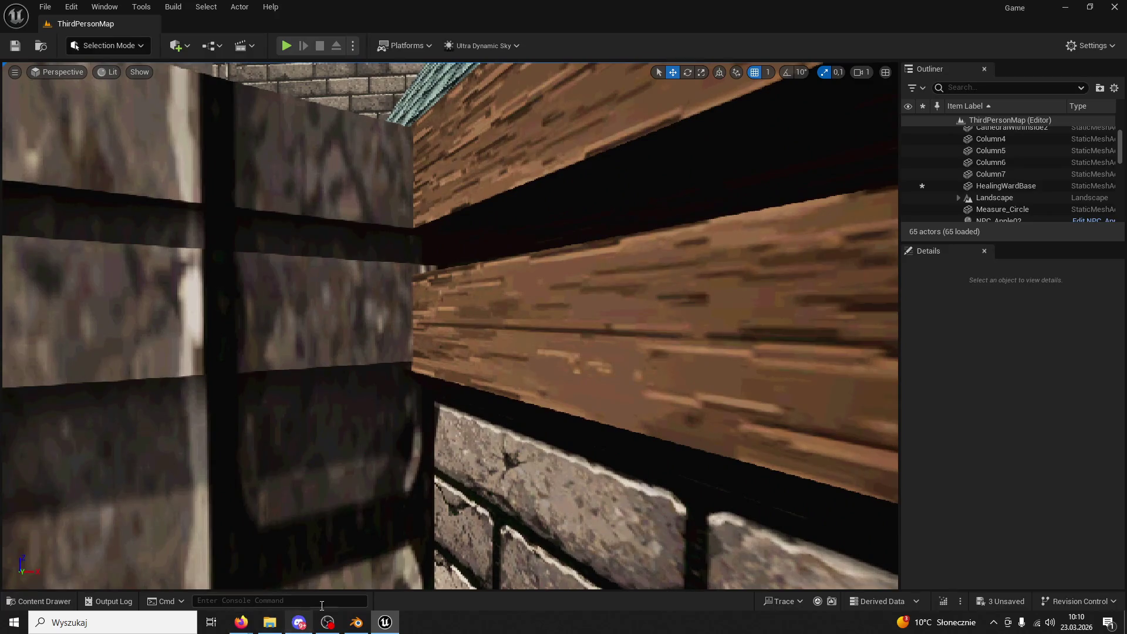
{"action": "left_click", "coordinate": [356, 622]}
{"action": "scroll", "coordinate": [430, 320], "scroll_direction": "up", "scroll_amount": 6}
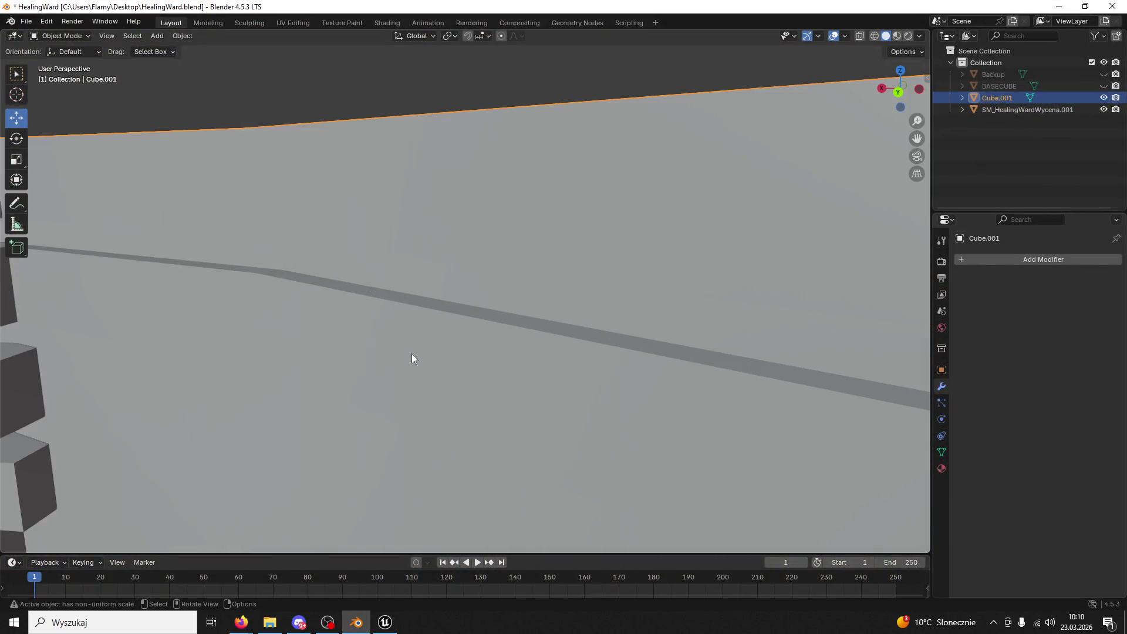
- In Edit Mode, select the seam-bounded wall strips, including the thin top and lower strips
{"action": "left_click", "coordinate": [61, 36]}
{"action": "left_click", "coordinate": [54, 62]}
{"action": "scroll", "coordinate": [223, 189], "scroll_direction": "down", "scroll_amount": 3}
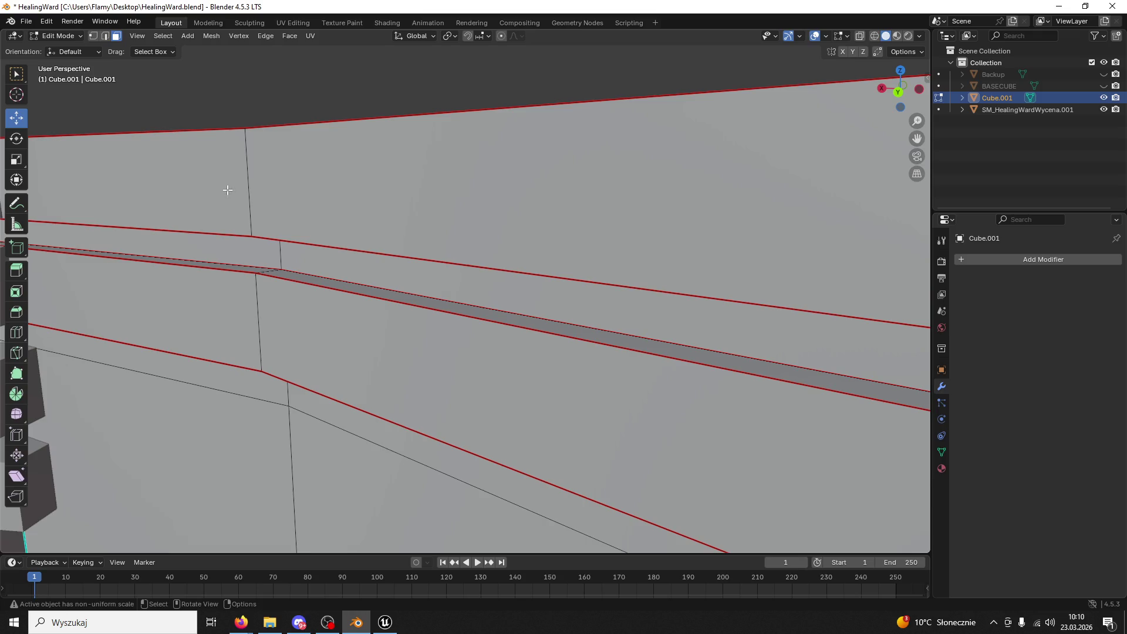
{"action": "scroll", "coordinate": [484, 231], "scroll_direction": "down", "scroll_amount": 4}
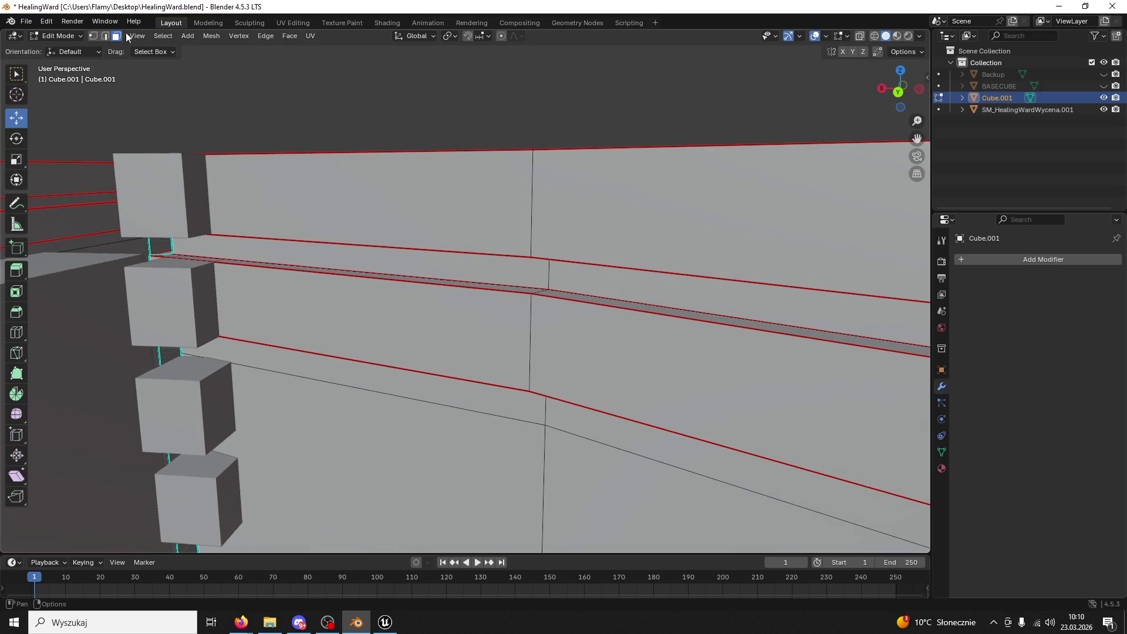
{"action": "left_click", "coordinate": [335, 290]}
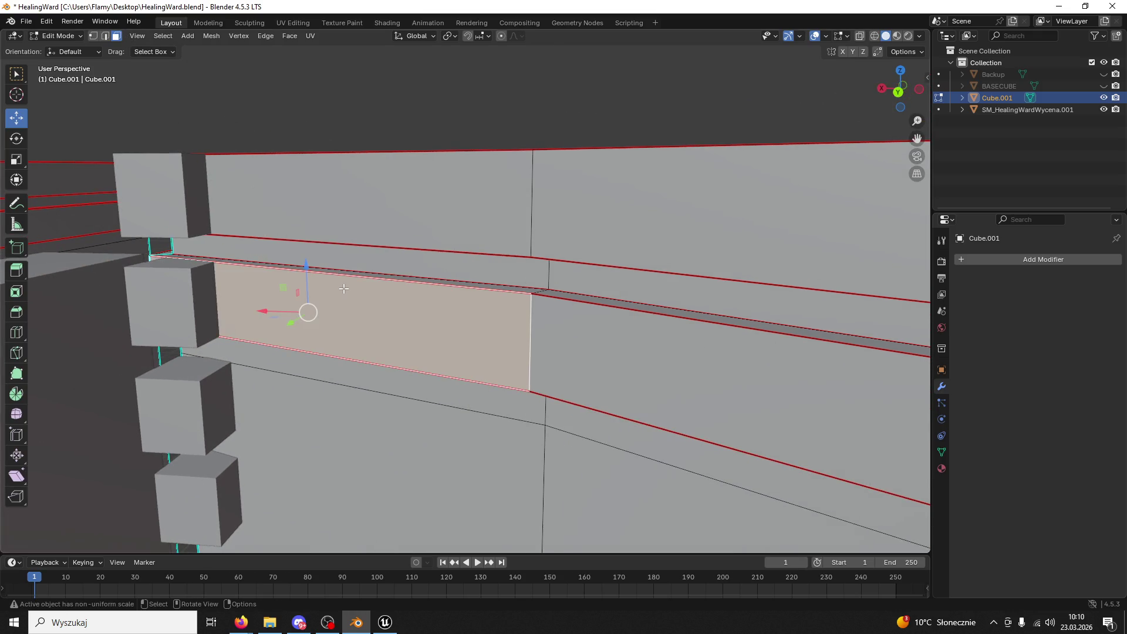
{"action": "key", "text": "ctrl+l"}
{"action": "left_click", "coordinate": [426, 279], "text": "shift"}
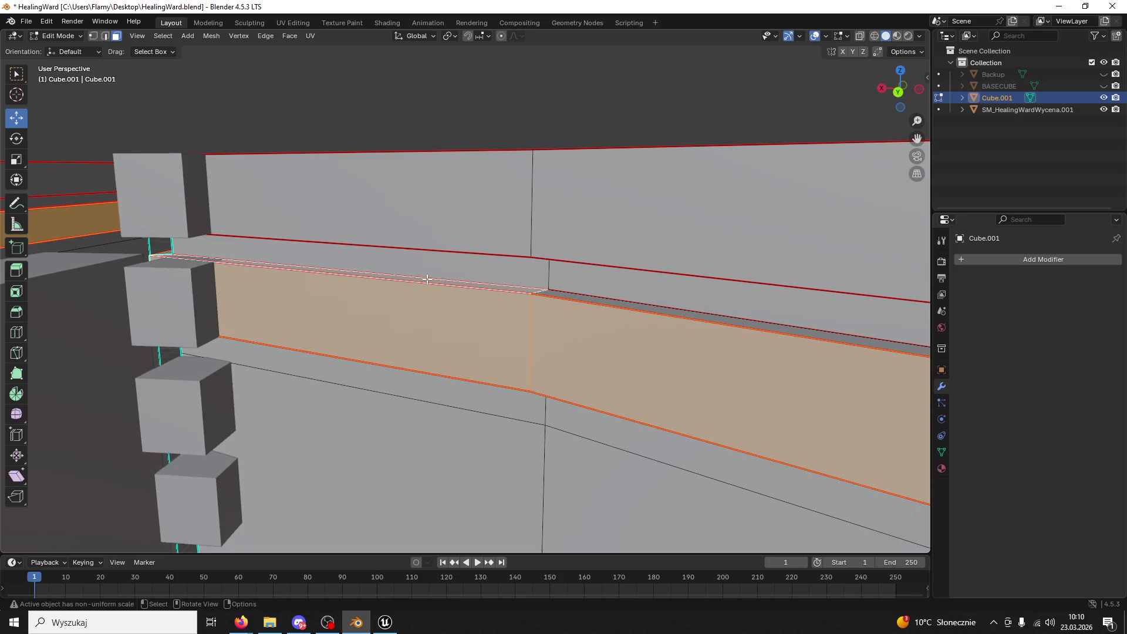
{"action": "middle_click_drag", "start_coordinate": [443, 311], "coordinate": [458, 252]}
{"action": "left_click", "coordinate": [496, 427], "text": "shift"}
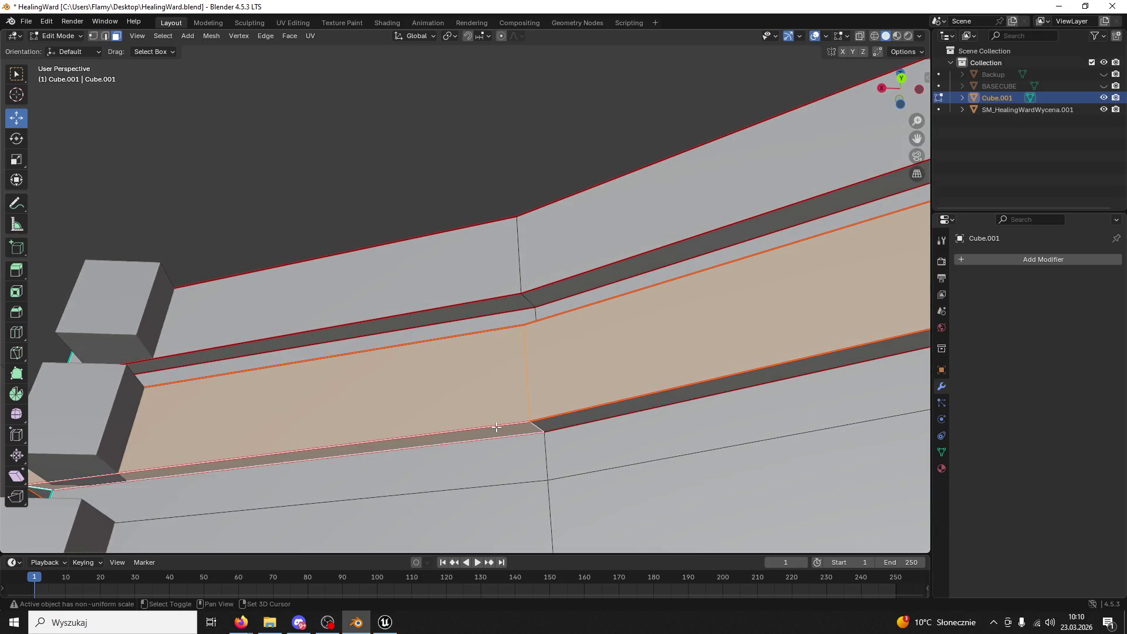
{"action": "key", "text": "ctrl+l"}
{"action": "mouse_move", "coordinate": [449, 347]}
{"action": "middle_mouse_down"}
{"action": "mouse_move", "coordinate": [422, 407]}
{"action": "mouse_move", "coordinate": [347, 364]}
{"action": "middle_mouse_up"}
- Nudge the selected strips down about 0.038 m along Z and return to Object Mode
{"action": "scroll", "coordinate": [480, 300], "scroll_direction": "down", "scroll_amount": 5}
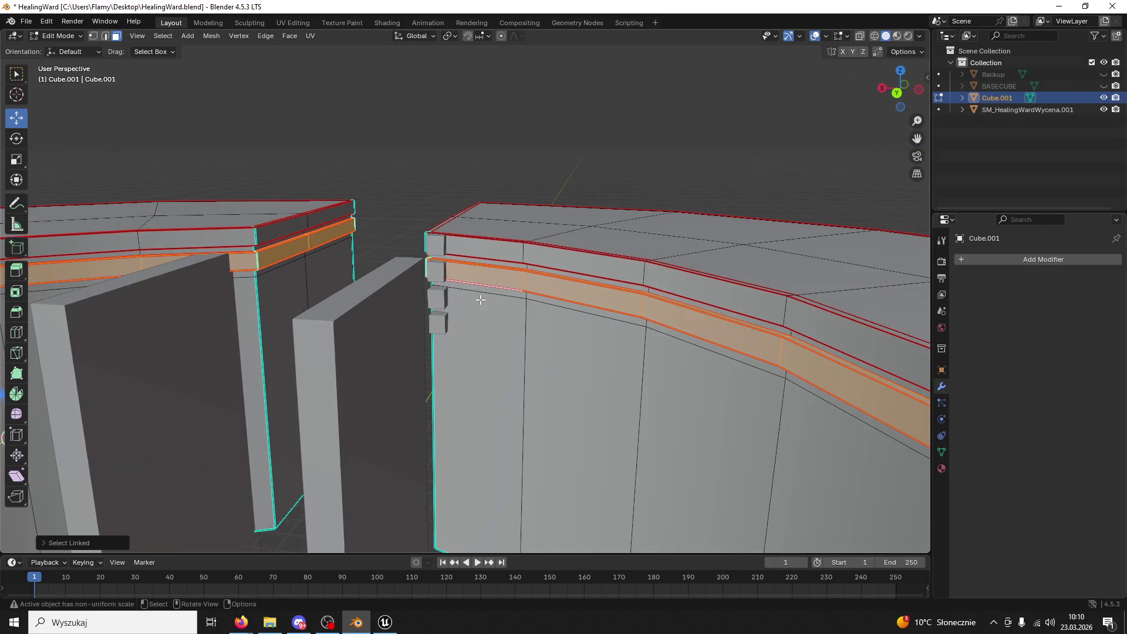
{"action": "middle_click_drag", "start_coordinate": [475, 315], "coordinate": [486, 234], "text": "shift"}
{"action": "scroll", "coordinate": [335, 259], "scroll_direction": "down", "scroll_amount": 3}
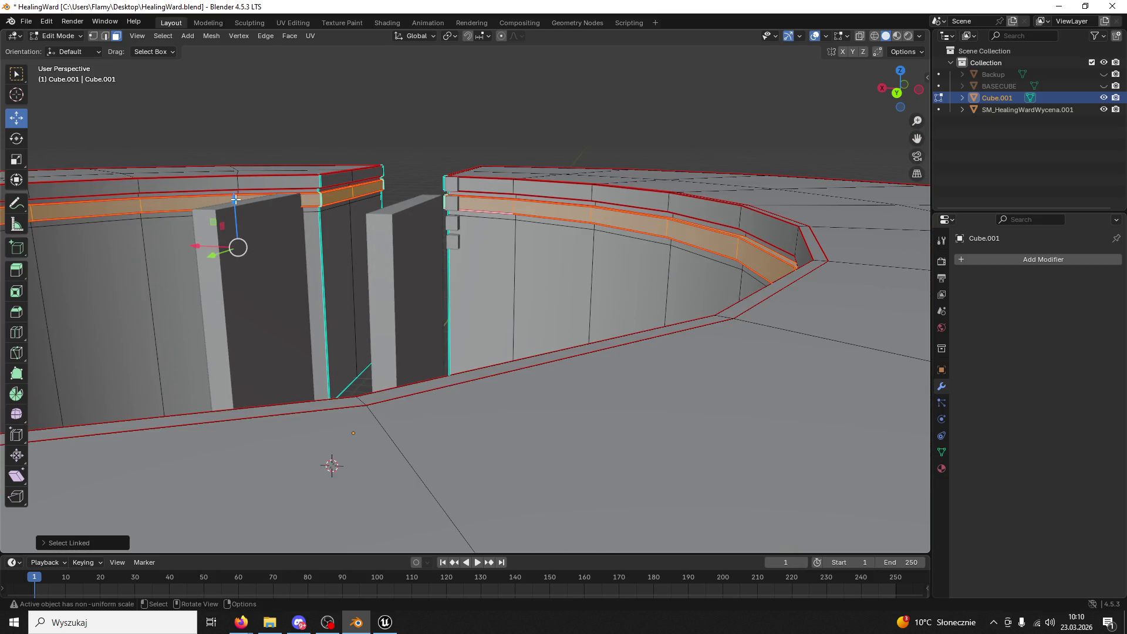
{"action": "left_click_drag", "start_coordinate": [236, 200], "coordinate": [240, 201]}
{"action": "left_click", "coordinate": [59, 36]}
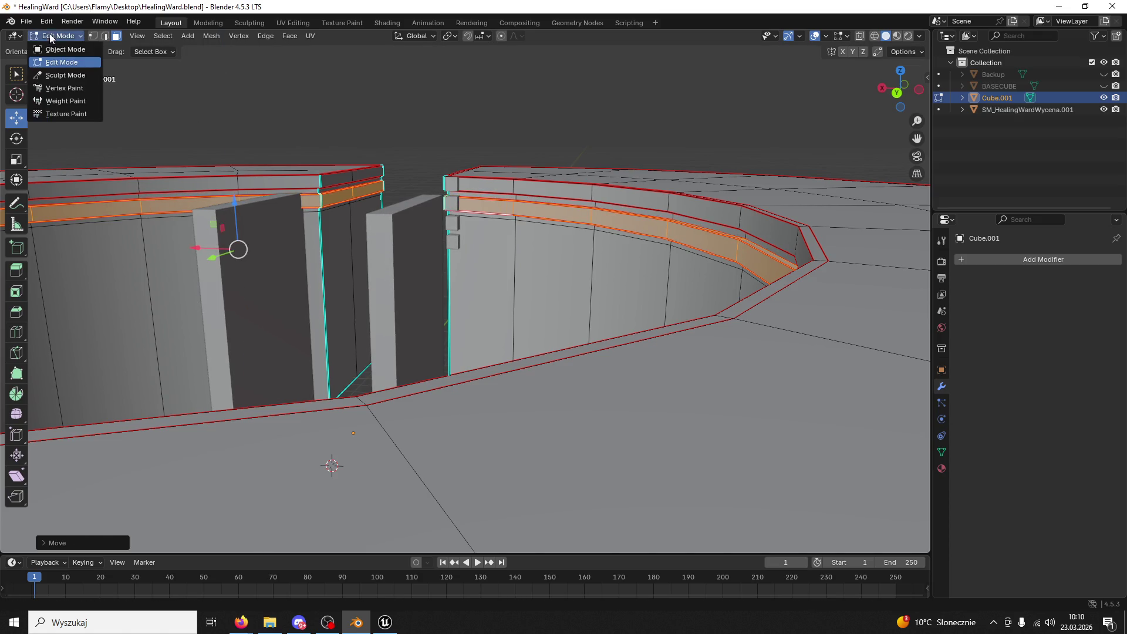
{"action": "left_click", "coordinate": [57, 49]}
{"action": "left_click", "coordinate": [58, 50]}
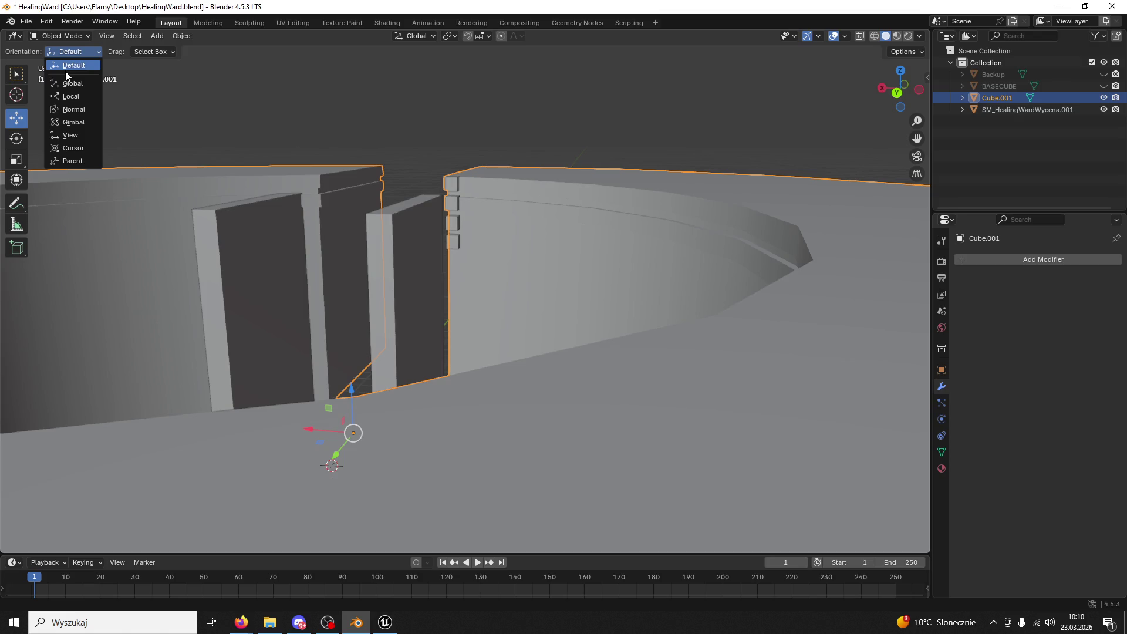
- Re-export the ward base as FBX over HealingWardBase.fbx
{"action": "left_click", "coordinate": [26, 21]}
{"action": "mouse_move", "coordinate": [65, 202]}
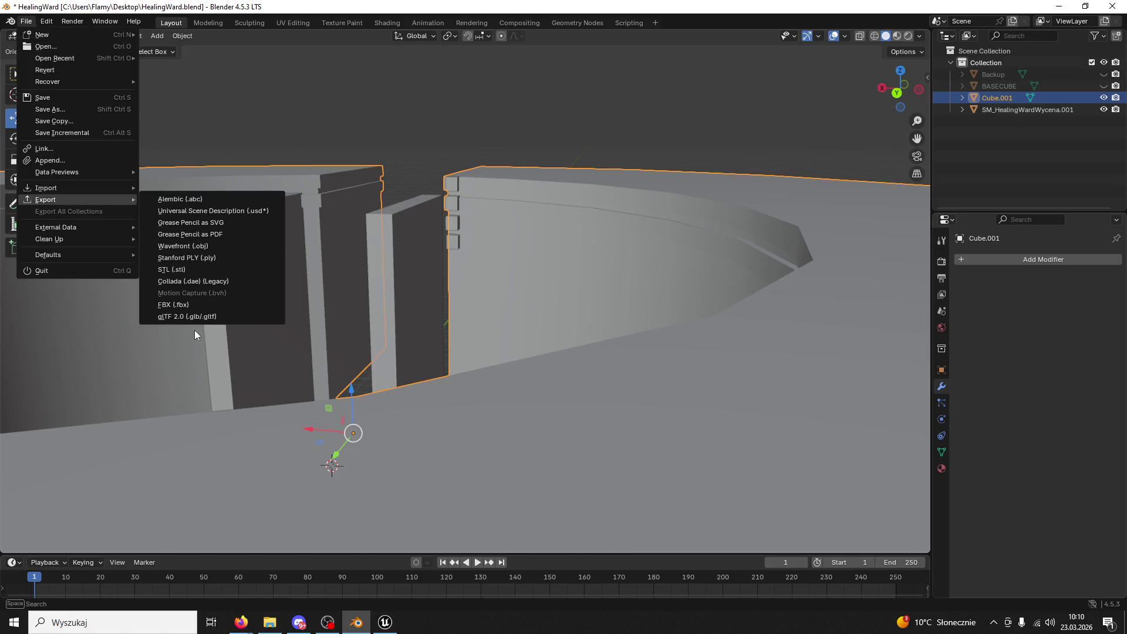
{"action": "left_click", "coordinate": [188, 303]}
{"action": "left_click", "coordinate": [432, 403]}
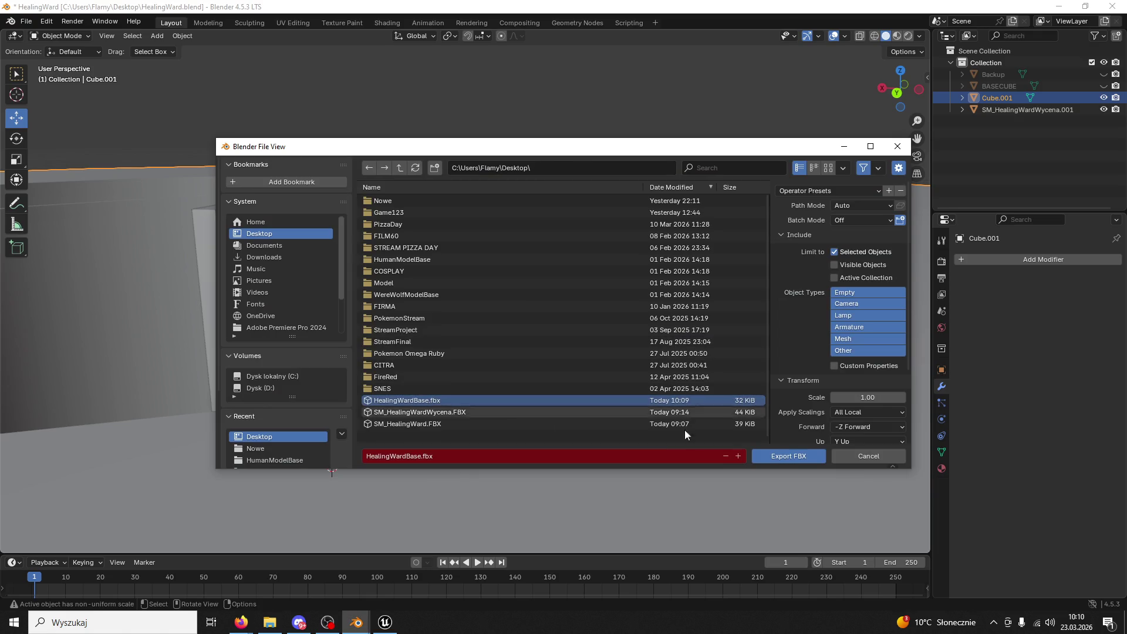
{"action": "left_click", "coordinate": [786, 456]}
{"action": "left_click", "coordinate": [388, 621]}
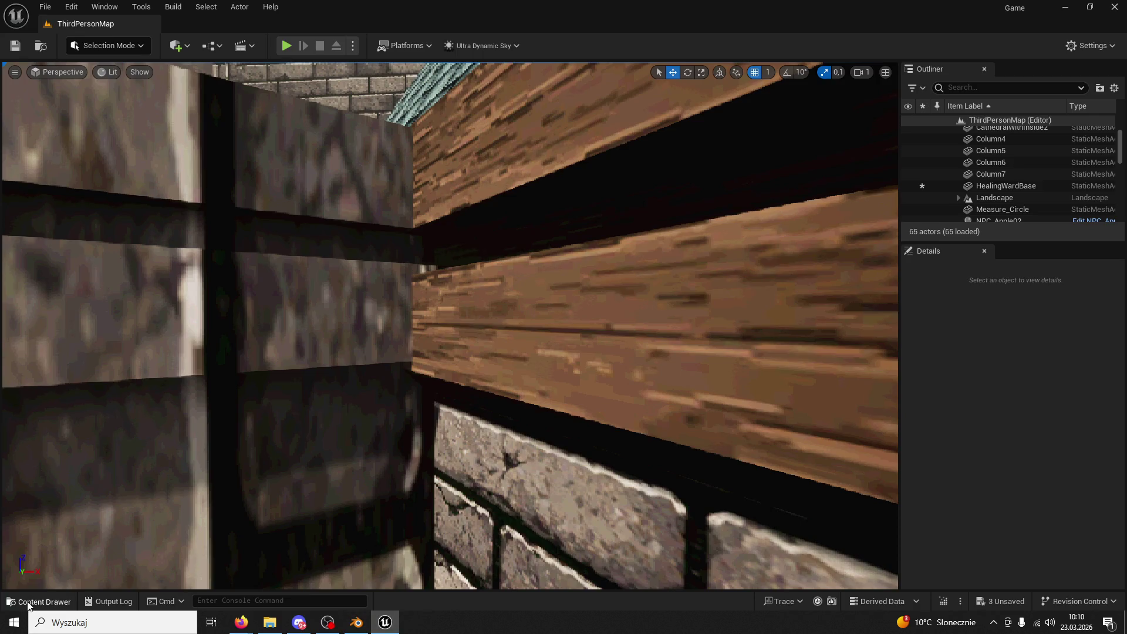
- Cancel Reimport With New File, then reimport HealingWardBase from its existing source file
{"action": "left_click", "coordinate": [39, 601]}
{"action": "right_click", "coordinate": [271, 352]}
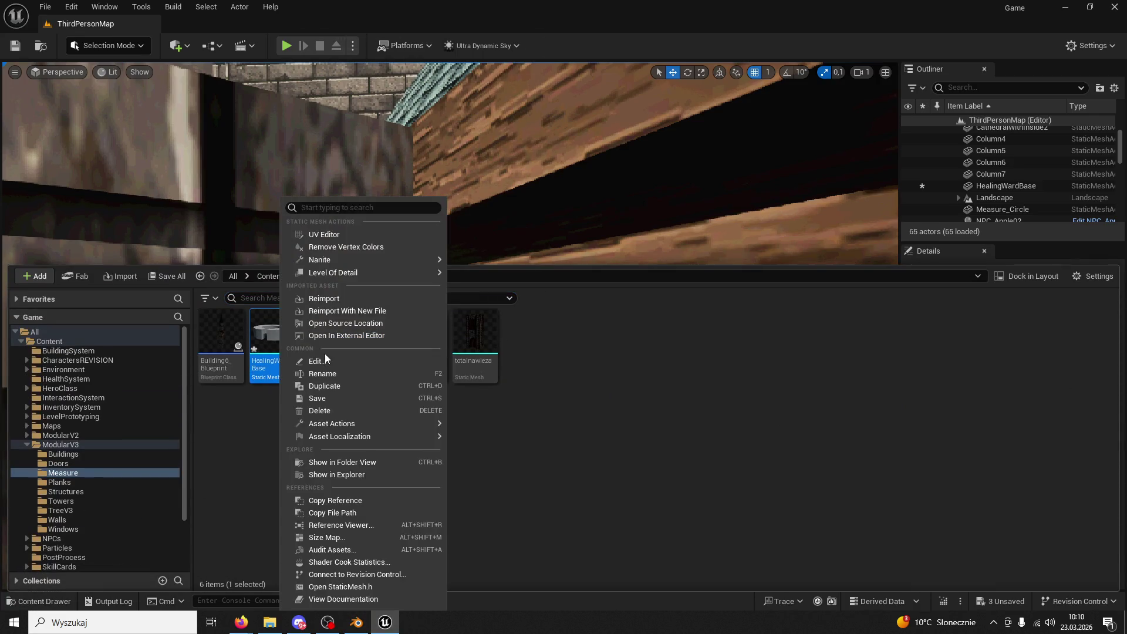
{"action": "left_click", "coordinate": [358, 310]}
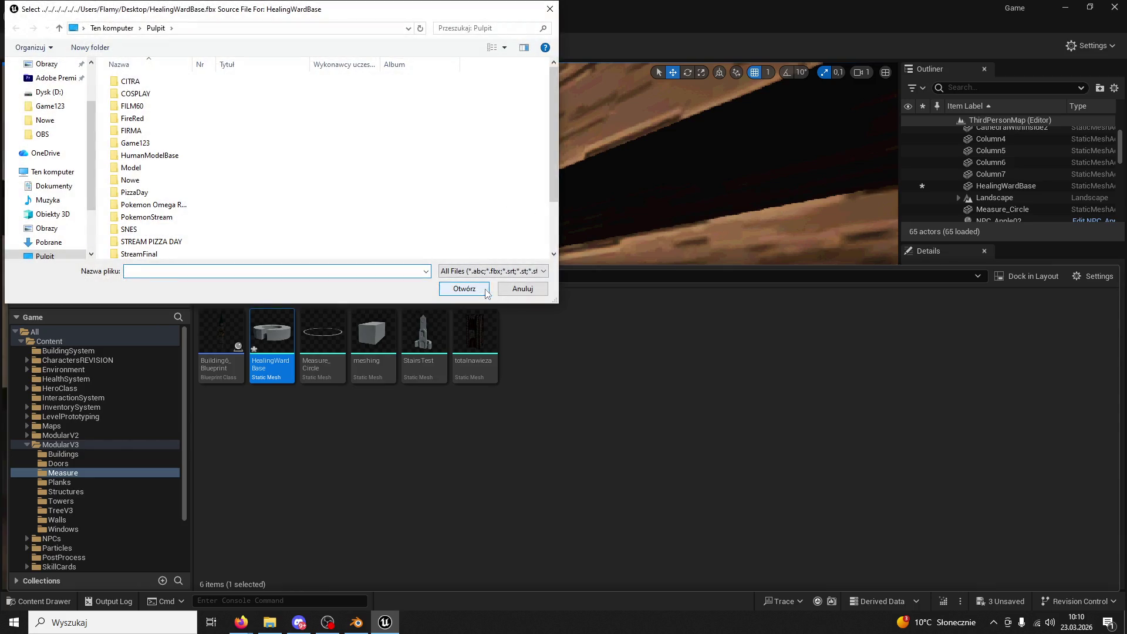
{"action": "left_click", "coordinate": [514, 288]}
{"action": "right_click", "coordinate": [288, 346]}
{"action": "left_click", "coordinate": [347, 295]}
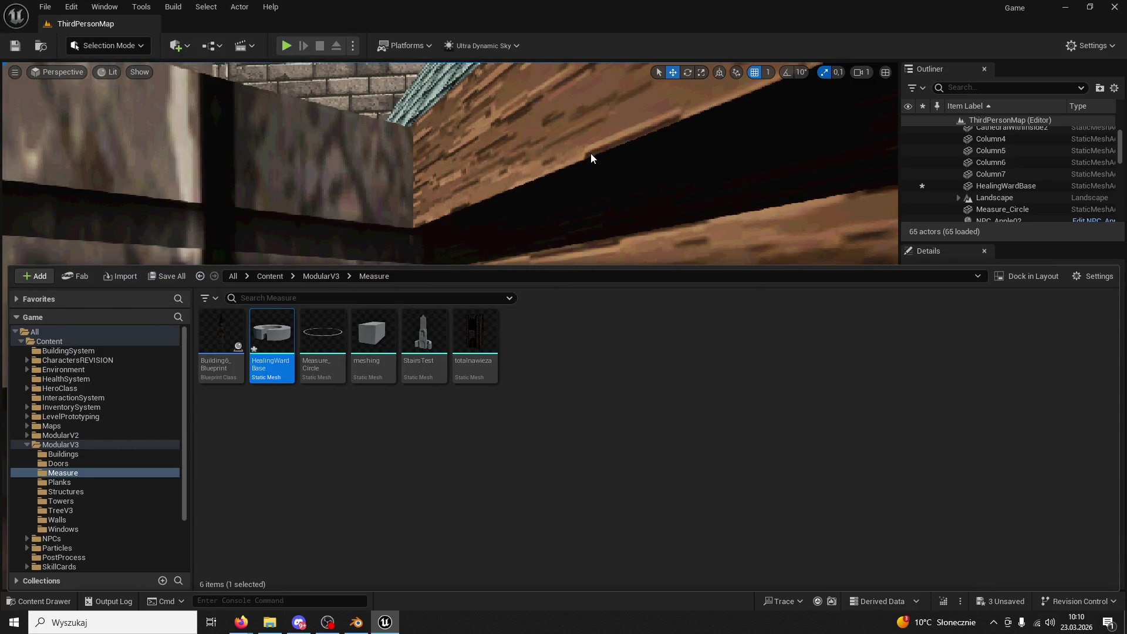
- Close the Content Drawer and fly the viewport closer to the wall section
{"action": "left_click", "coordinate": [547, 207]}
{"action": "right_click_drag", "start_coordinate": [547, 206], "coordinate": [547, 206]}
{"action": "left_click", "coordinate": [354, 627]}
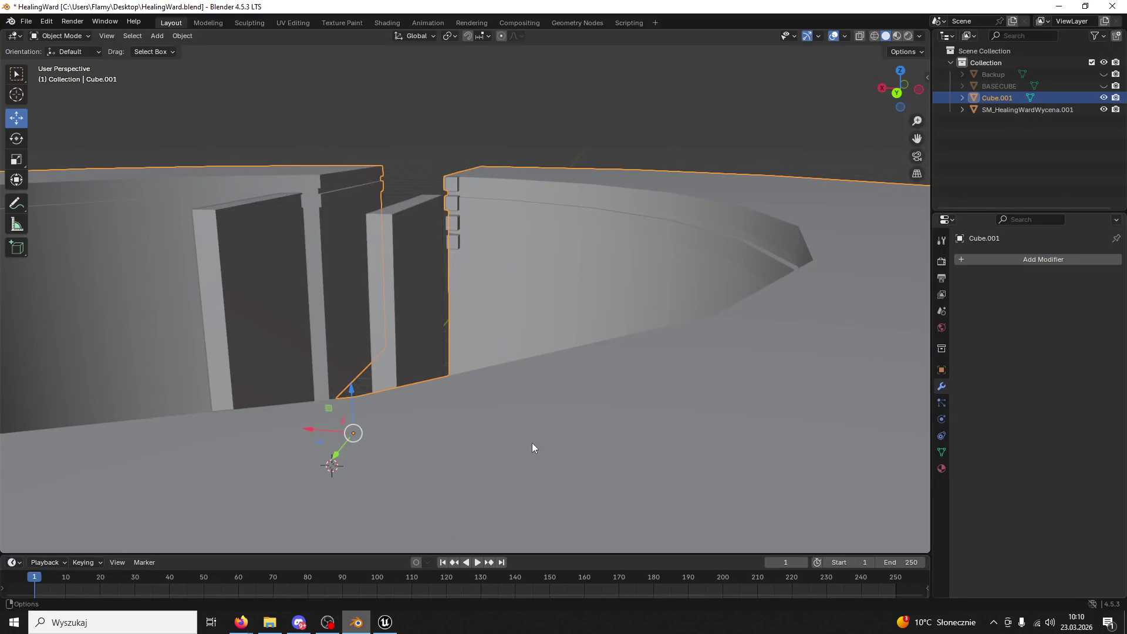
- Orbit above the wall tops, enter Edit Mode and select a single wall face
{"action": "scroll", "coordinate": [516, 238], "scroll_direction": "up", "scroll_amount": 5}
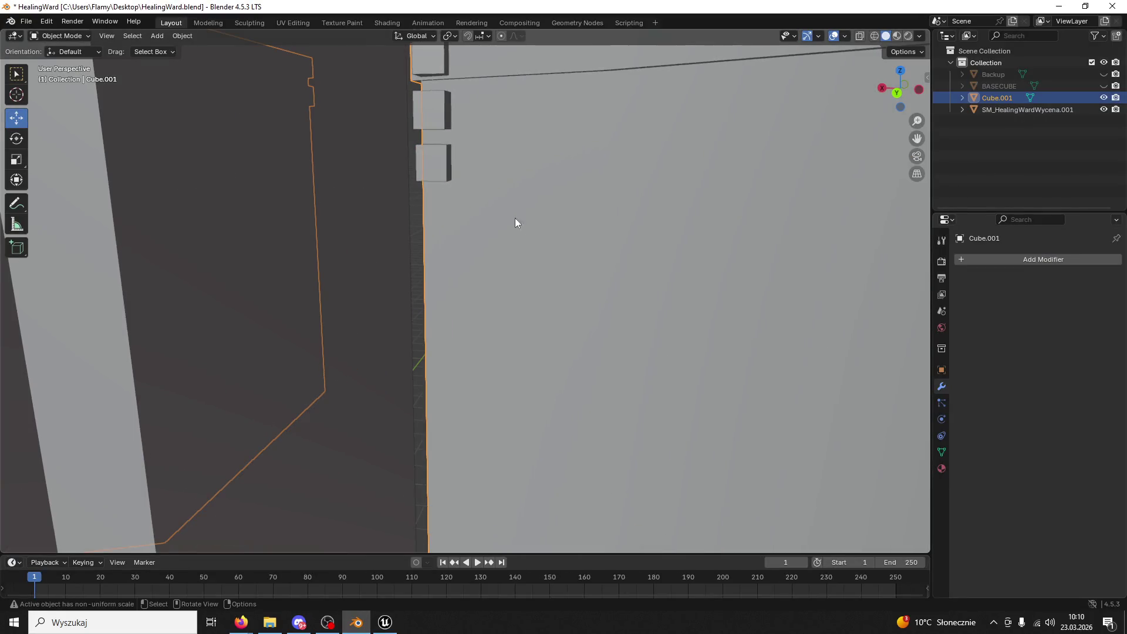
{"action": "mouse_move", "coordinate": [510, 168]}
{"action": "middle_mouse_down"}
{"action": "mouse_move", "coordinate": [536, 259]}
{"action": "mouse_move", "coordinate": [528, 365]}
{"action": "mouse_move", "coordinate": [423, 272]}
{"action": "middle_mouse_up"}
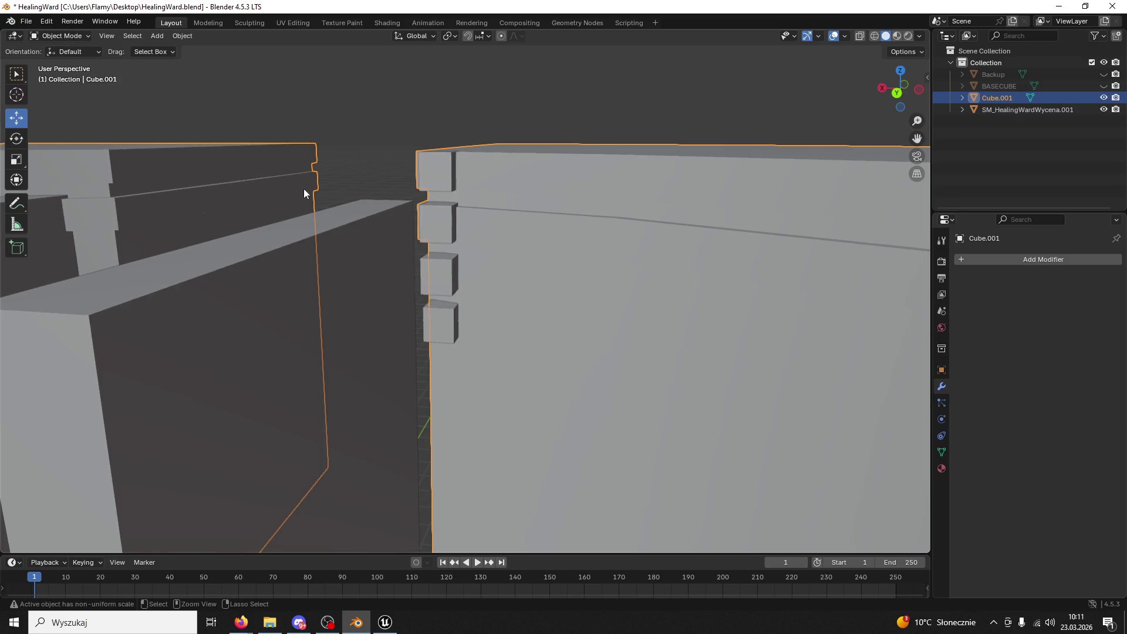
{"action": "key", "text": "Tab"}
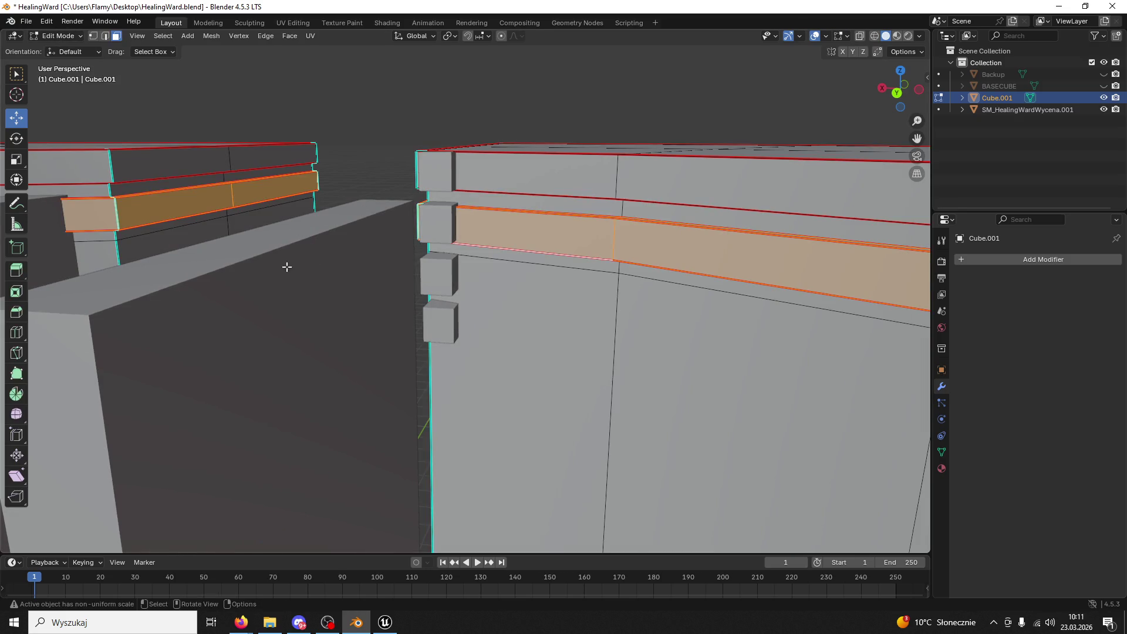
{"action": "scroll", "coordinate": [308, 264], "scroll_direction": "down", "scroll_amount": 2}
{"action": "scroll", "coordinate": [304, 306], "scroll_direction": "down", "scroll_amount": 2}
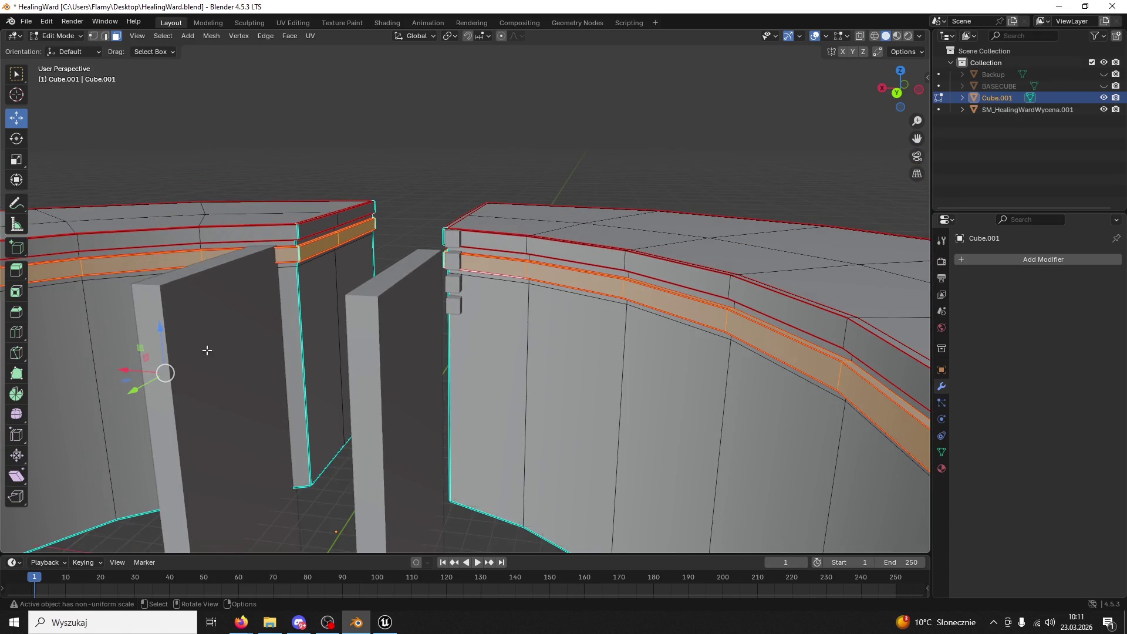
{"action": "left_click", "coordinate": [161, 333]}
- Return to Object Mode, save the blend file and export FBX over HealingWardBase.fbx
{"action": "left_click", "coordinate": [59, 35]}
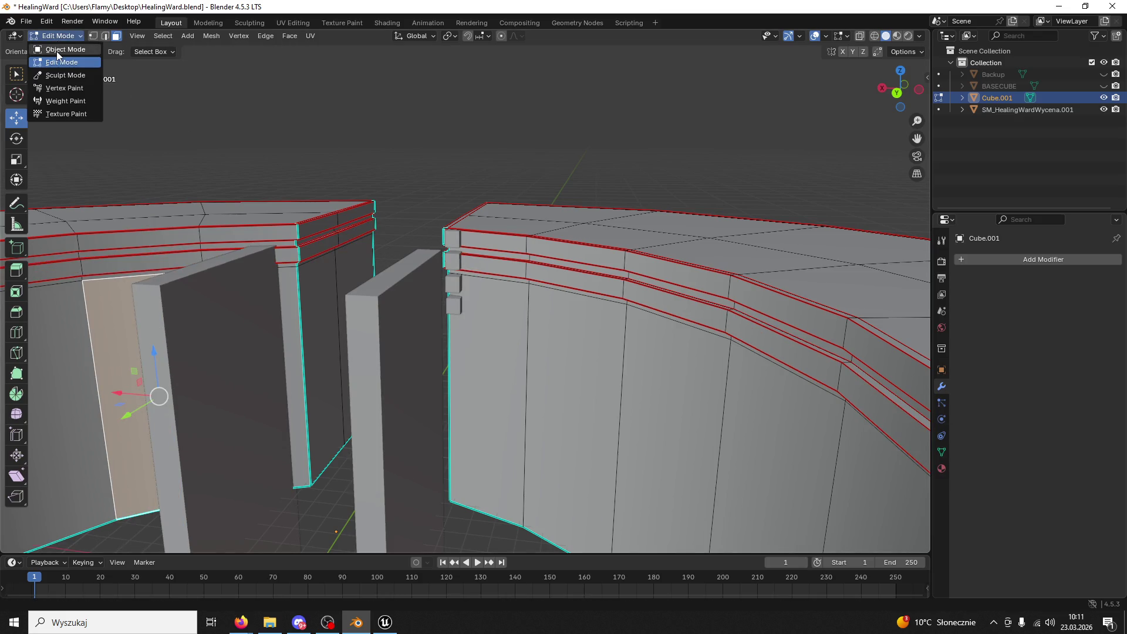
{"action": "left_click", "coordinate": [56, 43]}
{"action": "key", "text": "ctrl+s"}
{"action": "left_click", "coordinate": [484, 233]}
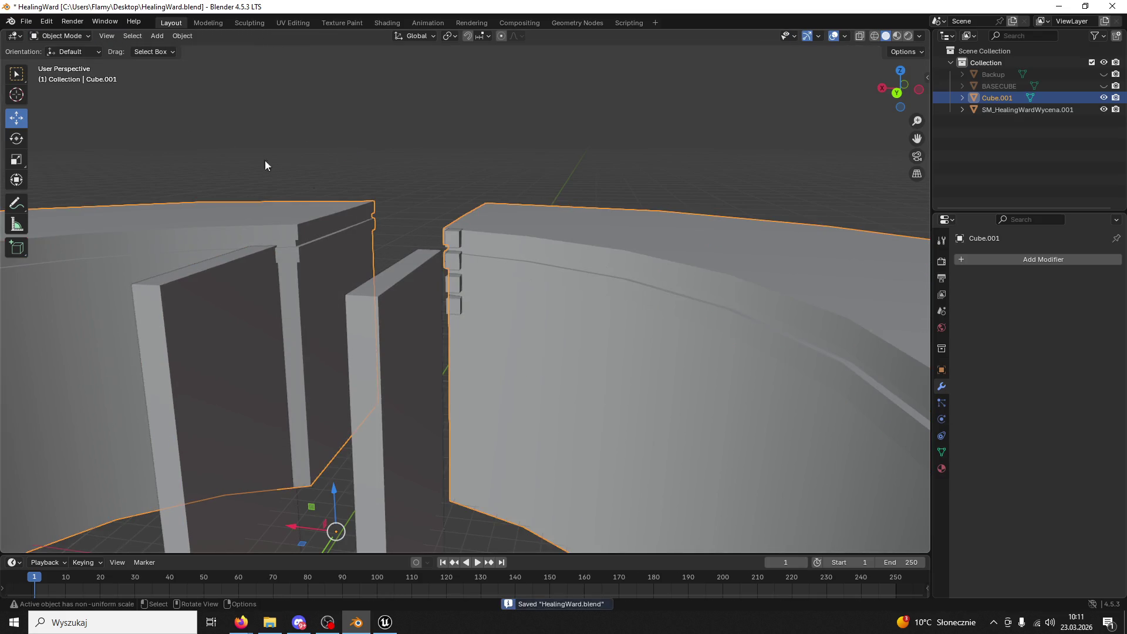
{"action": "left_click", "coordinate": [24, 22]}
{"action": "mouse_move", "coordinate": [73, 197]}
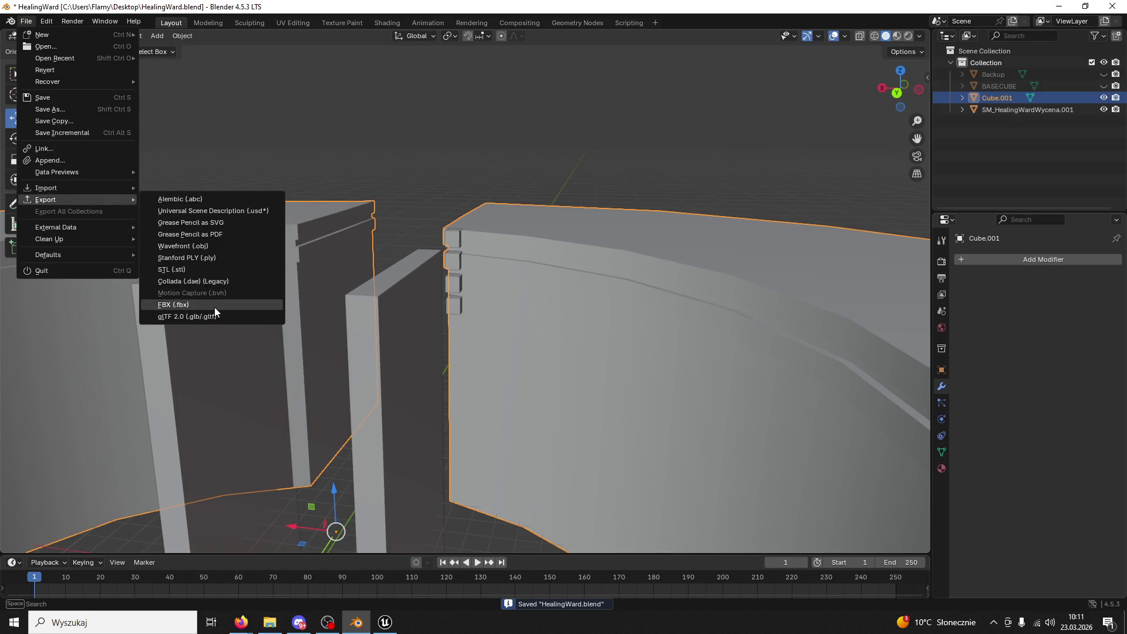
{"action": "left_click", "coordinate": [213, 305]}
{"action": "left_click", "coordinate": [421, 400]}
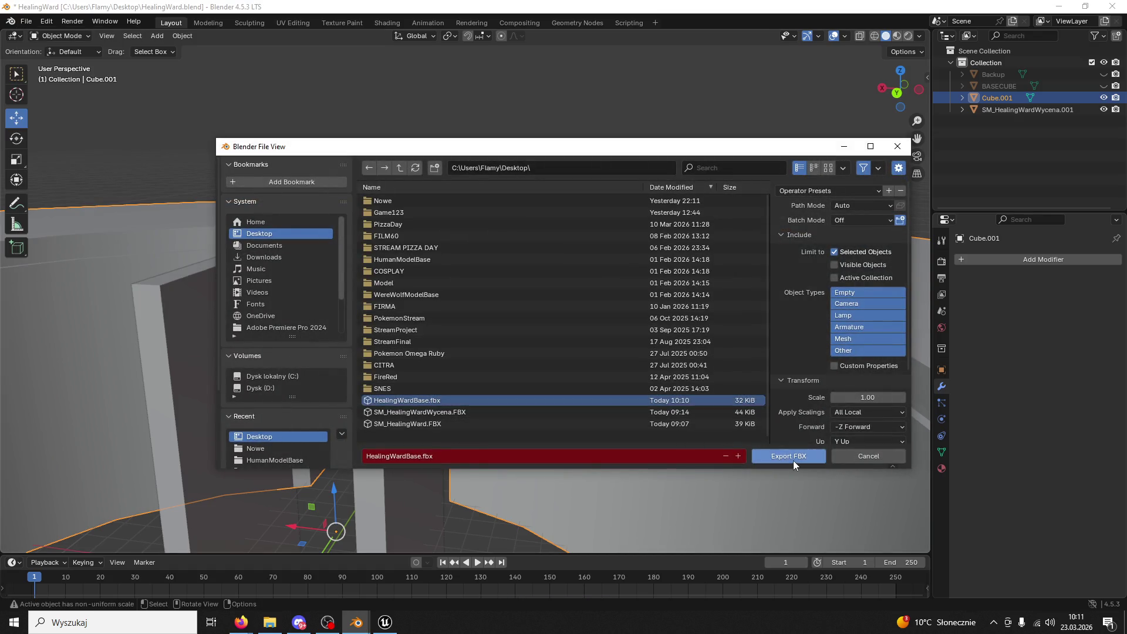
- Go back to Unreal Engine and open the Content Drawer
{"action": "left_click", "coordinate": [788, 456]}
{"action": "left_click", "coordinate": [385, 622]}
{"action": "left_click", "coordinate": [39, 601]}
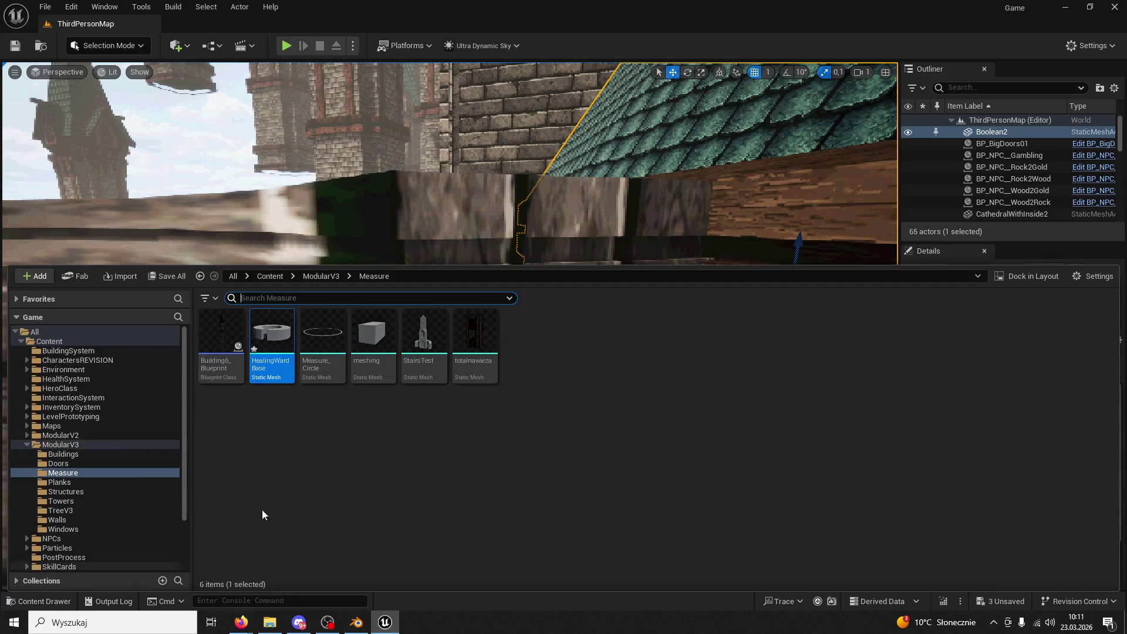
- Reimport HealingWardBase, then fly around the wooden beams, roof and brick arch to check it
{"action": "right_click", "coordinate": [251, 335]}
{"action": "left_click", "coordinate": [466, 183]}
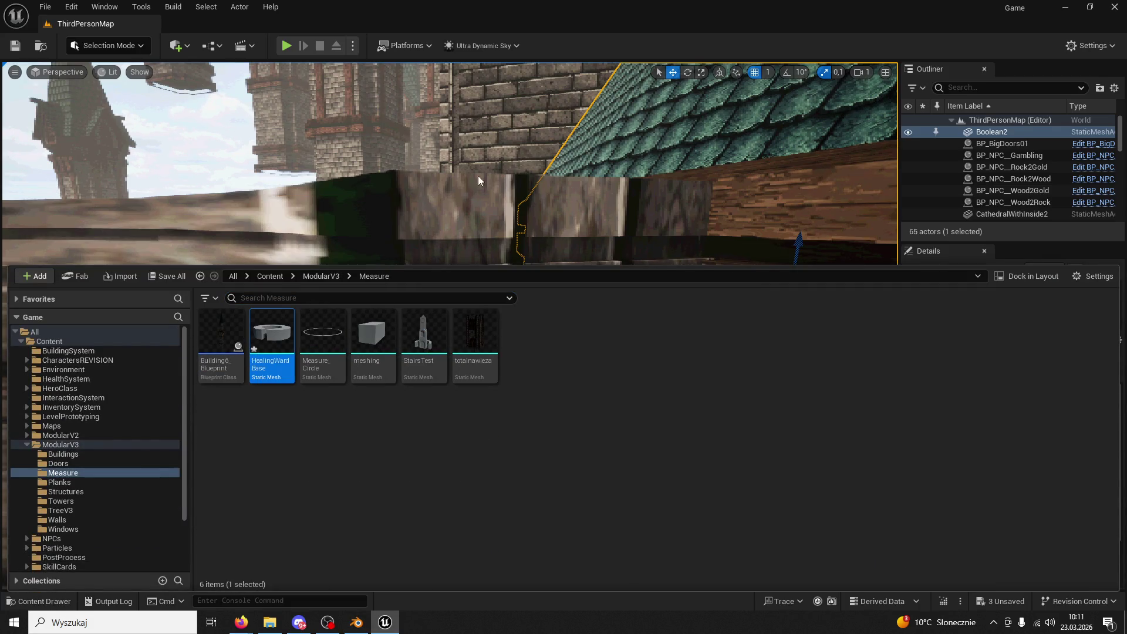
{"action": "right_click", "coordinate": [617, 185]}
{"action": "mouse_move", "coordinate": [664, 249]}
{"action": "right_mouse_down"}
{"action": "mouse_move", "coordinate": [640, 179]}
{"action": "mouse_move", "coordinate": [616, 250]}
{"action": "mouse_move", "coordinate": [631, 244]}
{"action": "mouse_move", "coordinate": [622, 223]}
{"action": "mouse_move", "coordinate": [611, 232]}
{"action": "mouse_move", "coordinate": [633, 252]}
{"action": "mouse_move", "coordinate": [616, 261]}
{"action": "mouse_move", "coordinate": [610, 246]}
{"action": "right_mouse_up"}
{"action": "right_click_drag", "start_coordinate": [620, 489], "coordinate": [620, 488]}
- In Blender, enter Edit Mode and orbit around the cubes on the wall edge
{"action": "left_click", "coordinate": [358, 622]}
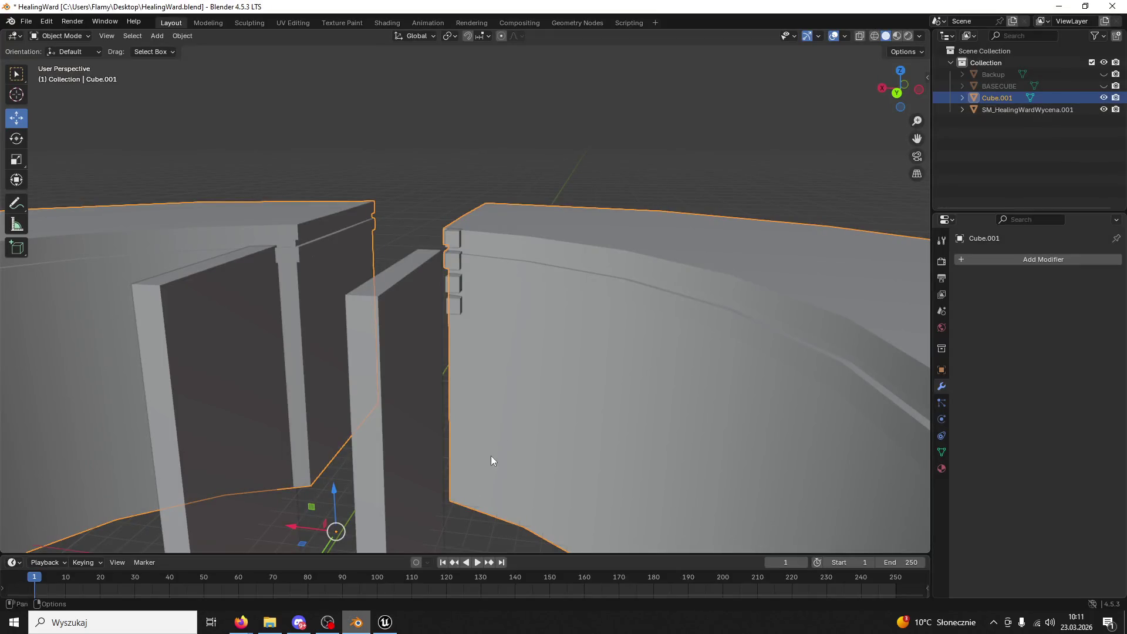
{"action": "mouse_move", "coordinate": [380, 627]}
{"action": "scroll", "coordinate": [480, 302], "scroll_direction": "down", "scroll_amount": 1}
{"action": "scroll", "coordinate": [551, 308], "scroll_direction": "up", "scroll_amount": 6}
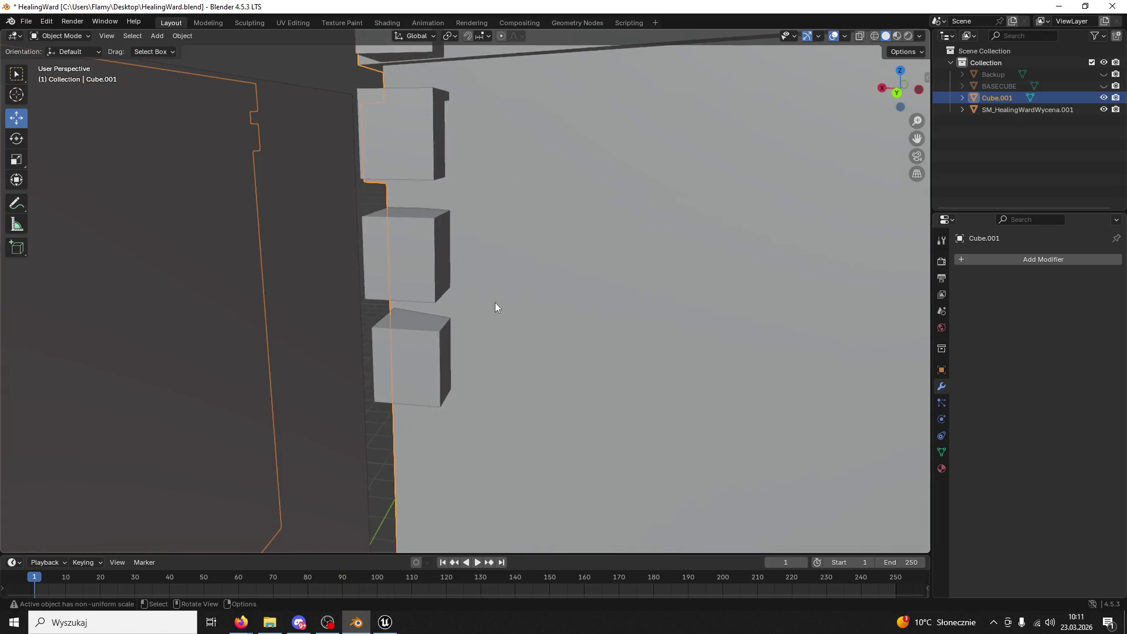
{"action": "left_click", "coordinate": [66, 35]}
{"action": "left_click", "coordinate": [68, 59]}
{"action": "scroll", "coordinate": [484, 182], "scroll_direction": "down", "scroll_amount": 1}
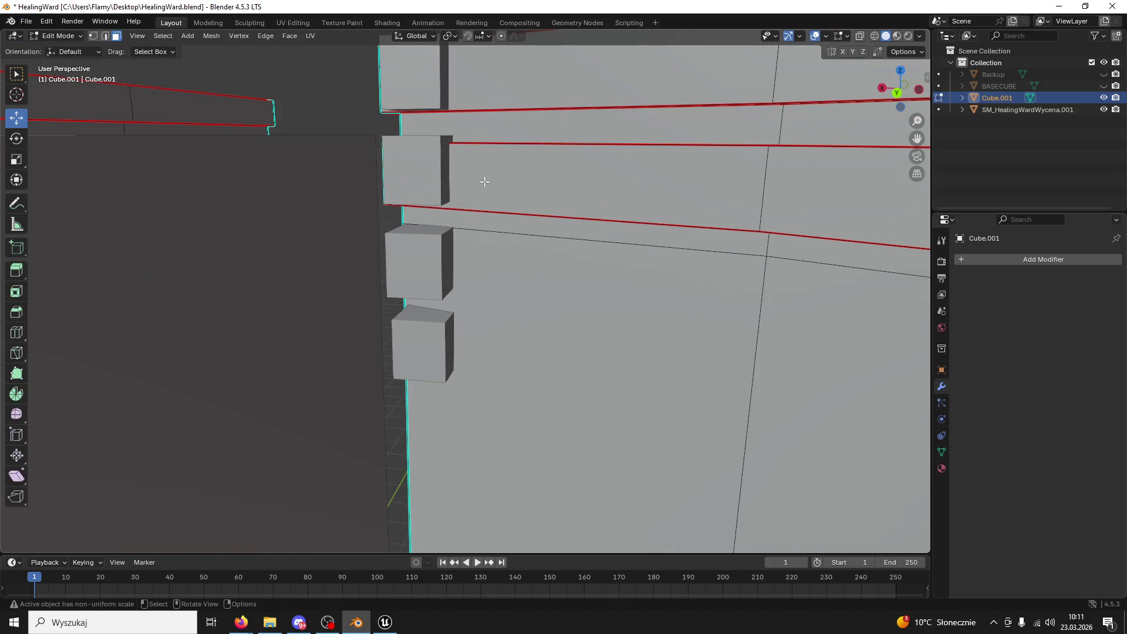
{"action": "middle_click_drag", "start_coordinate": [527, 207], "coordinate": [500, 192]}
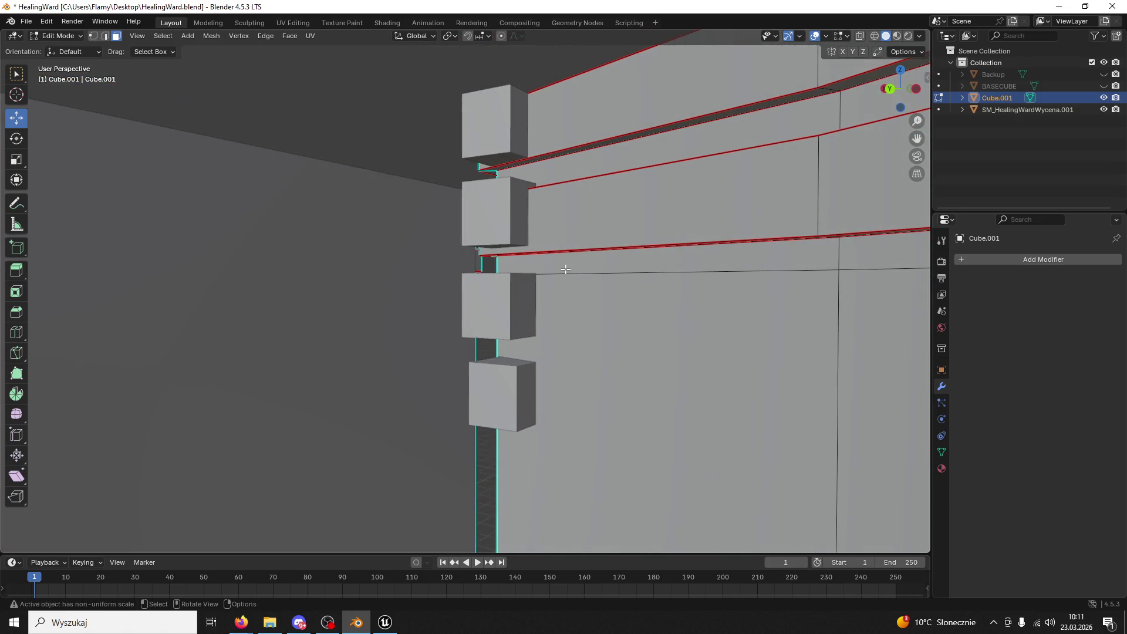
- Back in Object Mode, delete SM_HealingWardWycena.001 and save HealingWard.blend
{"action": "left_click", "coordinate": [65, 35]}
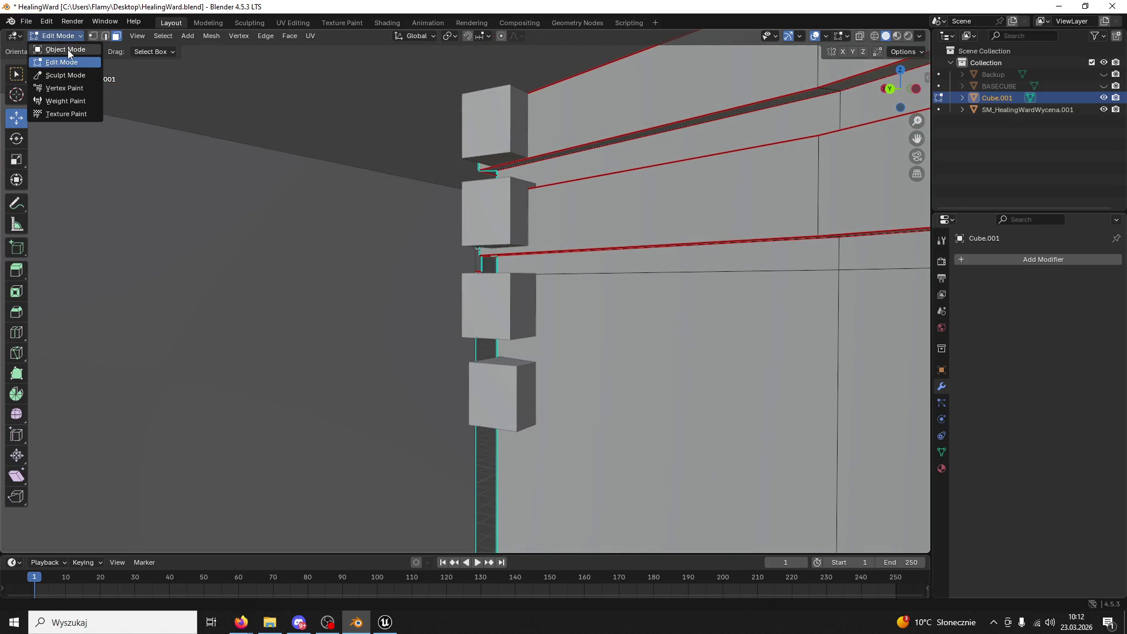
{"action": "left_click", "coordinate": [65, 47]}
{"action": "scroll", "coordinate": [478, 178], "scroll_direction": "down", "scroll_amount": 2}
{"action": "mouse_move", "coordinate": [283, 112]}
{"action": "middle_mouse_down"}
{"action": "mouse_move", "coordinate": [491, 193]}
{"action": "mouse_move", "coordinate": [476, 202]}
{"action": "middle_mouse_up"}
{"action": "left_click", "coordinate": [446, 172]}
{"action": "key", "text": "Delete"}
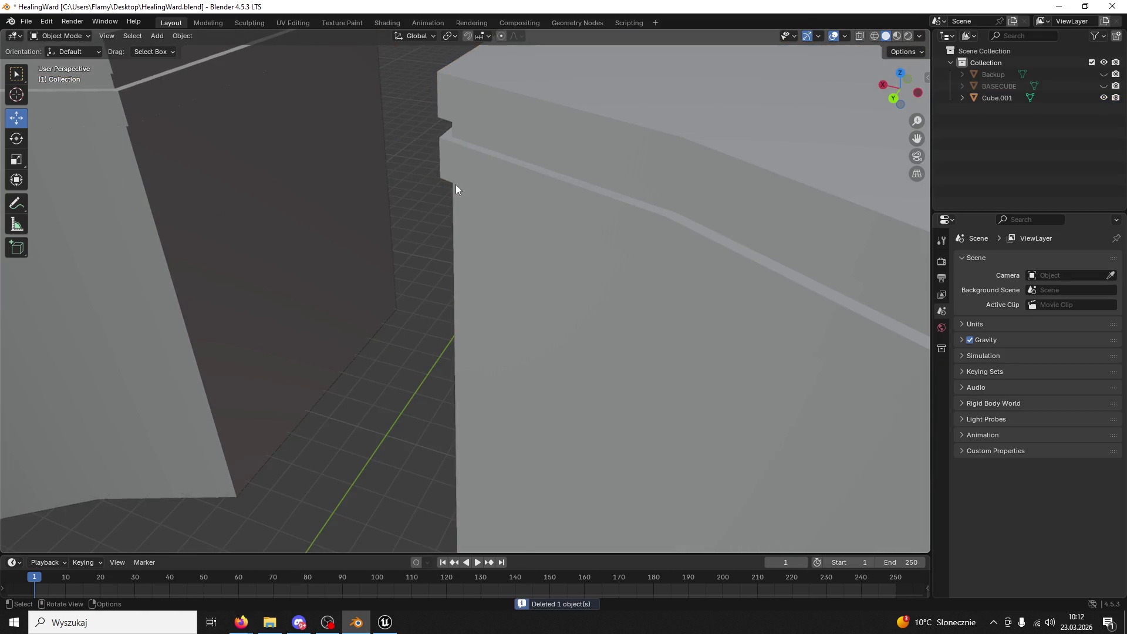
{"action": "scroll", "coordinate": [456, 184], "scroll_direction": "down", "scroll_amount": 3}
{"action": "key", "text": "ctrl+s"}
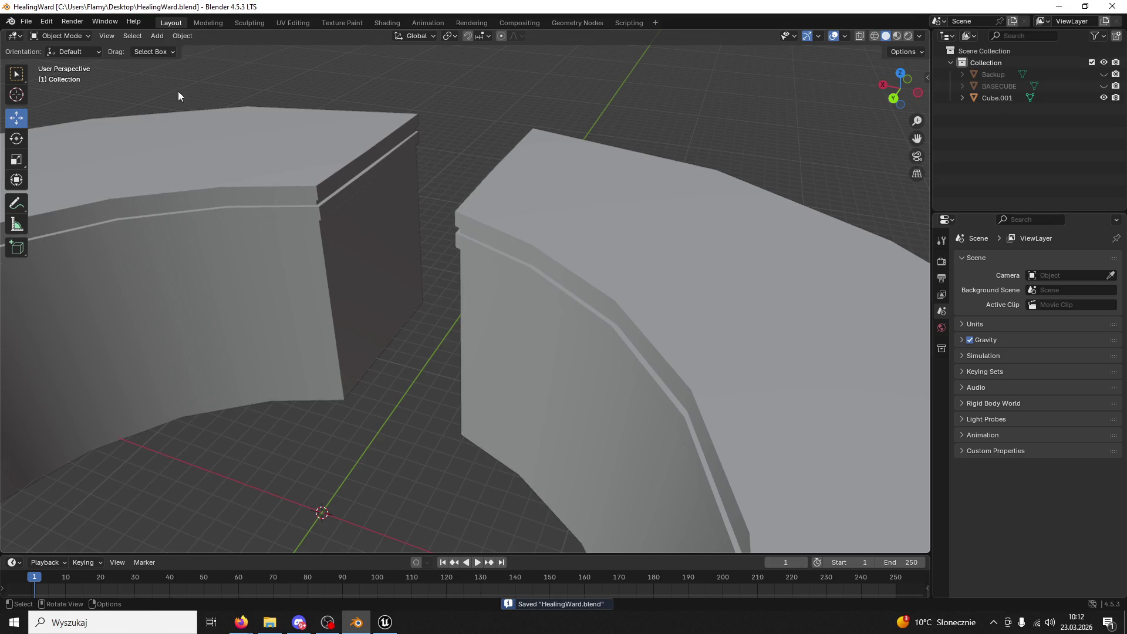
- Select Cube.001, then inspect the column top and roof beam in Unreal before returning to Blender
{"action": "left_click", "coordinate": [486, 182]}
{"action": "left_click", "coordinate": [385, 622]}
{"action": "mouse_move", "coordinate": [446, 323]}
{"action": "right_mouse_down"}
{"action": "mouse_move", "coordinate": [463, 305]}
{"action": "mouse_move", "coordinate": [472, 313]}
{"action": "mouse_move", "coordinate": [446, 329]}
{"action": "mouse_move", "coordinate": [476, 317]}
{"action": "mouse_move", "coordinate": [416, 311]}
{"action": "mouse_move", "coordinate": [428, 291]}
{"action": "mouse_move", "coordinate": [392, 531]}
{"action": "right_mouse_up"}
{"action": "left_click", "coordinate": [364, 625]}
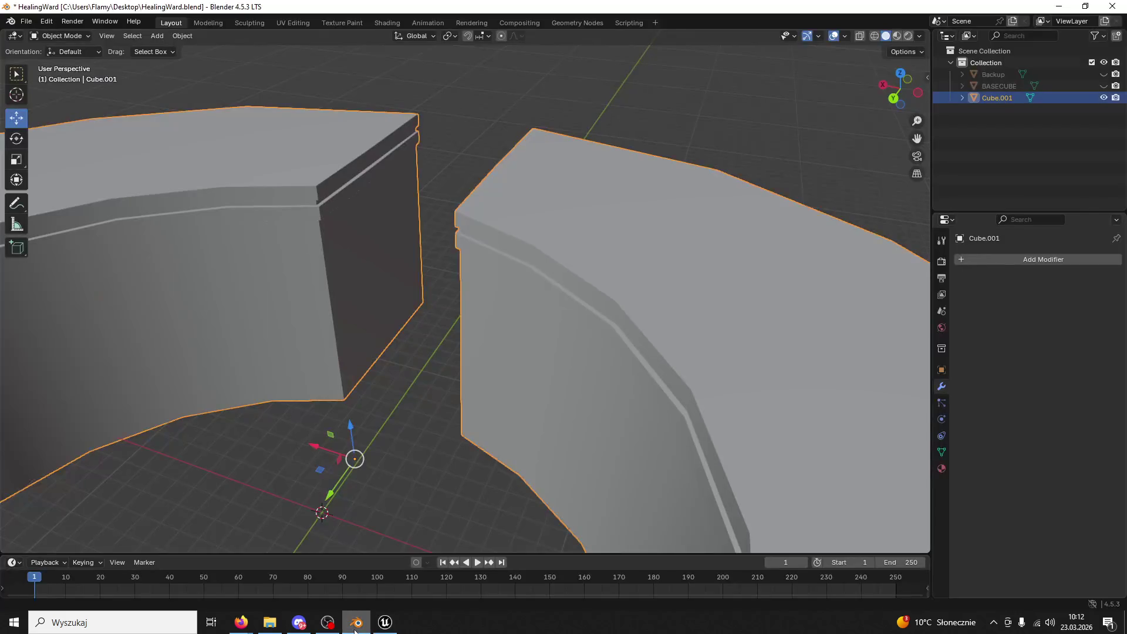
- In Edit Mode with Edge select, select the top rim edge loop of Cube.001
{"action": "scroll", "coordinate": [480, 354], "scroll_direction": "up", "scroll_amount": 5}
{"action": "left_click", "coordinate": [58, 37]}
{"action": "left_click", "coordinate": [94, 58]}
{"action": "middle_click_drag", "start_coordinate": [581, 134], "coordinate": [557, 141]}
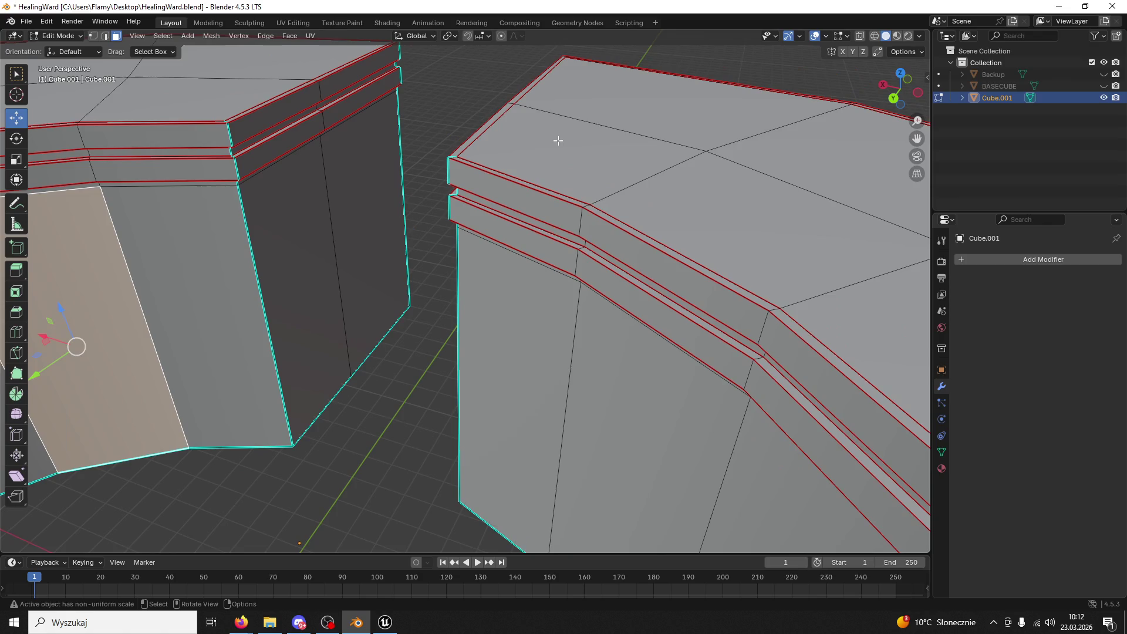
{"action": "left_click", "coordinate": [519, 179], "text": "alt"}
{"action": "left_click", "coordinate": [105, 36]}
{"action": "left_click", "coordinate": [561, 194]}
{"action": "left_click", "coordinate": [565, 194], "text": "alt"}
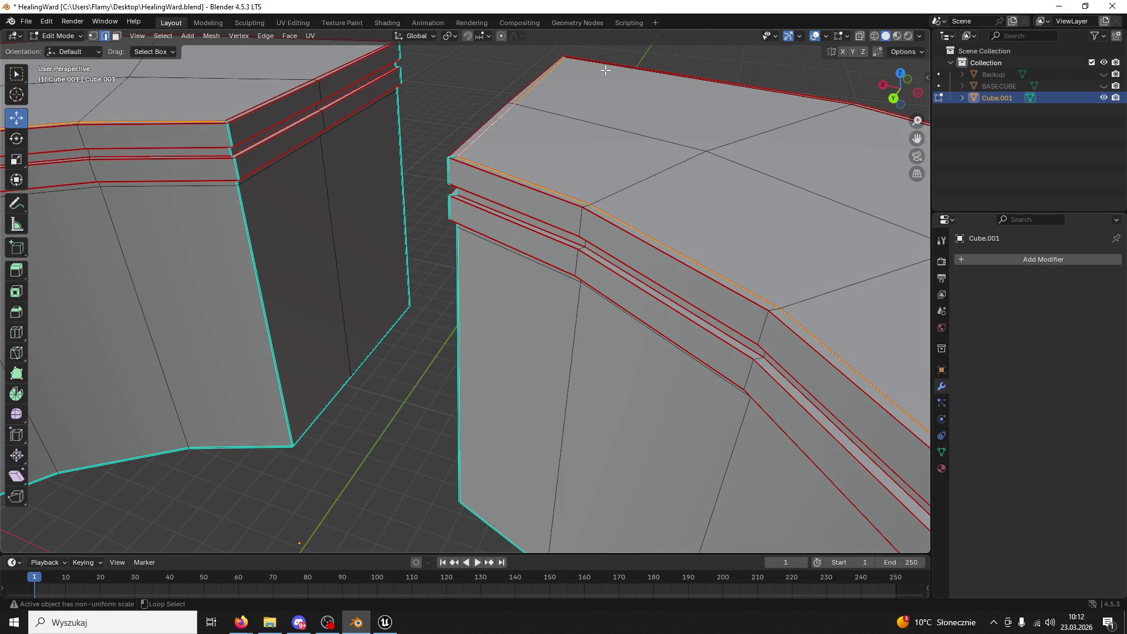
- Raise the selected edge loop about 0.14 m along Z and return to Object Mode
{"action": "scroll", "coordinate": [719, 192], "scroll_direction": "down", "scroll_amount": 5}
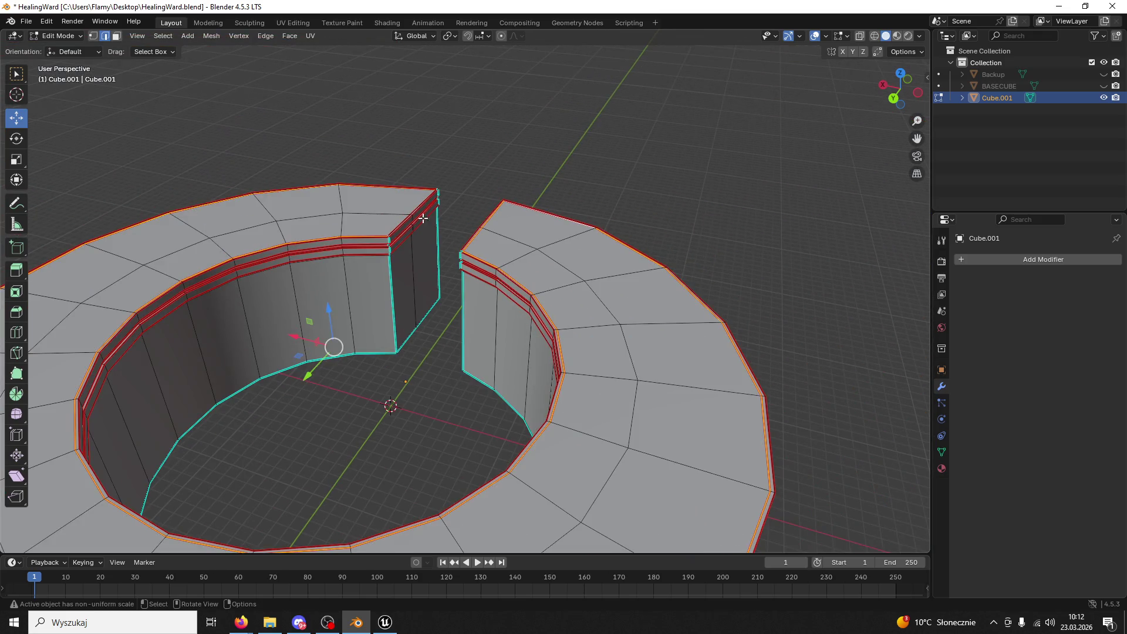
{"action": "scroll", "coordinate": [426, 217], "scroll_direction": "up", "scroll_amount": 5}
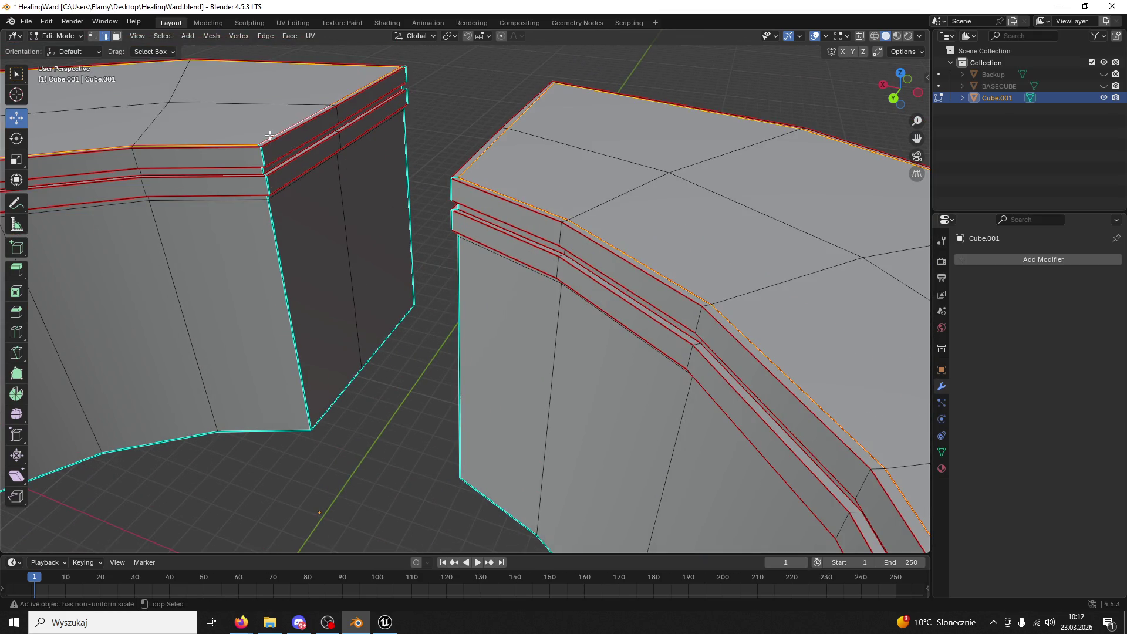
{"action": "scroll", "coordinate": [515, 245], "scroll_direction": "down", "scroll_amount": 5}
{"action": "mouse_move", "coordinate": [411, 281]}
{"action": "middle_mouse_down"}
{"action": "mouse_move", "coordinate": [380, 312]}
{"action": "mouse_move", "coordinate": [399, 328]}
{"action": "mouse_move", "coordinate": [410, 321]}
{"action": "middle_mouse_up"}
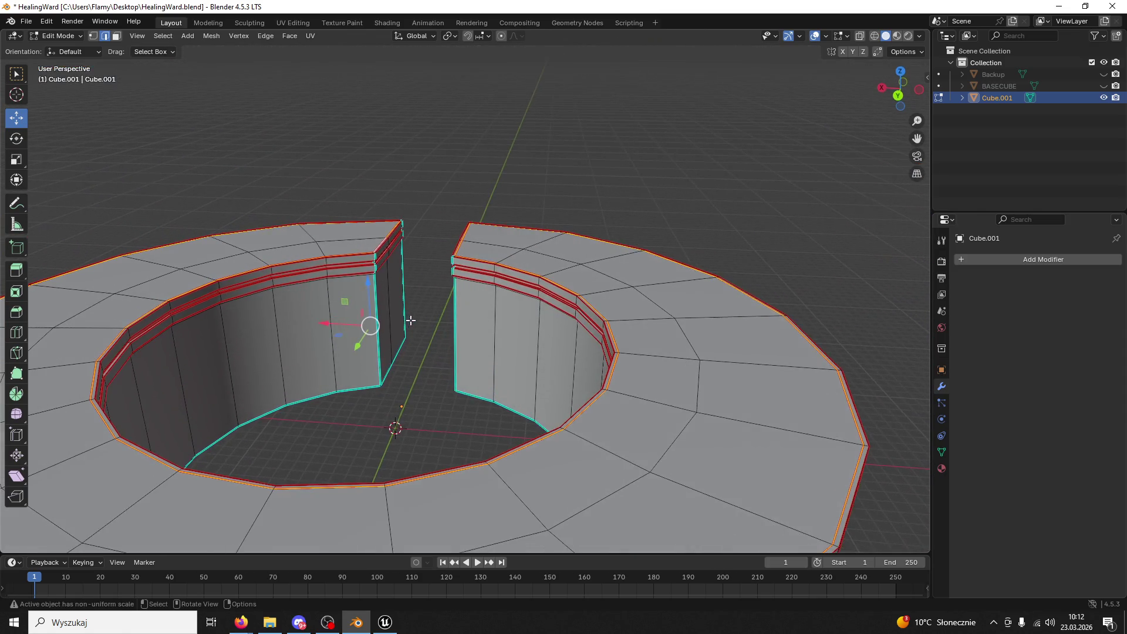
{"action": "scroll", "coordinate": [341, 326], "scroll_direction": "up", "scroll_amount": 2}
{"action": "left_click_drag", "start_coordinate": [334, 295], "coordinate": [329, 287]}
{"action": "scroll", "coordinate": [377, 259], "scroll_direction": "up", "scroll_amount": 2}
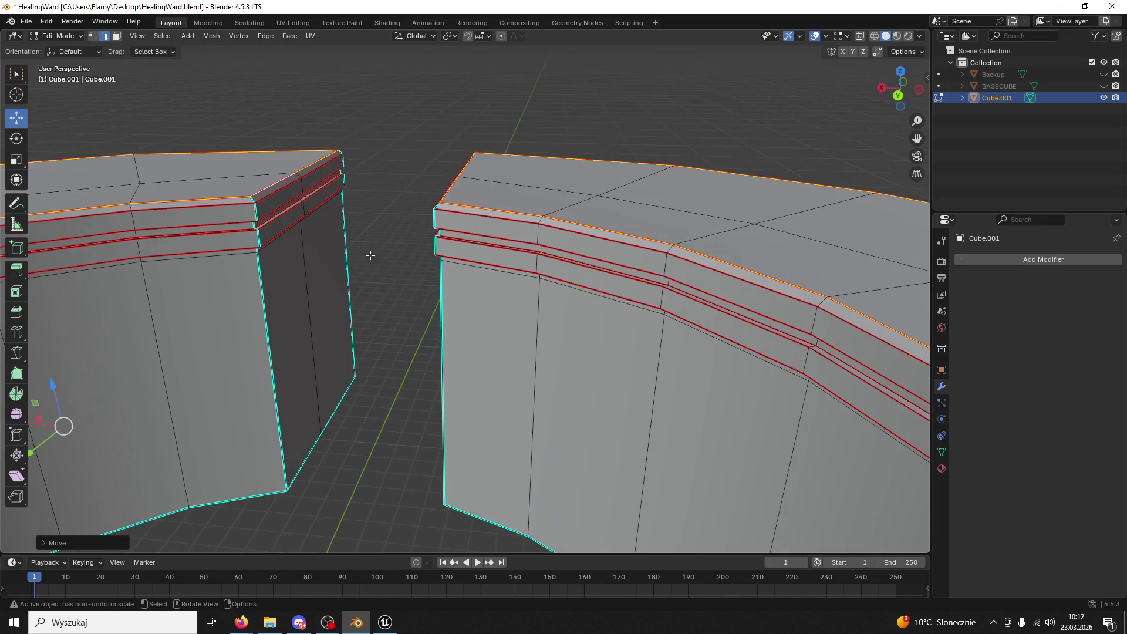
{"action": "left_click", "coordinate": [28, 22]}
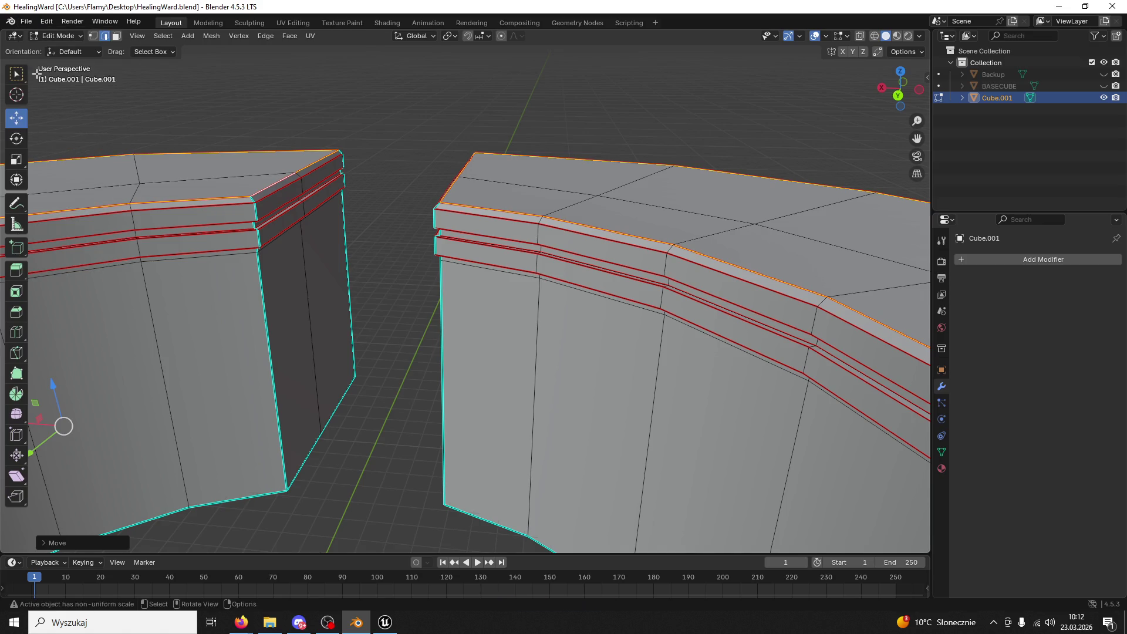
{"action": "left_click", "coordinate": [57, 36]}
{"action": "left_click", "coordinate": [54, 50]}
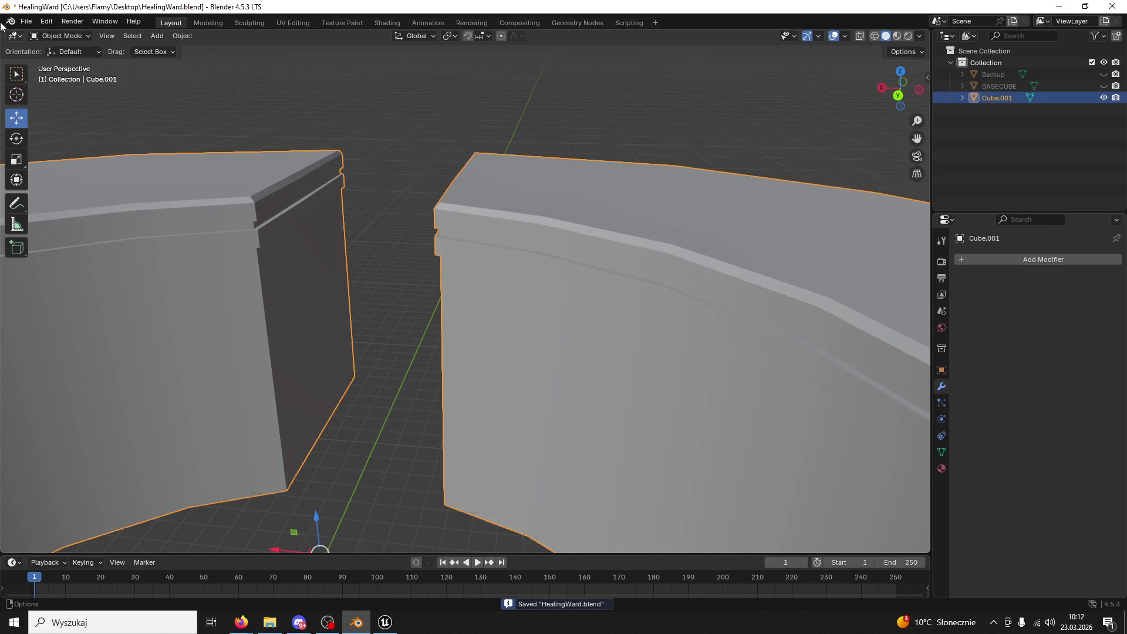
- Export Cube.001 as FBX over the Desktop's HealingWardBase.fbx, then open Unreal's Content Drawer
{"action": "left_click", "coordinate": [26, 21]}
{"action": "mouse_move", "coordinate": [54, 200]}
{"action": "left_click", "coordinate": [192, 305]}
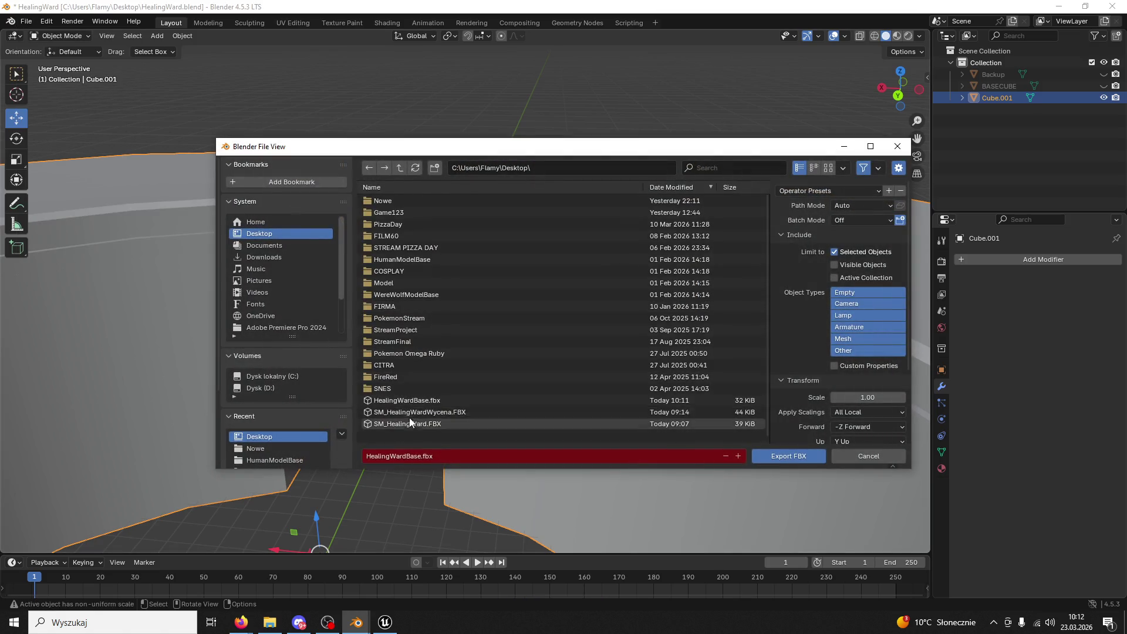
{"action": "left_click", "coordinate": [422, 400]}
{"action": "left_click", "coordinate": [775, 459]}
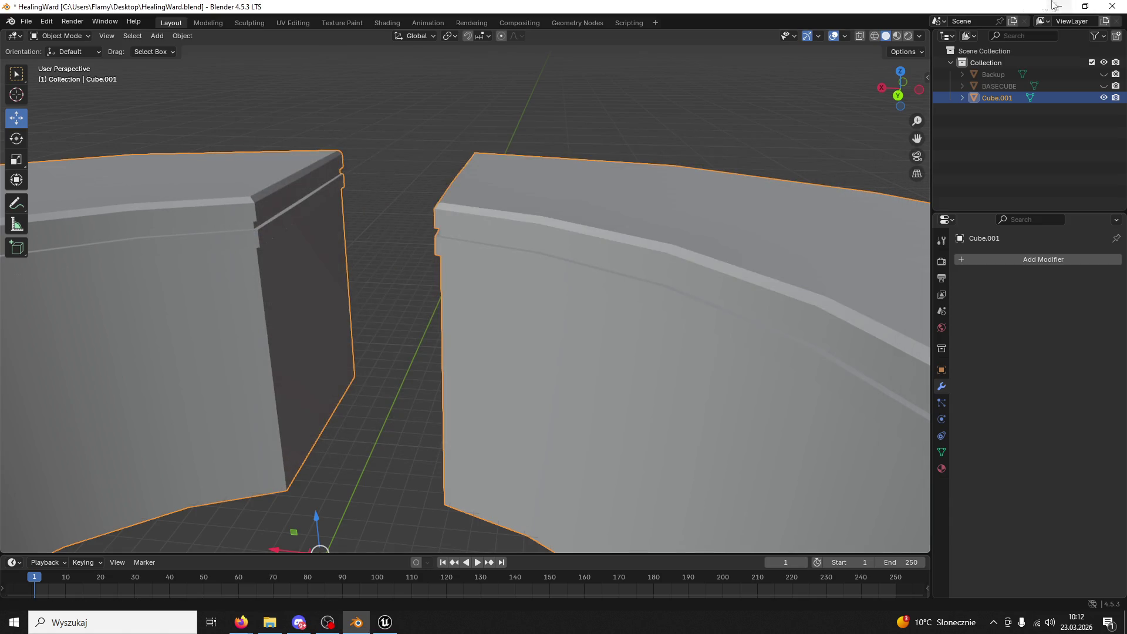
{"action": "left_click", "coordinate": [385, 622]}
{"action": "left_click", "coordinate": [41, 601]}
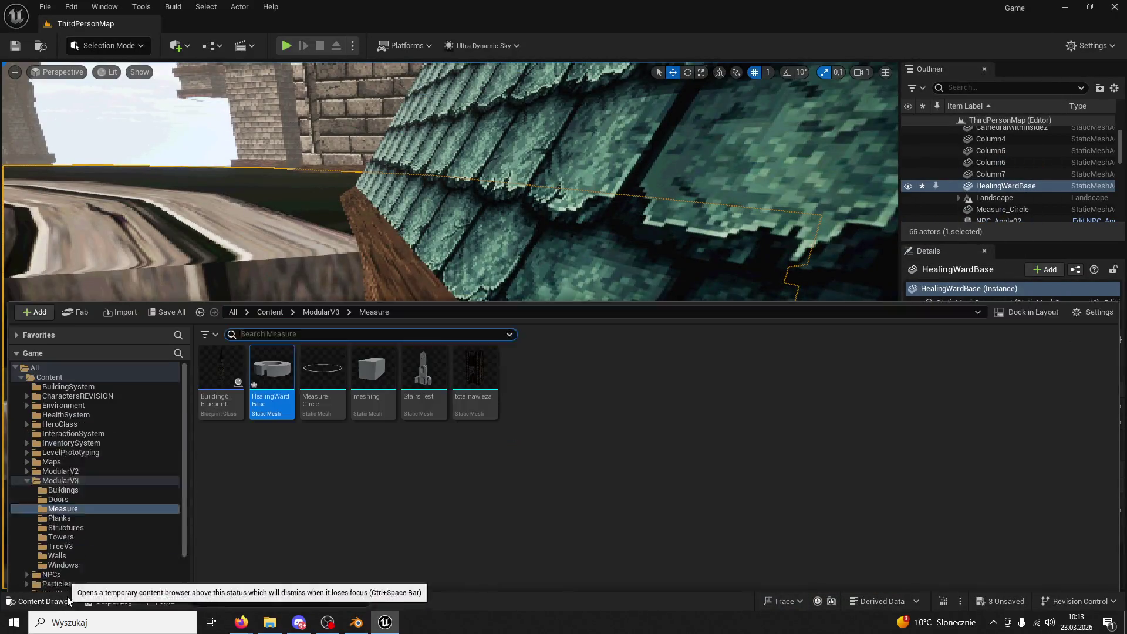
- Reimport HealingWardBase from the updated FBX and move the camera closer to the ward base
{"action": "right_click", "coordinate": [270, 355]}
{"action": "left_click", "coordinate": [341, 303]}
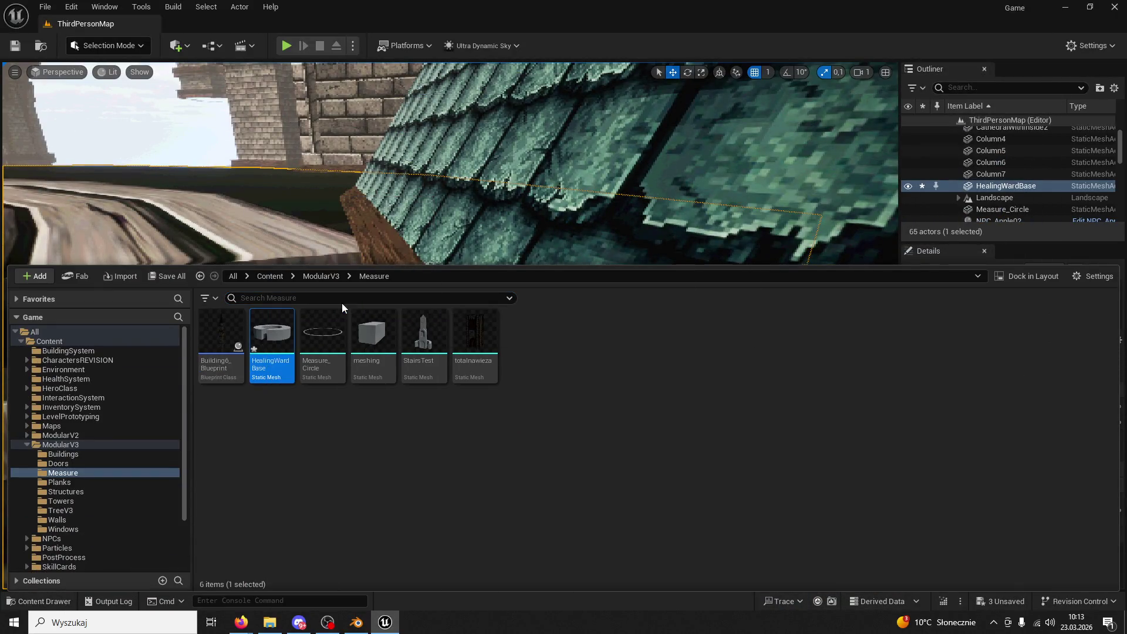
{"action": "right_click", "coordinate": [381, 237]}
{"action": "right_click_drag", "start_coordinate": [381, 238], "coordinate": [300, 331]}
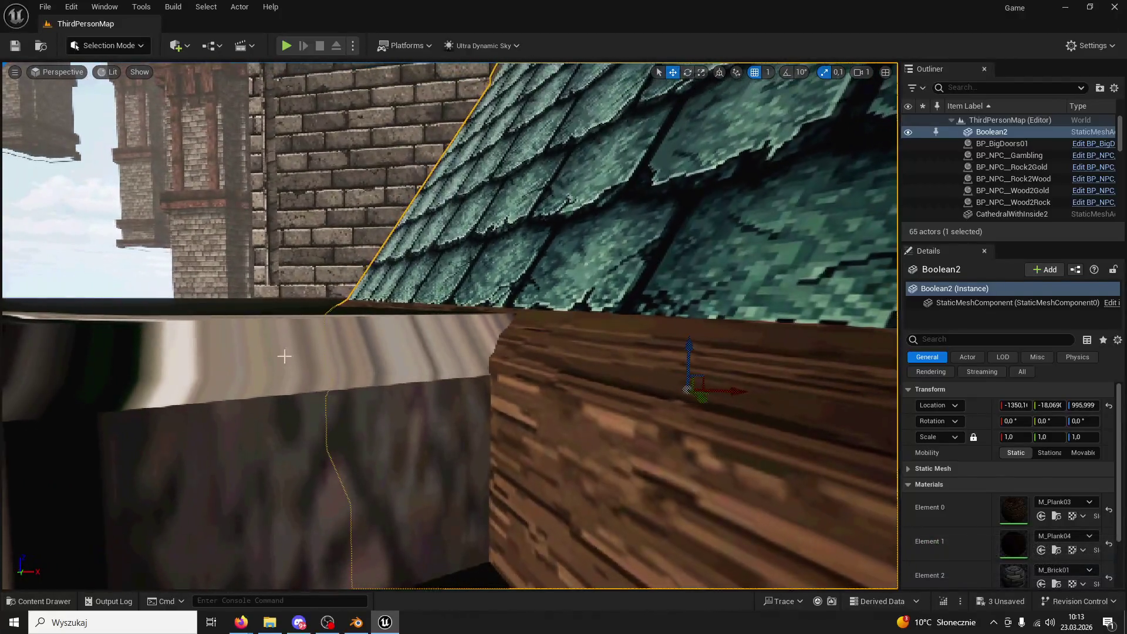
{"action": "left_click", "coordinate": [356, 622]}
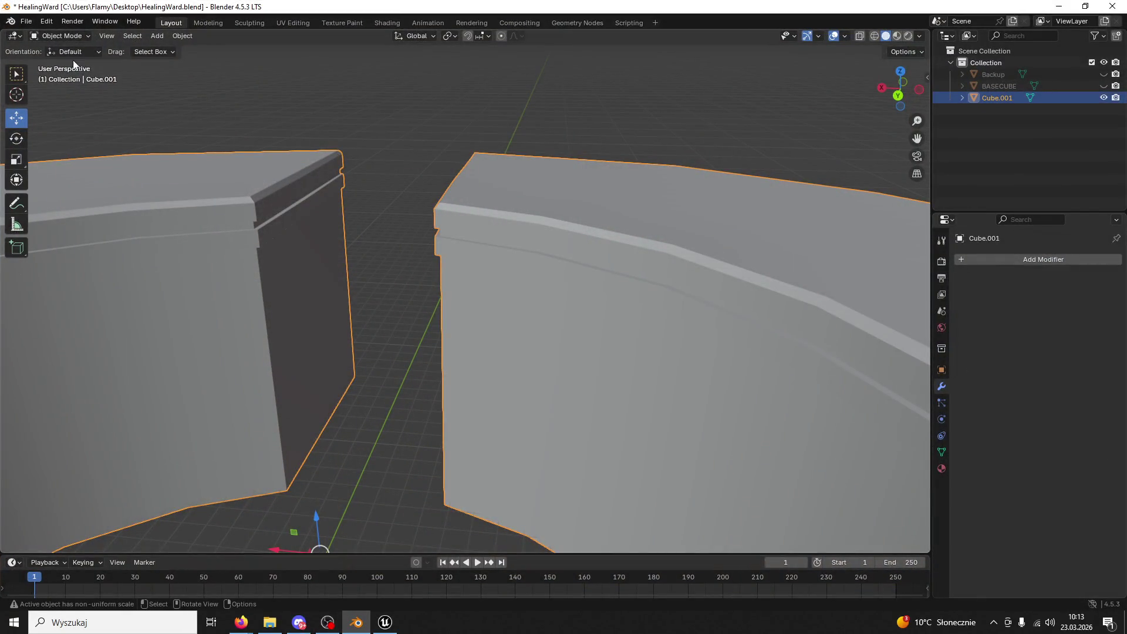
- Raise the selected edges about 0.022 m in Edit Mode, return to Object Mode and save
{"action": "left_click", "coordinate": [58, 36]}
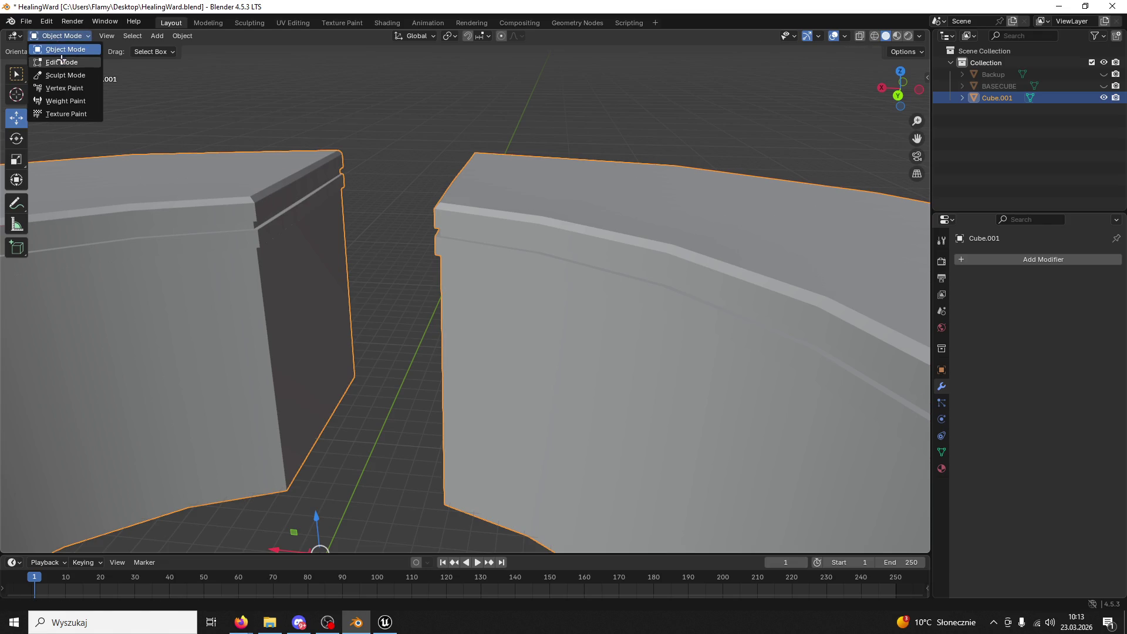
{"action": "left_click", "coordinate": [61, 60]}
{"action": "left_click_drag", "start_coordinate": [54, 385], "coordinate": [40, 383]}
{"action": "left_click", "coordinate": [59, 36]}
{"action": "left_click", "coordinate": [59, 48]}
{"action": "key", "text": "ctrl+s"}
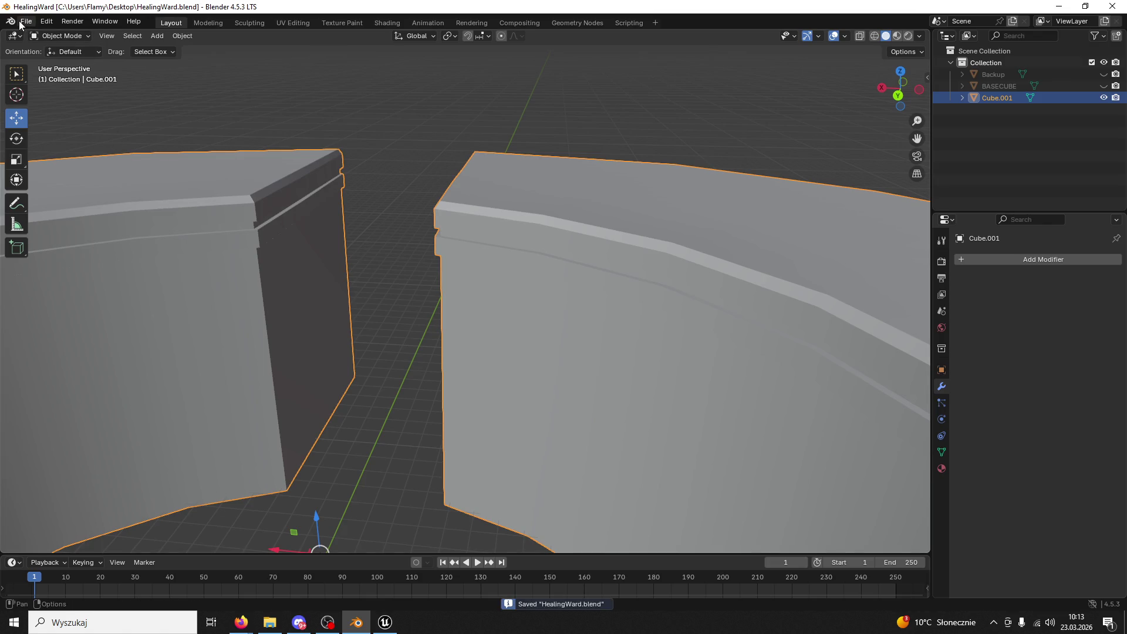
- Export the mesh again as HealingWardBase.fbx and switch to Unreal
{"action": "left_click", "coordinate": [26, 21]}
{"action": "mouse_move", "coordinate": [82, 199]}
{"action": "left_click", "coordinate": [184, 305]}
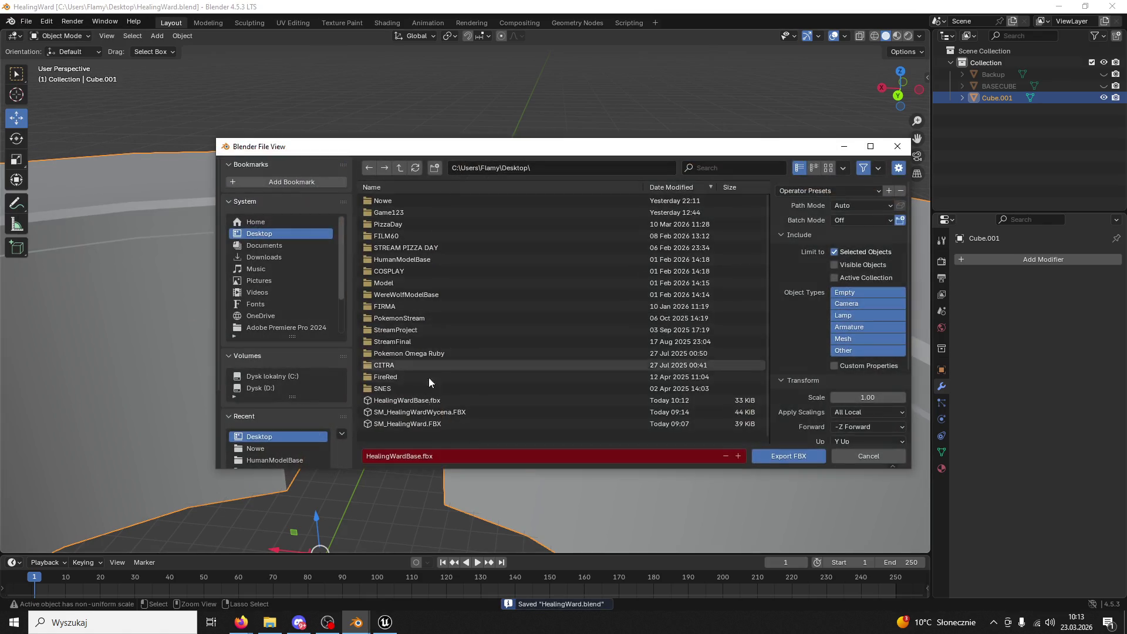
{"action": "left_click", "coordinate": [384, 622]}
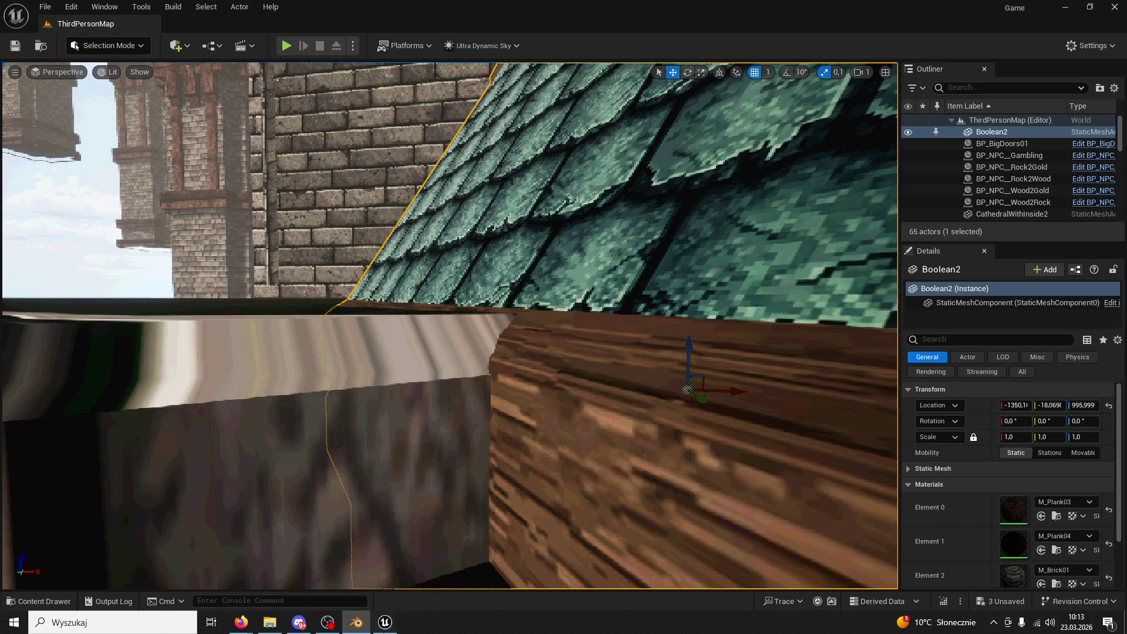
- Reimport the HealingWardBase static mesh from the Content Drawer, close it and switch to Blender
{"action": "left_click", "coordinate": [39, 600]}
{"action": "right_click", "coordinate": [271, 325]}
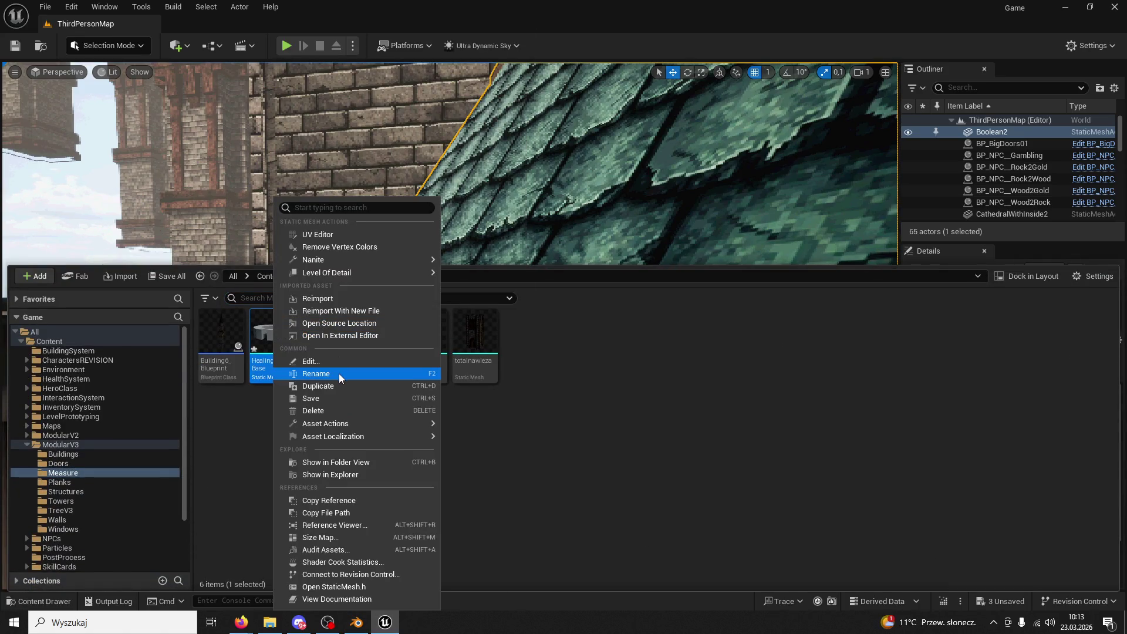
{"action": "left_click", "coordinate": [318, 298]}
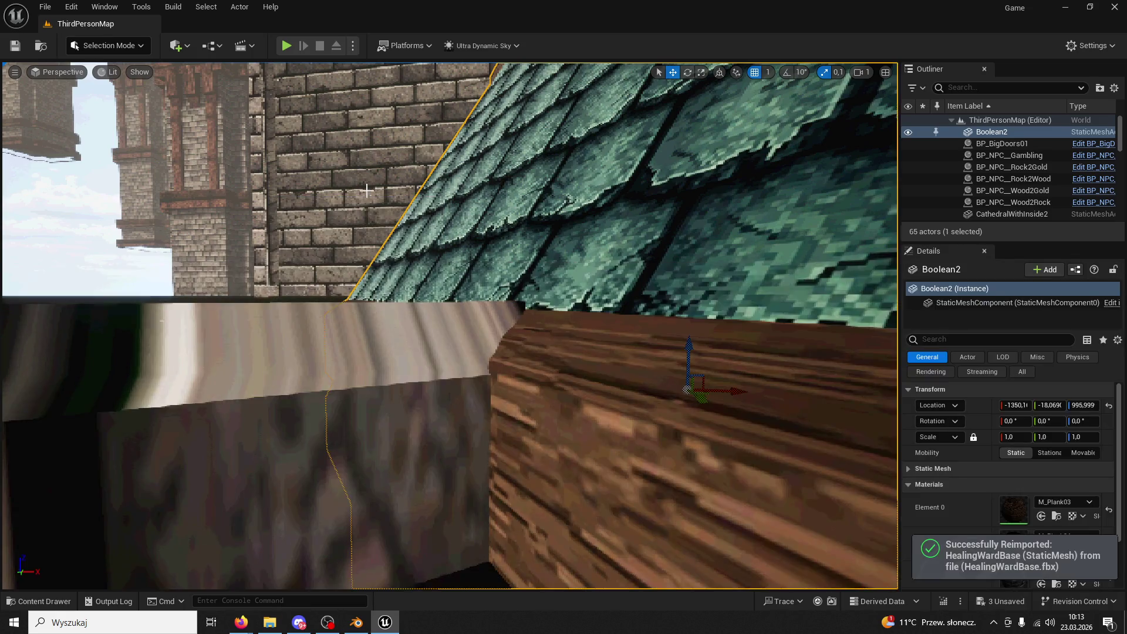
{"action": "left_click", "coordinate": [383, 220]}
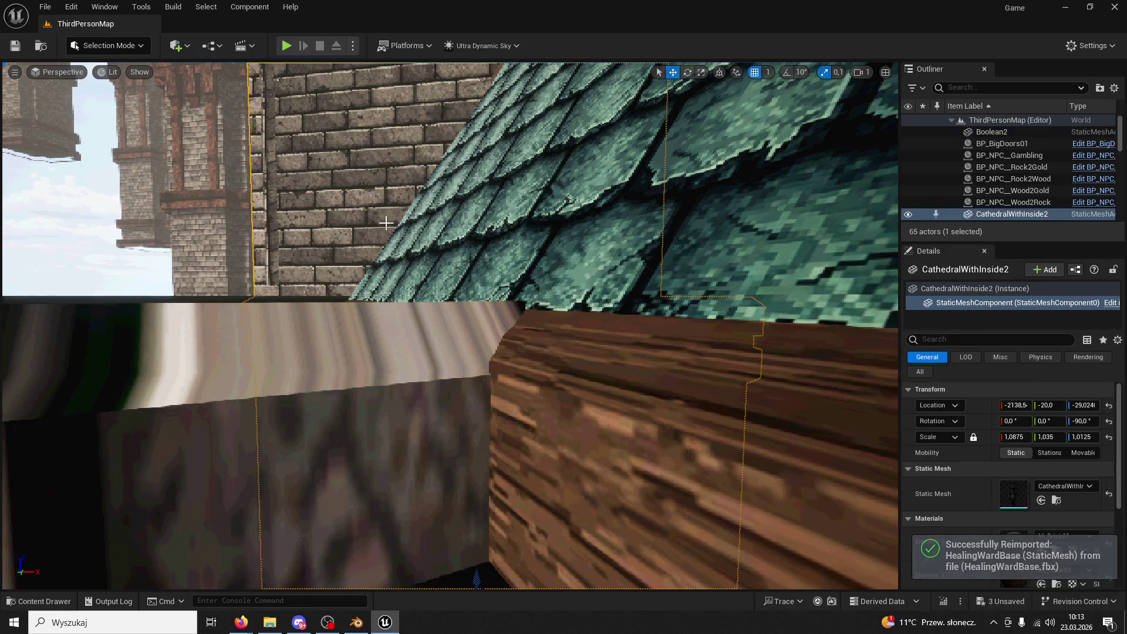
{"action": "key", "text": "alt+Tab"}
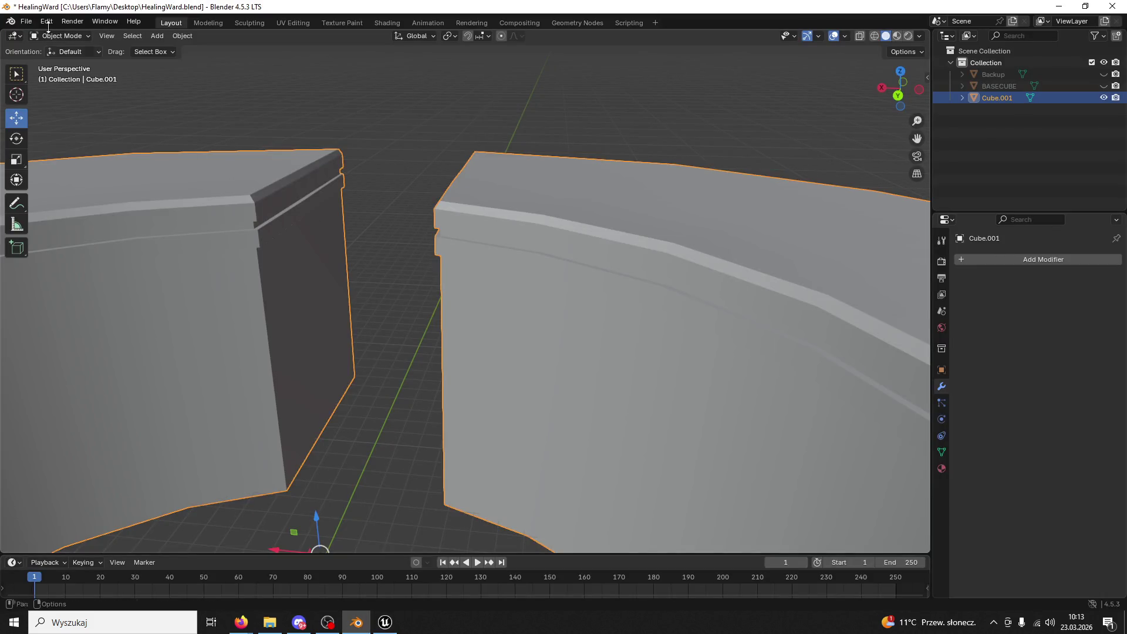
- Lower the selected edges about 4 cm along Z, return to Object Mode and save
{"action": "left_click", "coordinate": [59, 35]}
{"action": "left_click", "coordinate": [59, 51]}
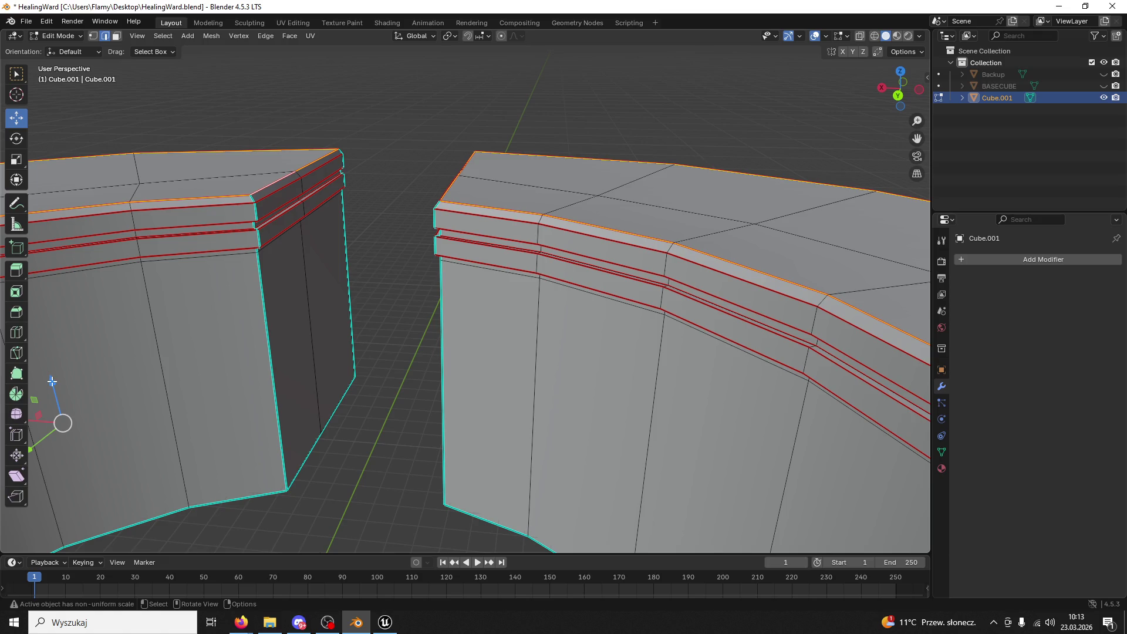
{"action": "left_click_drag", "start_coordinate": [53, 382], "coordinate": [59, 385]}
{"action": "left_click", "coordinate": [59, 36]}
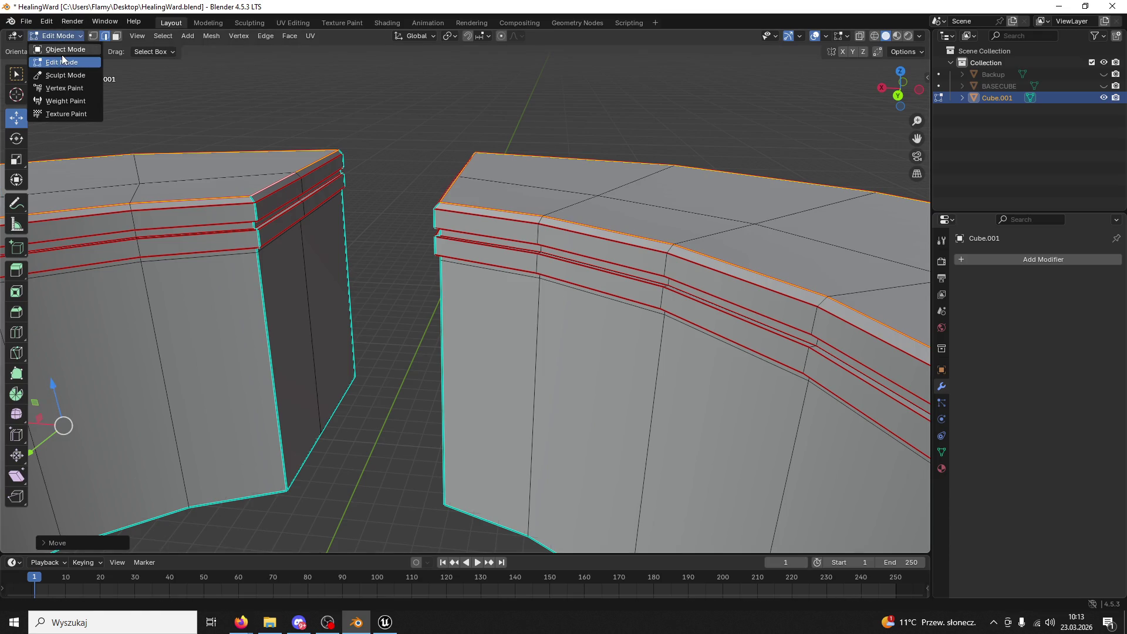
{"action": "left_click", "coordinate": [61, 55]}
{"action": "key", "text": "ctrl+s"}
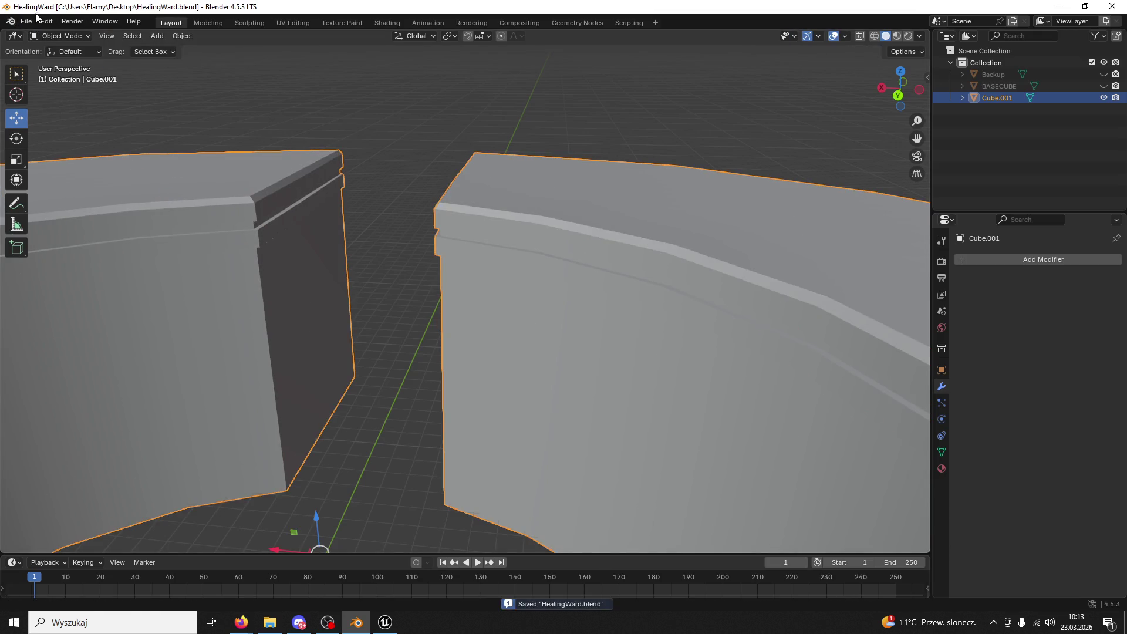
- Export the mesh as FBX to HealingWardBase.fbx and switch over to Unreal Engine
{"action": "left_click", "coordinate": [26, 21]}
{"action": "mouse_move", "coordinate": [72, 200]}
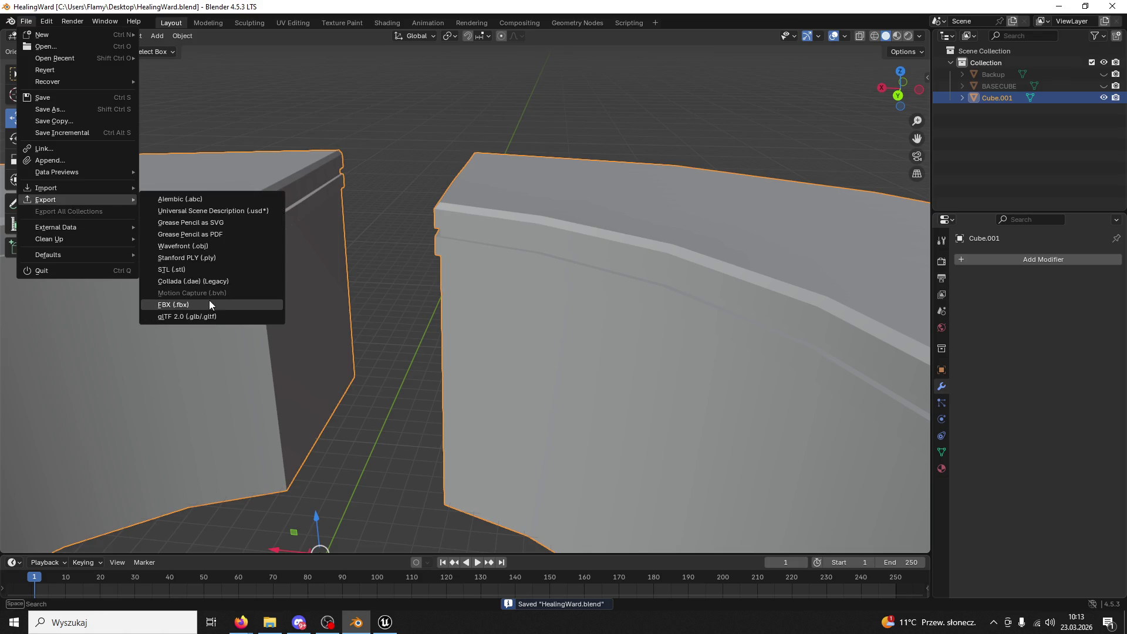
{"action": "left_click", "coordinate": [210, 300]}
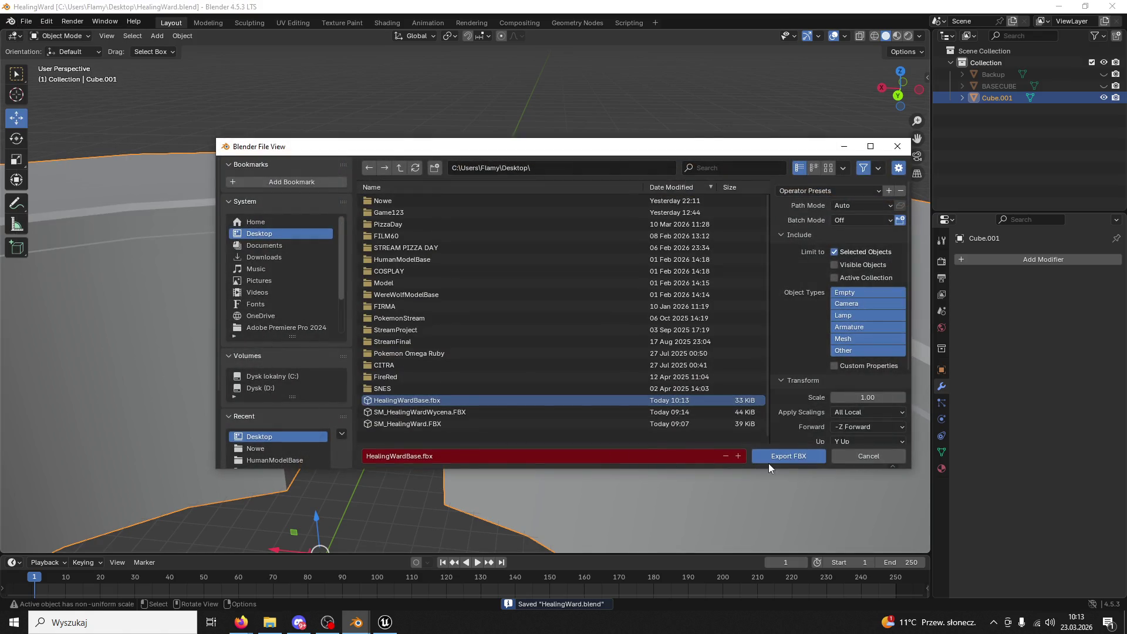
{"action": "left_click", "coordinate": [773, 459]}
{"action": "left_click", "coordinate": [385, 623]}
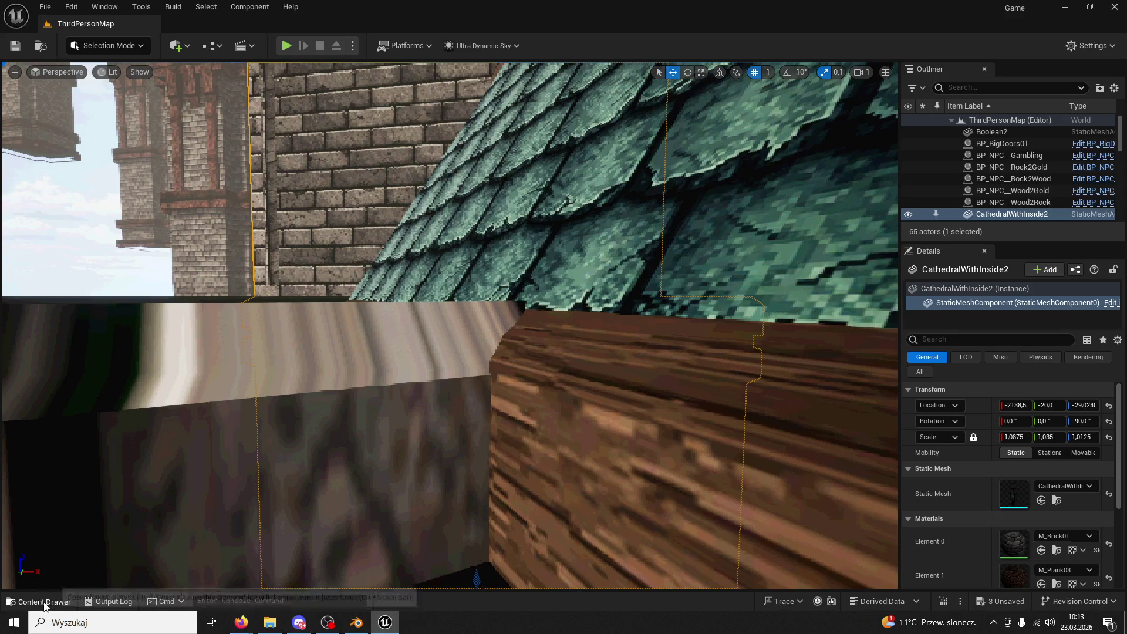
- Reimport HealingWardBase from the Content Drawer and inspect the updated base in the level
{"action": "left_click", "coordinate": [44, 602]}
{"action": "right_click", "coordinate": [267, 349]}
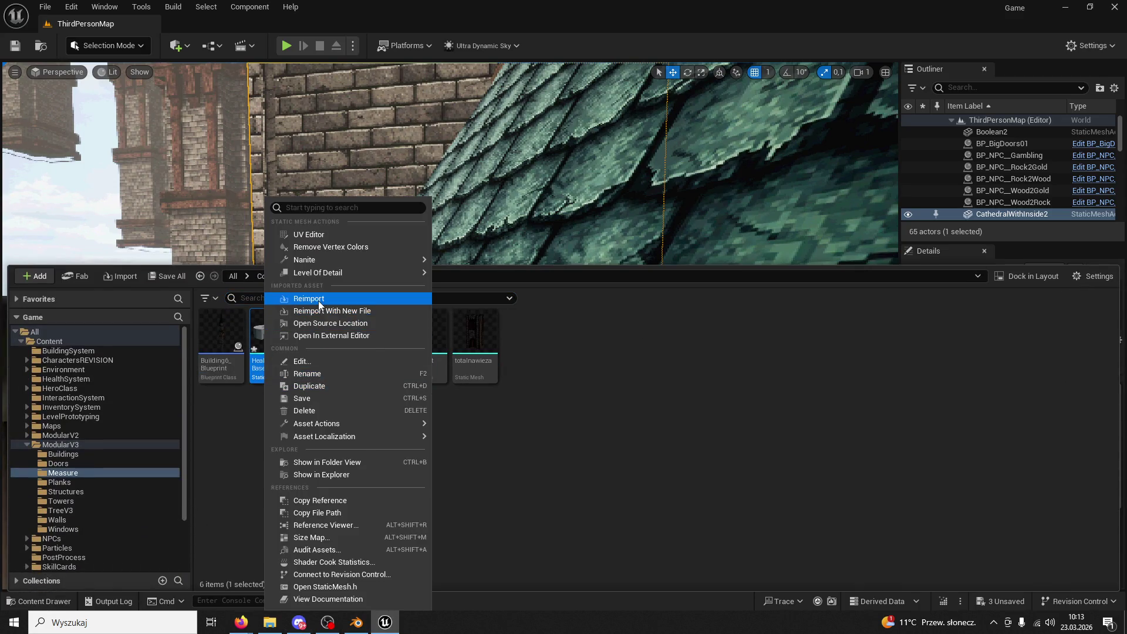
{"action": "left_click", "coordinate": [319, 300]}
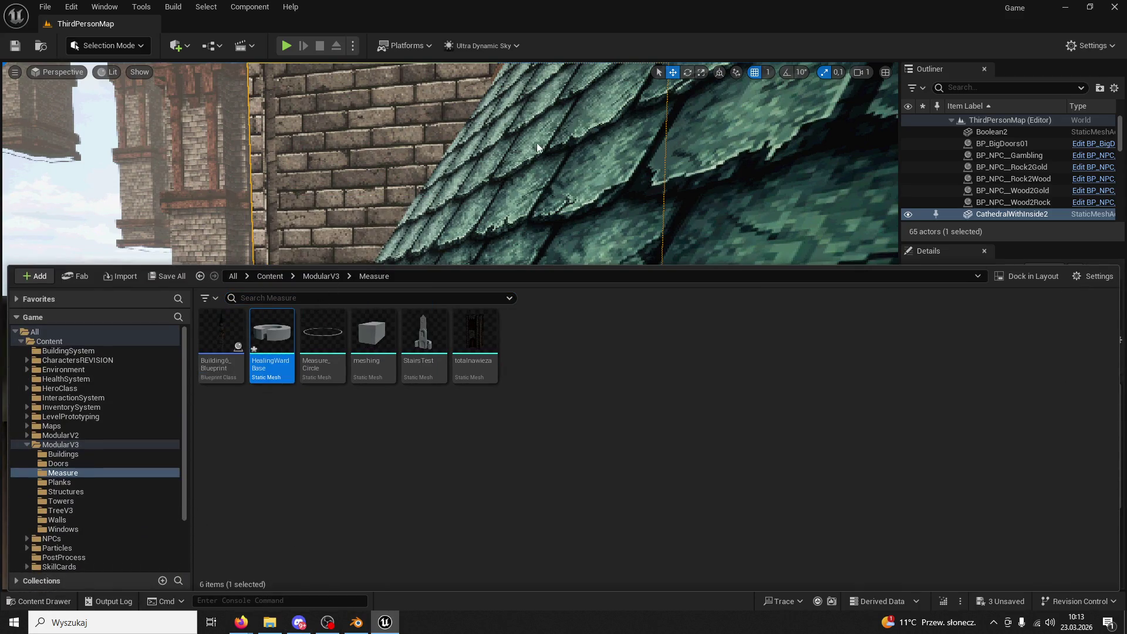
{"action": "right_click", "coordinate": [494, 194]}
{"action": "mouse_move", "coordinate": [494, 196]}
{"action": "right_mouse_down"}
{"action": "mouse_move", "coordinate": [523, 204]}
{"action": "mouse_move", "coordinate": [499, 214]}
{"action": "mouse_move", "coordinate": [508, 208]}
{"action": "mouse_move", "coordinate": [496, 197]}
{"action": "mouse_move", "coordinate": [458, 213]}
{"action": "mouse_move", "coordinate": [435, 207]}
{"action": "right_mouse_up"}
- Close Unreal Engine, saving HealingWardBase with Save Selected
{"action": "left_click", "coordinate": [356, 622]}
{"action": "left_click", "coordinate": [385, 622]}
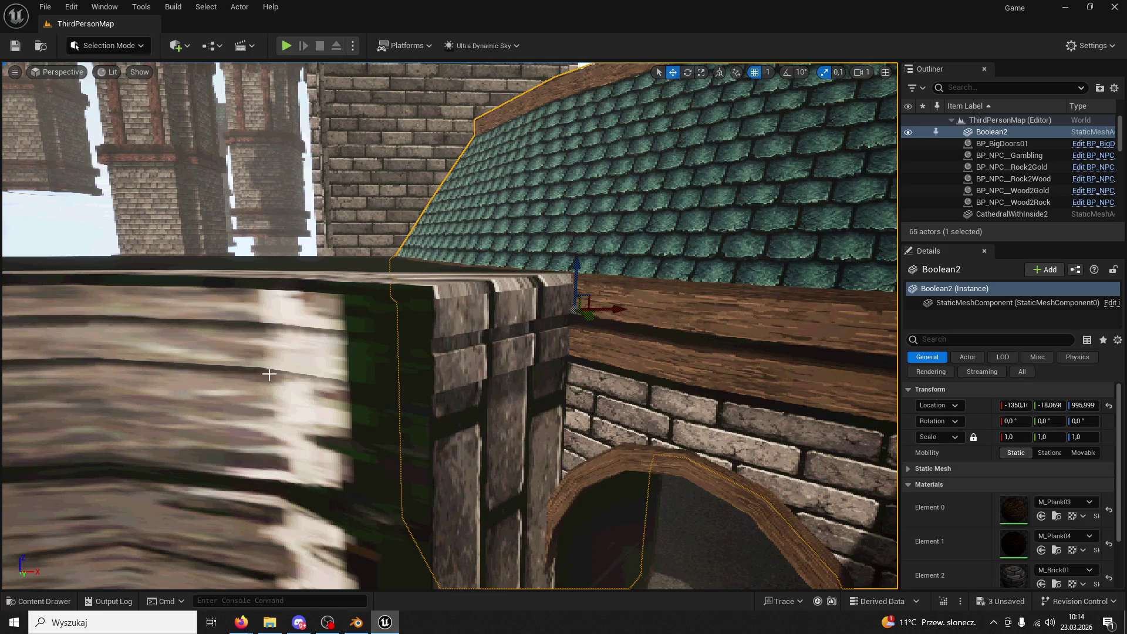
{"action": "left_click", "coordinate": [1114, 6]}
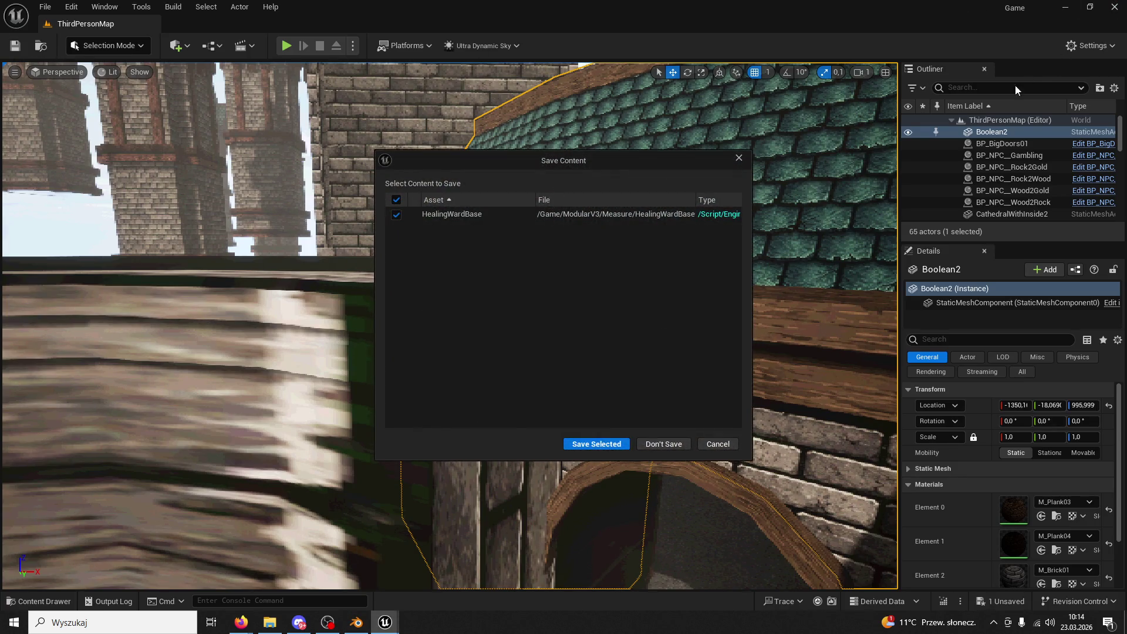
{"action": "left_click", "coordinate": [564, 443]}
- In Blender, put the Cube.001 ring wall into Edit Mode and orbit around it
{"action": "mouse_move", "coordinate": [536, 418]}
{"action": "middle_mouse_down"}
{"action": "mouse_move", "coordinate": [569, 297]}
{"action": "mouse_move", "coordinate": [556, 308]}
{"action": "mouse_move", "coordinate": [447, 212]}
{"action": "mouse_move", "coordinate": [692, 378]}
{"action": "mouse_move", "coordinate": [468, 300]}
{"action": "middle_mouse_up"}
{"action": "left_click", "coordinate": [44, 39]}
{"action": "left_click", "coordinate": [52, 49]}
{"action": "mouse_move", "coordinate": [402, 227]}
{"action": "middle_mouse_down"}
{"action": "mouse_move", "coordinate": [608, 349]}
{"action": "mouse_move", "coordinate": [556, 299]}
{"action": "mouse_move", "coordinate": [529, 318]}
{"action": "middle_mouse_up"}
{"action": "scroll", "coordinate": [556, 299], "scroll_direction": "down", "scroll_amount": 5}
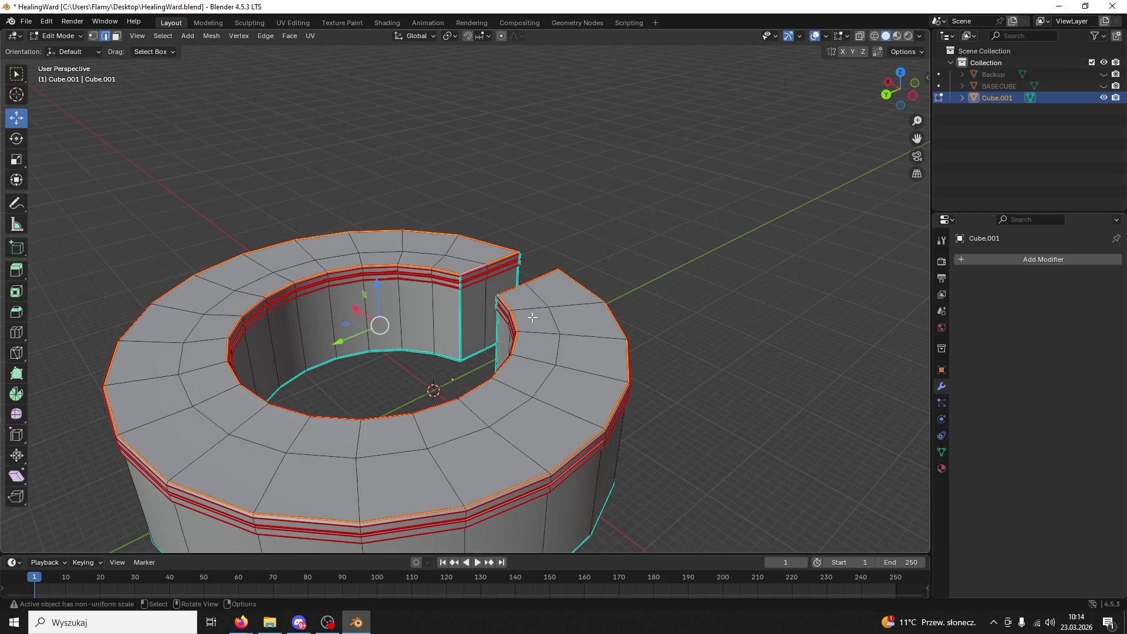
- Select every top face around the ring in face mode and subdivide them
{"action": "key", "text": "ctrl+r"}
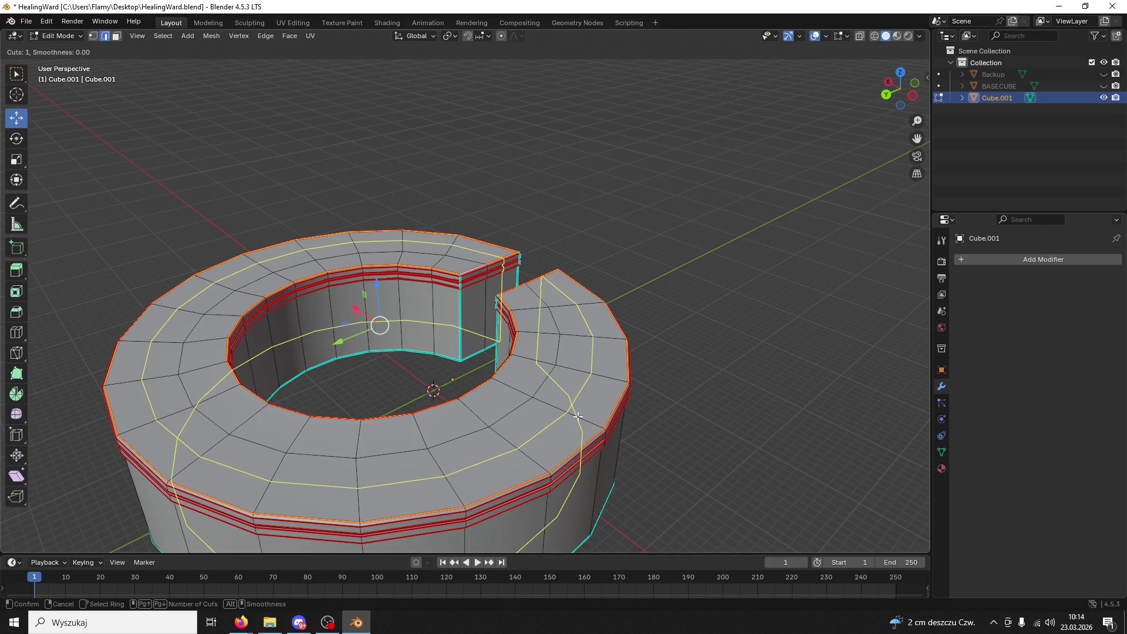
{"action": "key", "text": "Escape"}
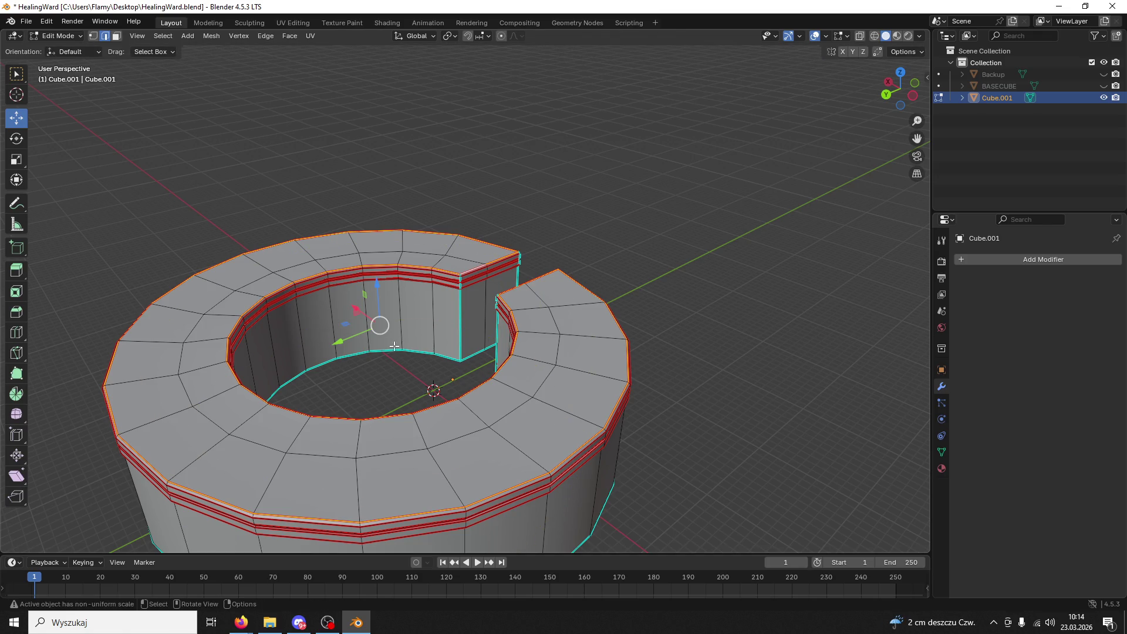
{"action": "left_click", "coordinate": [117, 36]}
{"action": "left_click", "coordinate": [457, 248]}
{"action": "left_click", "coordinate": [435, 243], "text": "shift"}
{"action": "left_click", "coordinate": [391, 243], "text": "shift"}
{"action": "left_click", "coordinate": [327, 246], "text": "shift"}
{"action": "left_click", "coordinate": [283, 257], "text": "shift"}
{"action": "left_click", "coordinate": [236, 273], "text": "shift"}
{"action": "left_click", "coordinate": [196, 295], "text": "shift"}
{"action": "left_click", "coordinate": [164, 326], "text": "shift"}
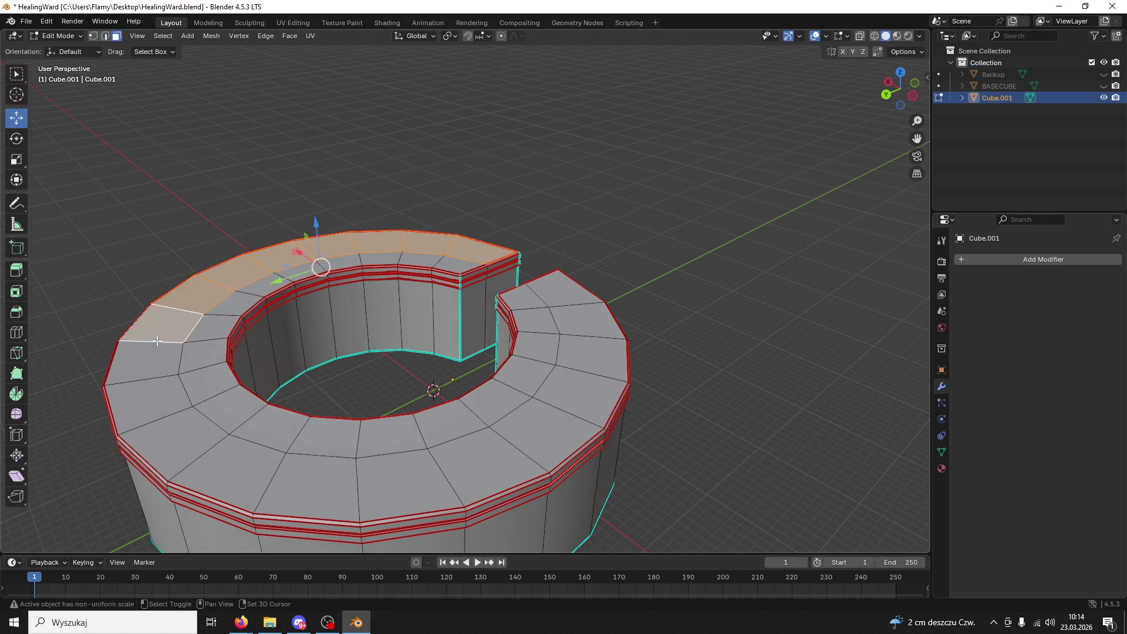
{"action": "left_click", "coordinate": [144, 361], "text": "shift"}
{"action": "left_click", "coordinate": [165, 423], "text": "shift"}
{"action": "left_click", "coordinate": [150, 405], "text": "shift"}
{"action": "left_click", "coordinate": [234, 472], "text": "shift"}
{"action": "left_click", "coordinate": [314, 487], "text": "shift"}
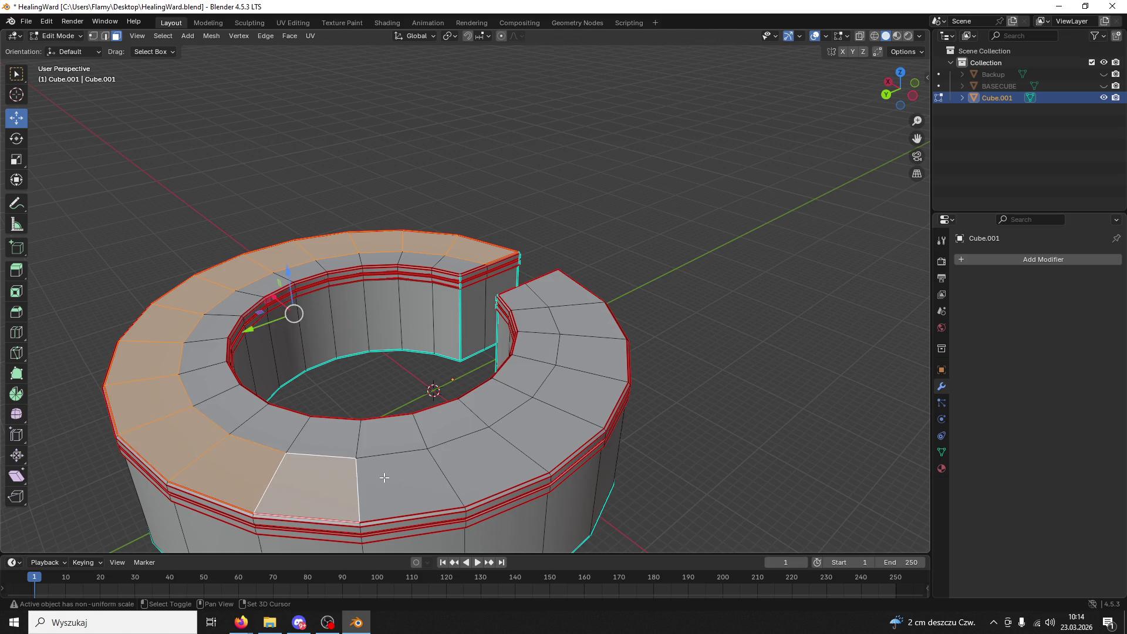
{"action": "left_click", "coordinate": [405, 484], "text": "shift"}
{"action": "left_click", "coordinate": [490, 466], "text": "shift"}
{"action": "left_click", "coordinate": [547, 437], "text": "shift"}
{"action": "left_click", "coordinate": [581, 392], "text": "shift"}
{"action": "left_click", "coordinate": [589, 355], "text": "shift"}
{"action": "left_click", "coordinate": [587, 320], "text": "shift"}
{"action": "left_click", "coordinate": [561, 288], "text": "shift"}
{"action": "right_click", "coordinate": [556, 288]}
{"action": "left_click", "coordinate": [542, 290]}
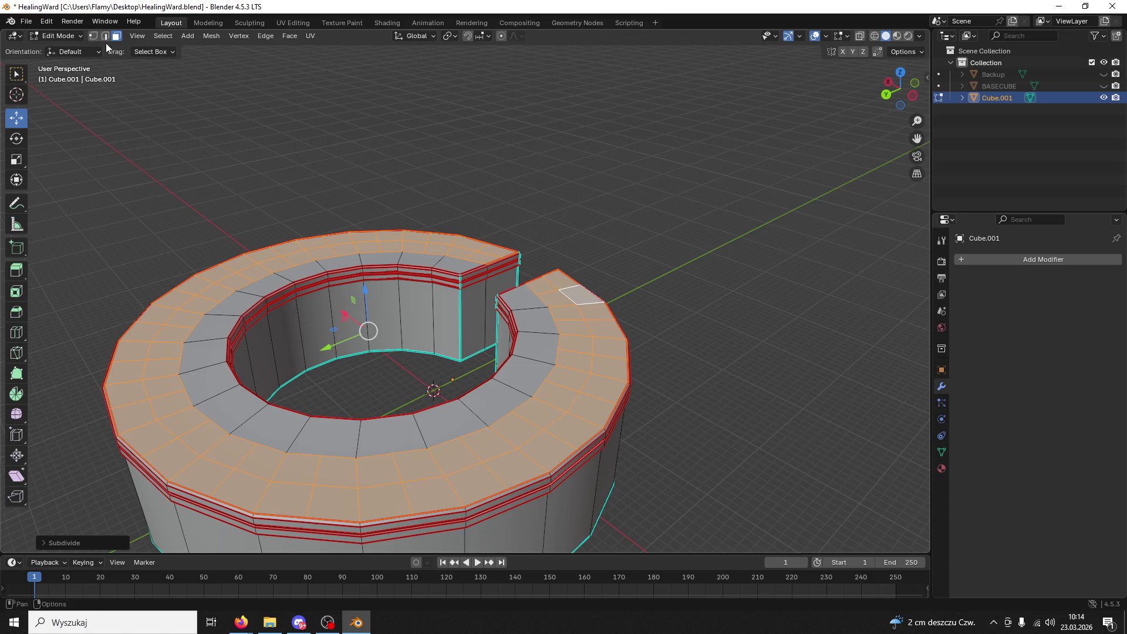
- Reselect the subdivided top faces from the gap end around the front, left and back
{"action": "left_click", "coordinate": [544, 285]}
{"action": "left_click", "coordinate": [554, 302], "text": "shift"}
{"action": "left_click", "coordinate": [566, 320], "text": "shift"}
{"action": "left_click", "coordinate": [575, 344], "text": "shift"}
{"action": "left_click", "coordinate": [577, 363], "text": "shift"}
{"action": "left_click", "coordinate": [571, 383], "text": "shift"}
{"action": "left_click", "coordinate": [561, 404], "text": "shift"}
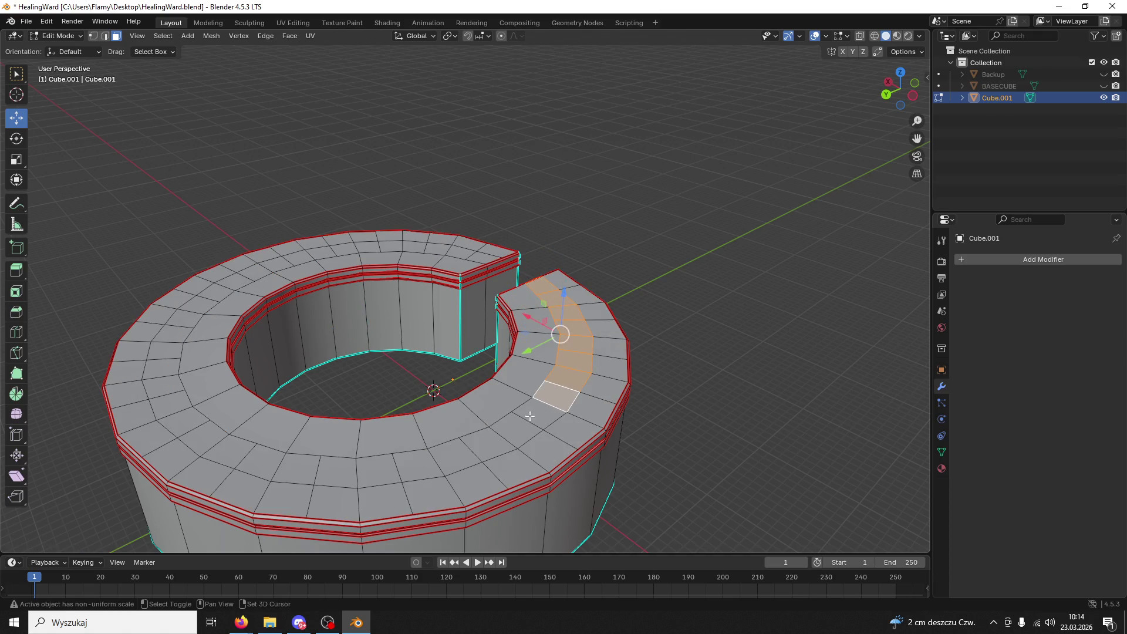
{"action": "left_click", "coordinate": [543, 421], "text": "shift"}
{"action": "left_click", "coordinate": [519, 435], "text": "shift"}
{"action": "left_click", "coordinate": [493, 447], "text": "shift"}
{"action": "left_click", "coordinate": [441, 456], "text": "shift"}
{"action": "left_click", "coordinate": [414, 463], "text": "shift"}
{"action": "left_click", "coordinate": [375, 466], "text": "shift"}
{"action": "left_click", "coordinate": [336, 468], "text": "shift"}
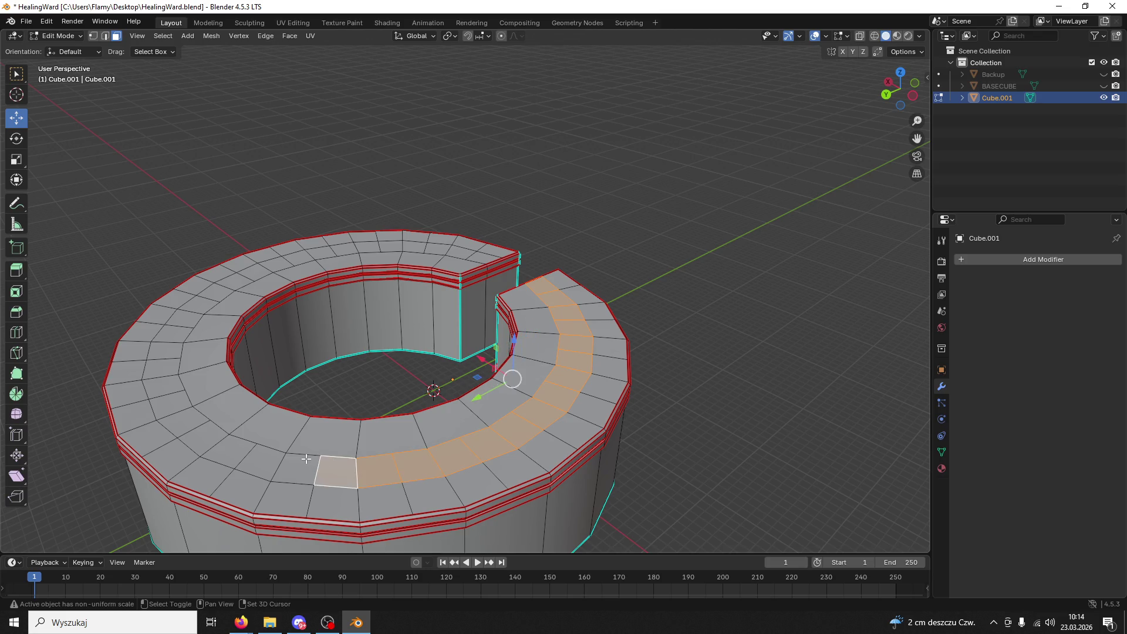
{"action": "left_click", "coordinate": [297, 465], "text": "shift"}
{"action": "left_click", "coordinate": [258, 459], "text": "shift"}
{"action": "left_click", "coordinate": [222, 440], "text": "shift"}
{"action": "left_click", "coordinate": [189, 429], "text": "shift"}
{"action": "left_click", "coordinate": [170, 404], "text": "shift"}
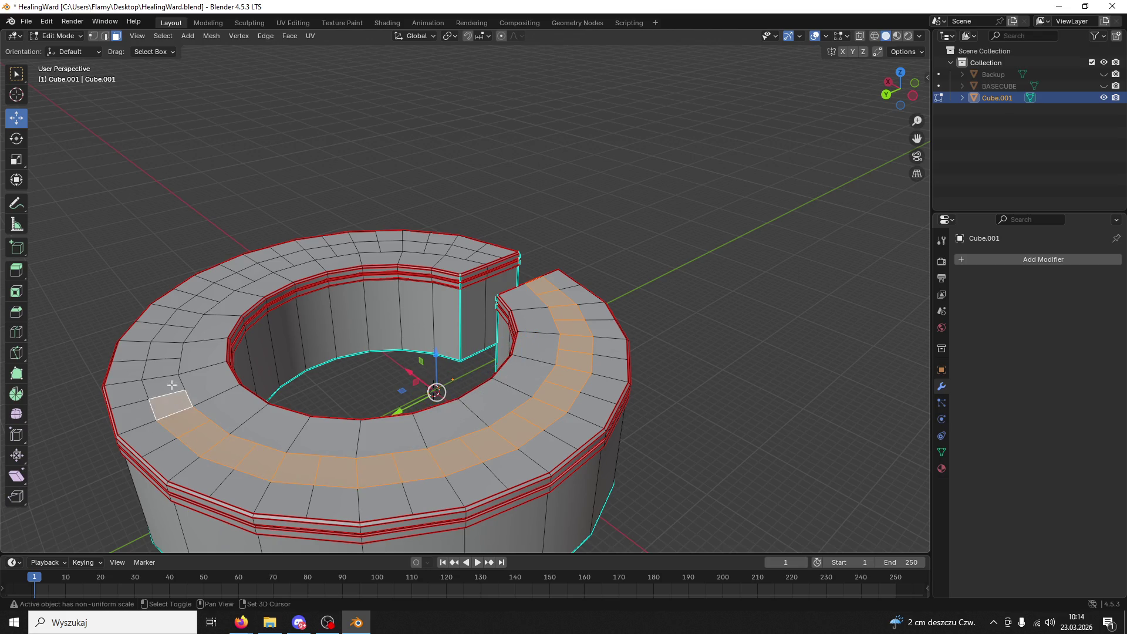
{"action": "left_click", "coordinate": [167, 366], "text": "shift"}
{"action": "left_click", "coordinate": [165, 347], "text": "shift"}
{"action": "left_click", "coordinate": [172, 327], "text": "shift"}
{"action": "left_click", "coordinate": [202, 302], "text": "shift"}
{"action": "left_click", "coordinate": [219, 292], "text": "shift"}
{"action": "left_click", "coordinate": [238, 282], "text": "shift"}
{"action": "left_click", "coordinate": [258, 273], "text": "shift"}
{"action": "left_click", "coordinate": [280, 264], "text": "shift"}
{"action": "left_click", "coordinate": [303, 258], "text": "shift"}
{"action": "left_click", "coordinate": [326, 253], "text": "shift"}
{"action": "left_click", "coordinate": [414, 246], "text": "shift"}
{"action": "left_click", "coordinate": [439, 250], "text": "shift"}
- Narrow the selection to the single face at the gap's edge and switch to edge selection
{"action": "left_click", "coordinate": [579, 293]}
{"action": "middle_click_drag", "start_coordinate": [605, 284], "coordinate": [529, 289]}
{"action": "left_click", "coordinate": [105, 35]}
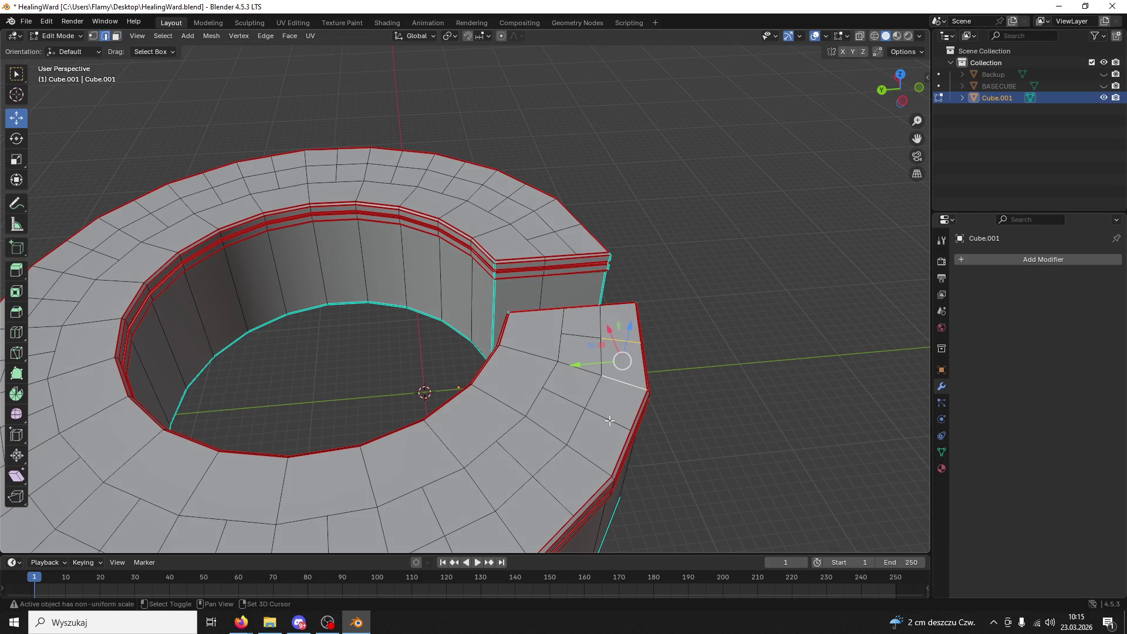
- Select three surplus edges on the ring's top and dissolve them
{"action": "middle_click_drag", "start_coordinate": [583, 455], "coordinate": [591, 371], "text": "shift"}
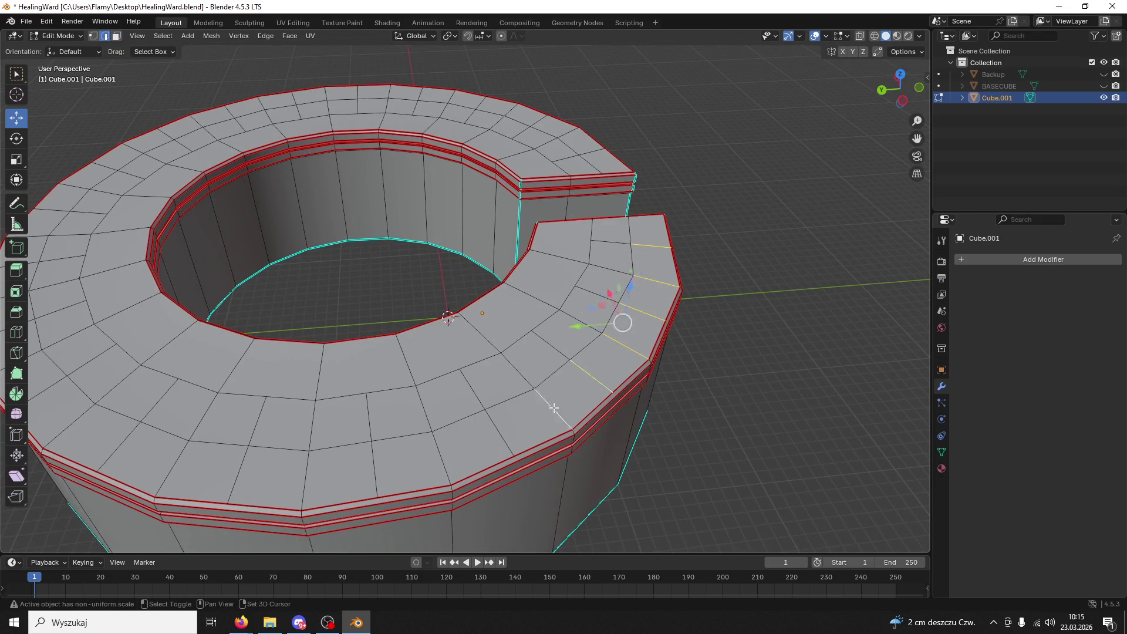
{"action": "left_click", "coordinate": [642, 250]}
{"action": "middle_click_drag", "start_coordinate": [120, 438], "coordinate": [618, 388]}
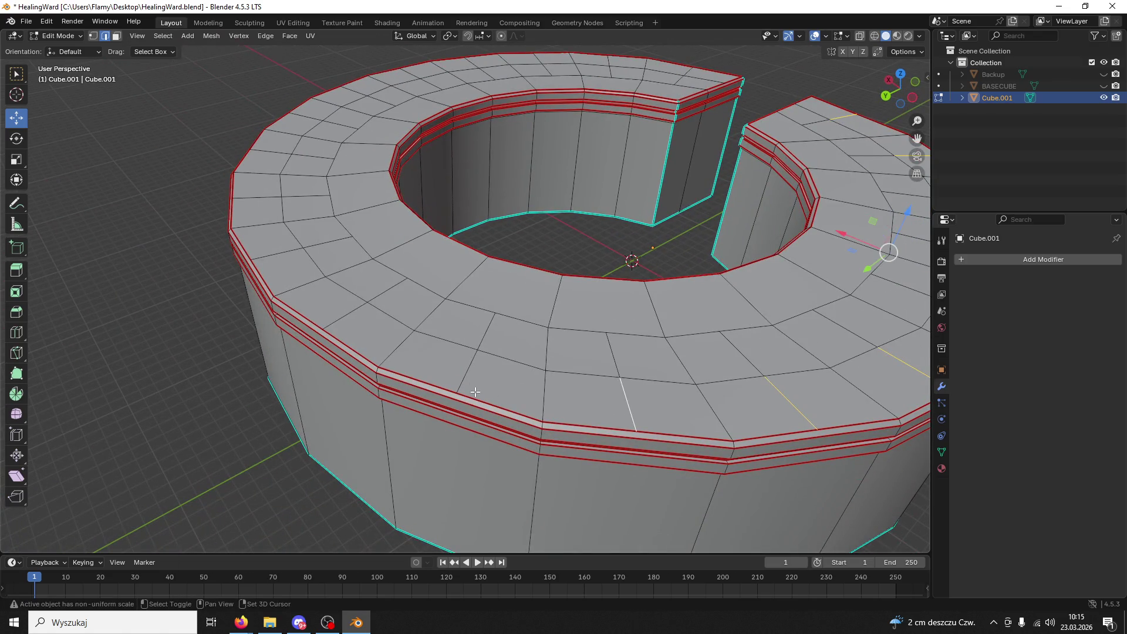
{"action": "left_click", "coordinate": [265, 154], "text": "shift"}
{"action": "left_click", "coordinate": [314, 107], "text": "shift"}
{"action": "middle_click_drag", "start_coordinate": [342, 89], "coordinate": [544, 371]}
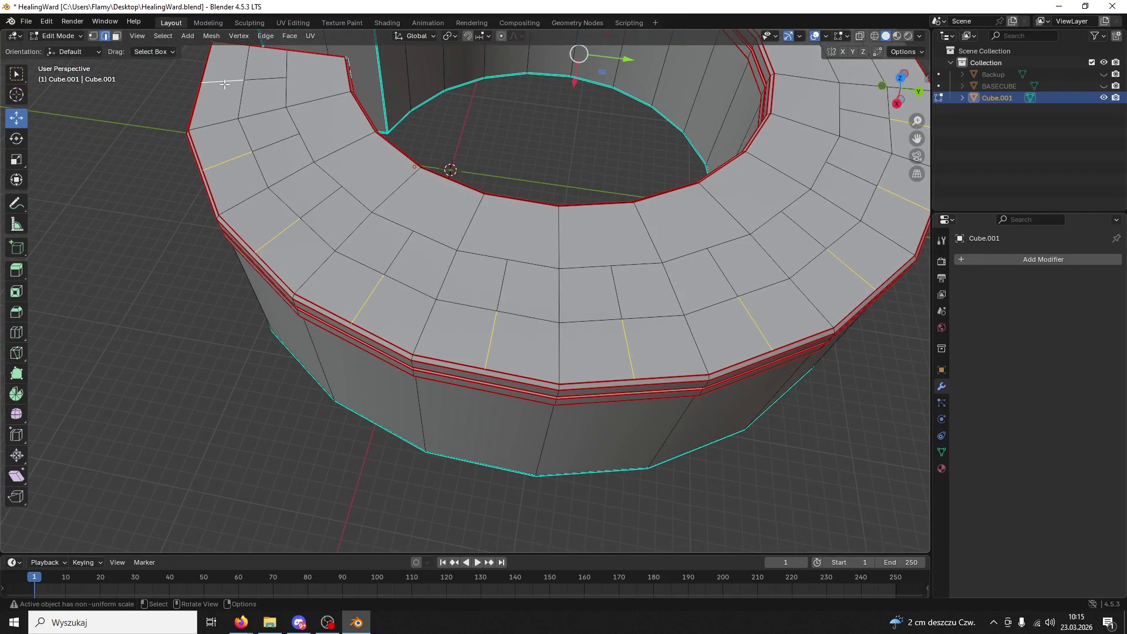
{"action": "key", "text": "x"}
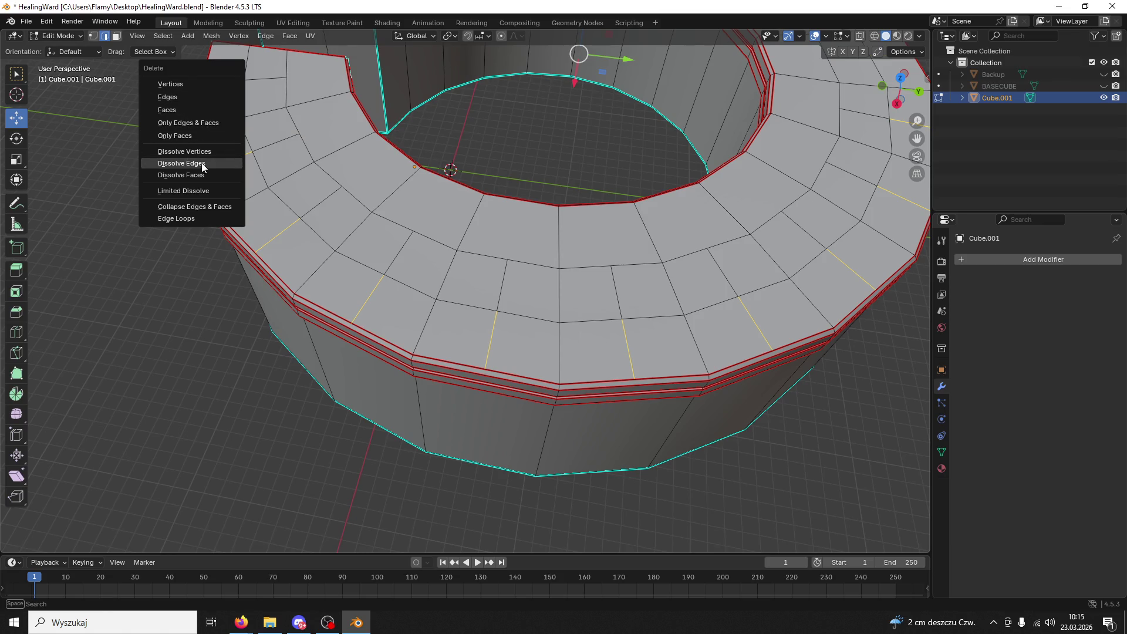
{"action": "left_click", "coordinate": [202, 165]}
- Start a new selection of surplus top edges along the ring's near side
{"action": "scroll", "coordinate": [353, 176], "scroll_direction": "down", "scroll_amount": 3}
{"action": "scroll", "coordinate": [352, 176], "scroll_direction": "up", "scroll_amount": 3}
{"action": "mouse_move", "coordinate": [352, 176]}
{"action": "middle_mouse_down"}
{"action": "mouse_move", "coordinate": [442, 174]}
{"action": "mouse_move", "coordinate": [347, 209]}
{"action": "middle_mouse_up"}
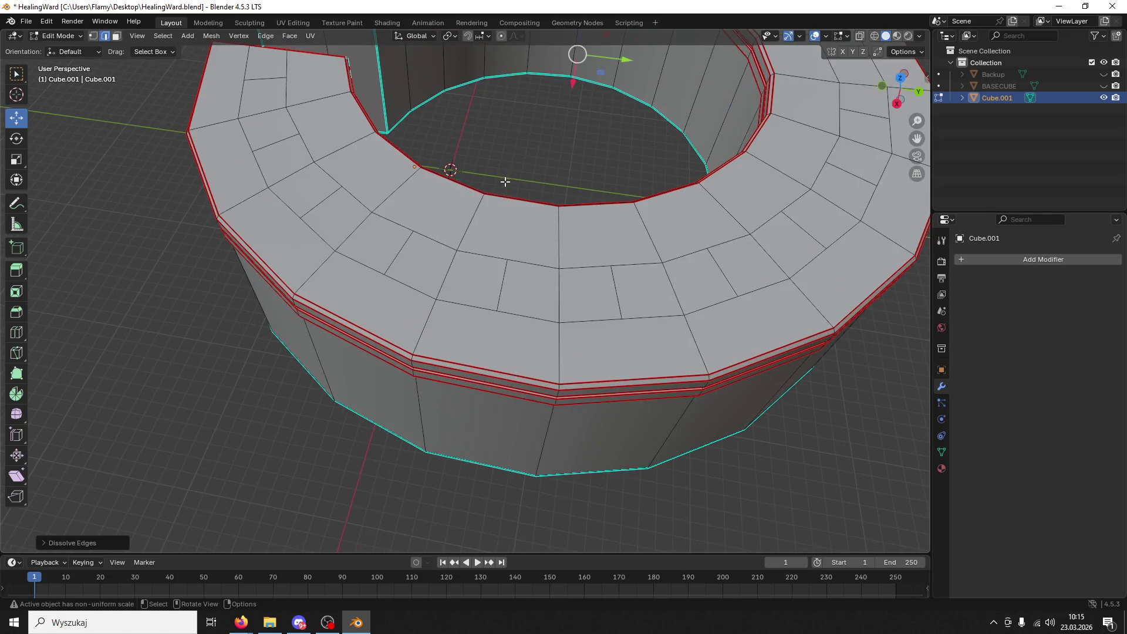
{"action": "left_click", "coordinate": [347, 209], "text": "shift"}
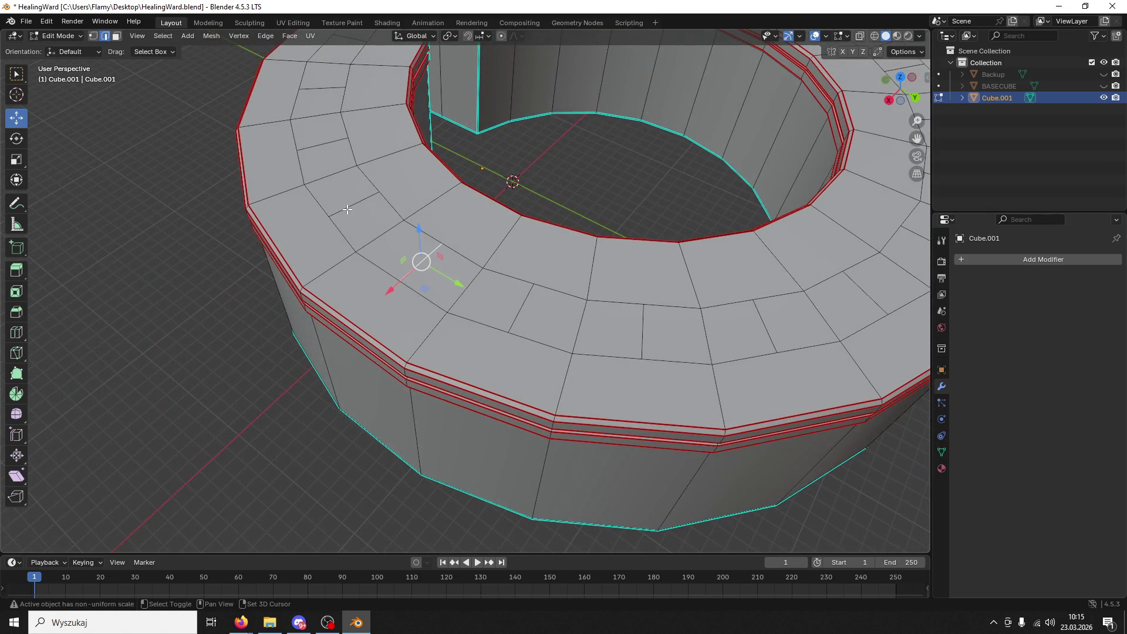
{"action": "middle_click_drag", "start_coordinate": [320, 88], "coordinate": [535, 380]}
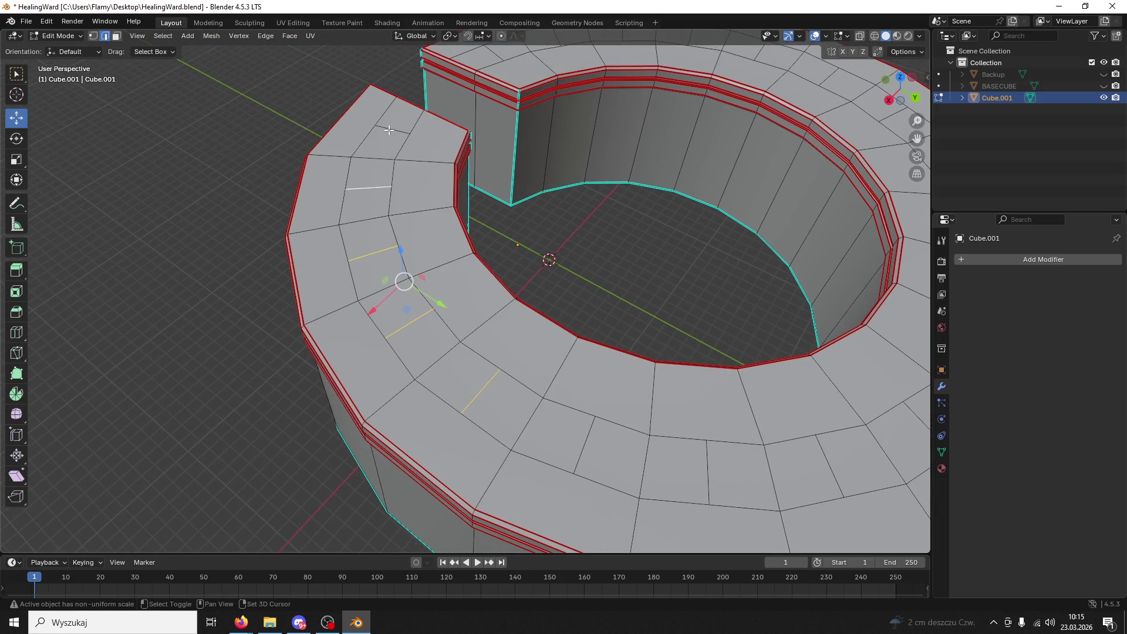
{"action": "mouse_move", "coordinate": [704, 457]}
{"action": "middle_mouse_down", "text": "shift"}
{"action": "mouse_move", "coordinate": [711, 422]}
{"action": "mouse_move", "coordinate": [470, 362]}
{"action": "middle_mouse_up", "text": "shift"}
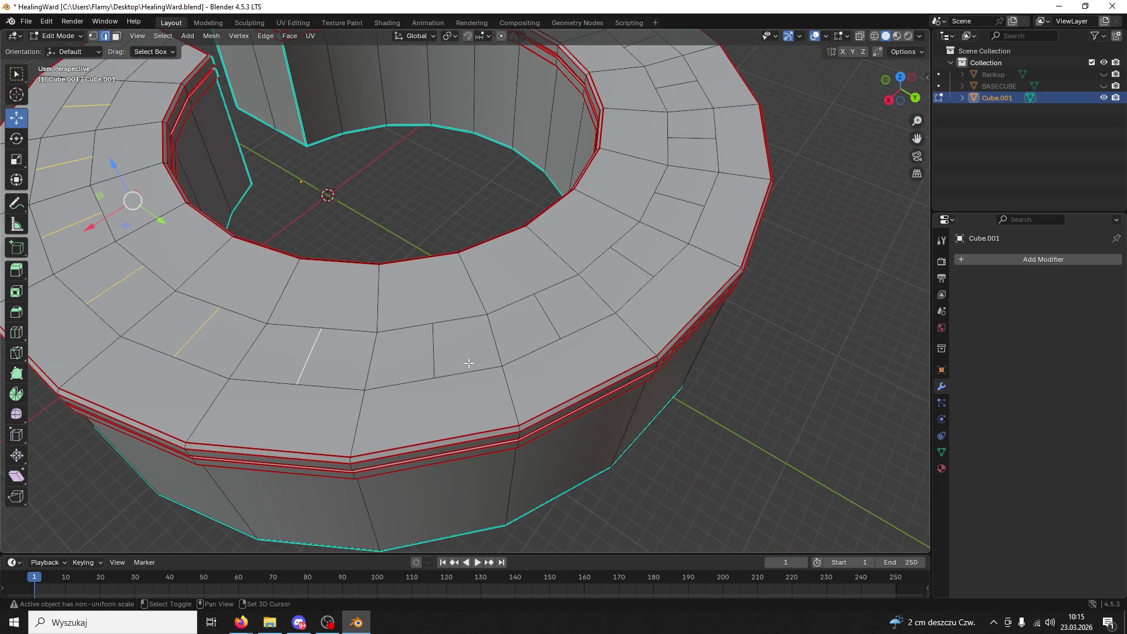
{"action": "left_click", "coordinate": [669, 212], "text": "shift"}
{"action": "left_click", "coordinate": [692, 140], "text": "shift"}
{"action": "left_click", "coordinate": [676, 83], "text": "shift"}
{"action": "middle_click_drag", "start_coordinate": [676, 83], "coordinate": [660, 168], "text": "shift"}
{"action": "left_click", "coordinate": [659, 169], "text": "shift"}
- Extend the edge selection with more radial top edges across the ring's back
{"action": "left_click", "coordinate": [605, 134], "text": "shift"}
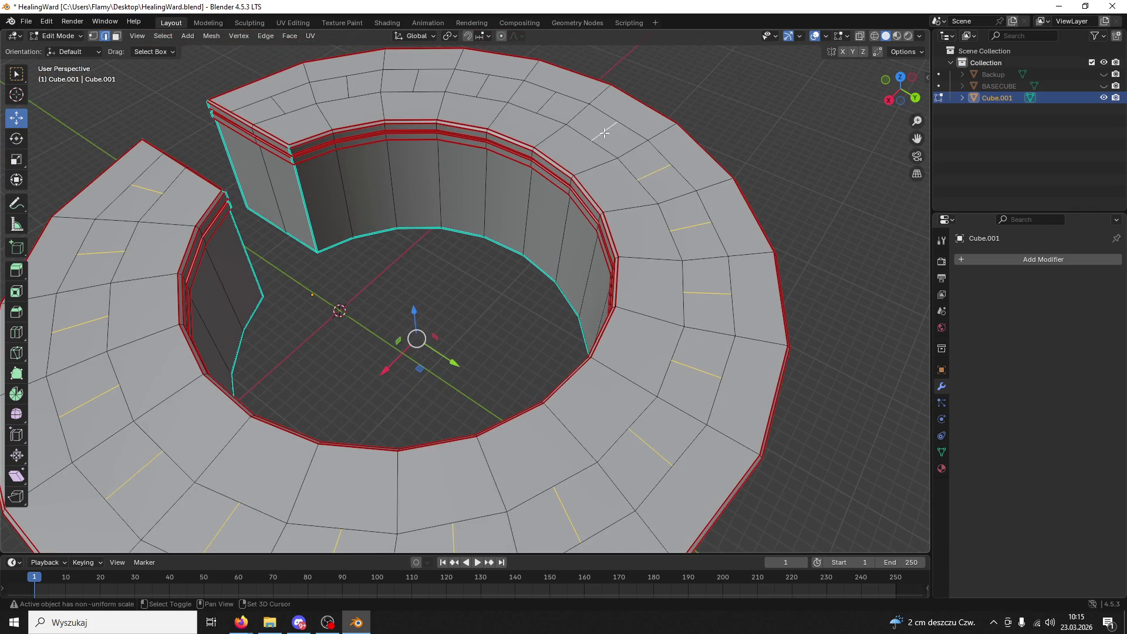
{"action": "left_click", "coordinate": [547, 103], "text": "shift"}
{"action": "left_click", "coordinate": [484, 87], "text": "shift"}
{"action": "left_click", "coordinate": [409, 78], "text": "shift"}
{"action": "left_click", "coordinate": [352, 81], "text": "shift"}
{"action": "left_click", "coordinate": [281, 98], "text": "shift"}
{"action": "left_click", "coordinate": [294, 89], "text": "shift"}
{"action": "left_click", "coordinate": [364, 73], "text": "shift"}
{"action": "left_click", "coordinate": [348, 87], "text": "shift"}
{"action": "left_click", "coordinate": [277, 101], "text": "shift"}
- Dissolve the selected edges on the ring
{"action": "key", "text": "x"}
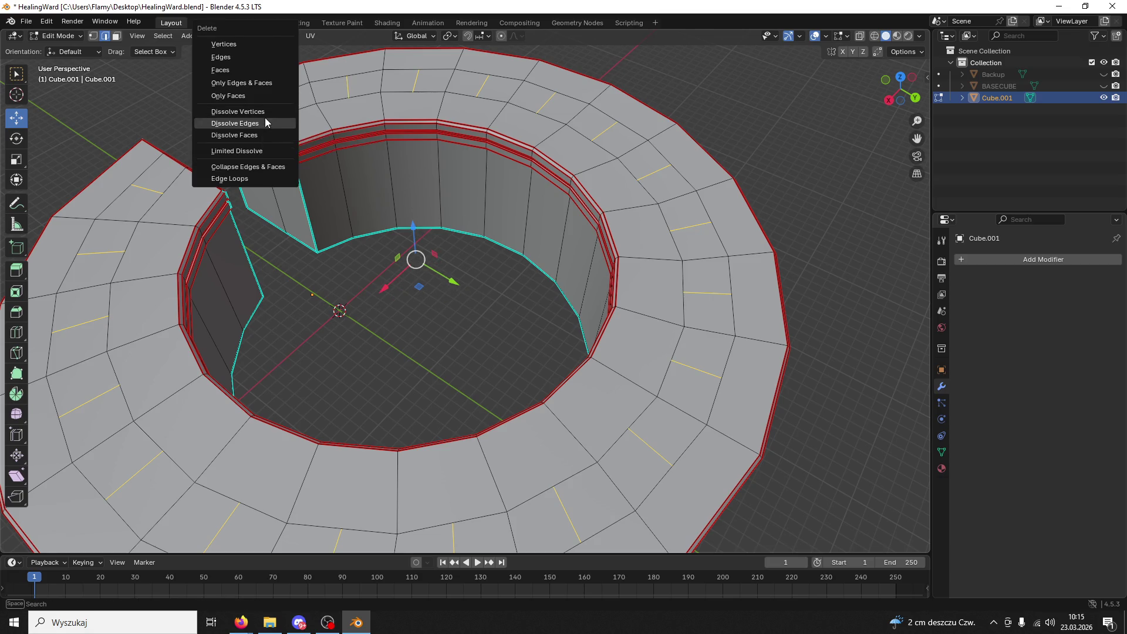
{"action": "left_click", "coordinate": [265, 117]}
{"action": "scroll", "coordinate": [509, 202], "scroll_direction": "down", "scroll_amount": 2}
{"action": "mouse_move", "coordinate": [509, 201]}
{"action": "middle_mouse_down"}
{"action": "mouse_move", "coordinate": [340, 143]}
{"action": "mouse_move", "coordinate": [266, 141]}
{"action": "middle_mouse_up"}
{"action": "middle_click_drag", "start_coordinate": [398, 161], "coordinate": [363, 179]}
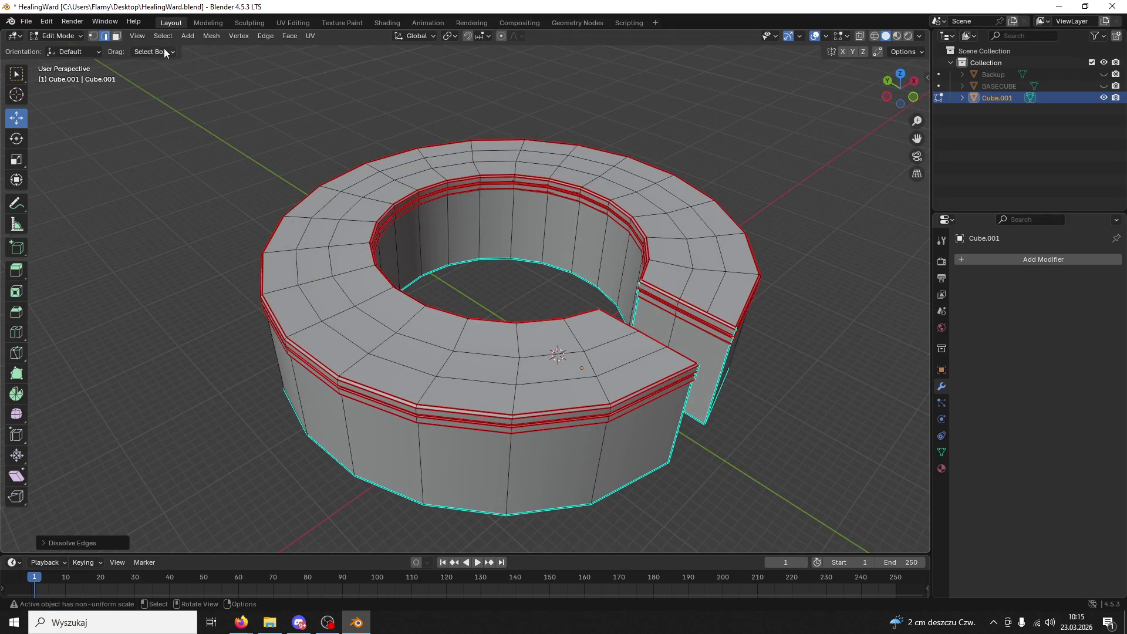
- Switch to face selection and select the ring's connected top surface
{"action": "key", "text": "3"}
{"action": "key", "text": "l"}
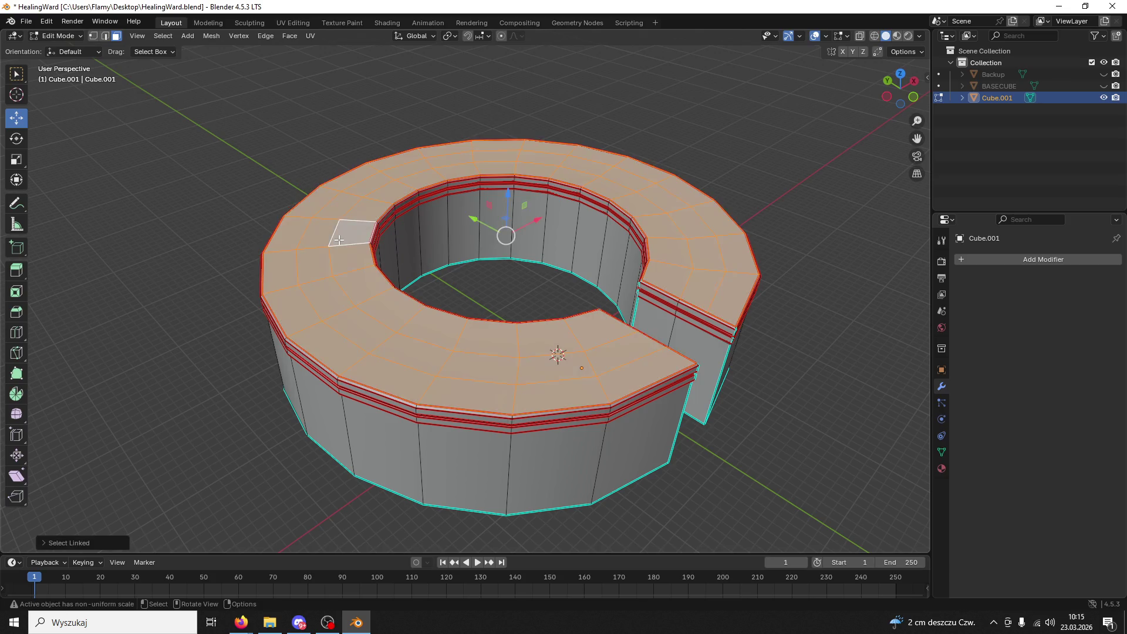
{"action": "middle_click_drag", "start_coordinate": [384, 251], "coordinate": [454, 251]}
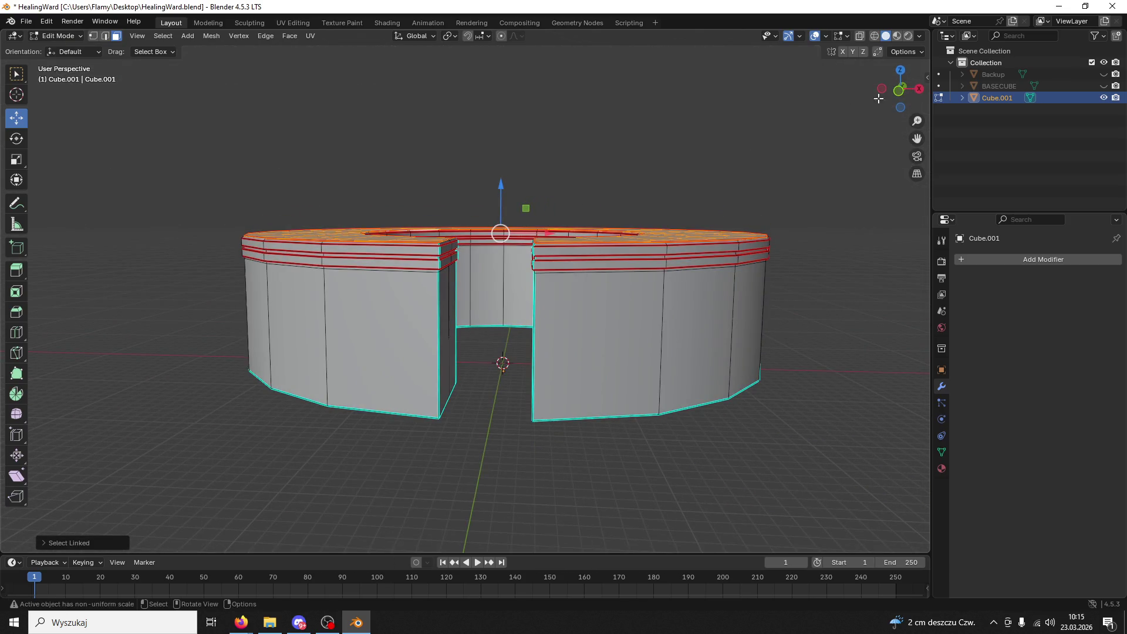
{"action": "left_click", "coordinate": [882, 88]}
{"action": "middle_click_drag", "start_coordinate": [707, 238], "coordinate": [648, 274]}
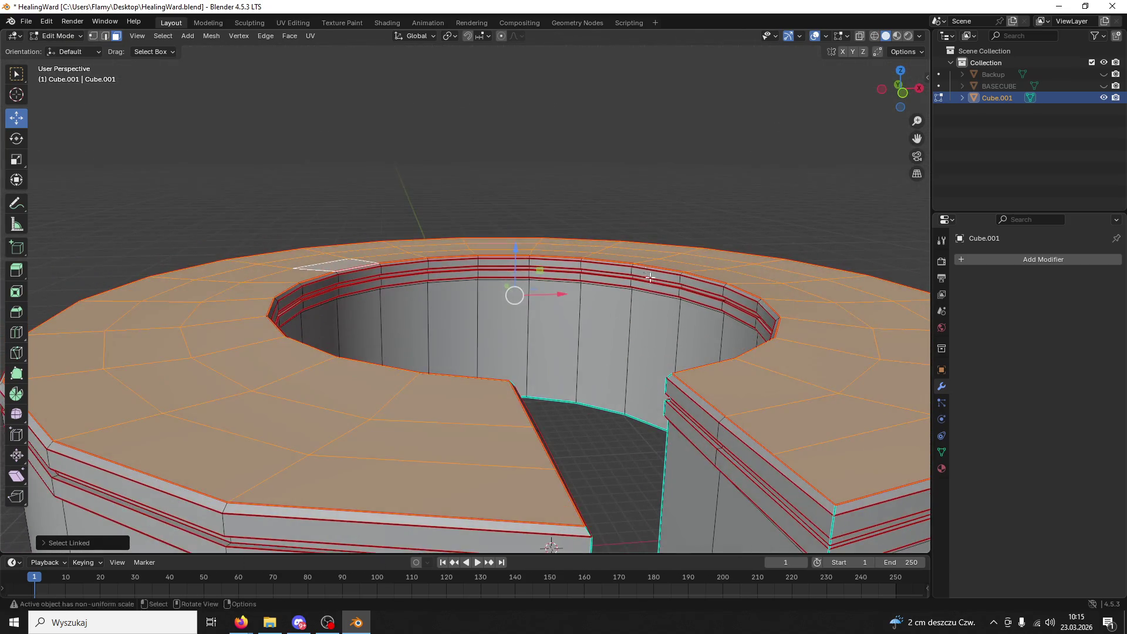
{"action": "scroll", "coordinate": [648, 274], "scroll_direction": "down", "scroll_amount": 5}
{"action": "middle_click_drag", "start_coordinate": [434, 370], "coordinate": [528, 399]}
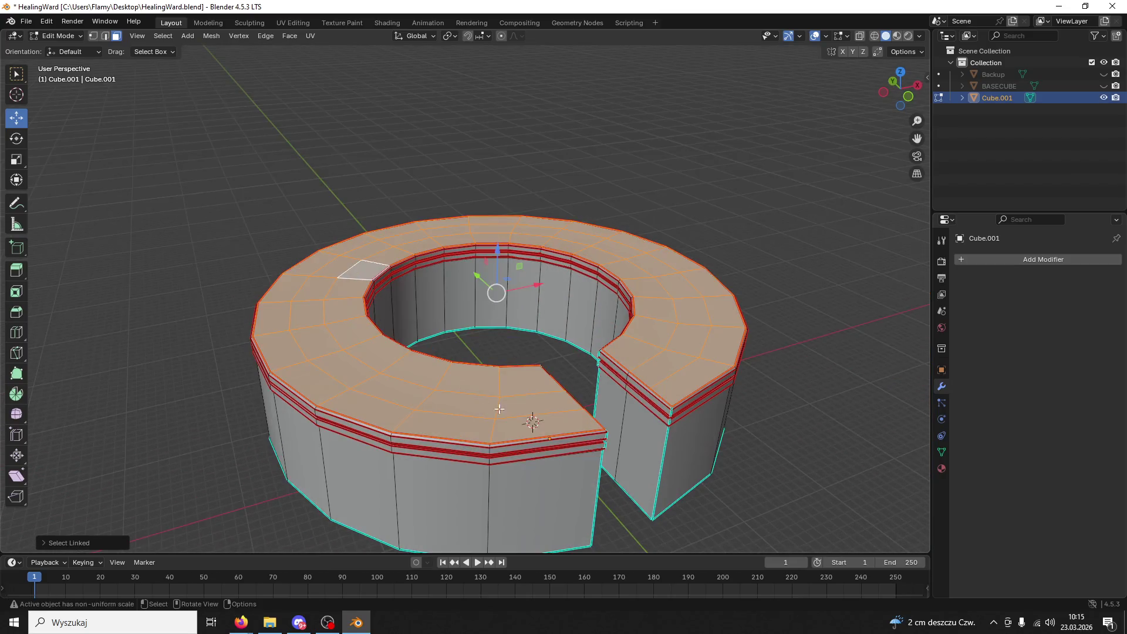
- Select the band of top faces all the way around the ring
{"action": "left_click", "coordinate": [537, 402]}
{"action": "left_click", "coordinate": [455, 405], "text": "shift"}
{"action": "left_click", "coordinate": [387, 394], "text": "shift"}
{"action": "left_click", "coordinate": [343, 363], "text": "shift"}
{"action": "left_click", "coordinate": [309, 342], "text": "shift"}
{"action": "left_click", "coordinate": [306, 315], "text": "shift"}
{"action": "left_click", "coordinate": [318, 290], "text": "shift"}
{"action": "left_click", "coordinate": [345, 268], "text": "shift"}
{"action": "left_click", "coordinate": [374, 250], "text": "shift"}
{"action": "left_click", "coordinate": [424, 231], "text": "shift"}
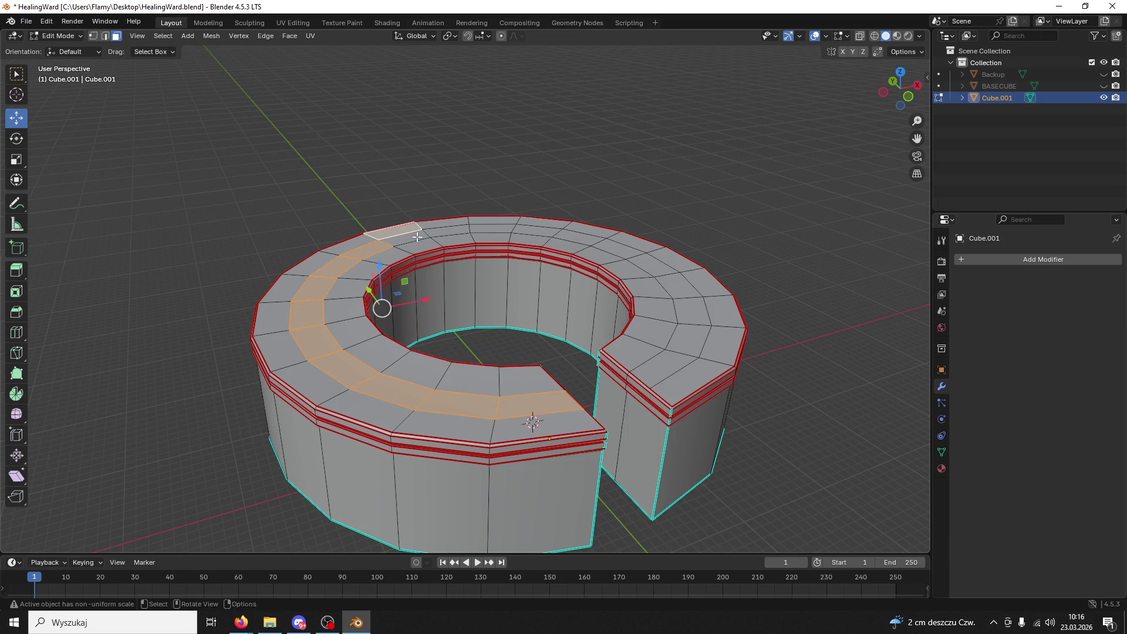
{"action": "left_click", "coordinate": [447, 234], "text": "shift"}
{"action": "left_click", "coordinate": [500, 230], "text": "shift"}
{"action": "left_click", "coordinate": [540, 234], "text": "shift"}
{"action": "left_click", "coordinate": [584, 240], "text": "shift"}
{"action": "left_click", "coordinate": [616, 250], "text": "shift"}
{"action": "left_click", "coordinate": [658, 271], "text": "shift"}
{"action": "left_click", "coordinate": [676, 281], "text": "shift"}
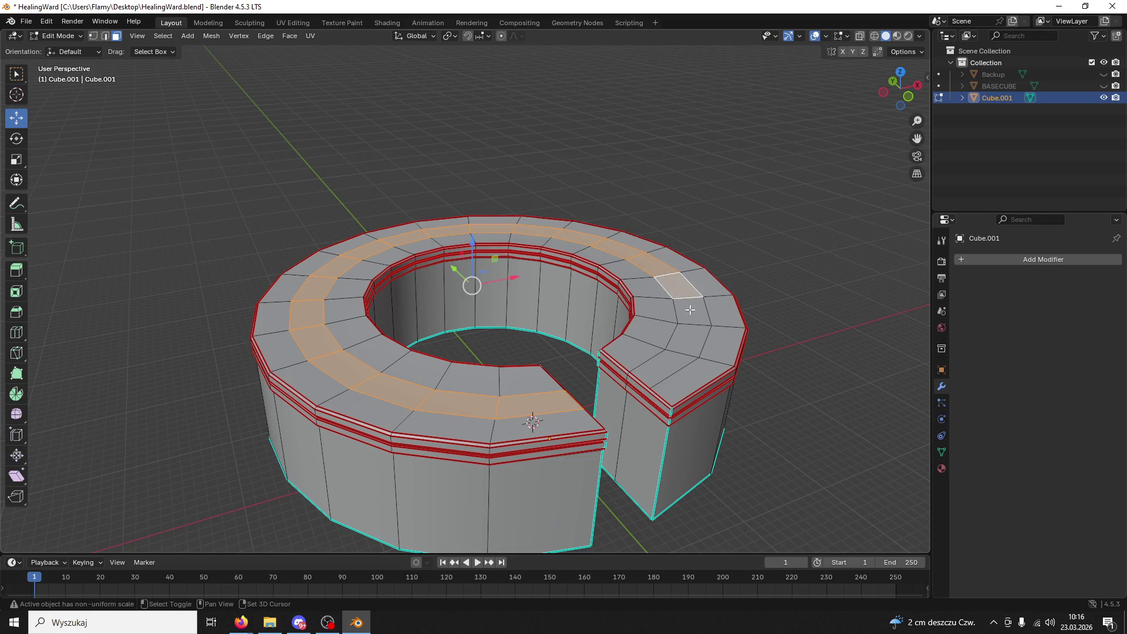
{"action": "left_click", "coordinate": [688, 308], "text": "shift"}
{"action": "left_click", "coordinate": [691, 337], "text": "shift"}
{"action": "left_click", "coordinate": [664, 369], "text": "shift"}
- Try raising and shrinking the top band inward, then undo it back to flat
{"action": "mouse_move", "coordinate": [497, 250]}
{"action": "left_mouse_down"}
{"action": "mouse_move", "coordinate": [522, 188]}
{"action": "mouse_move", "coordinate": [565, 171]}
{"action": "left_mouse_up"}
{"action": "mouse_move", "coordinate": [565, 170]}
{"action": "middle_mouse_down"}
{"action": "mouse_move", "coordinate": [622, 200]}
{"action": "mouse_move", "coordinate": [657, 288]}
{"action": "middle_mouse_up"}
{"action": "key", "text": "s"}
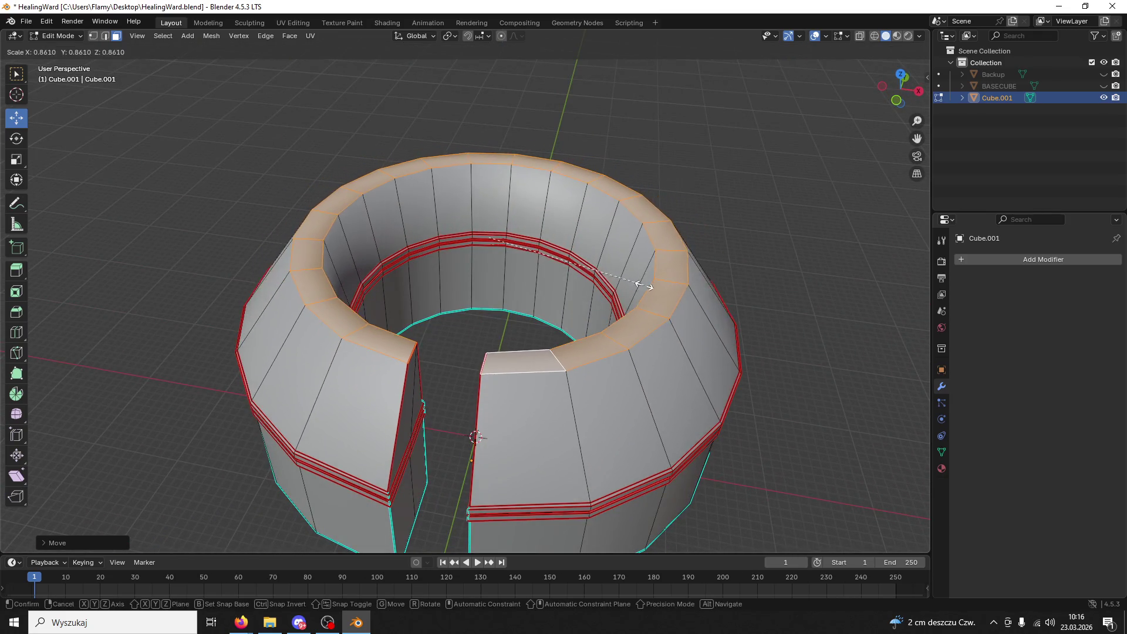
{"action": "left_click", "coordinate": [485, 238]}
{"action": "mouse_move", "coordinate": [485, 239]}
{"action": "middle_mouse_down"}
{"action": "mouse_move", "coordinate": [624, 307]}
{"action": "mouse_move", "coordinate": [624, 332]}
{"action": "middle_mouse_up"}
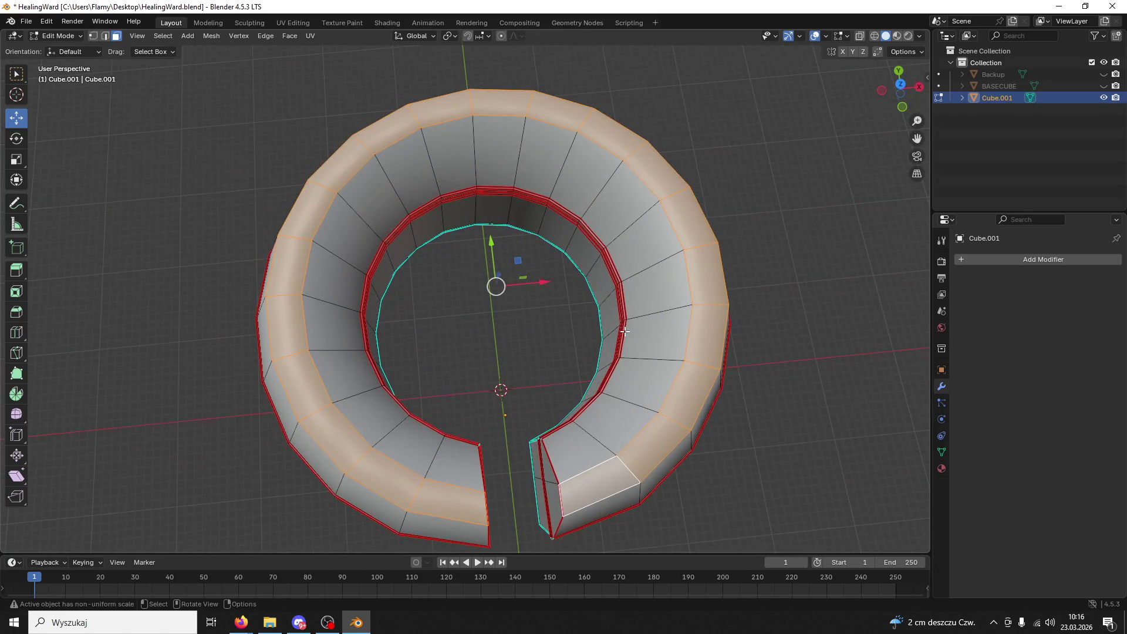
{"action": "key", "text": "ctrl+z"}
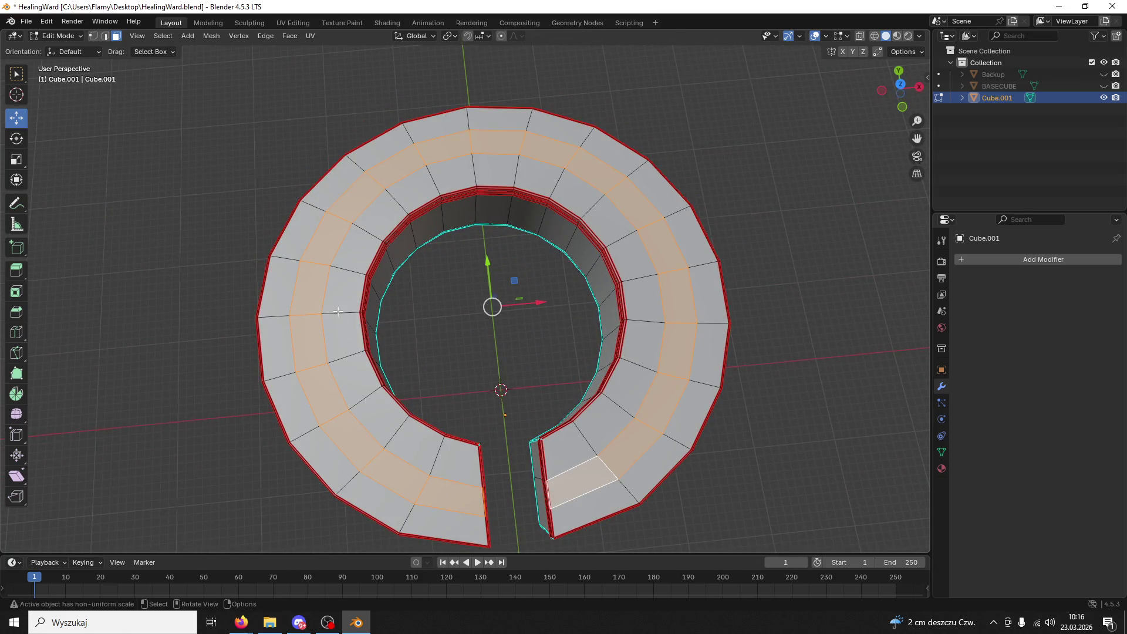
- Select the middle edge loop around the ring's top in edge mode
{"action": "left_click", "coordinate": [324, 288]}
{"action": "key", "text": "2"}
{"action": "key", "text": "ctrl+r"}
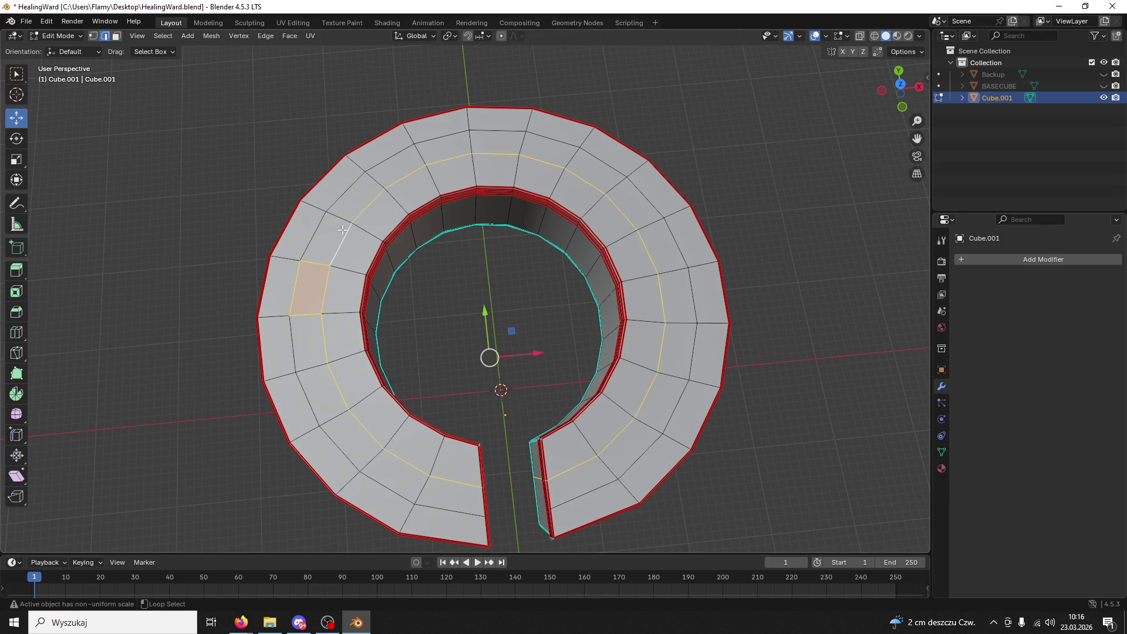
{"action": "mouse_move", "coordinate": [602, 380]}
{"action": "middle_mouse_down"}
{"action": "mouse_move", "coordinate": [590, 384]}
{"action": "mouse_move", "coordinate": [613, 356]}
{"action": "middle_mouse_up"}
{"action": "middle_click_drag", "start_coordinate": [571, 465], "coordinate": [585, 422]}
{"action": "middle_click_drag", "start_coordinate": [661, 385], "coordinate": [632, 427]}
- Extrude the top face band upward into a taller rim
{"action": "left_click", "coordinate": [116, 35]}
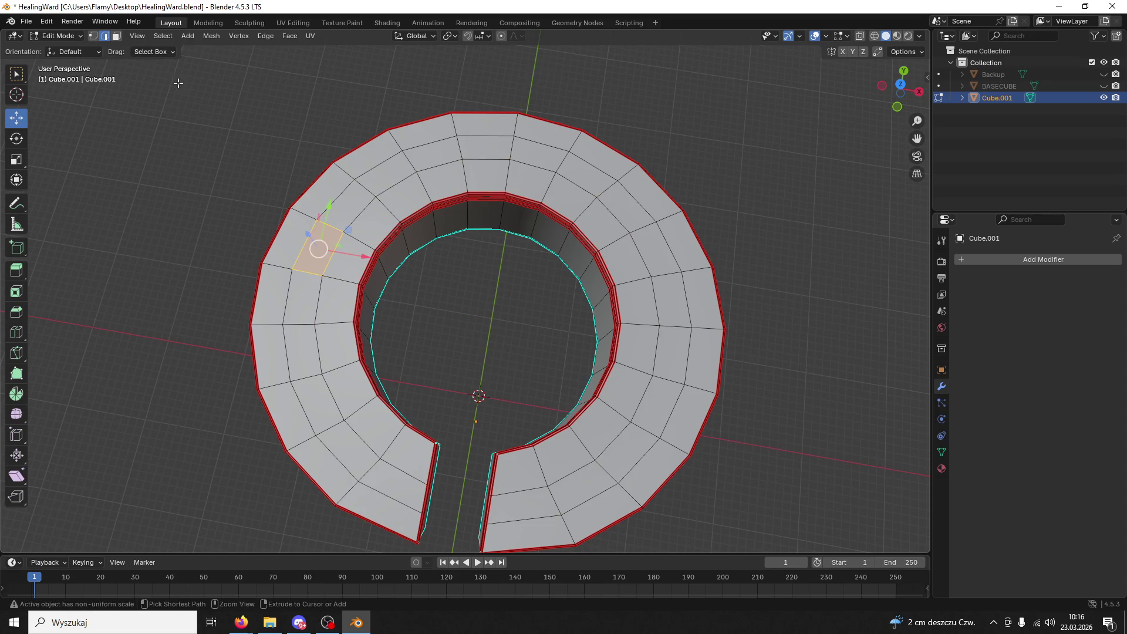
{"action": "mouse_move", "coordinate": [201, 115]}
{"action": "middle_mouse_down"}
{"action": "mouse_move", "coordinate": [354, 178]}
{"action": "mouse_move", "coordinate": [457, 203]}
{"action": "middle_mouse_up"}
{"action": "key", "text": "e"}
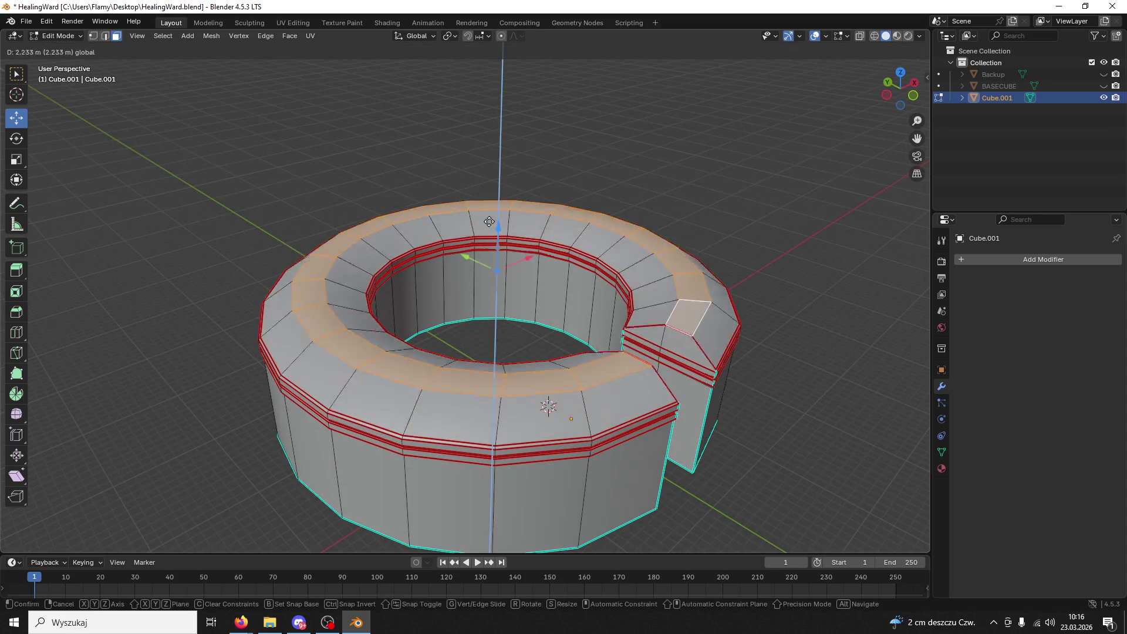
{"action": "left_click", "coordinate": [475, 162]}
{"action": "mouse_move", "coordinate": [475, 163]}
{"action": "middle_mouse_down"}
{"action": "mouse_move", "coordinate": [812, 215]}
{"action": "mouse_move", "coordinate": [49, 138]}
{"action": "mouse_move", "coordinate": [41, 106]}
{"action": "middle_mouse_up"}
- Save HealingWard.blend and return to Object Mode
{"action": "key", "text": "ctrl+s"}
{"action": "left_click", "coordinate": [58, 35]}
{"action": "left_click", "coordinate": [59, 41]}
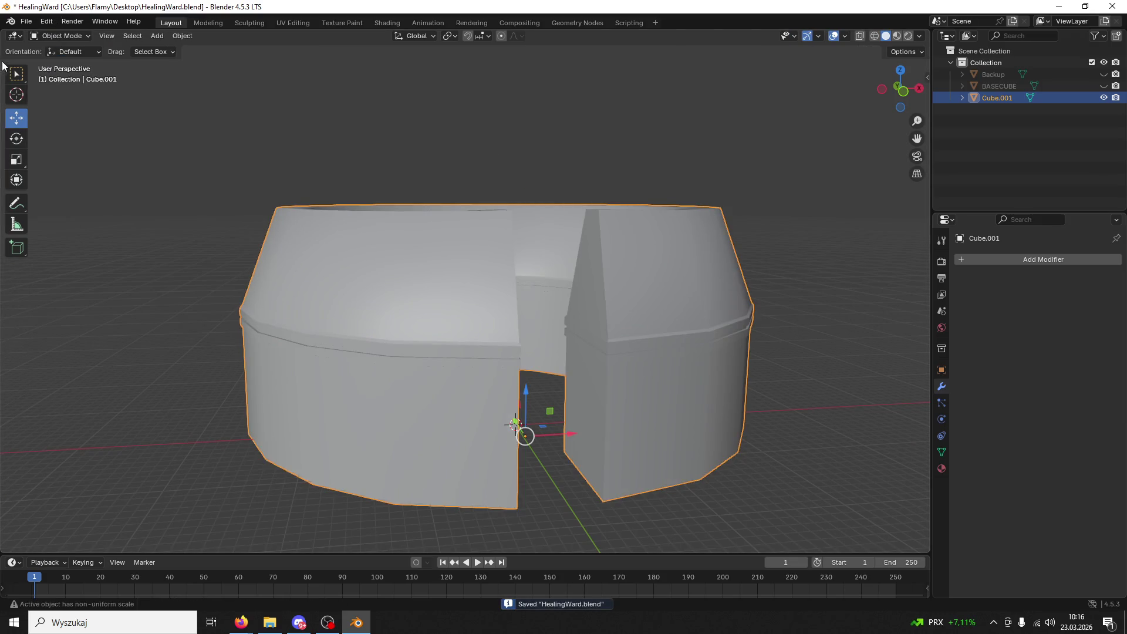
{"action": "left_click", "coordinate": [24, 21]}
{"action": "mouse_move", "coordinate": [93, 196]}
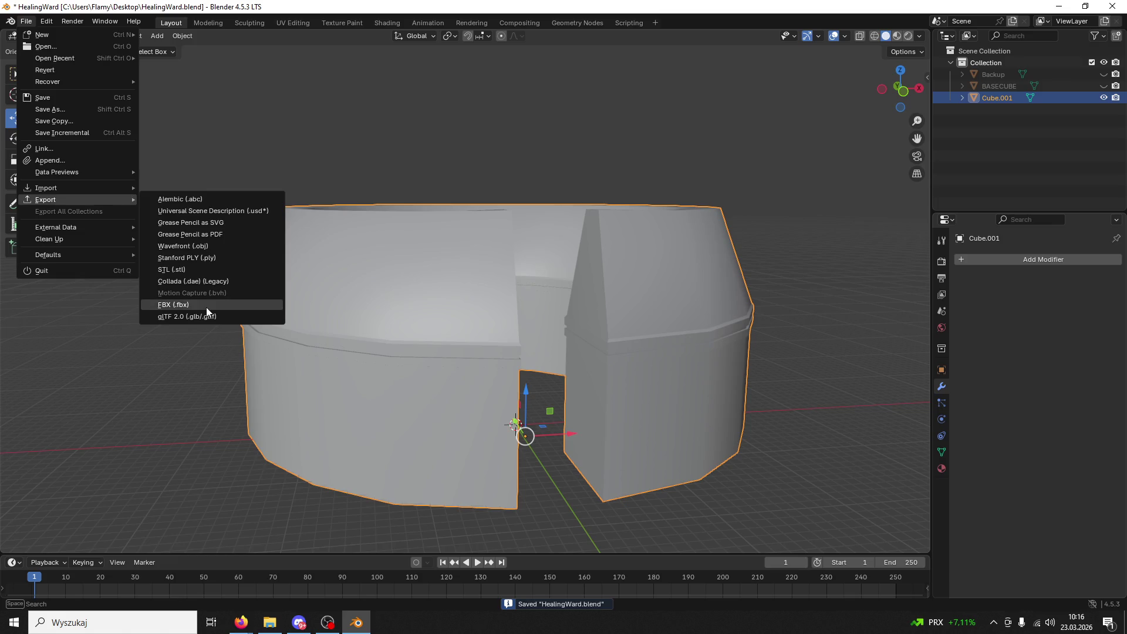
{"action": "left_click", "coordinate": [211, 309]}
{"action": "left_click", "coordinate": [431, 399]}
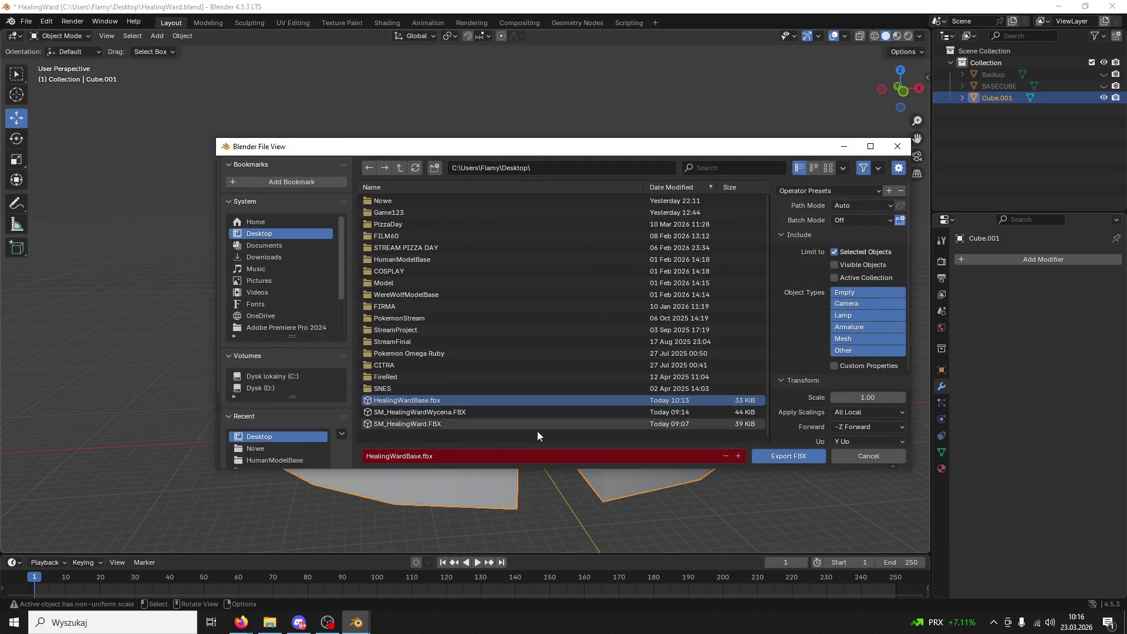
{"action": "left_click", "coordinate": [764, 454]}
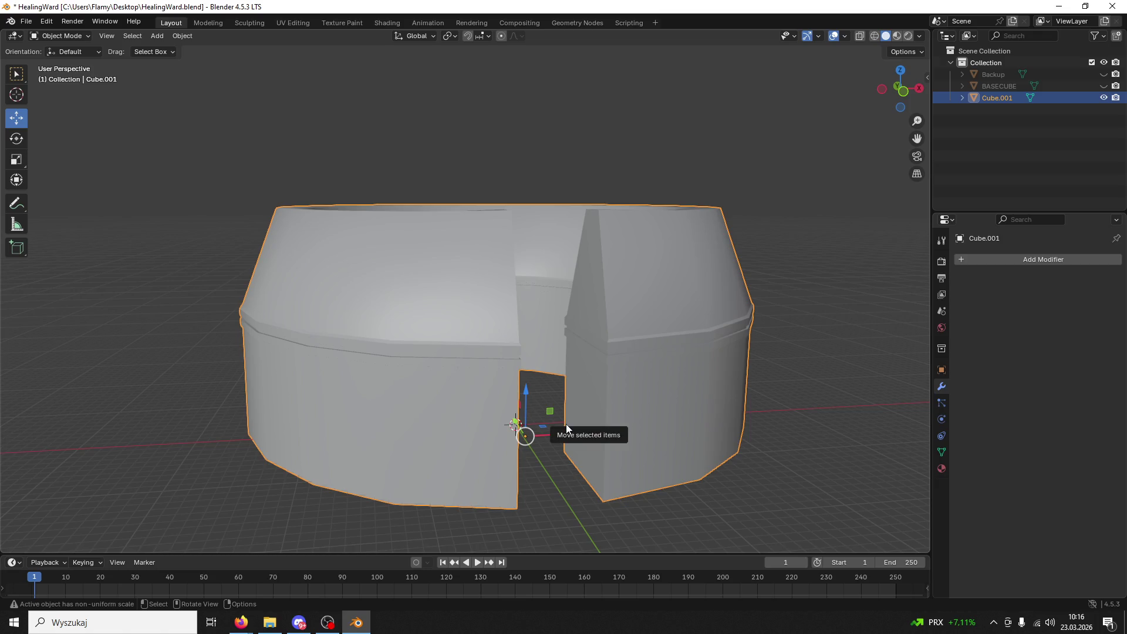
{"action": "middle_click_drag", "start_coordinate": [417, 448], "coordinate": [518, 388]}
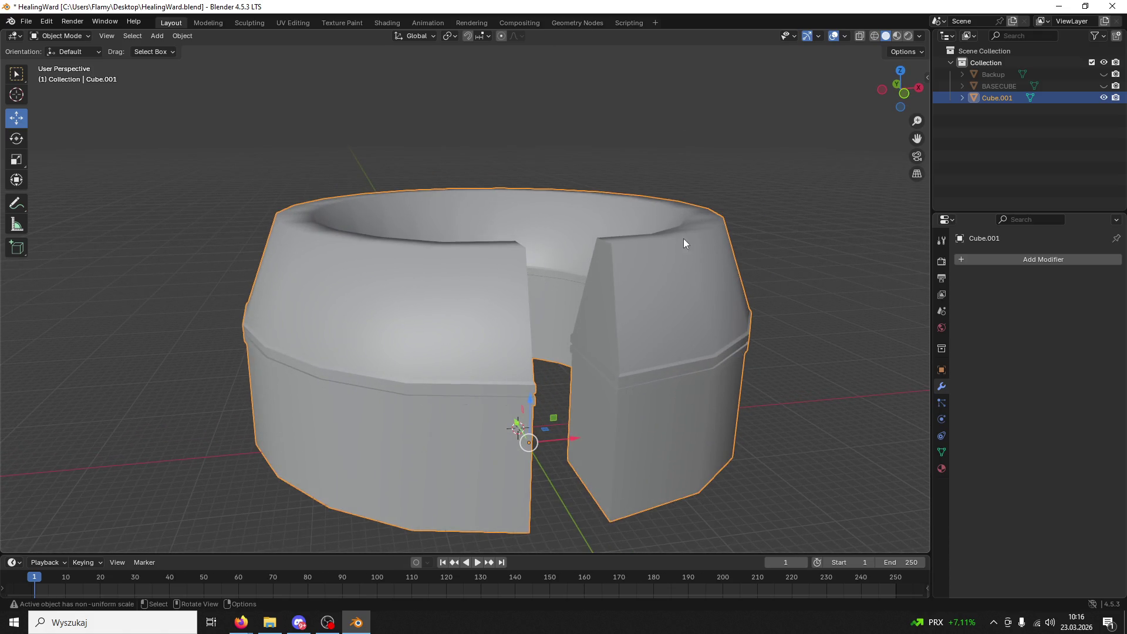
- Apply smooth-by-angle shading to the ring object
{"action": "right_click", "coordinate": [683, 236]}
{"action": "left_click", "coordinate": [684, 234]}
{"action": "left_click", "coordinate": [778, 308]}
{"action": "mouse_move", "coordinate": [746, 269]}
{"action": "middle_mouse_down"}
{"action": "mouse_move", "coordinate": [734, 270]}
{"action": "mouse_move", "coordinate": [756, 285]}
{"action": "middle_mouse_up"}
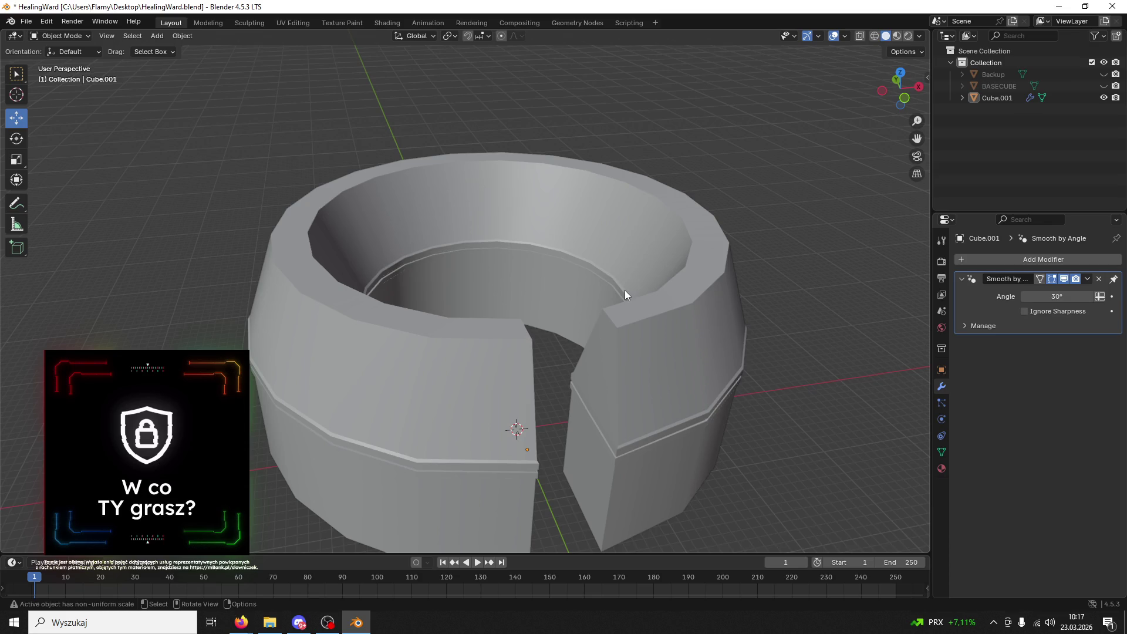
{"action": "mouse_move", "coordinate": [624, 290]}
{"action": "middle_mouse_down"}
{"action": "mouse_move", "coordinate": [614, 306]}
{"action": "mouse_move", "coordinate": [624, 298]}
{"action": "mouse_move", "coordinate": [611, 293]}
{"action": "middle_mouse_up"}
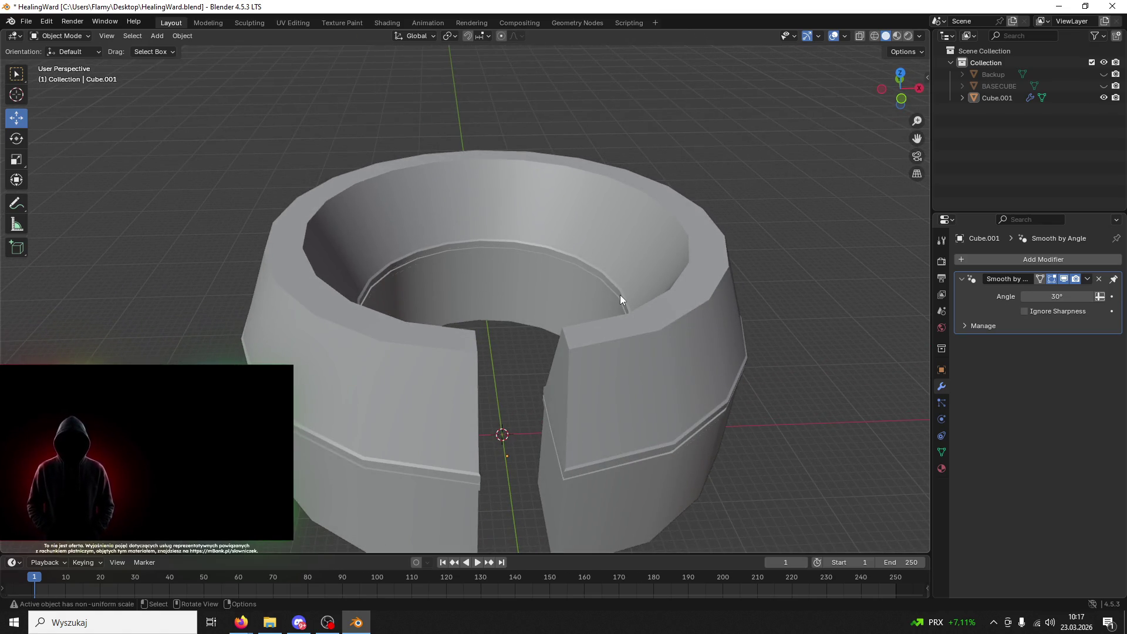
{"action": "mouse_move", "coordinate": [620, 295]}
{"action": "middle_mouse_down"}
{"action": "mouse_move", "coordinate": [734, 272]}
{"action": "mouse_move", "coordinate": [676, 266]}
{"action": "mouse_move", "coordinate": [664, 277]}
{"action": "middle_mouse_up"}
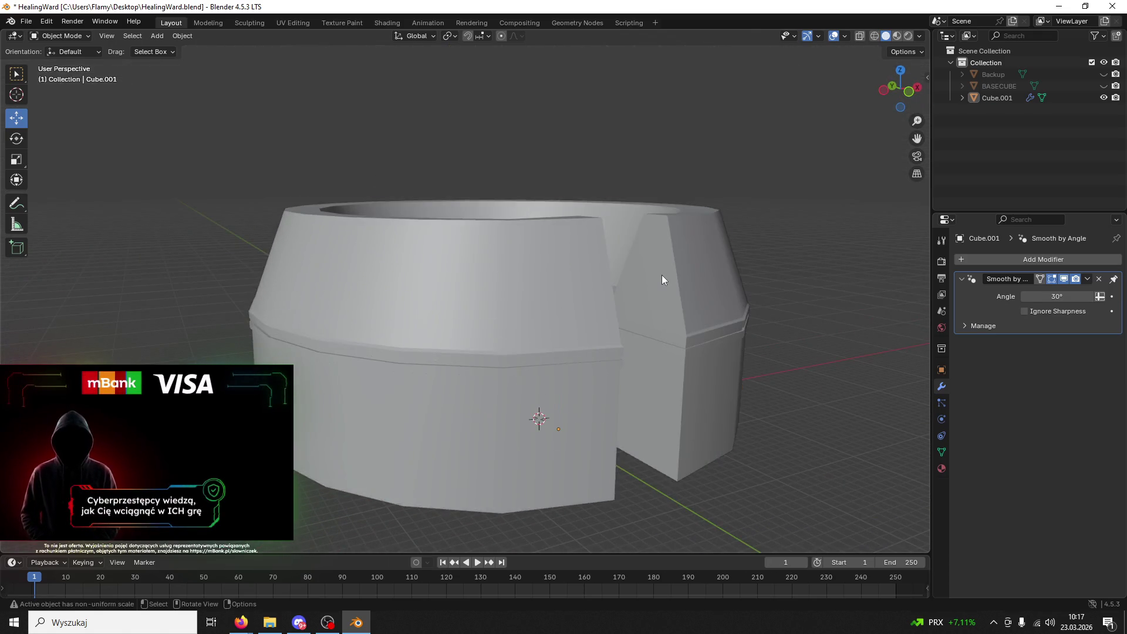
{"action": "left_click", "coordinate": [664, 276]}
- Export the ring as FBX over HealingWardBase.fbx, then reopen the Game123 Unreal project
{"action": "left_click", "coordinate": [26, 20]}
{"action": "mouse_move", "coordinate": [81, 198]}
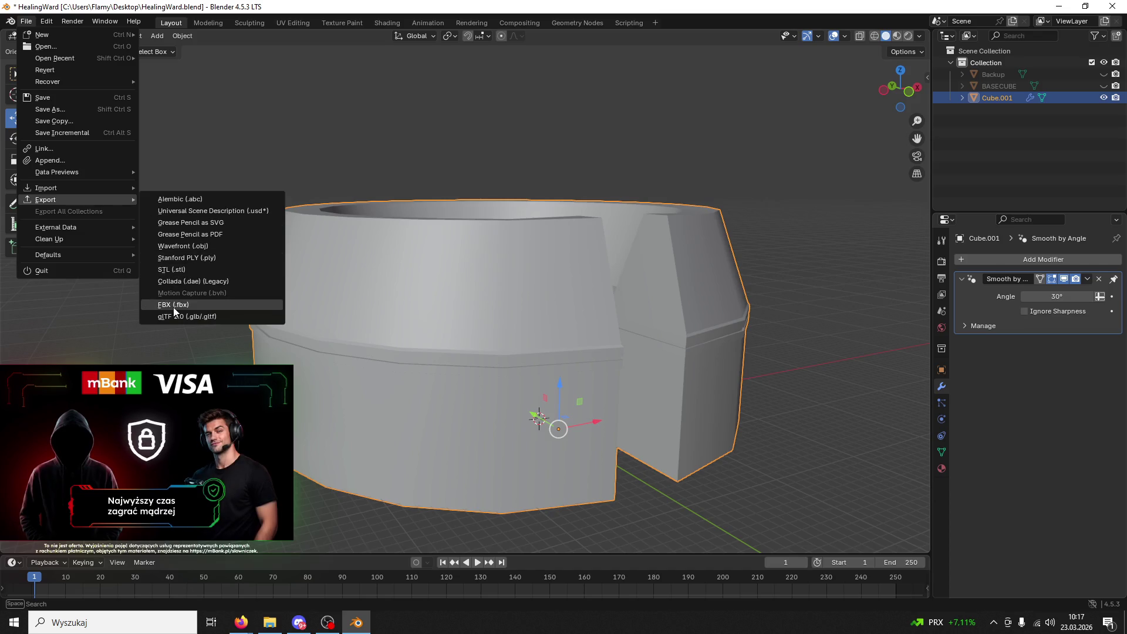
{"action": "left_click", "coordinate": [223, 312]}
{"action": "left_click", "coordinate": [410, 400]}
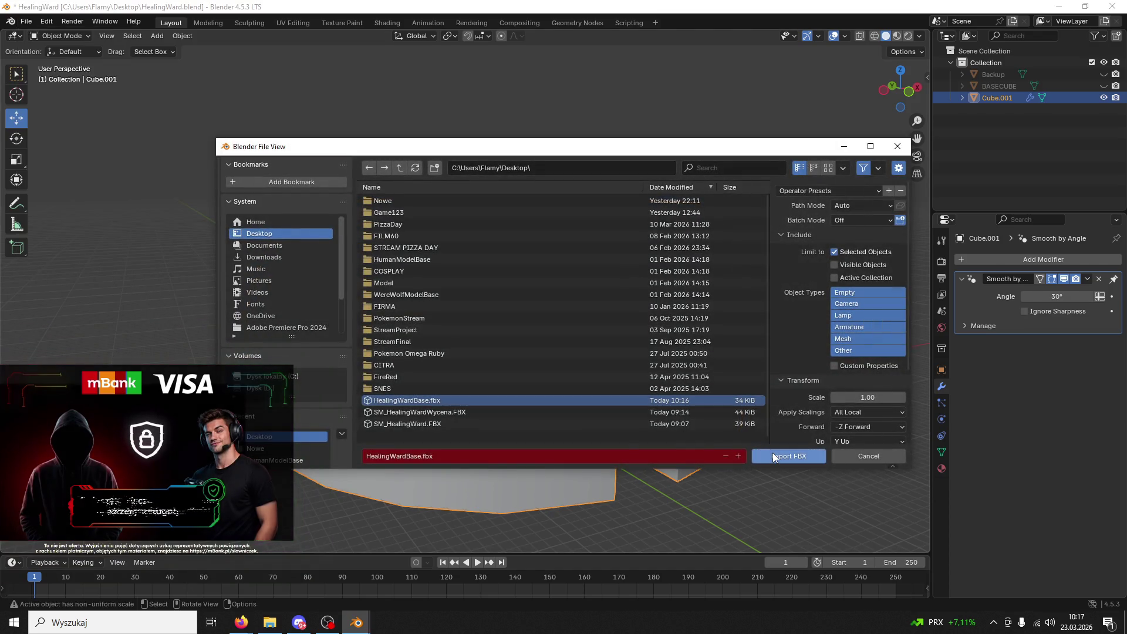
{"action": "left_click", "coordinate": [773, 455]}
{"action": "left_click", "coordinate": [356, 622]}
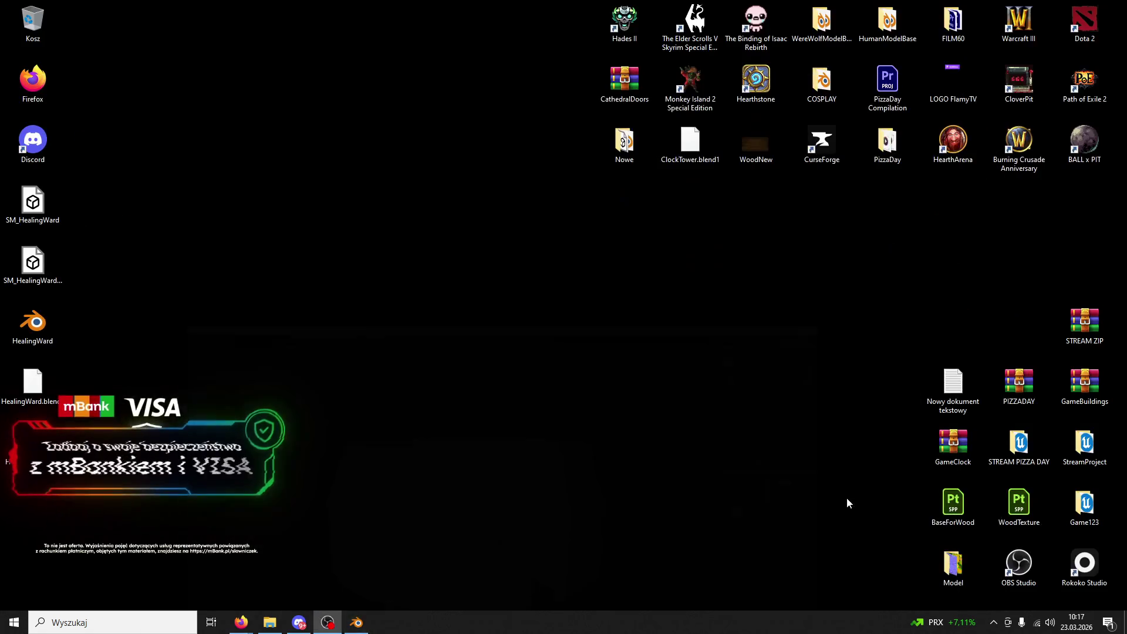
{"action": "double_click", "coordinate": [1061, 495]}
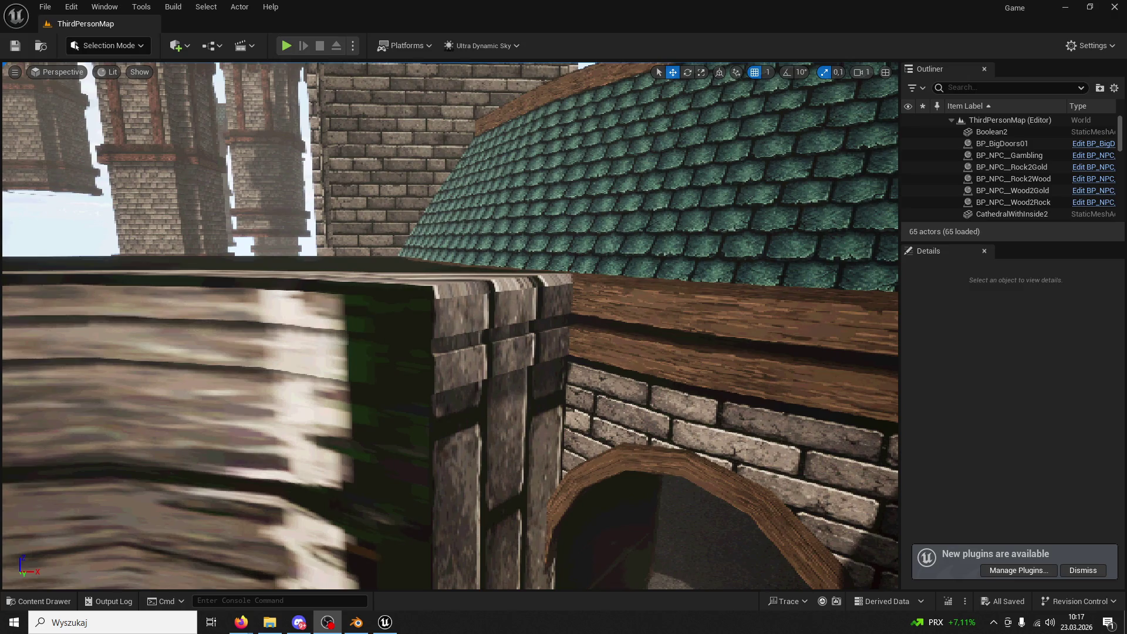
- Fly to the walled pit, select HealingWardBase, and open the Content Drawer
{"action": "mouse_move", "coordinate": [449, 326]}
{"action": "right_mouse_down"}
{"action": "mouse_move", "coordinate": [446, 399]}
{"action": "mouse_move", "coordinate": [422, 375]}
{"action": "mouse_move", "coordinate": [434, 352]}
{"action": "right_mouse_up"}
{"action": "right_click_drag", "start_coordinate": [704, 203], "coordinate": [737, 199]}
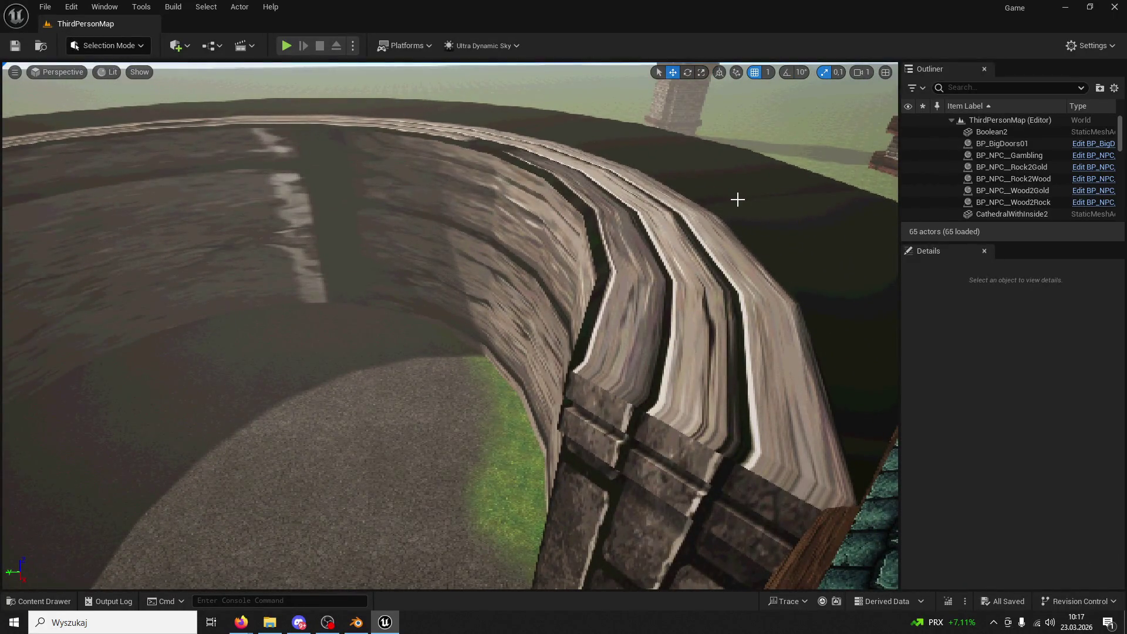
{"action": "left_click", "coordinate": [712, 302]}
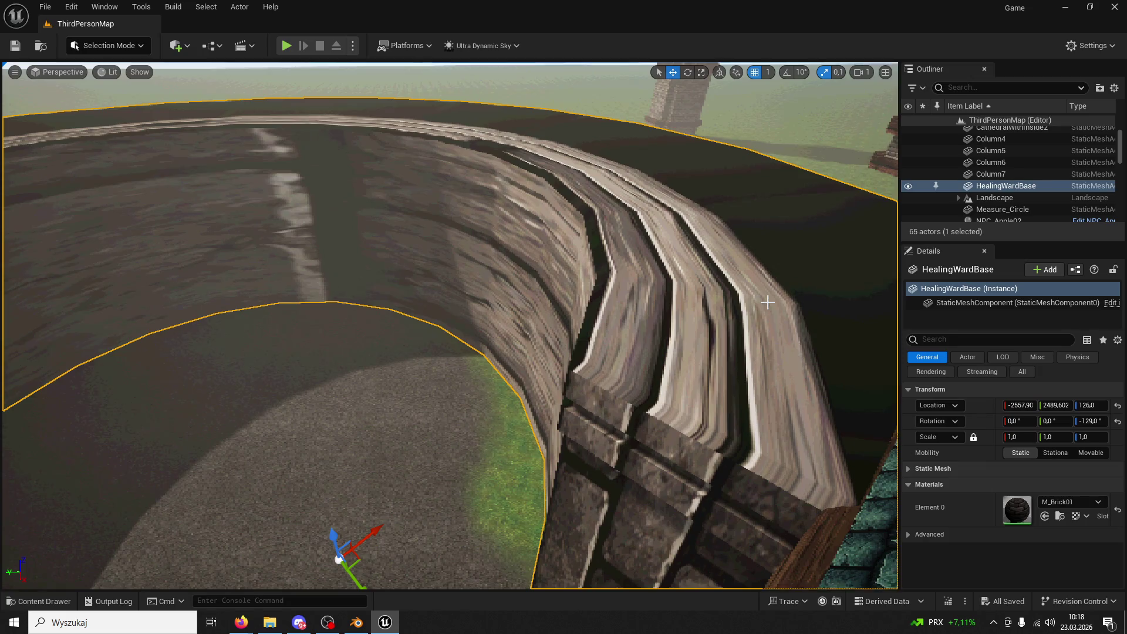
{"action": "right_click_drag", "start_coordinate": [666, 301], "coordinate": [501, 402]}
{"action": "left_click", "coordinate": [38, 601]}
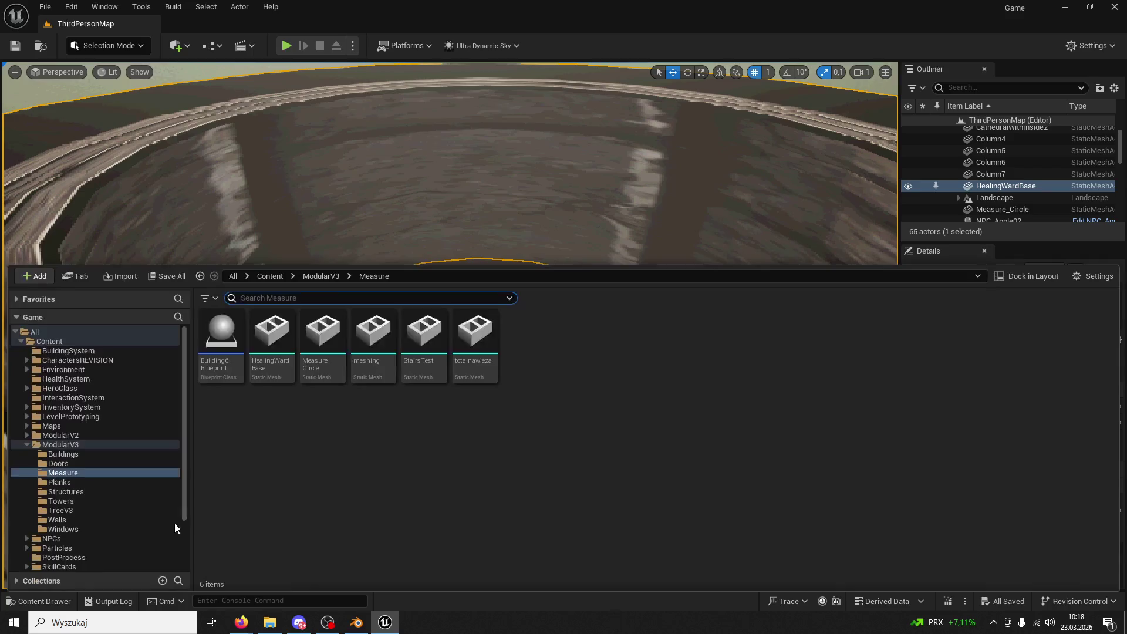
- Reimport the HealingWardBase asset from its updated FBX
{"action": "key", "text": "alt+Tab"}
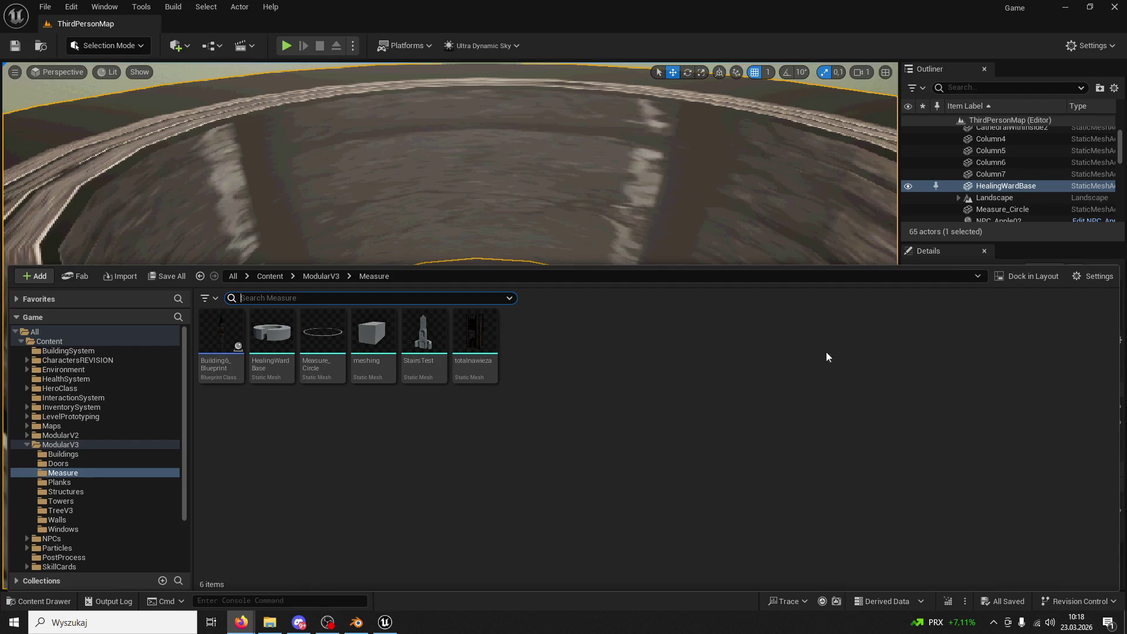
{"action": "right_click", "coordinate": [290, 343]}
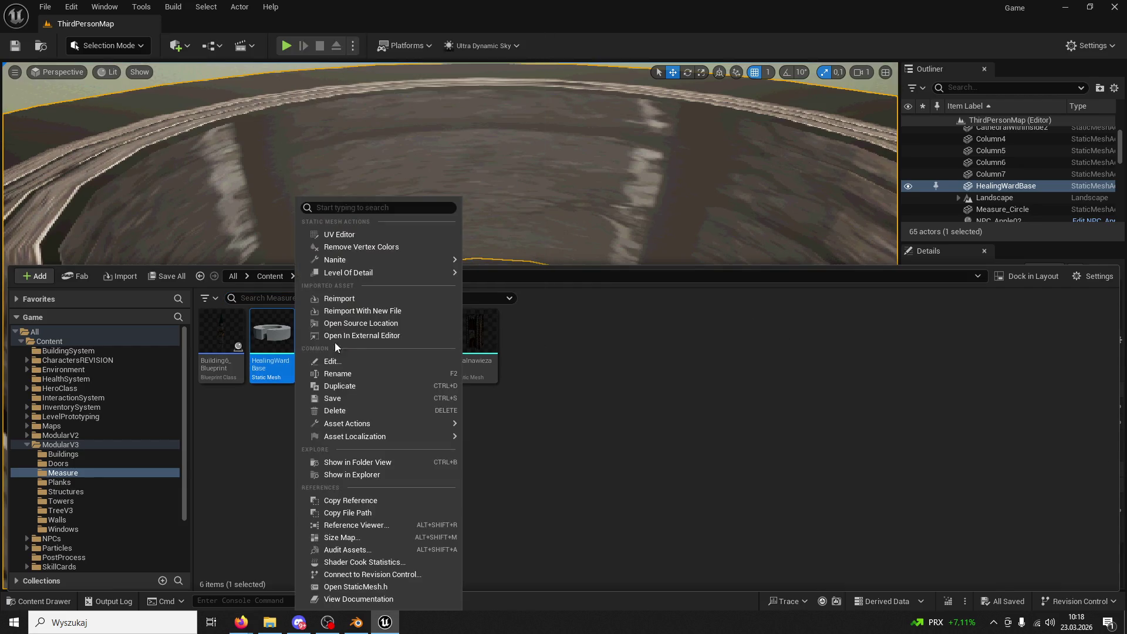
{"action": "left_click", "coordinate": [355, 298]}
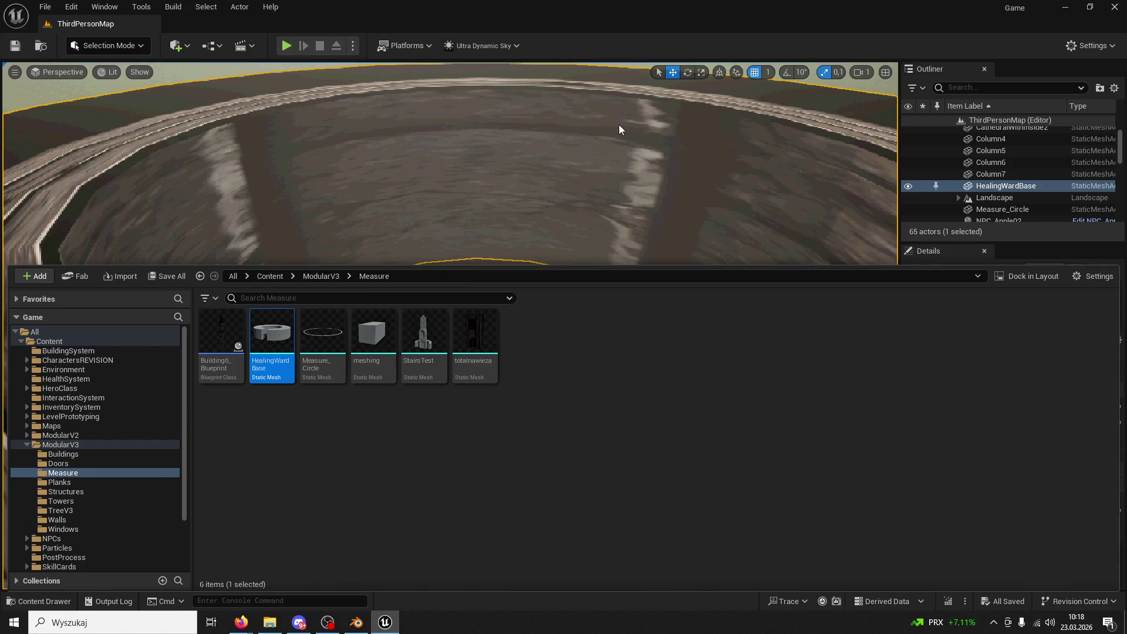
- Fly around the level to inspect the taller ward walls, then start Play
{"action": "right_click", "coordinate": [671, 125]}
{"action": "right_click_drag", "start_coordinate": [669, 129], "coordinate": [656, 66]}
{"action": "mouse_move", "coordinate": [455, 178]}
{"action": "right_mouse_down"}
{"action": "mouse_move", "coordinate": [440, 176]}
{"action": "mouse_move", "coordinate": [587, 205]}
{"action": "right_mouse_up"}
{"action": "left_click", "coordinate": [287, 46]}
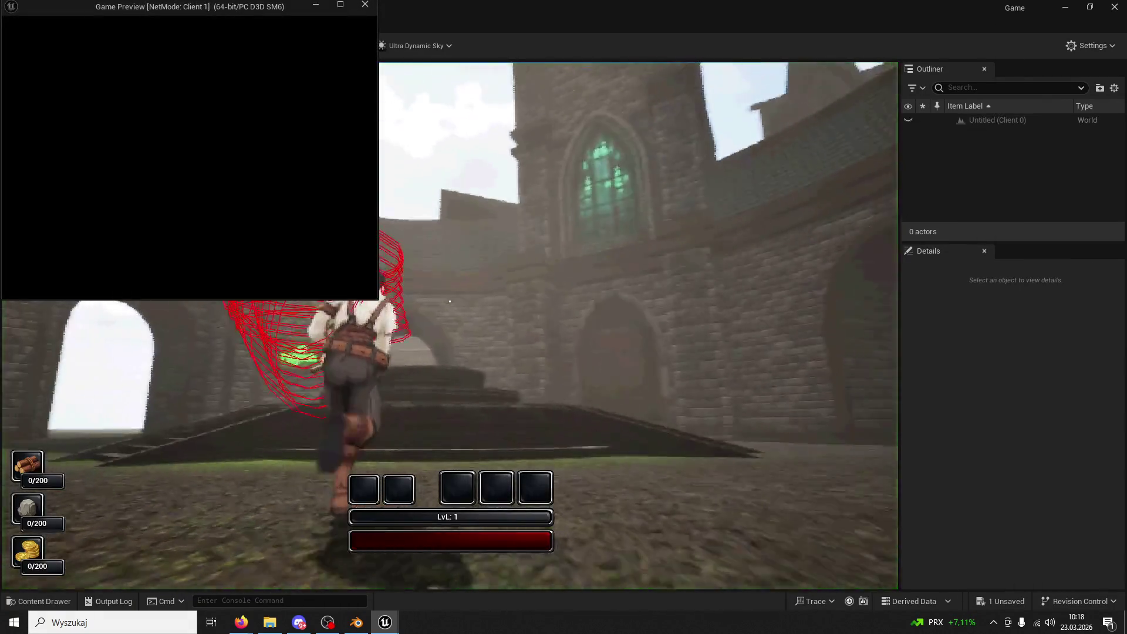
{"action": "key", "text": "Escape"}
{"action": "left_click", "coordinate": [353, 45]}
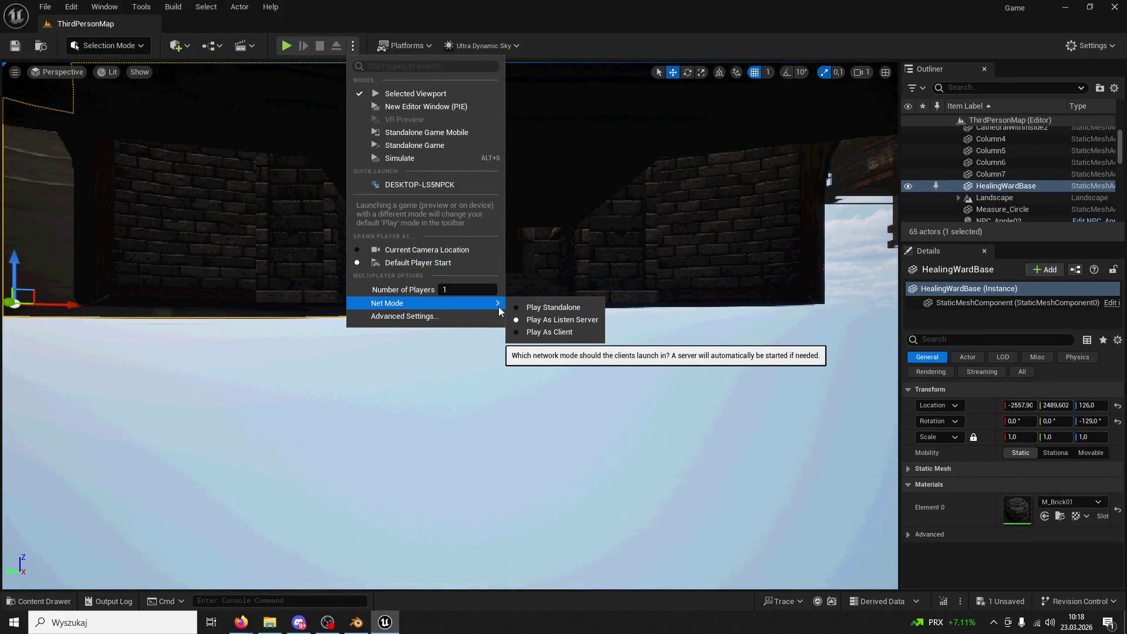
{"action": "left_click", "coordinate": [19, 50]}
{"action": "left_click", "coordinate": [288, 46]}
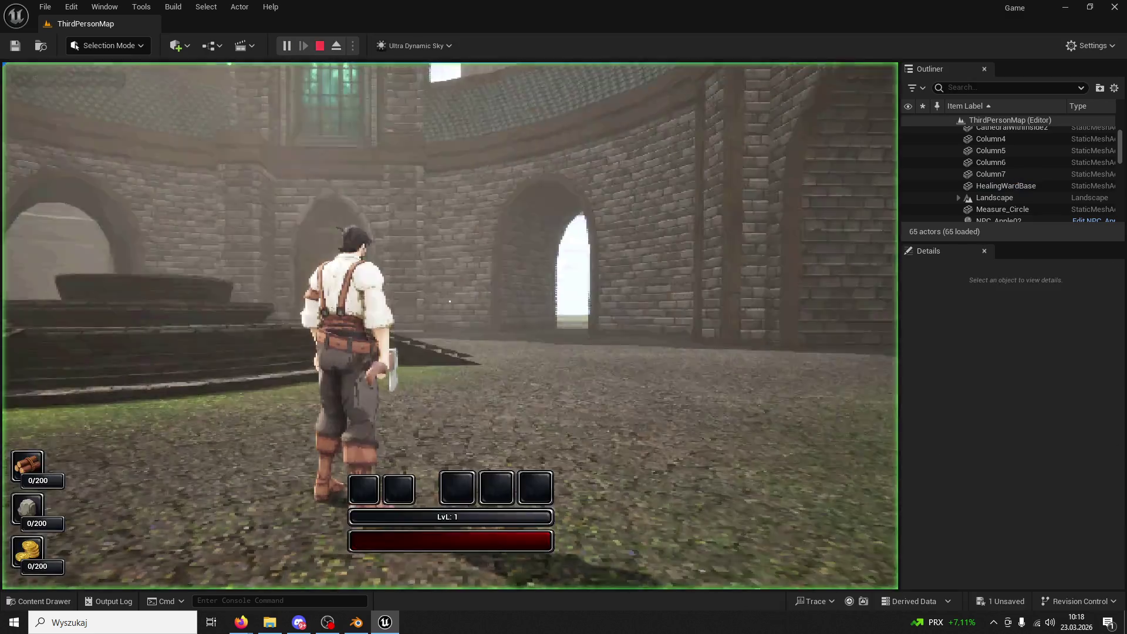
{"action": "key", "text": "w"}
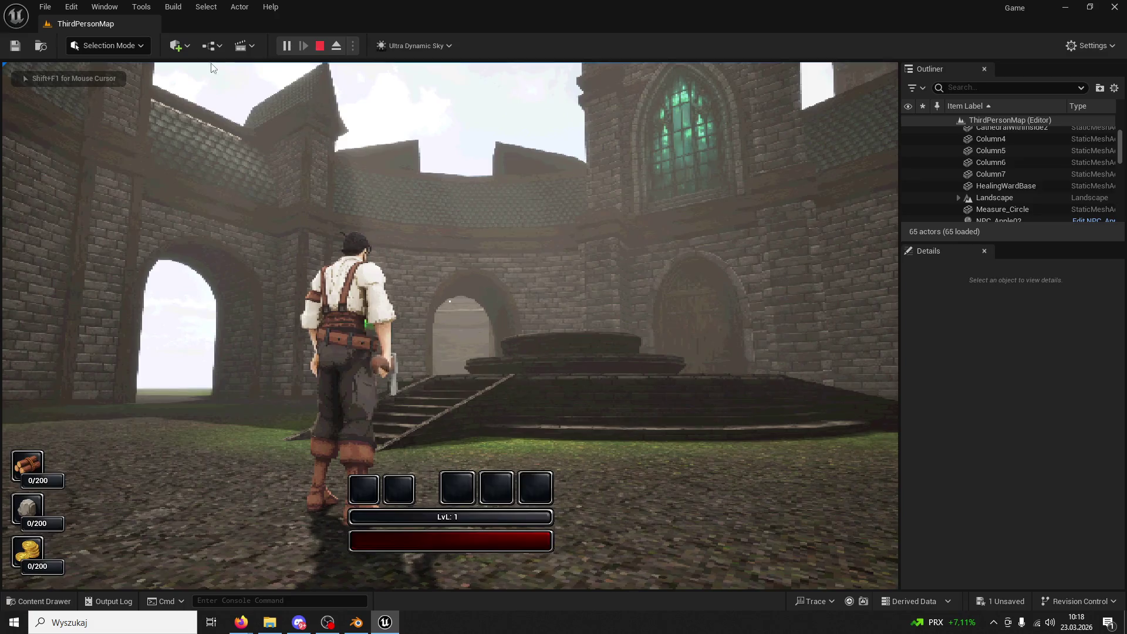
{"action": "key", "text": "Escape"}
{"action": "key", "text": "w"}
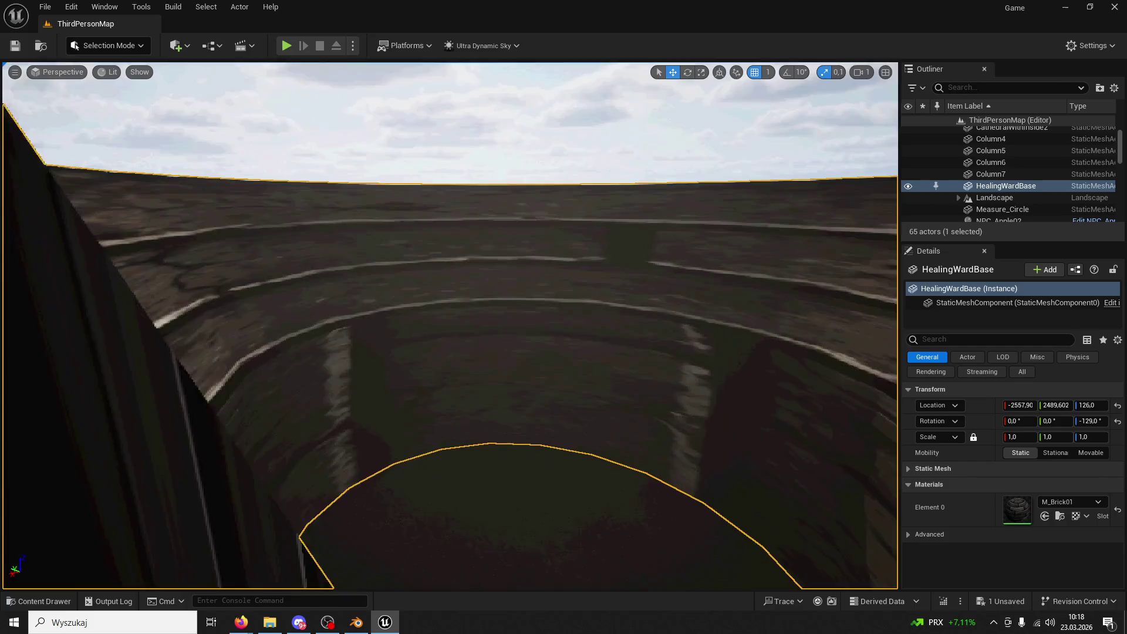
- In Blender Edit Mode, lower the ring's top edge loop about 2.6 m
{"action": "key", "text": "alt+Tab"}
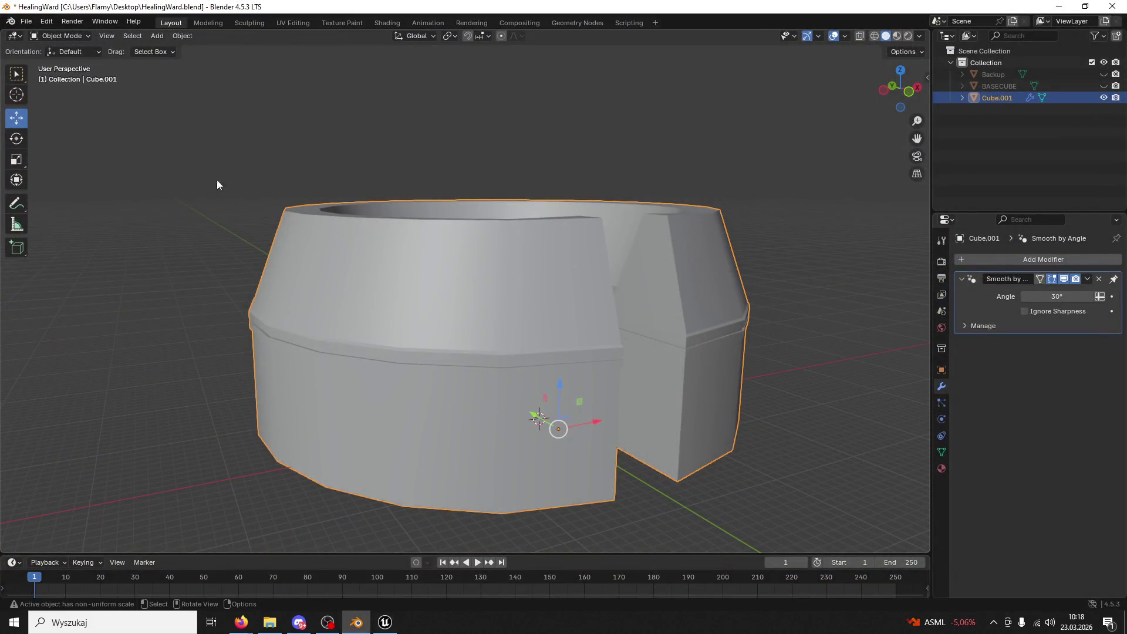
{"action": "left_click", "coordinate": [76, 36]}
{"action": "left_click", "coordinate": [73, 58]}
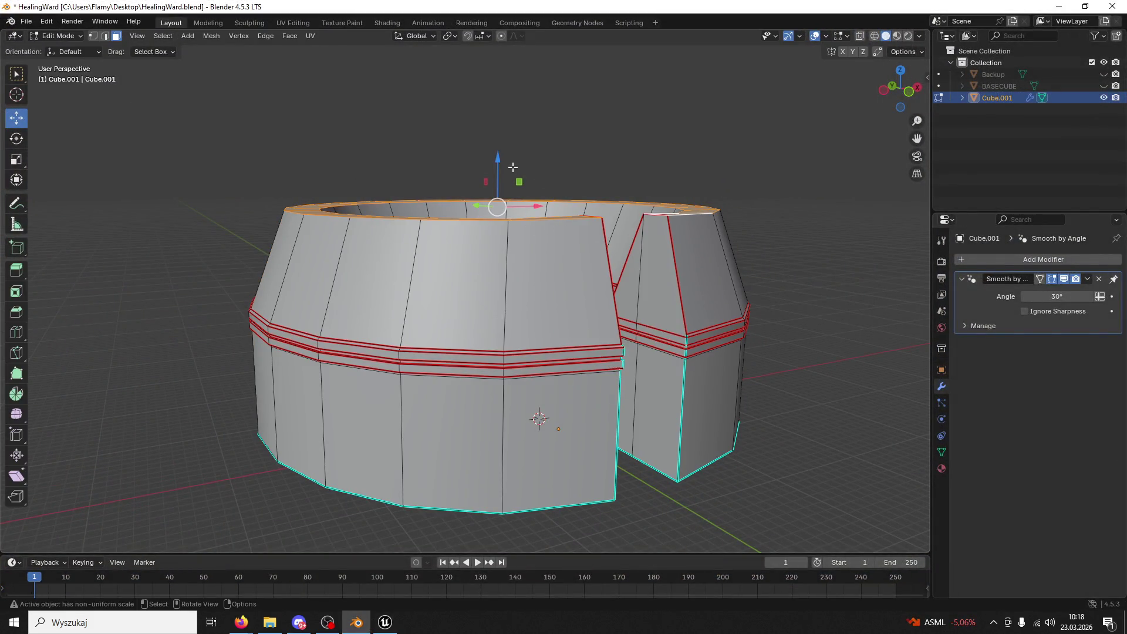
{"action": "left_click_drag", "start_coordinate": [498, 161], "coordinate": [477, 186]}
{"action": "left_click", "coordinate": [59, 36]}
{"action": "left_click", "coordinate": [44, 47]}
{"action": "left_click", "coordinate": [73, 51]}
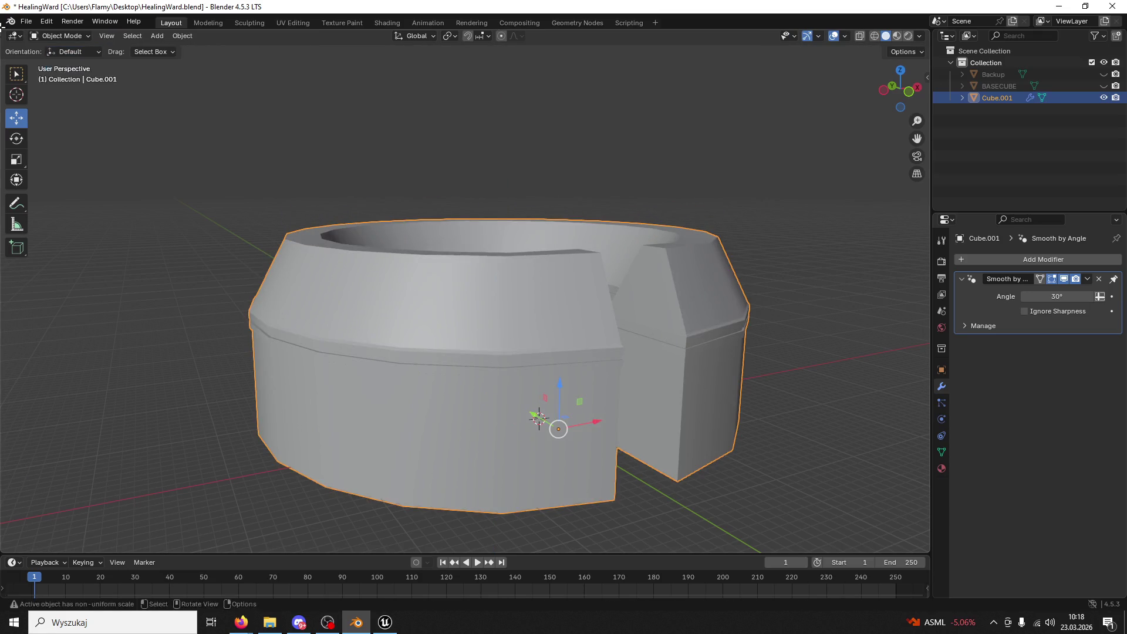
- Save HealingWard.blend
{"action": "left_click", "coordinate": [26, 21]}
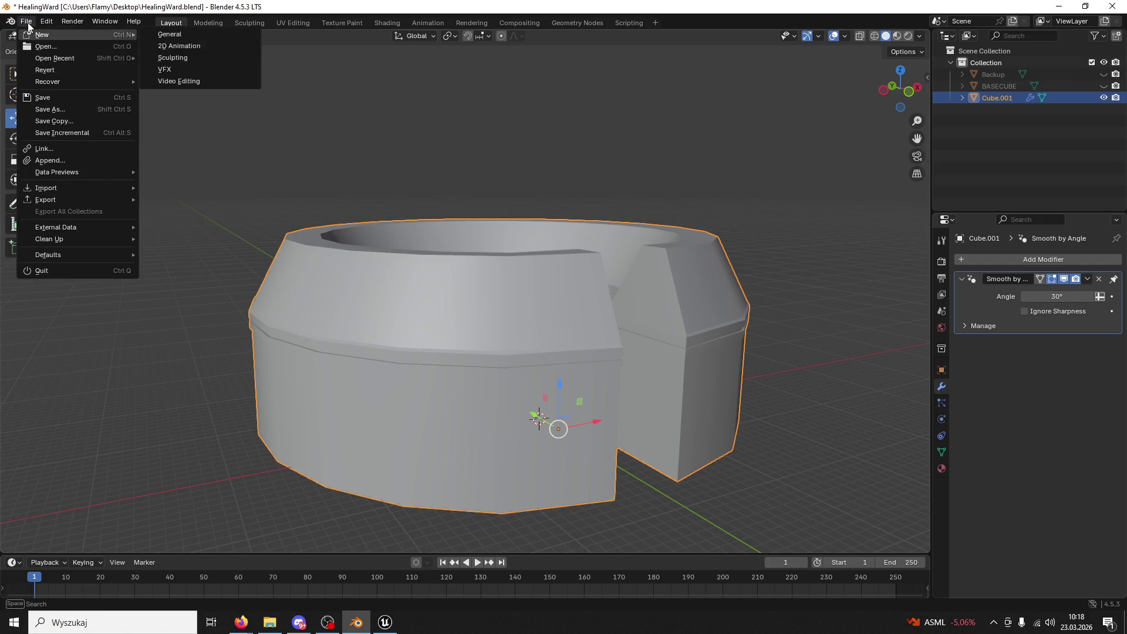
{"action": "left_click", "coordinate": [26, 21]}
{"action": "left_click", "coordinate": [60, 98]}
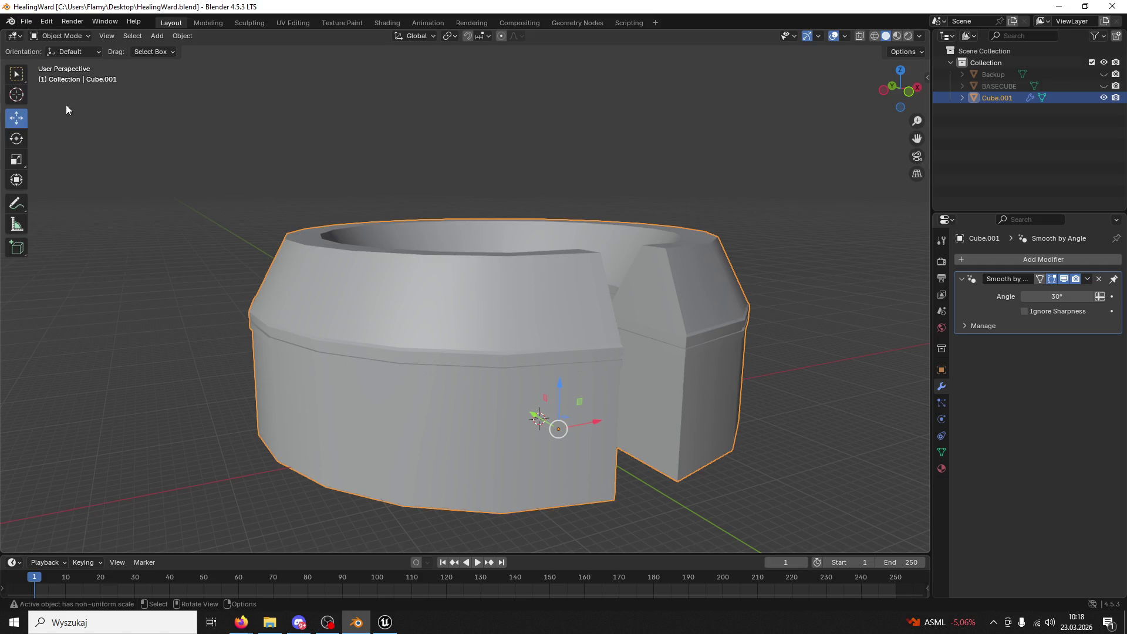
- Export the ring as FBX, overwriting HealingWardBase.fbx
{"action": "left_click", "coordinate": [26, 22]}
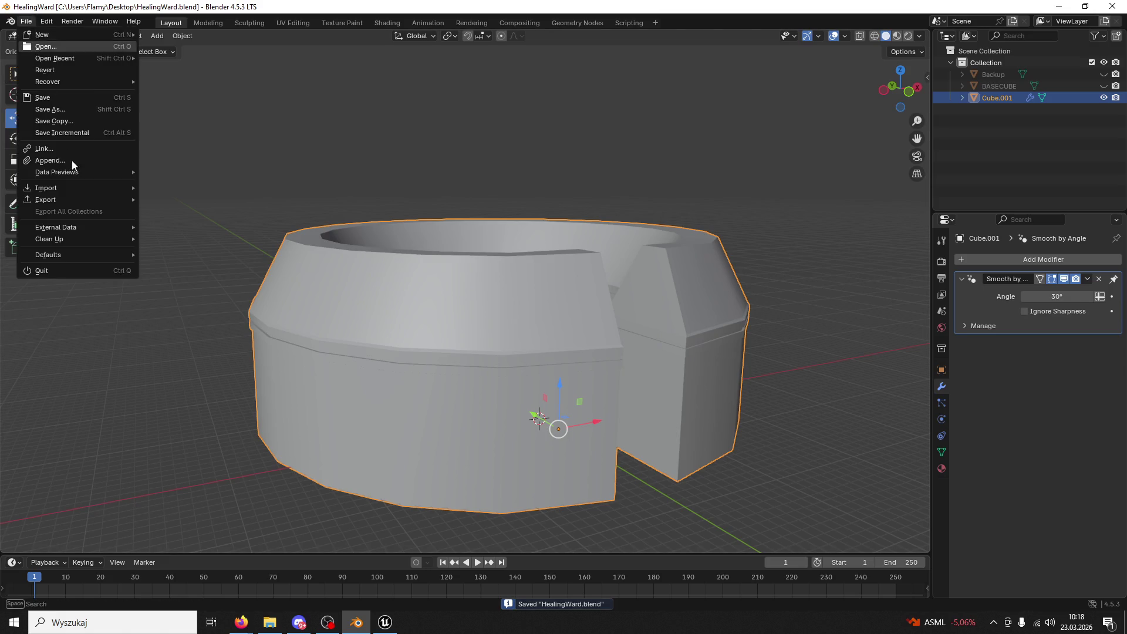
{"action": "mouse_move", "coordinate": [61, 197]}
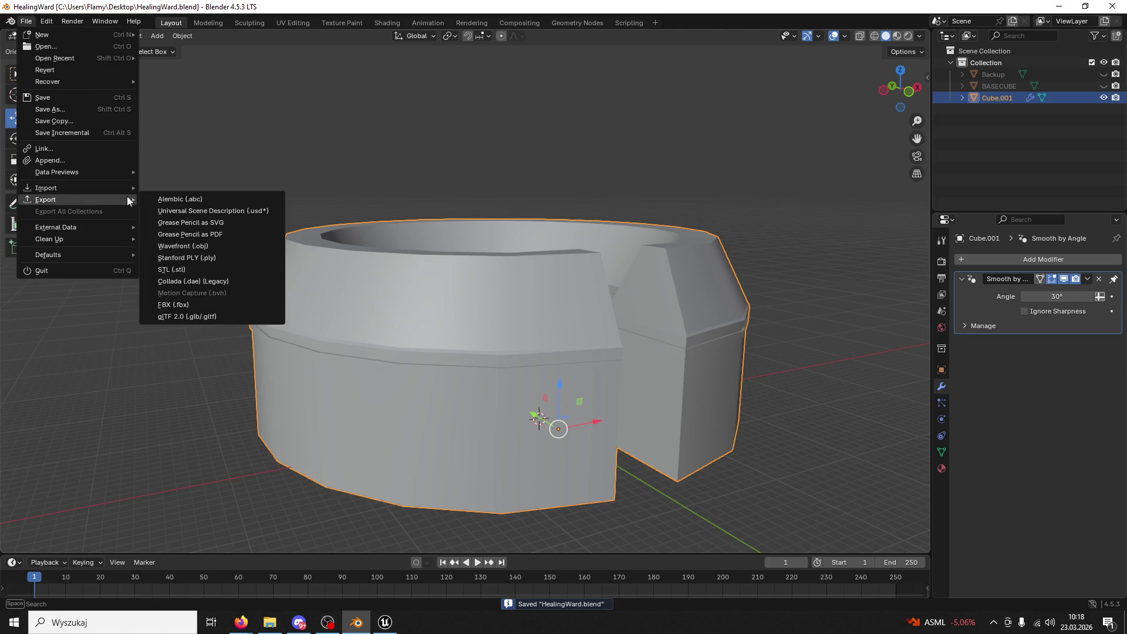
{"action": "left_click", "coordinate": [199, 302]}
{"action": "left_click", "coordinate": [418, 398]}
{"action": "left_click", "coordinate": [820, 458]}
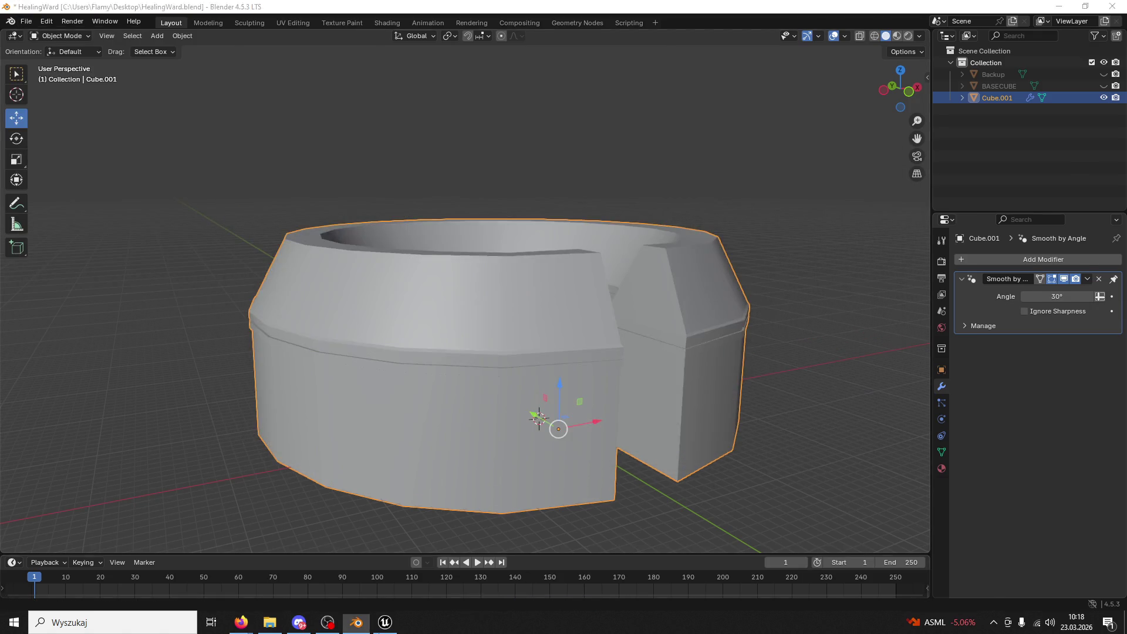
- Back in Unreal, reopen the Content Drawer and bring up HealingWardBase's actions
{"action": "key", "text": "alt+Tab"}
{"action": "left_click", "coordinate": [44, 602]}
{"action": "left_click", "coordinate": [44, 601]}
{"action": "left_click", "coordinate": [67, 603]}
{"action": "left_click", "coordinate": [67, 603]}
{"action": "left_click", "coordinate": [44, 602]}
{"action": "right_click", "coordinate": [297, 333]}
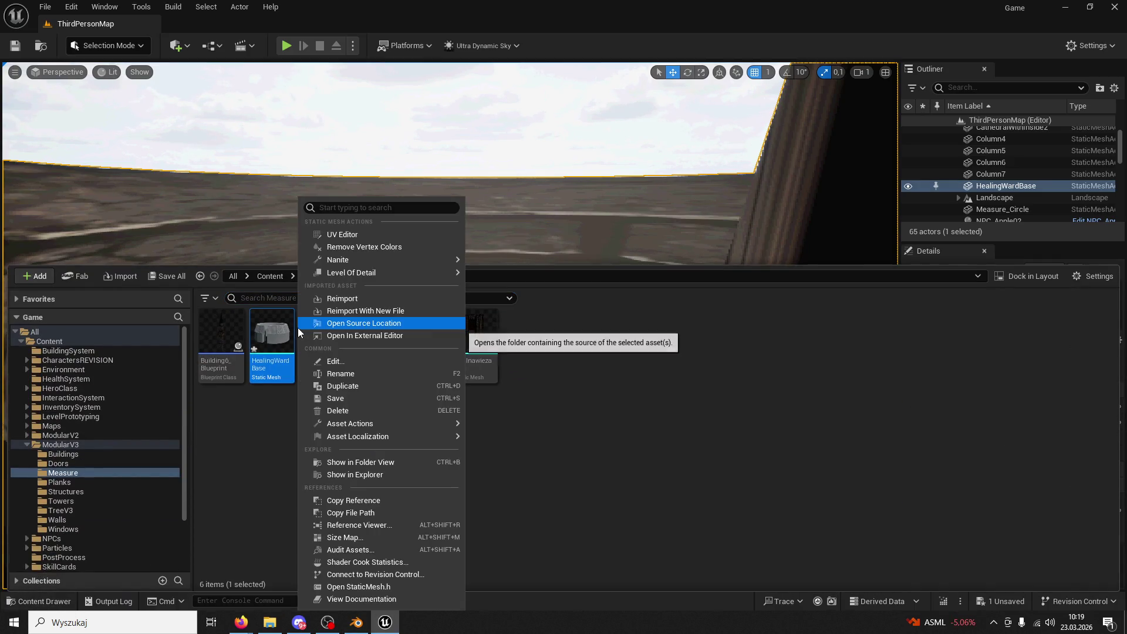
- Reimport HealingWardBase and fly the camera around the bowl to check its walls
{"action": "left_click", "coordinate": [352, 298]}
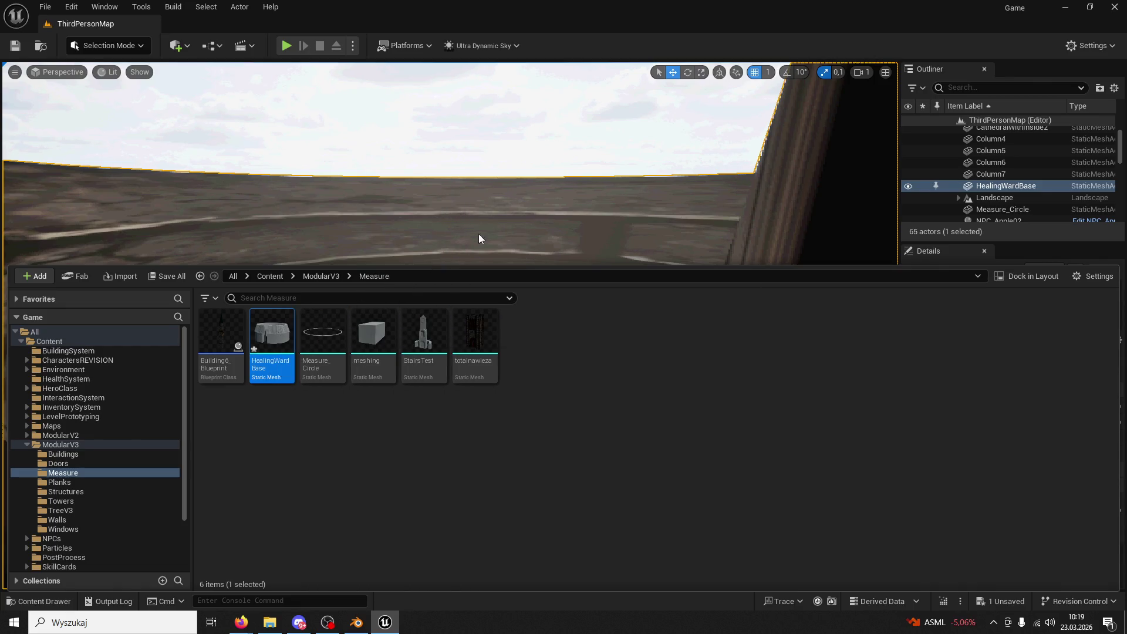
{"action": "right_click", "coordinate": [546, 229]}
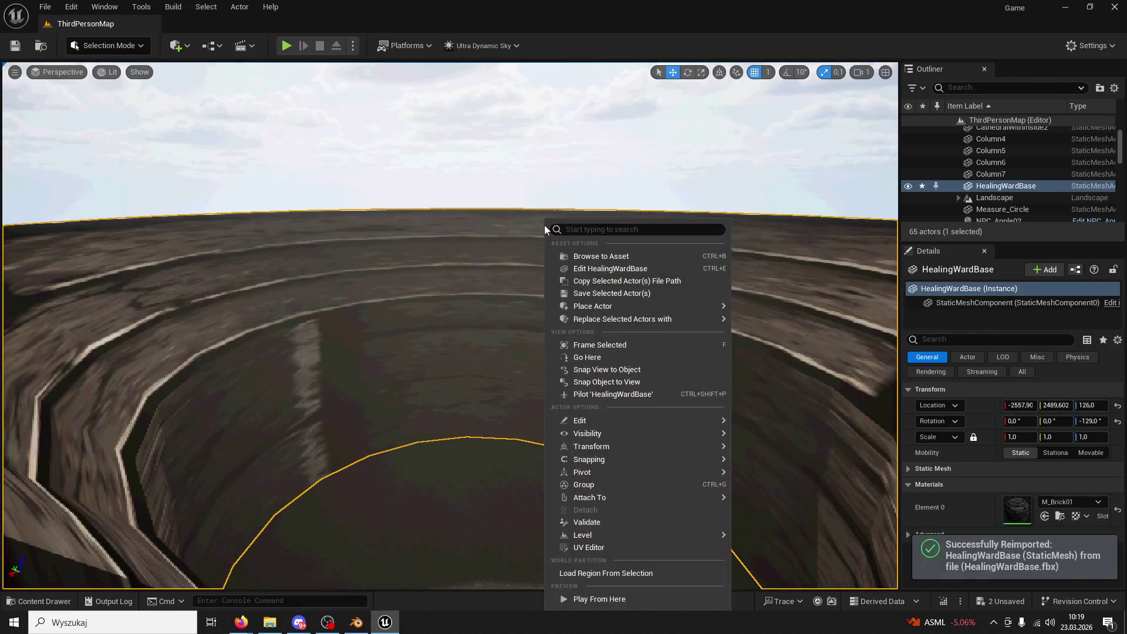
{"action": "right_click", "coordinate": [706, 182]}
{"action": "mouse_move", "coordinate": [706, 182]}
{"action": "right_mouse_down"}
{"action": "mouse_move", "coordinate": [681, 193]}
{"action": "mouse_move", "coordinate": [706, 181]}
{"action": "mouse_move", "coordinate": [689, 176]}
{"action": "mouse_move", "coordinate": [663, 194]}
{"action": "mouse_move", "coordinate": [674, 202]}
{"action": "mouse_move", "coordinate": [658, 192]}
{"action": "mouse_move", "coordinate": [648, 201]}
{"action": "right_mouse_up"}
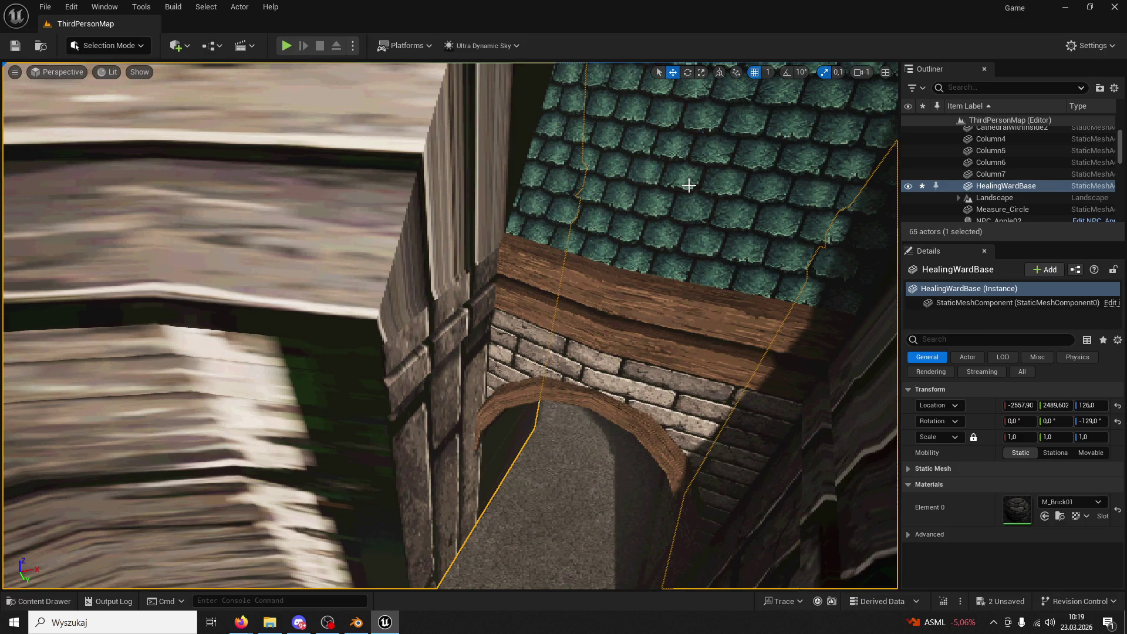
{"action": "mouse_move", "coordinate": [446, 322]}
{"action": "right_mouse_down"}
{"action": "mouse_move", "coordinate": [423, 299]}
{"action": "mouse_move", "coordinate": [428, 270]}
{"action": "mouse_move", "coordinate": [438, 335]}
{"action": "mouse_move", "coordinate": [437, 320]}
{"action": "mouse_move", "coordinate": [586, 383]}
{"action": "right_mouse_up"}
{"action": "left_click", "coordinate": [356, 622]}
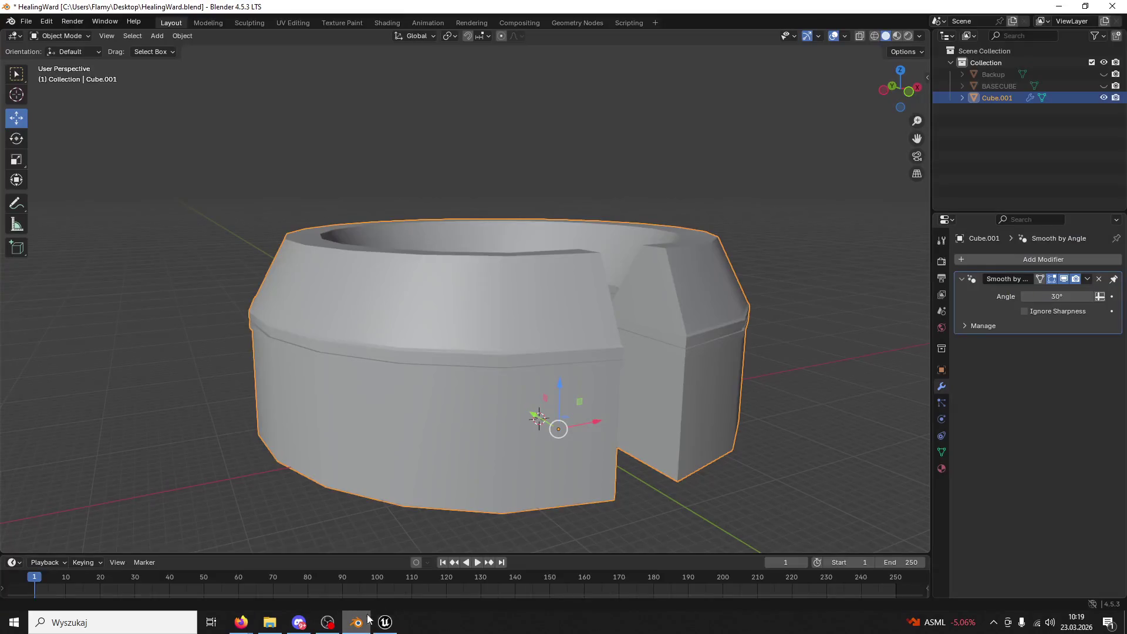
- In Edit Mode, lower the ring's top rim about 0.39 m along Z
{"action": "left_click", "coordinate": [61, 36]}
{"action": "left_click", "coordinate": [58, 62]}
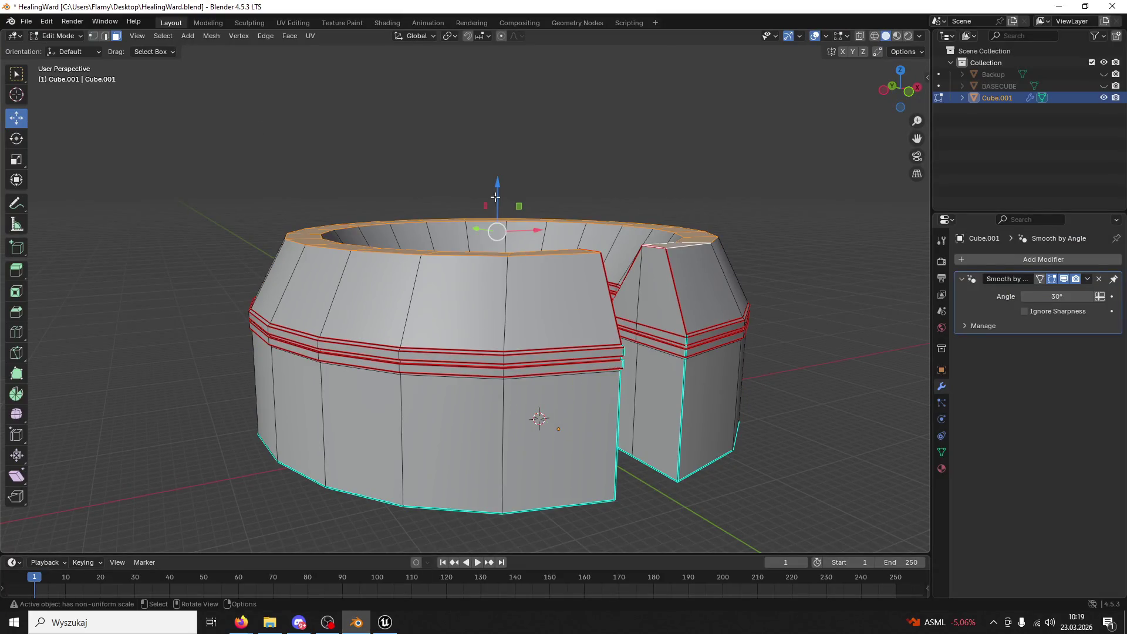
{"action": "scroll", "coordinate": [578, 236], "scroll_direction": "up", "scroll_amount": 3}
{"action": "left_click_drag", "start_coordinate": [510, 167], "coordinate": [217, 154]}
{"action": "left_click", "coordinate": [59, 35]}
{"action": "left_click", "coordinate": [58, 36]}
{"action": "left_click", "coordinate": [58, 36]}
{"action": "left_click", "coordinate": [65, 50]}
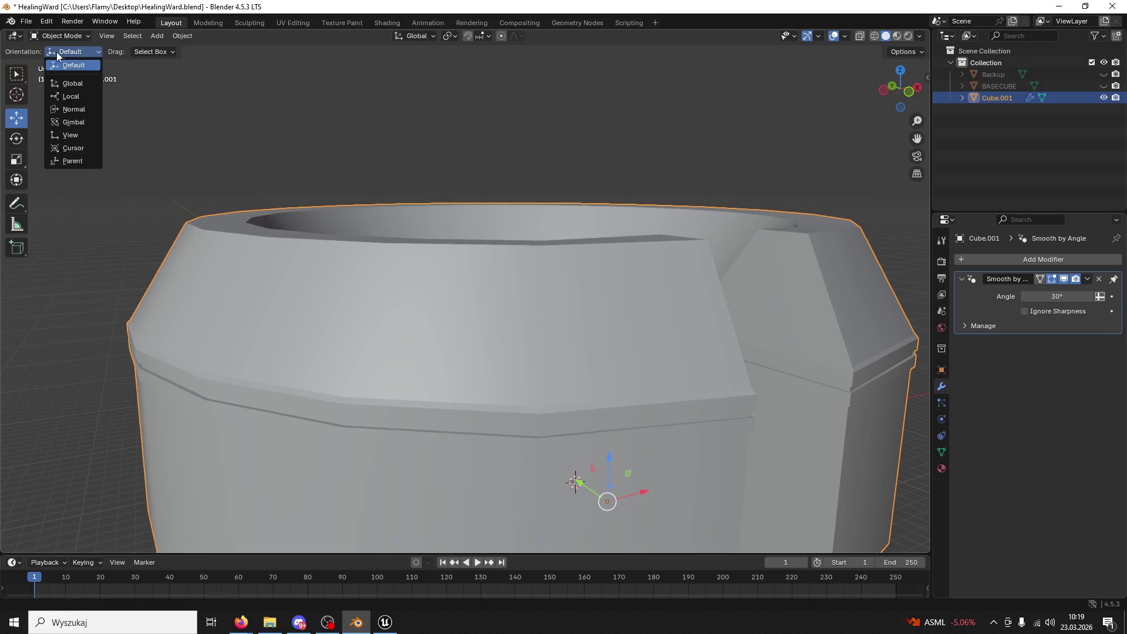
- Export the ring over HealingWardBase.fbx and show Unreal's Measure folder
{"action": "left_click", "coordinate": [26, 21]}
{"action": "mouse_move", "coordinate": [81, 200]}
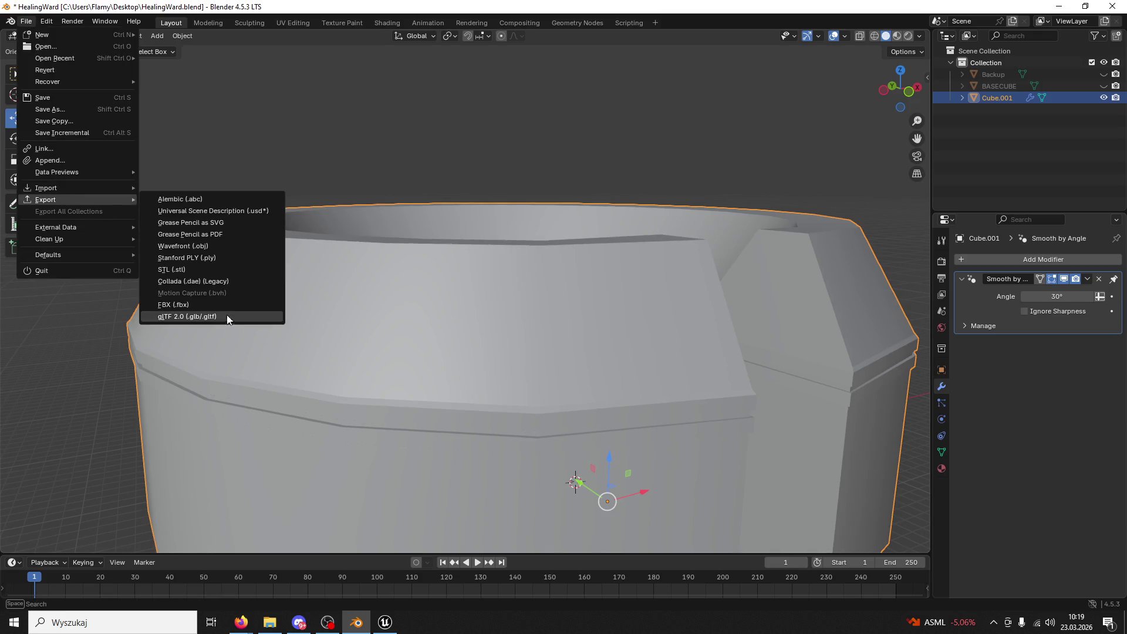
{"action": "left_click", "coordinate": [218, 306]}
{"action": "left_click", "coordinate": [402, 401]}
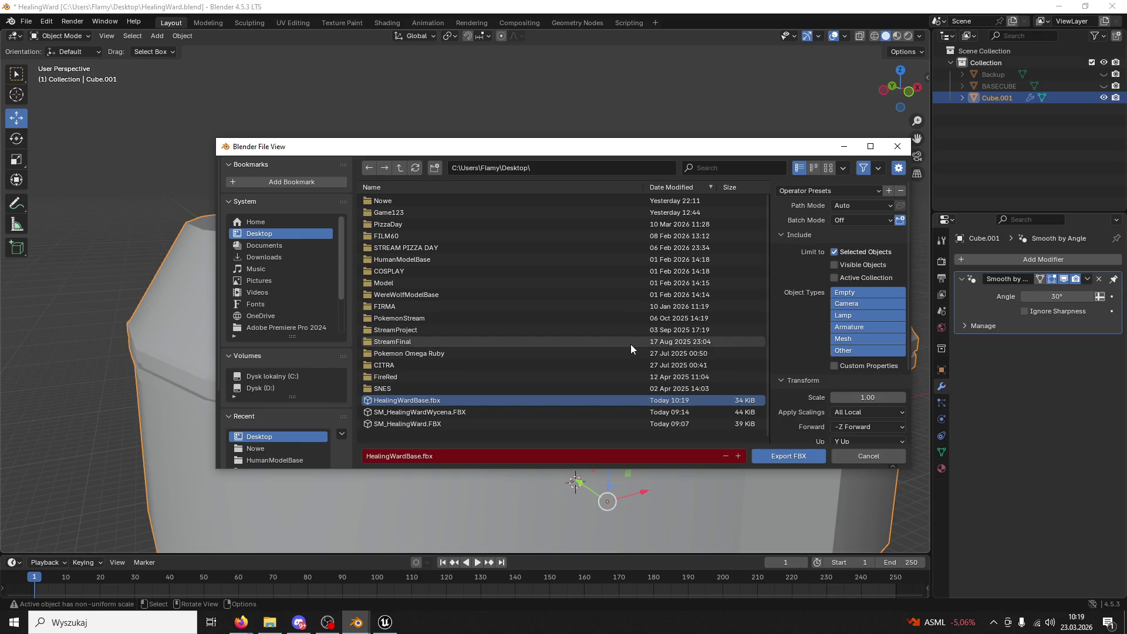
{"action": "left_click", "coordinate": [784, 457]}
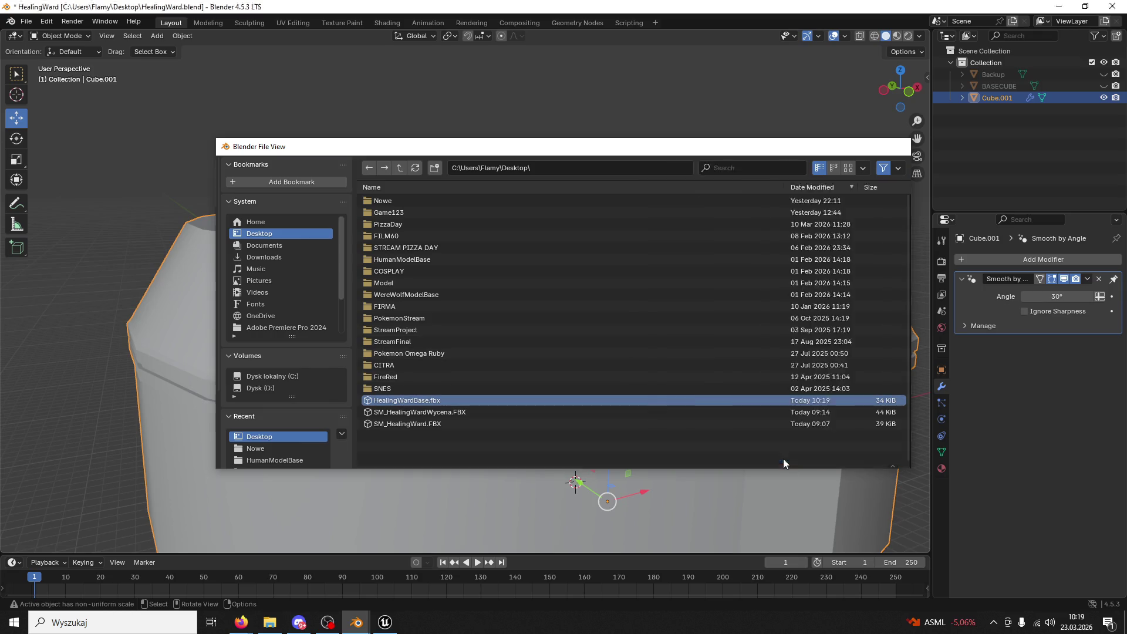
{"action": "left_click", "coordinate": [385, 622]}
{"action": "left_click", "coordinate": [38, 601]}
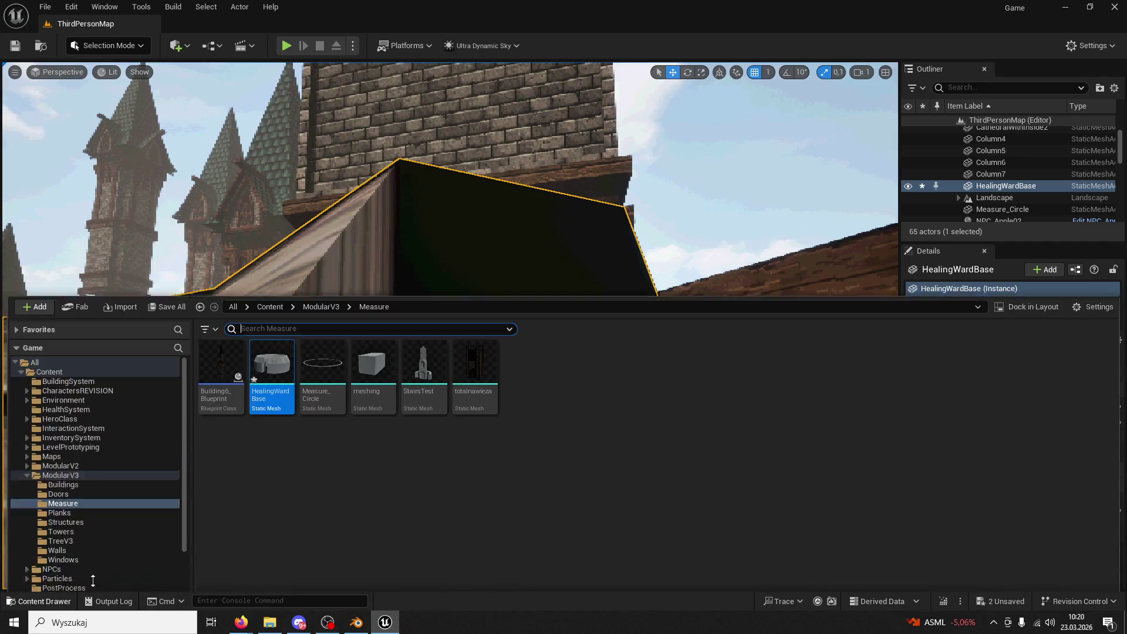
- Reimport HealingWardBase from the Measure folder and look over it in the level
{"action": "right_click", "coordinate": [284, 326]}
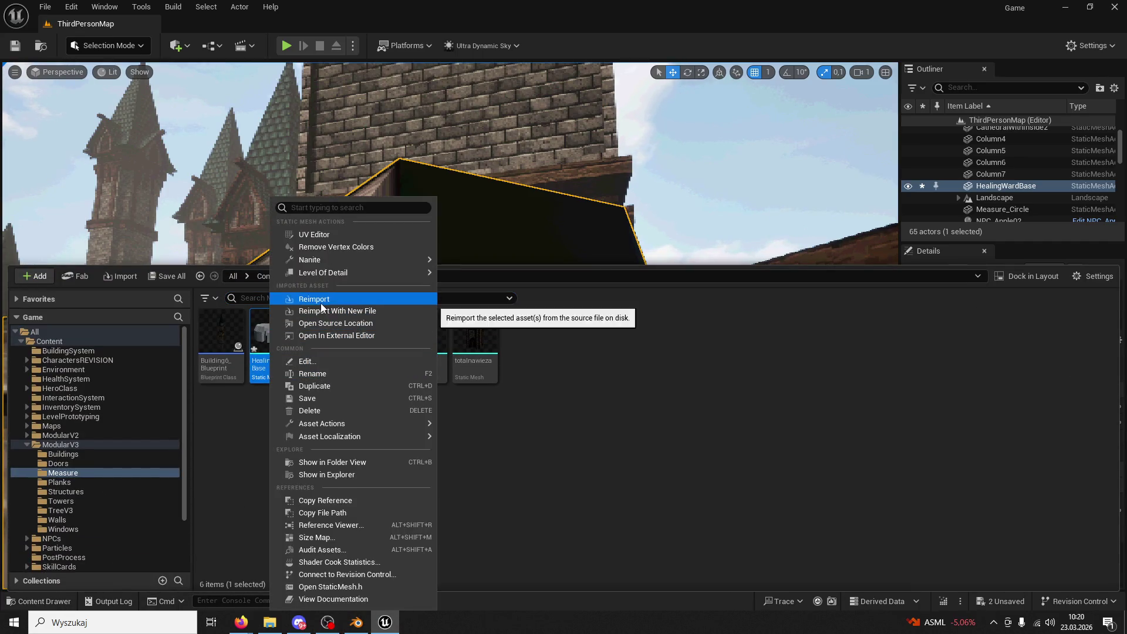
{"action": "left_click", "coordinate": [317, 303]}
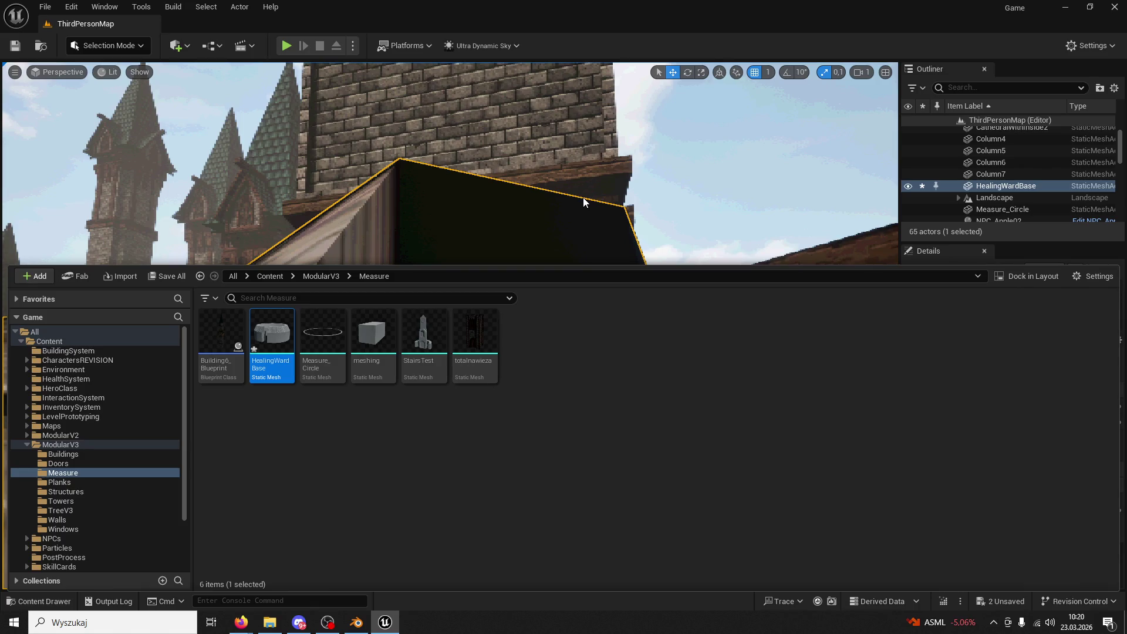
{"action": "right_click", "coordinate": [583, 202]}
{"action": "mouse_move", "coordinate": [583, 202]}
{"action": "right_mouse_down"}
{"action": "mouse_move", "coordinate": [646, 188]}
{"action": "mouse_move", "coordinate": [586, 188]}
{"action": "mouse_move", "coordinate": [616, 176]}
{"action": "mouse_move", "coordinate": [645, 264]}
{"action": "mouse_move", "coordinate": [605, 194]}
{"action": "mouse_move", "coordinate": [563, 194]}
{"action": "mouse_move", "coordinate": [542, 234]}
{"action": "mouse_move", "coordinate": [523, 223]}
{"action": "mouse_move", "coordinate": [517, 240]}
{"action": "mouse_move", "coordinate": [510, 211]}
{"action": "mouse_move", "coordinate": [540, 297]}
{"action": "right_mouse_up"}
- In Blender, deselect the top rim faces and return to Object Mode
{"action": "left_click", "coordinate": [356, 622]}
{"action": "left_click", "coordinate": [43, 38]}
{"action": "left_click", "coordinate": [56, 63]}
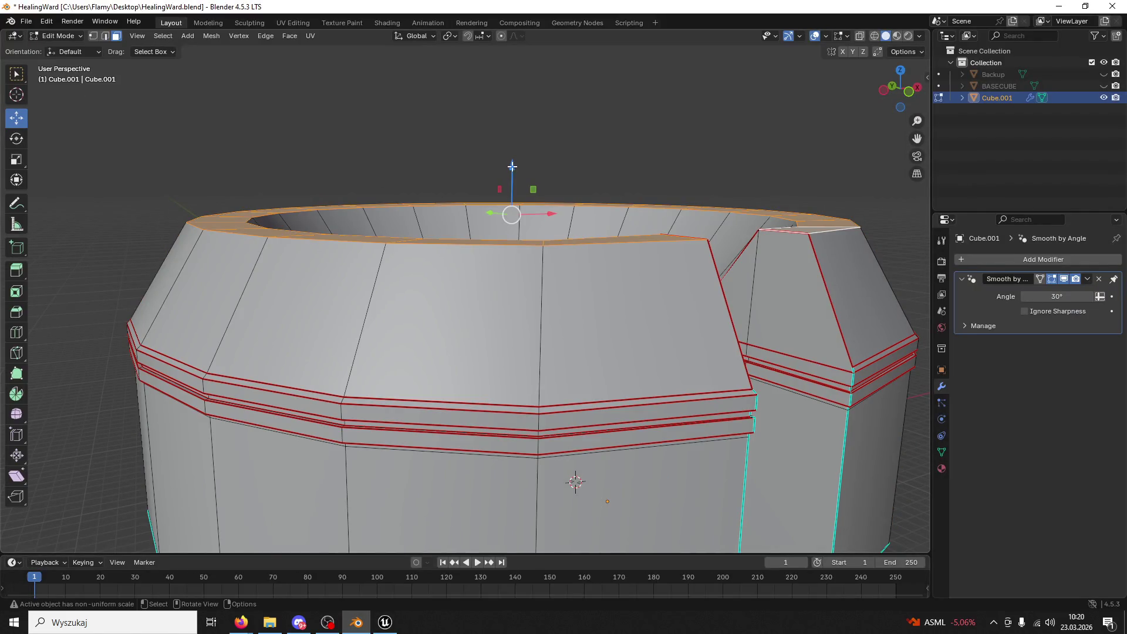
{"action": "left_click", "coordinate": [328, 136]}
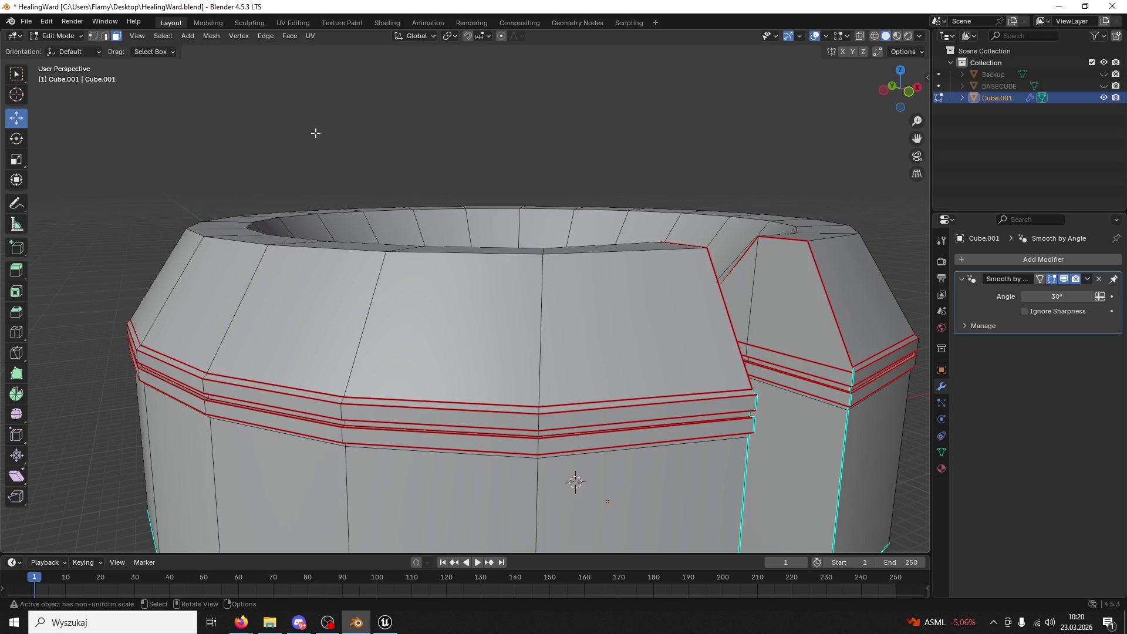
{"action": "left_click", "coordinate": [59, 36]}
{"action": "left_click", "coordinate": [56, 49]}
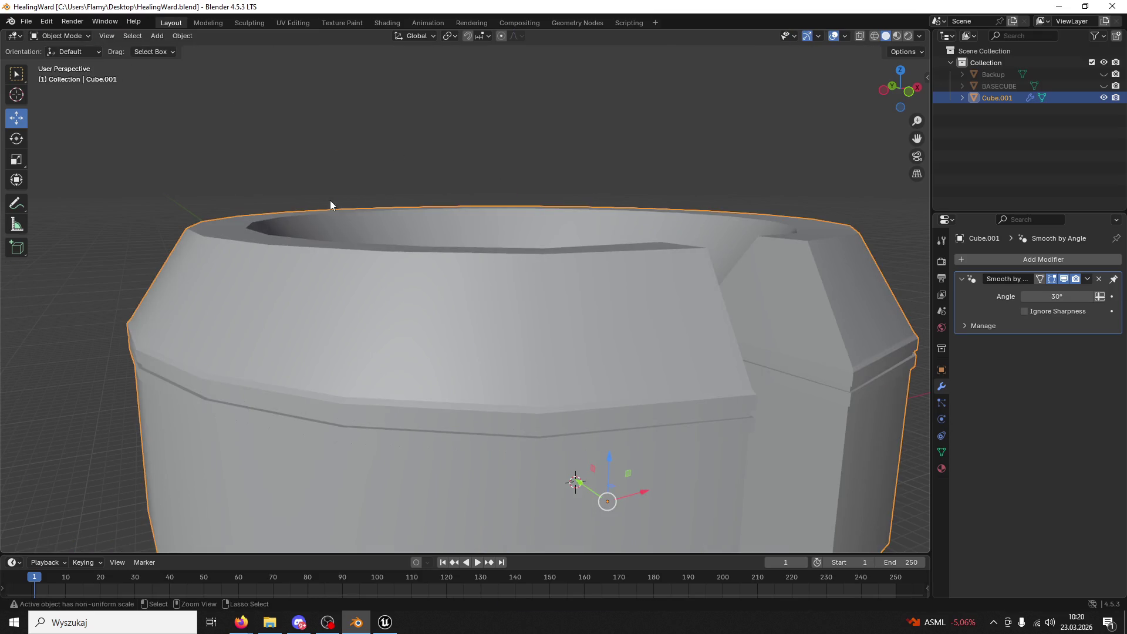
- Export the ring over HealingWardBase.fbx and show Unreal's Measure folder
{"action": "left_click", "coordinate": [26, 21]}
{"action": "mouse_move", "coordinate": [89, 200]}
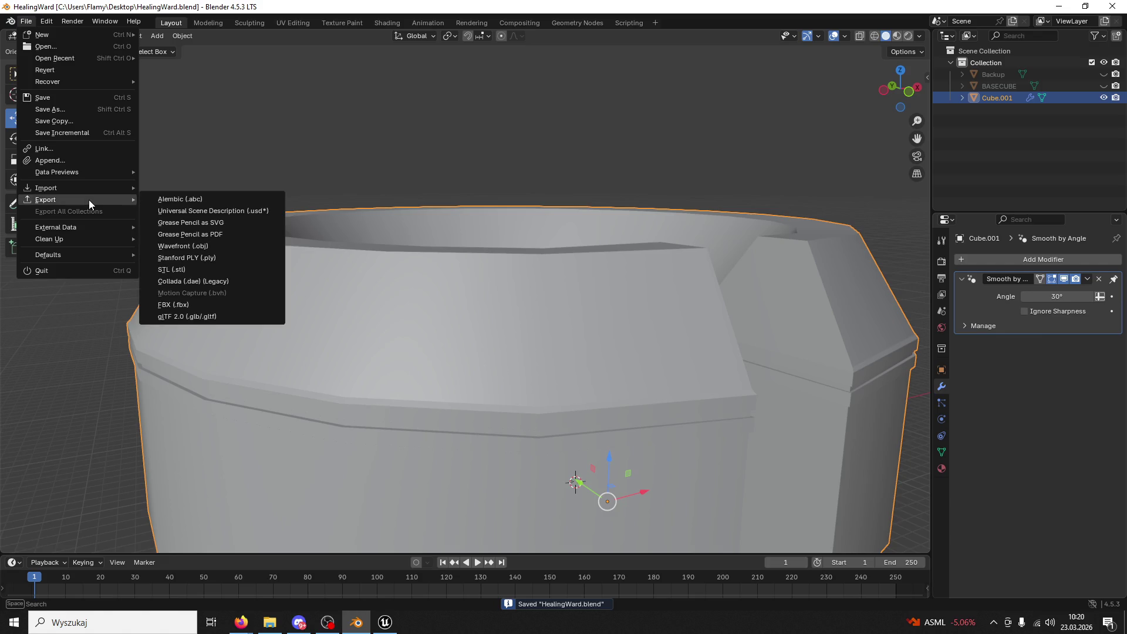
{"action": "left_click", "coordinate": [212, 300]}
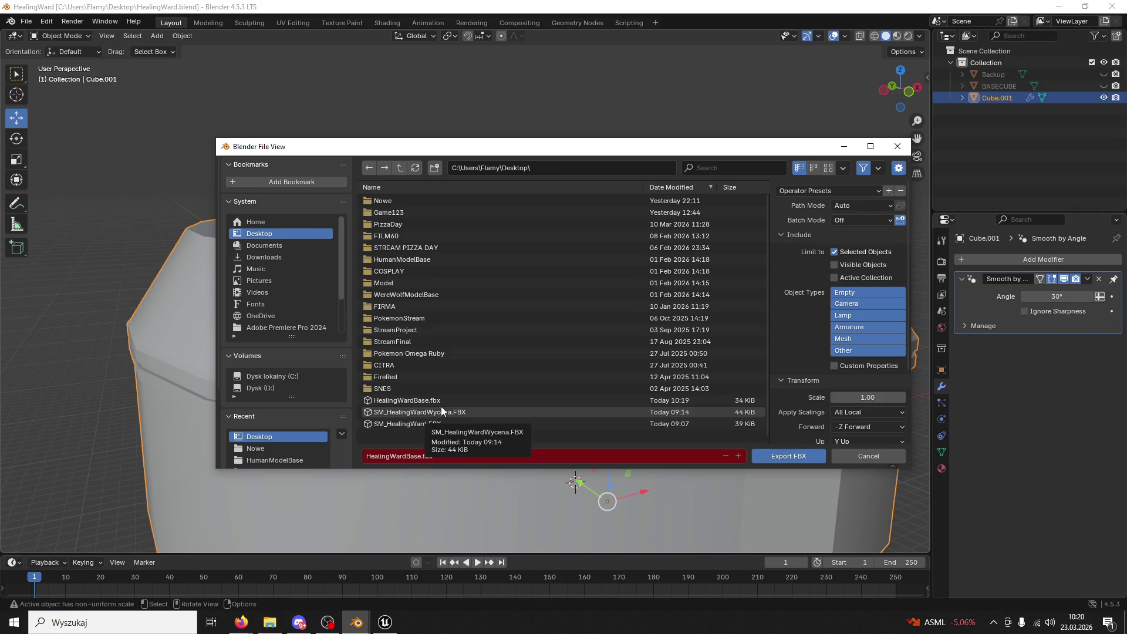
{"action": "left_click", "coordinate": [441, 399]}
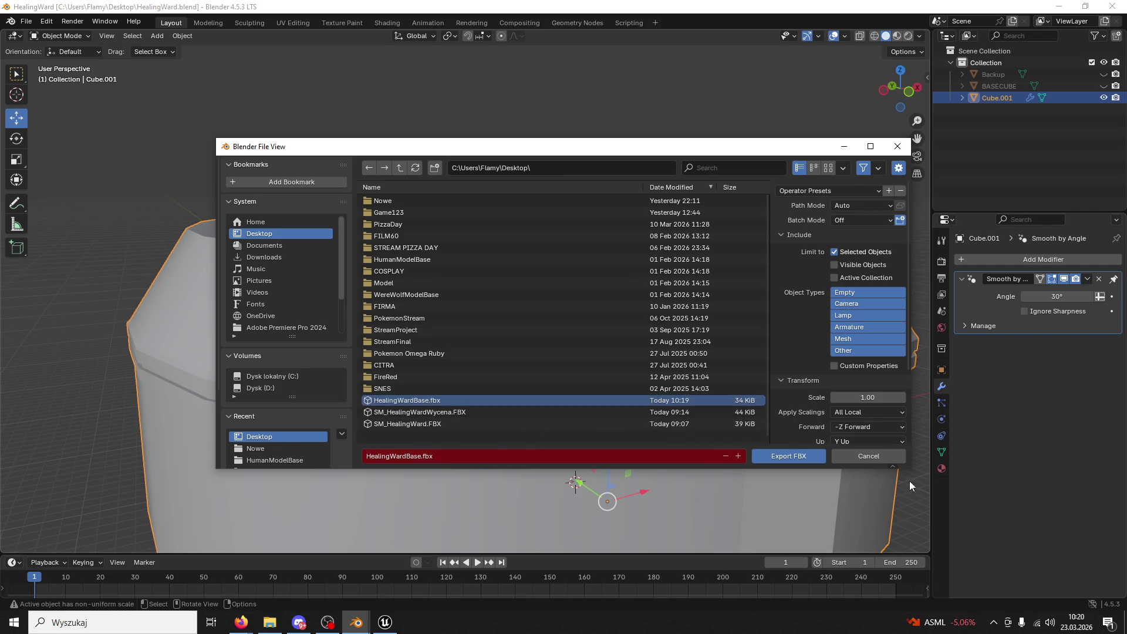
{"action": "left_click", "coordinate": [805, 457]}
{"action": "left_click", "coordinate": [384, 621]}
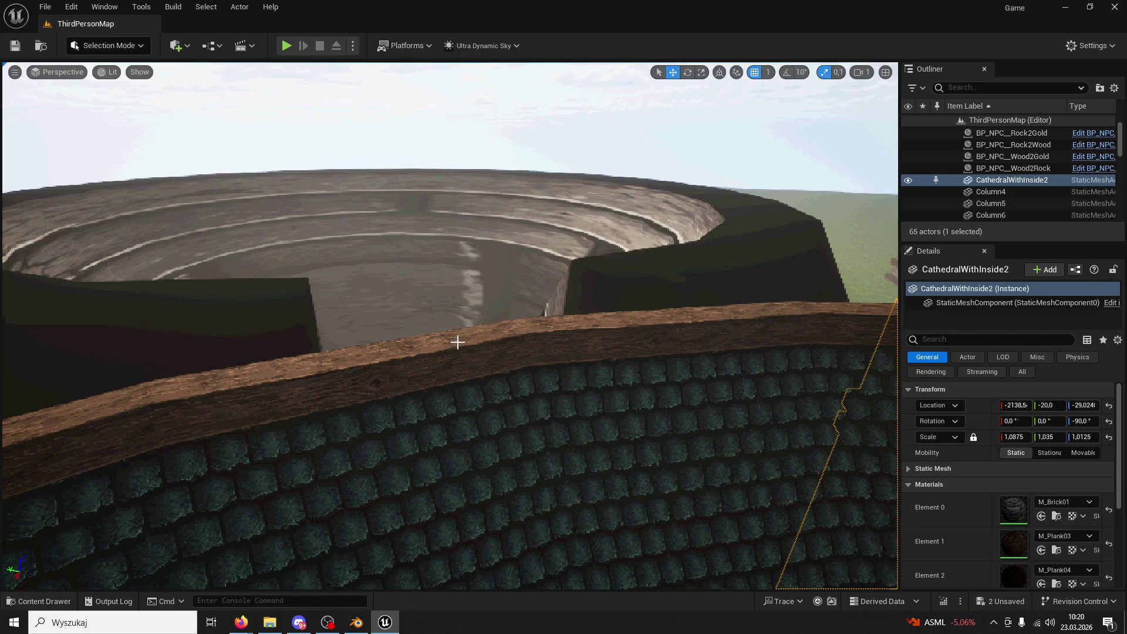
{"action": "left_click", "coordinate": [44, 601]}
- Reimport HealingWardBase from the updated FBX and frame the mesh in the level
{"action": "right_click", "coordinate": [272, 347]}
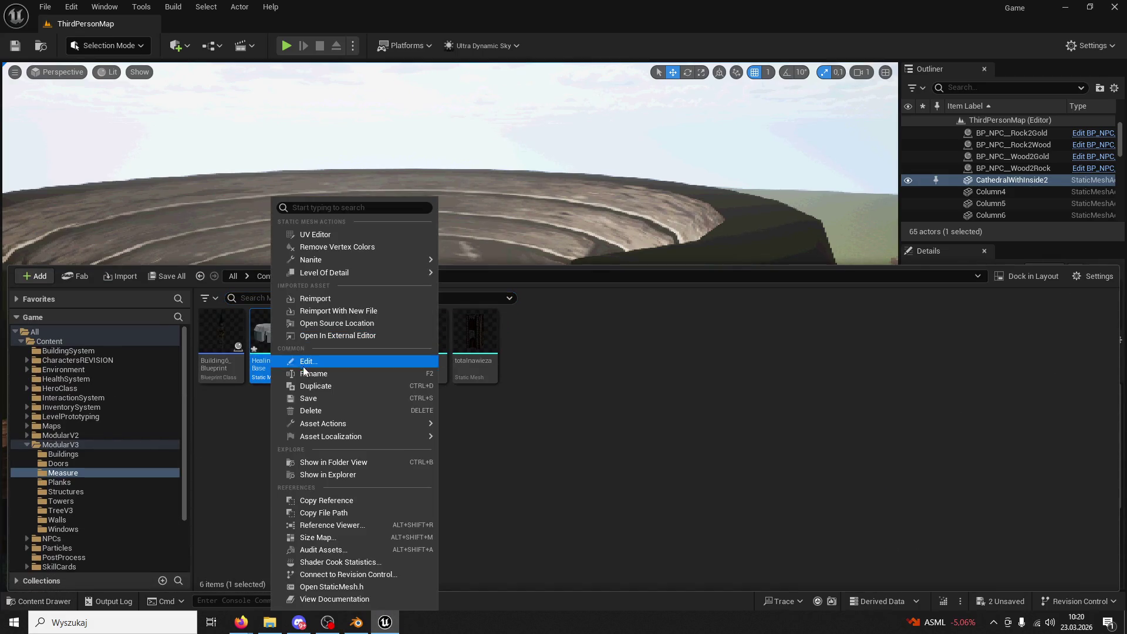
{"action": "left_click", "coordinate": [328, 303]}
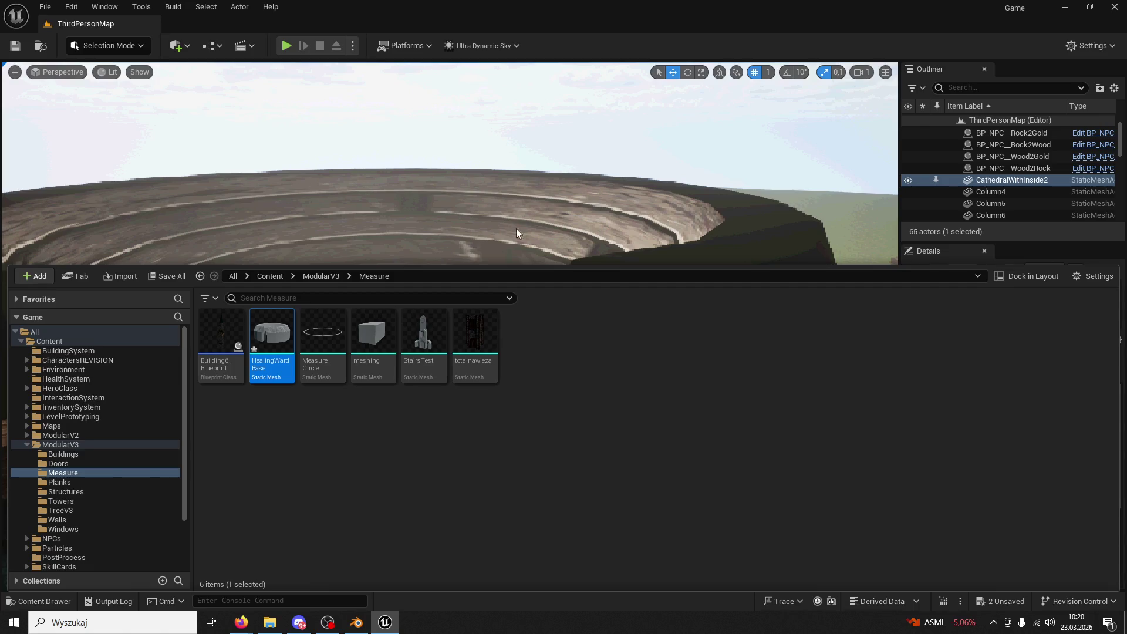
{"action": "mouse_move", "coordinate": [551, 211]}
{"action": "right_mouse_down"}
{"action": "mouse_move", "coordinate": [543, 271]}
{"action": "mouse_move", "coordinate": [522, 253]}
{"action": "mouse_move", "coordinate": [522, 232]}
{"action": "mouse_move", "coordinate": [535, 275]}
{"action": "mouse_move", "coordinate": [508, 284]}
{"action": "right_mouse_up"}
{"action": "left_click", "coordinate": [467, 382]}
{"action": "key", "text": "f"}
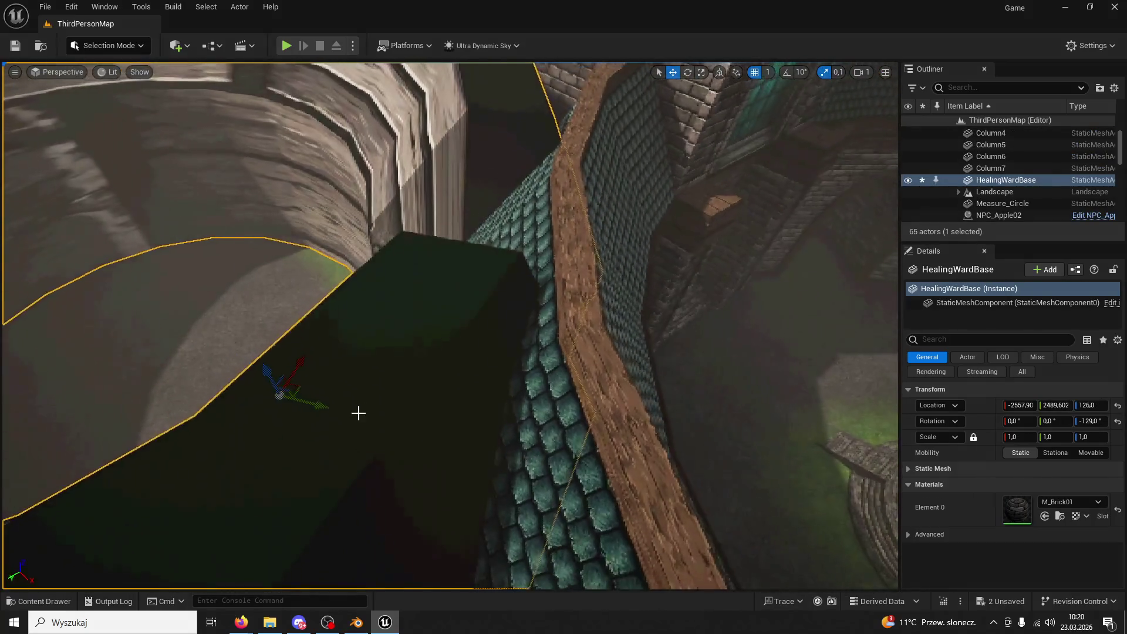
- Undo the accidental sideways move of HealingWardBase and return to Blender
{"action": "mouse_move", "coordinate": [319, 405]}
{"action": "left_mouse_down", "text": "shift"}
{"action": "mouse_move", "coordinate": [344, 407]}
{"action": "mouse_move", "coordinate": [290, 470]}
{"action": "mouse_move", "coordinate": [314, 395]}
{"action": "mouse_move", "coordinate": [328, 443]}
{"action": "left_mouse_up", "text": "shift"}
{"action": "mouse_move", "coordinate": [329, 443]}
{"action": "right_mouse_down"}
{"action": "mouse_move", "coordinate": [499, 376]}
{"action": "mouse_move", "coordinate": [548, 342]}
{"action": "mouse_move", "coordinate": [528, 328]}
{"action": "mouse_move", "coordinate": [516, 364]}
{"action": "mouse_move", "coordinate": [481, 329]}
{"action": "mouse_move", "coordinate": [495, 353]}
{"action": "right_mouse_up"}
{"action": "key", "text": "ctrl+z"}
{"action": "key", "text": "alt+Tab"}
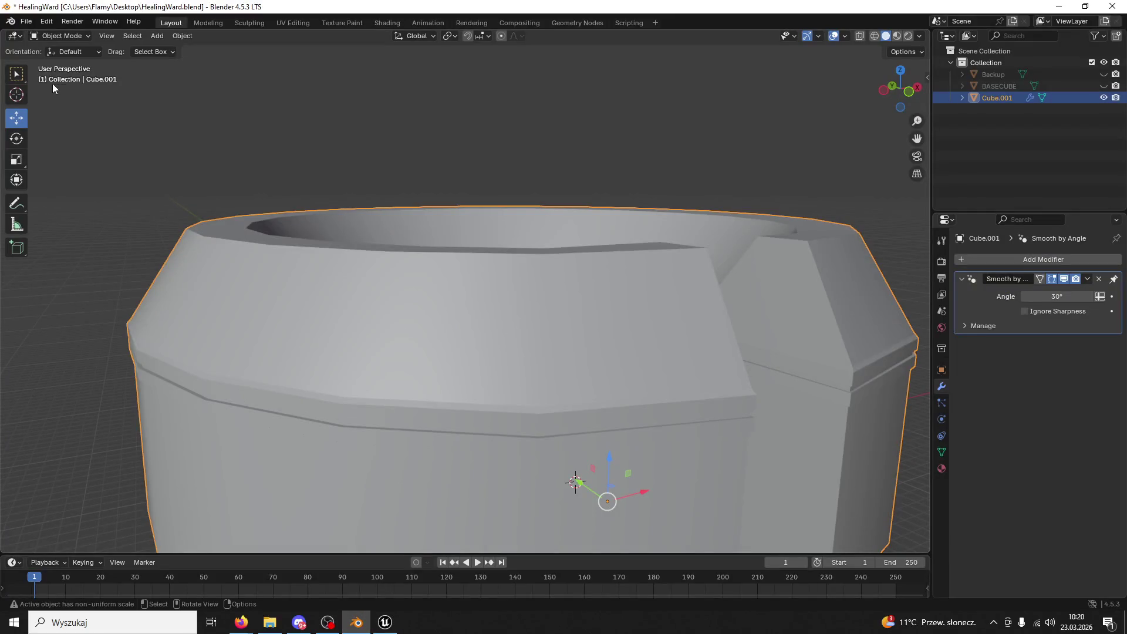
- Raise Cube.001's top rim face loop slightly along Z in Edit Mode, then return to Object Mode
{"action": "left_click", "coordinate": [69, 37]}
{"action": "left_click", "coordinate": [65, 58]}
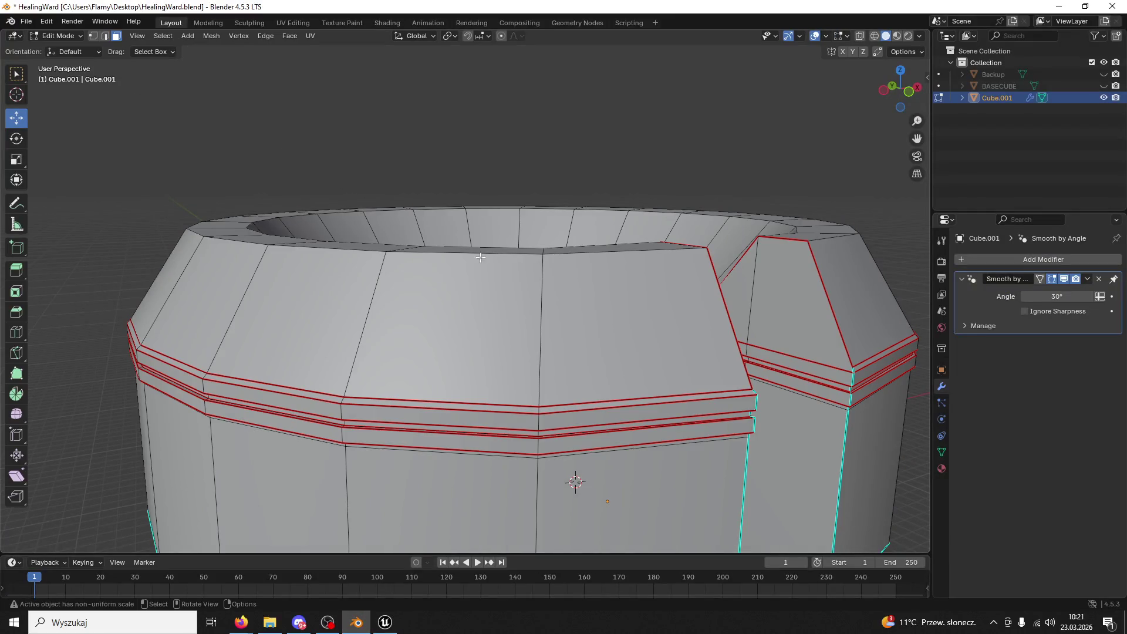
{"action": "key", "text": "Tab"}
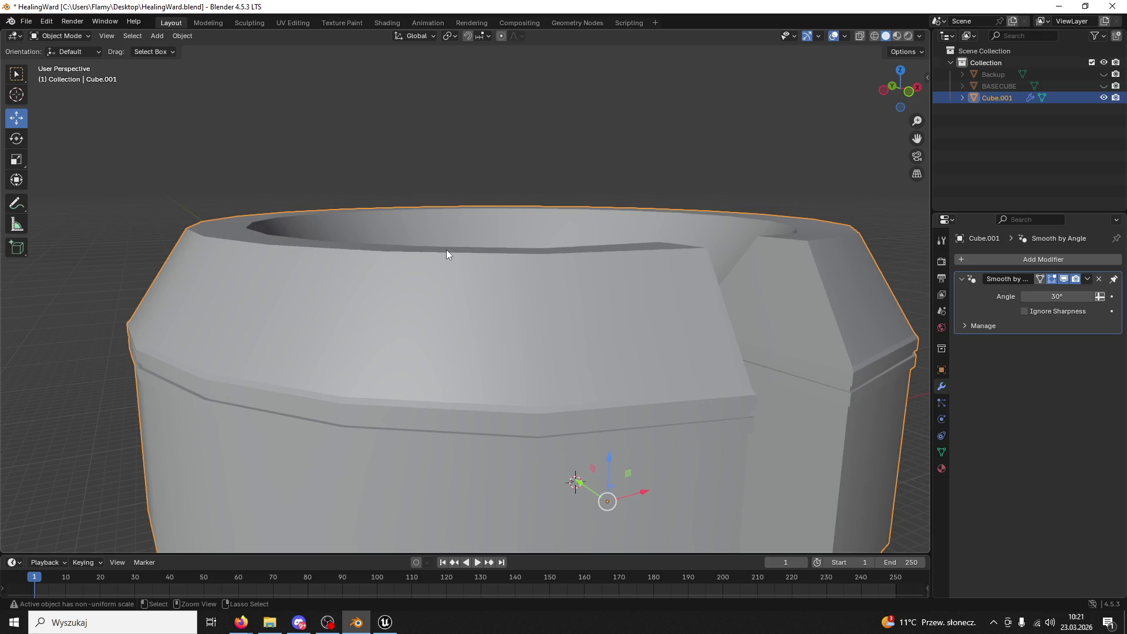
{"action": "key", "text": "Tab"}
{"action": "left_click", "coordinate": [449, 253], "text": "alt"}
{"action": "left_click_drag", "start_coordinate": [509, 175], "coordinate": [508, 173]}
{"action": "left_click", "coordinate": [68, 37]}
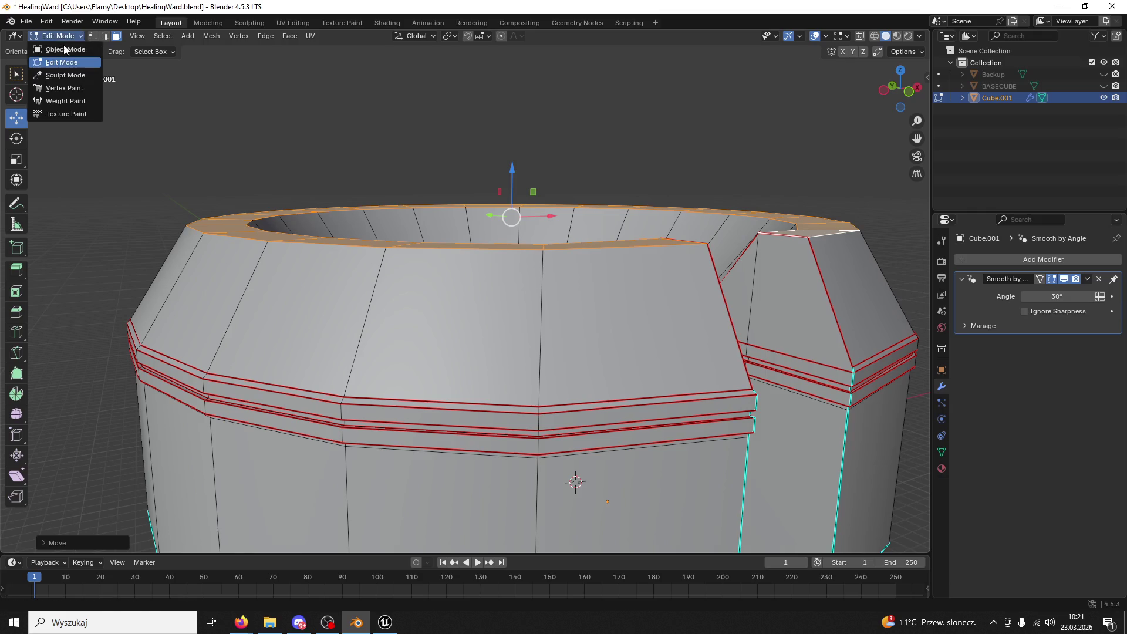
{"action": "left_click", "coordinate": [62, 50]}
- Save HealingWard.blend and export it as FBX, overwriting HealingWardBase.fbx
{"action": "key", "text": "ctrl+s"}
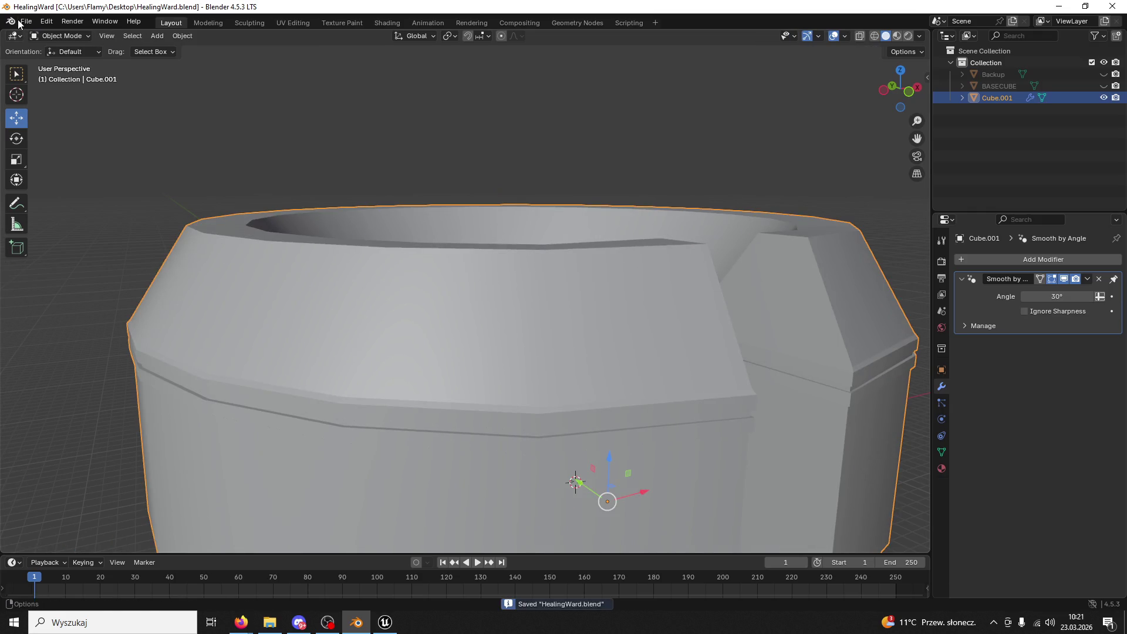
{"action": "left_click", "coordinate": [26, 21]}
{"action": "mouse_move", "coordinate": [74, 195]}
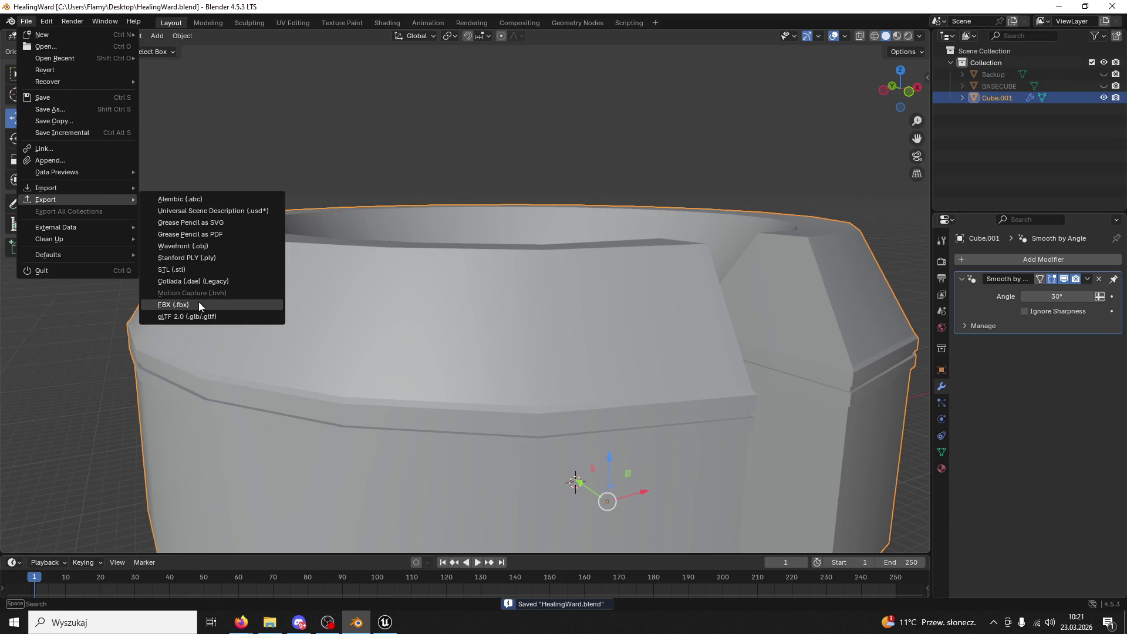
{"action": "left_click", "coordinate": [199, 303]}
{"action": "left_click", "coordinate": [406, 400]}
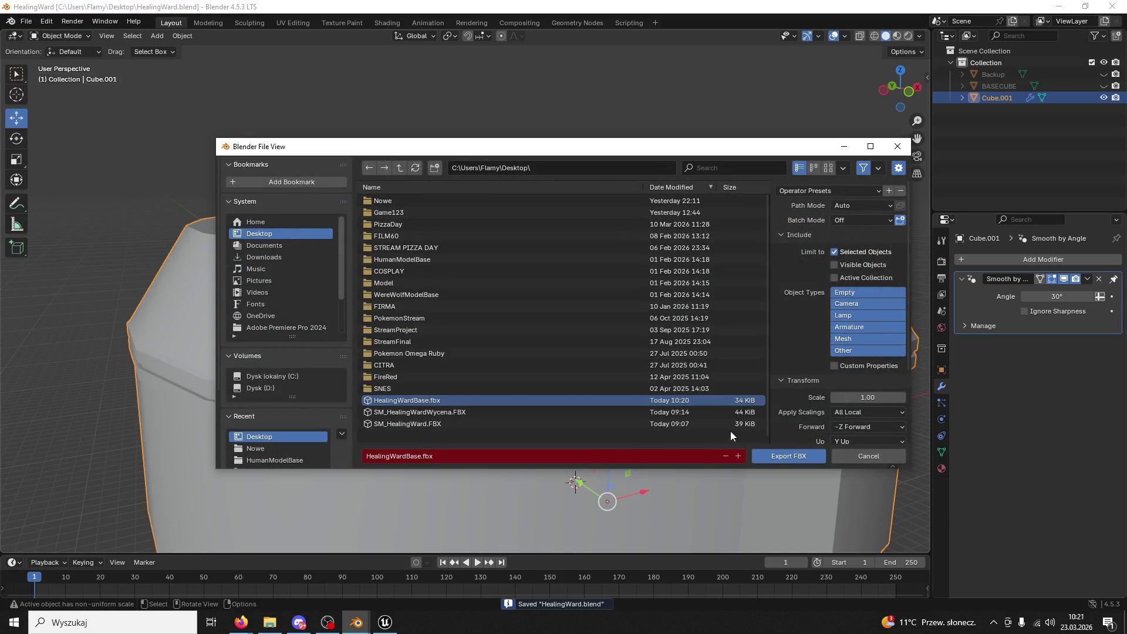
{"action": "left_click", "coordinate": [779, 457]}
{"action": "left_click", "coordinate": [384, 622]}
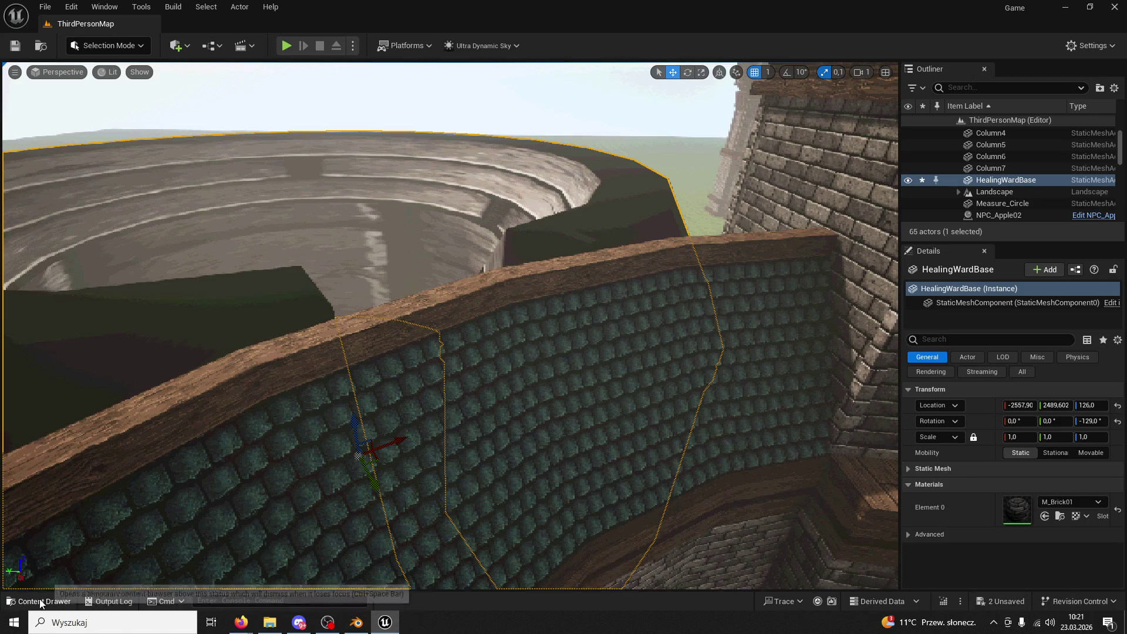
{"action": "left_click", "coordinate": [39, 601]}
{"action": "right_click", "coordinate": [269, 337]}
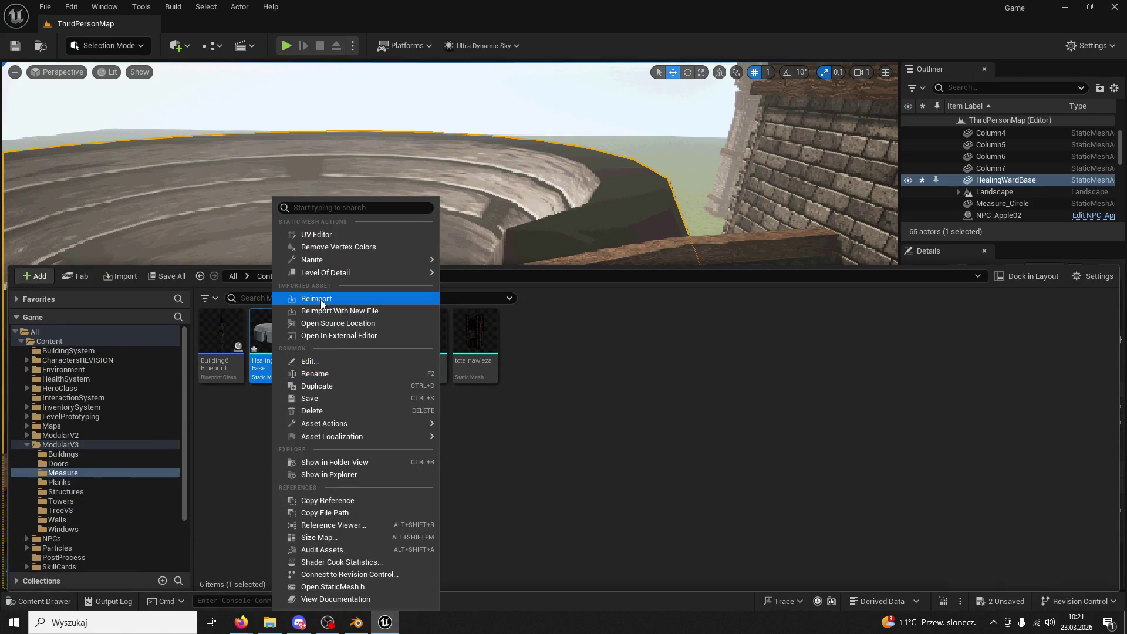
{"action": "left_click", "coordinate": [324, 301]}
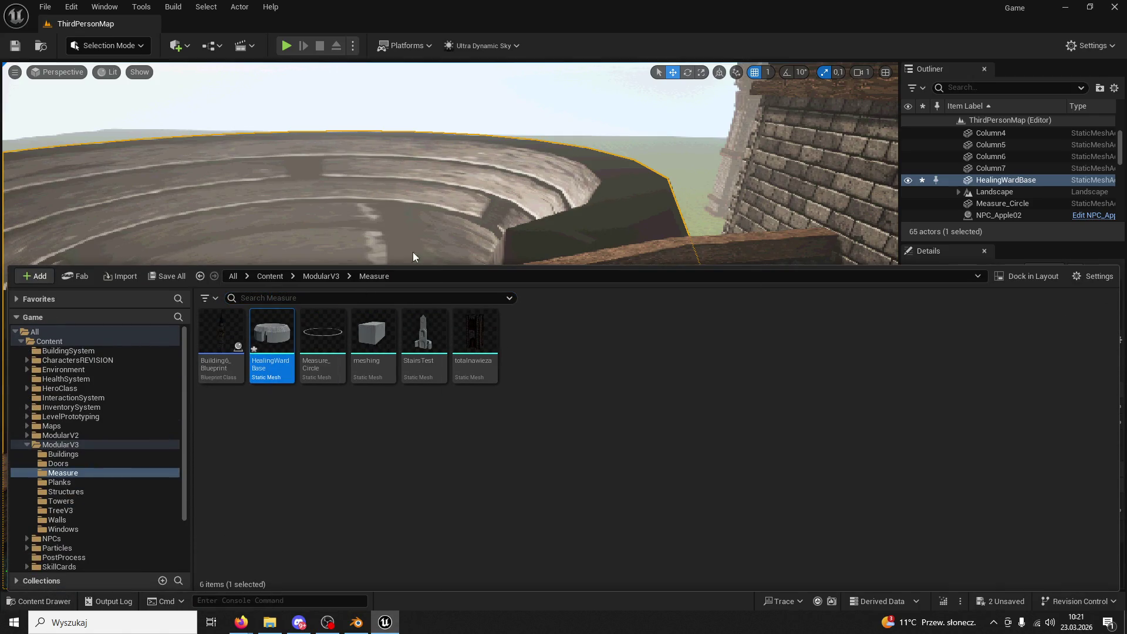
{"action": "right_click", "coordinate": [559, 211]}
{"action": "mouse_move", "coordinate": [559, 221]}
{"action": "right_mouse_down"}
{"action": "mouse_move", "coordinate": [459, 294]}
{"action": "mouse_move", "coordinate": [434, 276]}
{"action": "right_mouse_up"}
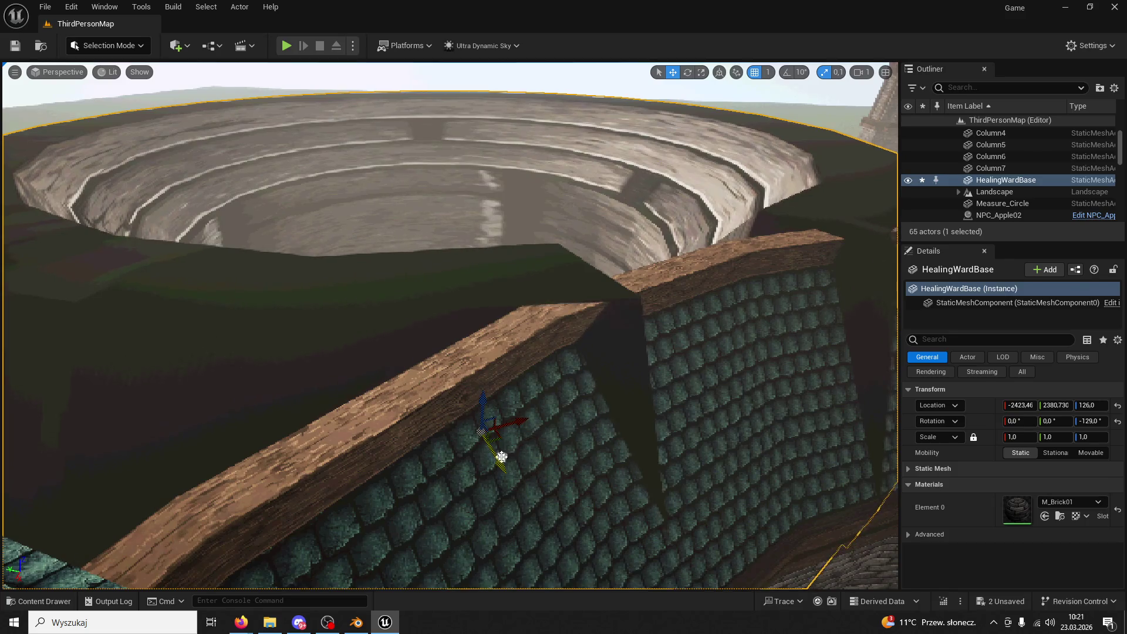
{"action": "scroll", "coordinate": [459, 293], "scroll_direction": "up", "scroll_amount": 3}
{"action": "left_click", "coordinate": [459, 294]}
{"action": "mouse_move", "coordinate": [666, 382]}
{"action": "right_mouse_down"}
{"action": "mouse_move", "coordinate": [645, 352]}
{"action": "mouse_move", "coordinate": [660, 329]}
{"action": "mouse_move", "coordinate": [637, 405]}
{"action": "mouse_move", "coordinate": [627, 344]}
{"action": "mouse_move", "coordinate": [684, 336]}
{"action": "right_mouse_up"}
{"action": "key", "text": "ctrl+z"}
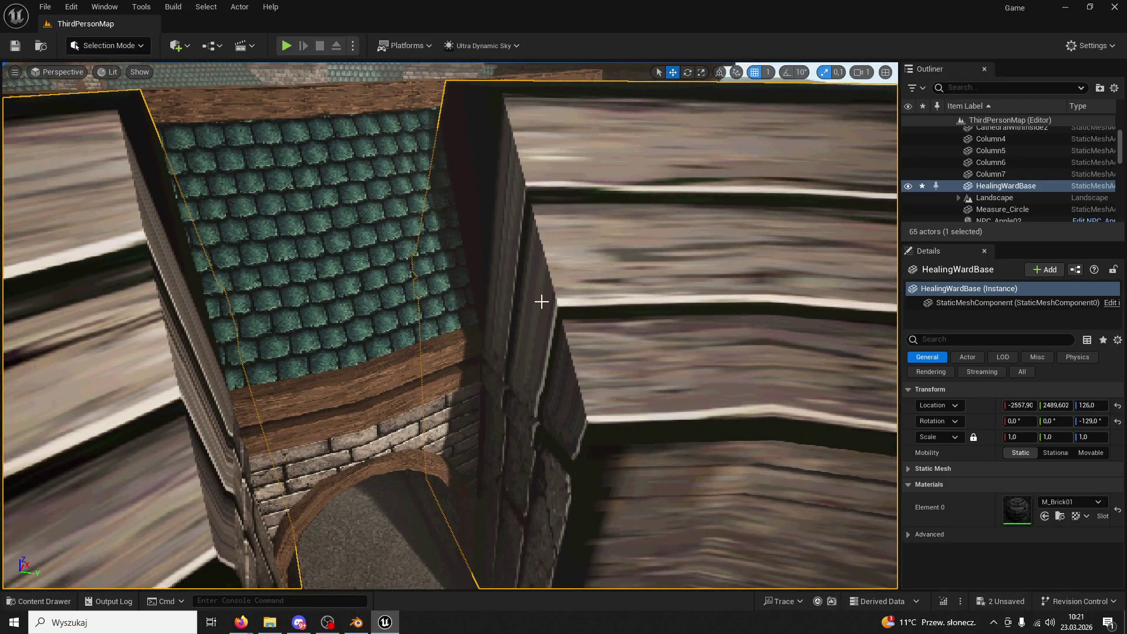
{"action": "left_click", "coordinate": [1115, 5]}
{"action": "left_click", "coordinate": [718, 443]}
{"action": "left_click", "coordinate": [41, 601]}
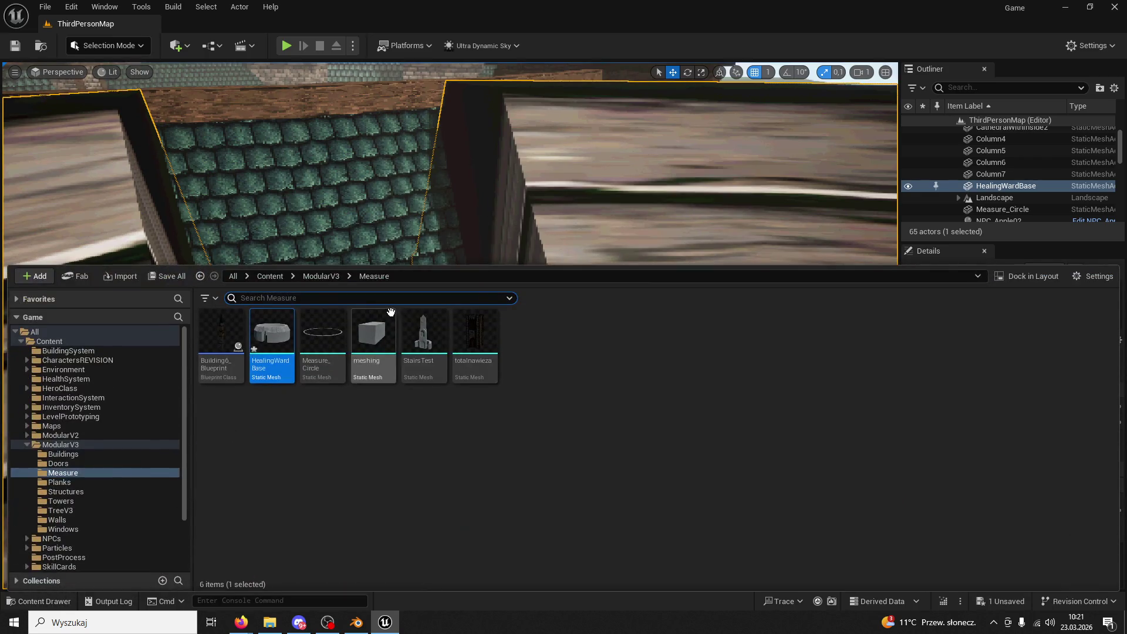
{"action": "left_click", "coordinate": [329, 276]}
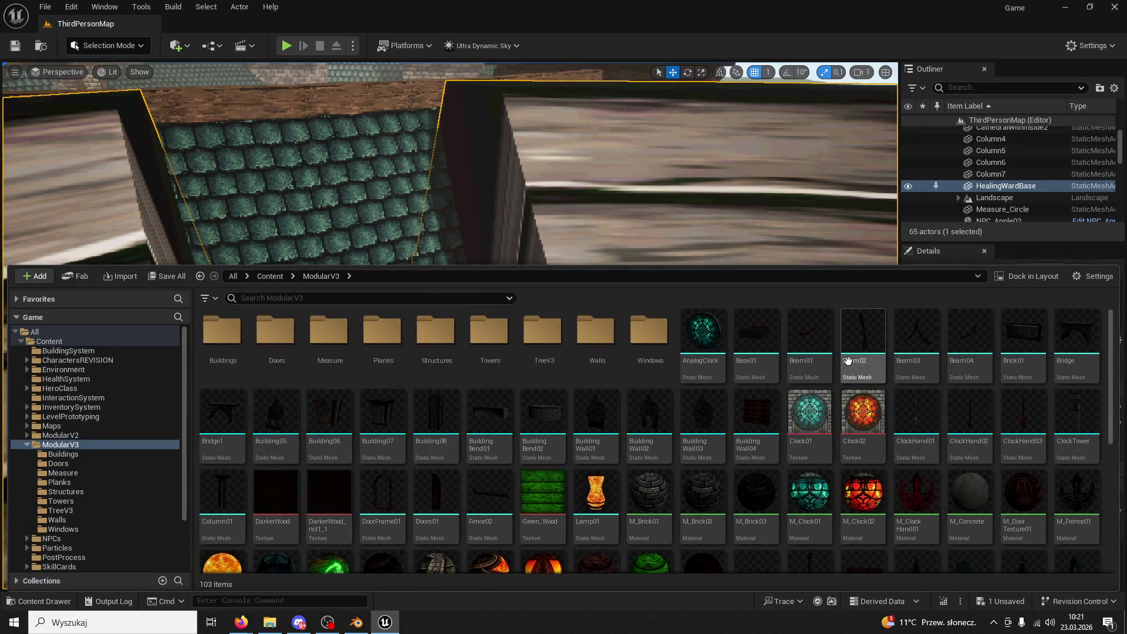
- Locate Texture_Brick01 in ModularV3, then open the desktop's Nowe folder and WoodNew item
{"action": "scroll", "coordinate": [833, 376], "scroll_direction": "down", "scroll_amount": 5}
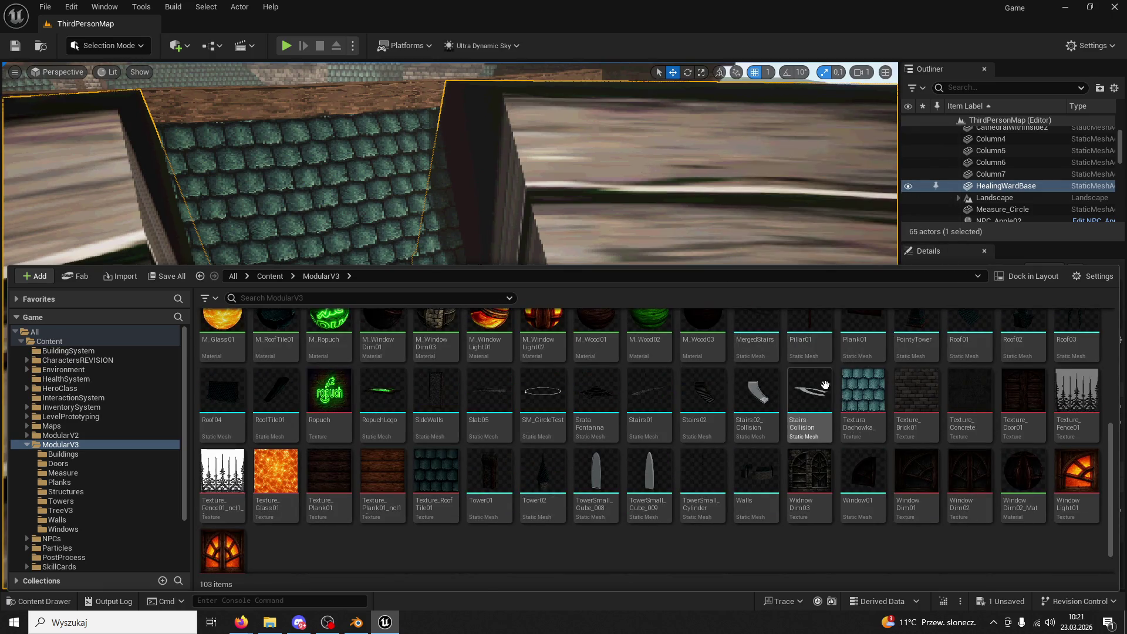
{"action": "right_click", "coordinate": [923, 393]}
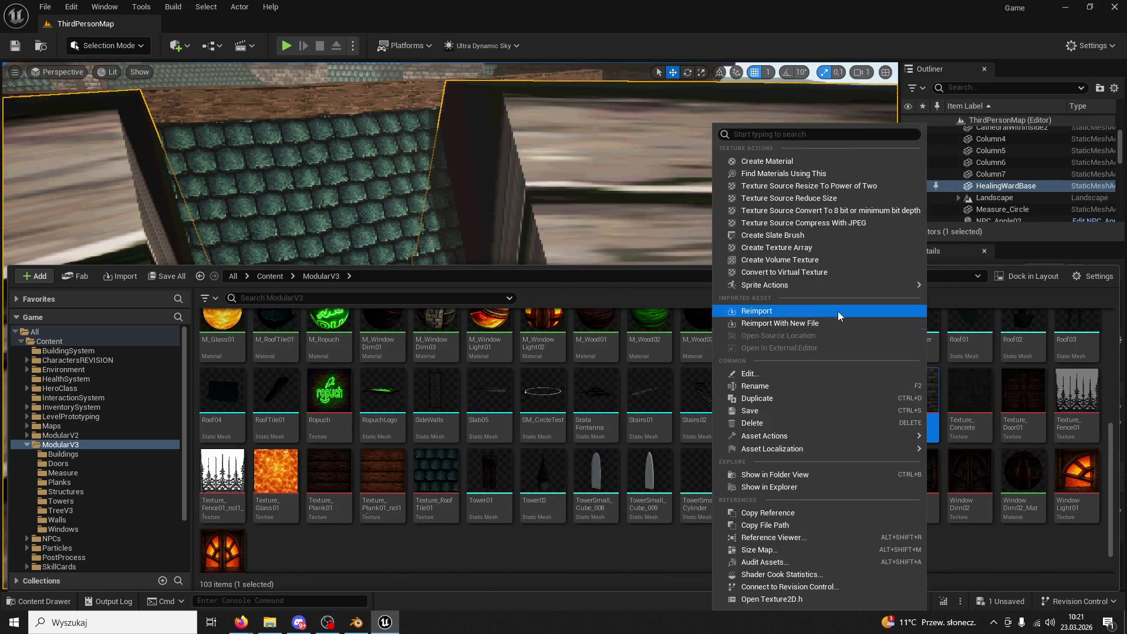
{"action": "left_click", "coordinate": [1070, 9]}
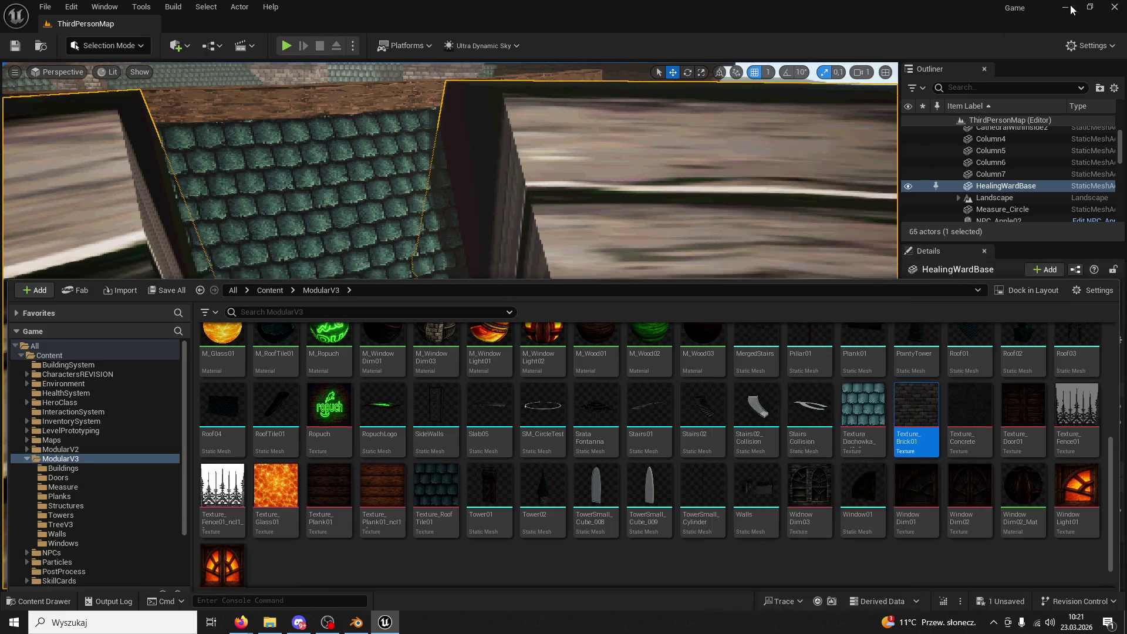
{"action": "left_click", "coordinate": [1071, 9]}
{"action": "left_click", "coordinate": [1060, 6]}
{"action": "double_click", "coordinate": [638, 151]}
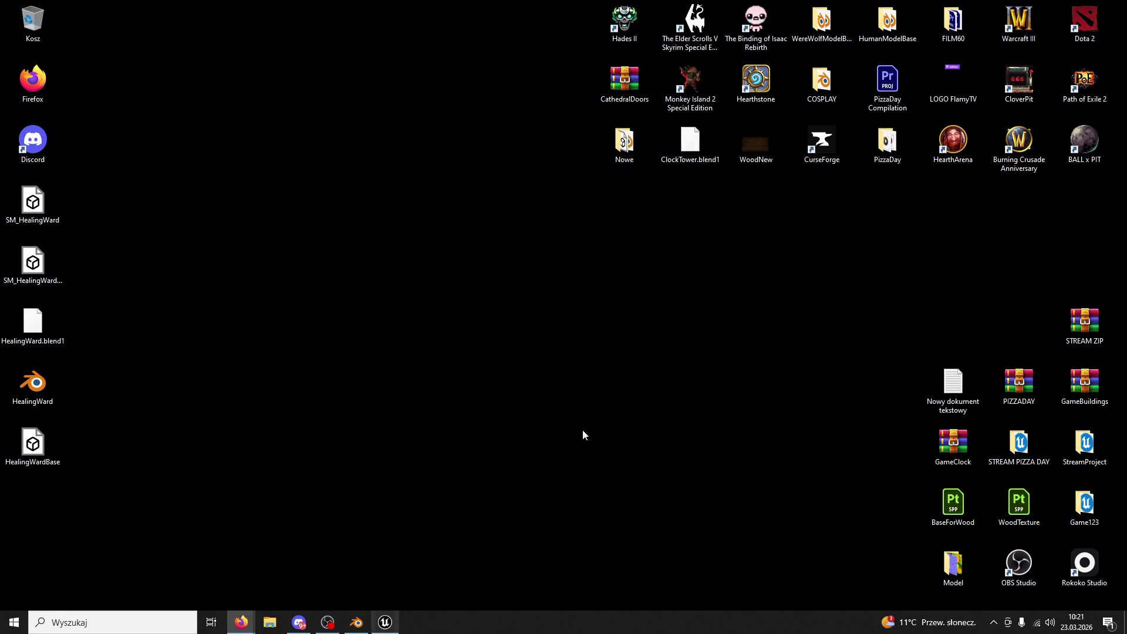
{"action": "double_click", "coordinate": [761, 139]}
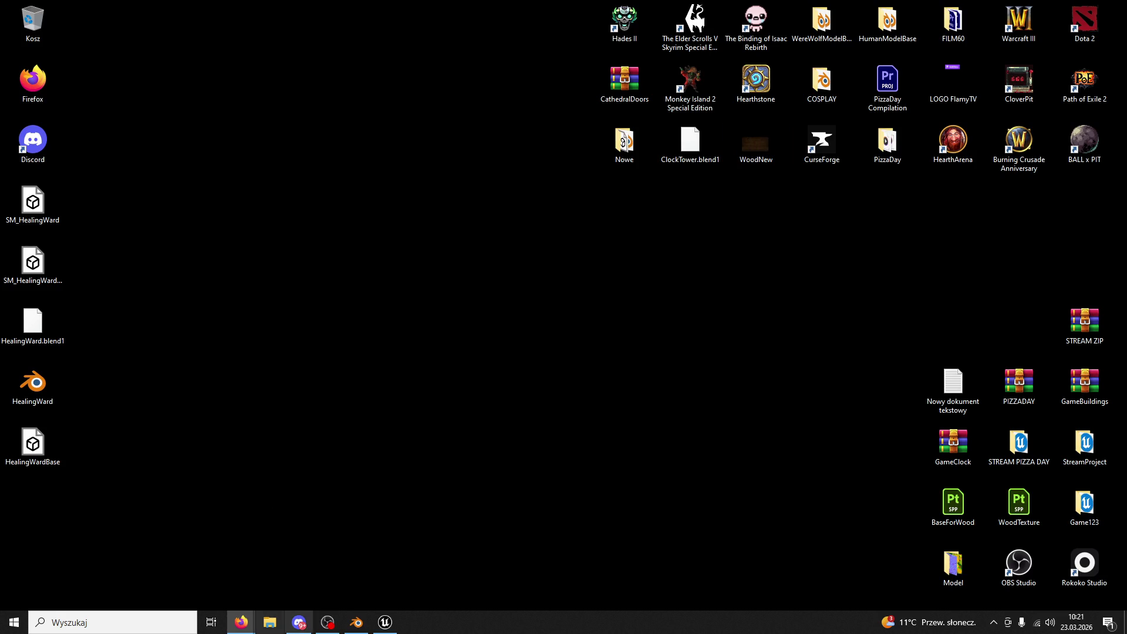
- Open Texture_Brick01 from the Content Drawer in Unreal's texture editor
{"action": "left_click", "coordinate": [398, 621]}
{"action": "left_click", "coordinate": [26, 601]}
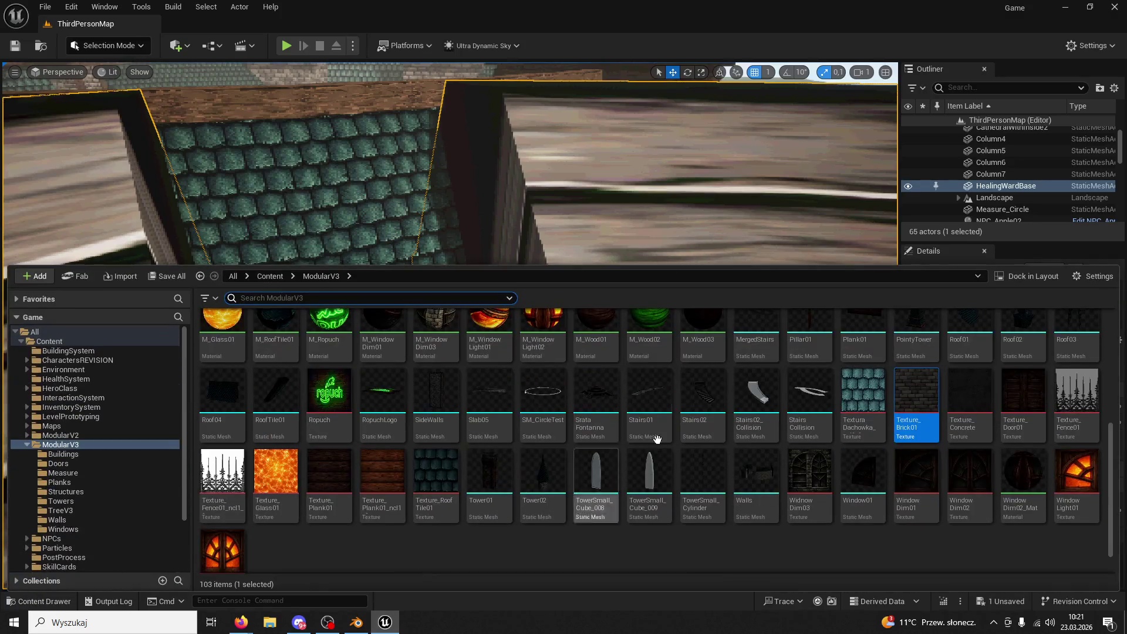
{"action": "scroll", "coordinate": [734, 423], "scroll_direction": "up", "scroll_amount": 2}
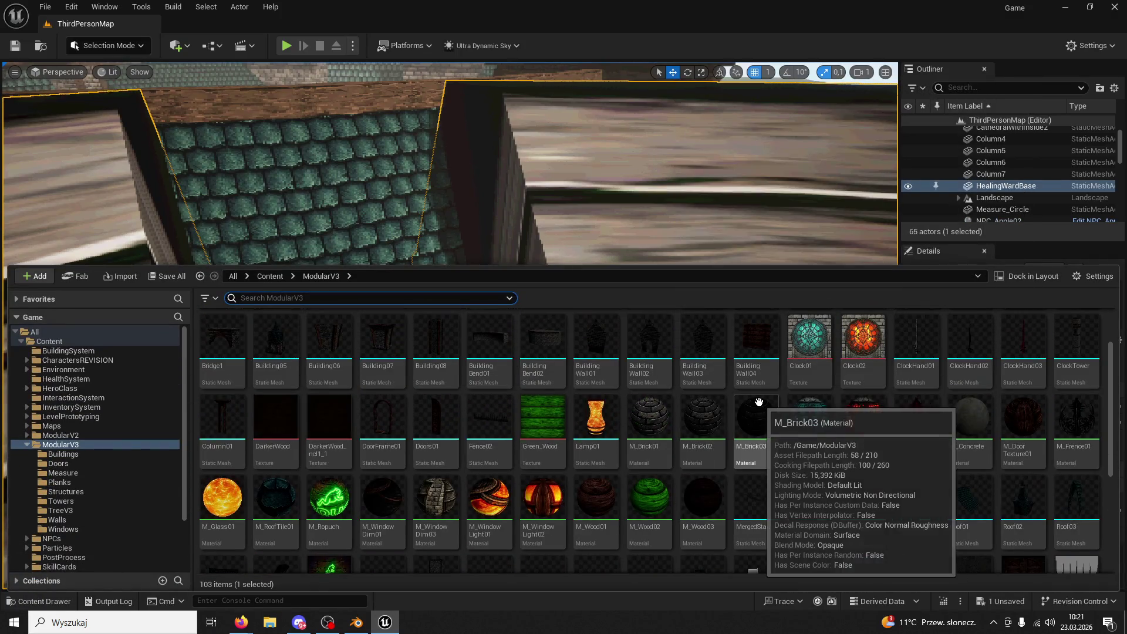
{"action": "scroll", "coordinate": [733, 411], "scroll_direction": "down", "scroll_amount": 1}
{"action": "double_click", "coordinate": [912, 448]}
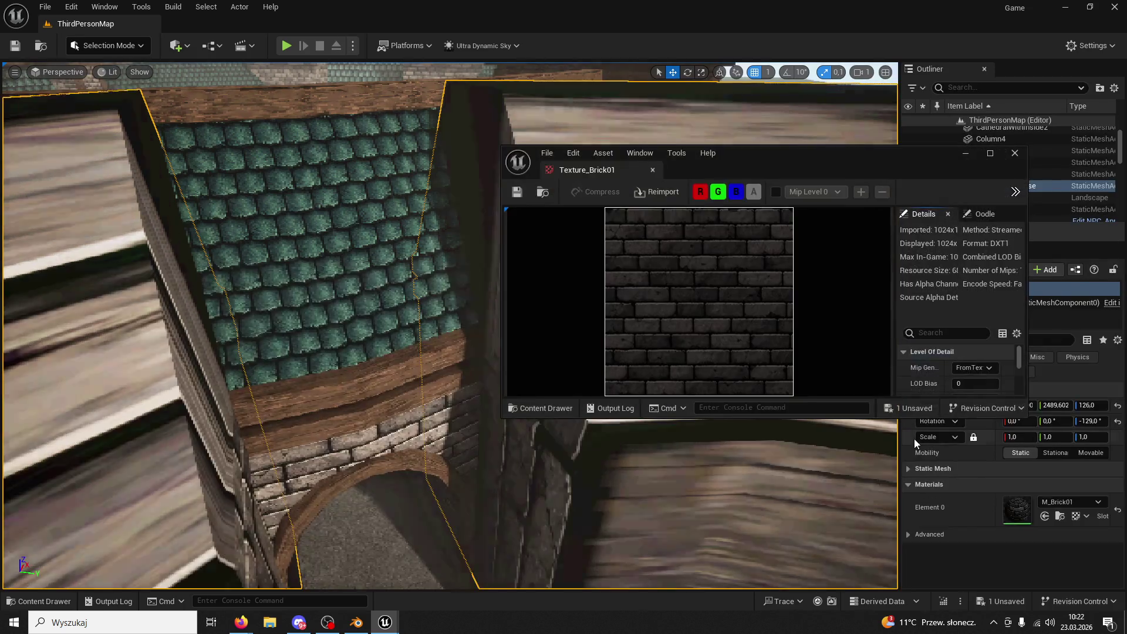
- Export Texture_Brick01 as a PNG to the desktop, then close the Unreal editor
{"action": "left_click", "coordinate": [656, 170]}
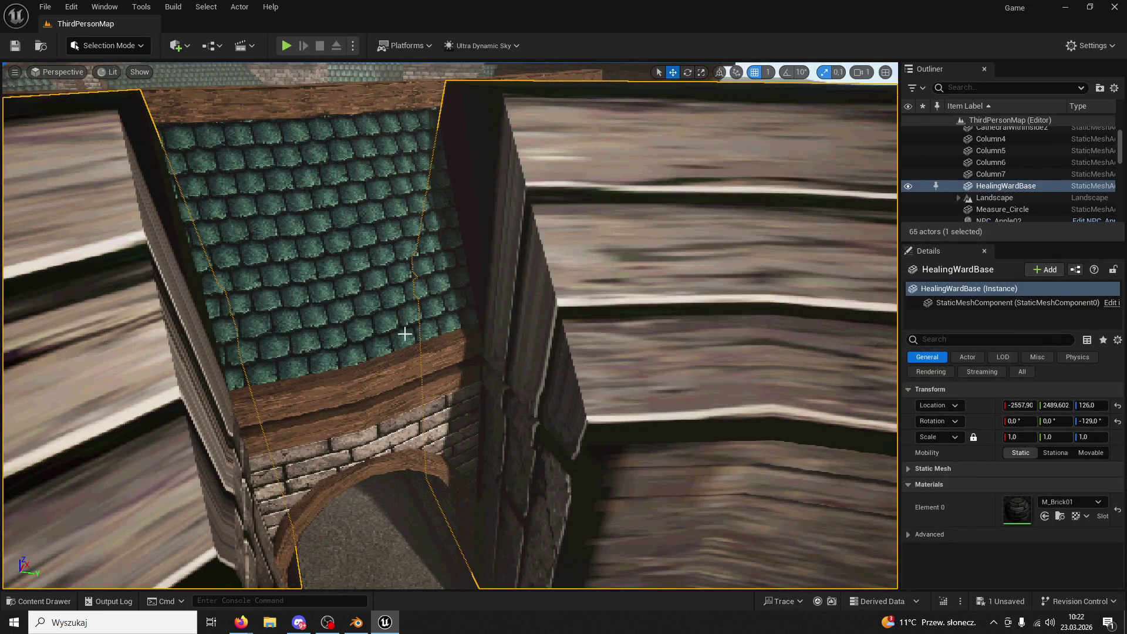
{"action": "left_click", "coordinate": [38, 601]}
{"action": "right_click", "coordinate": [925, 471]}
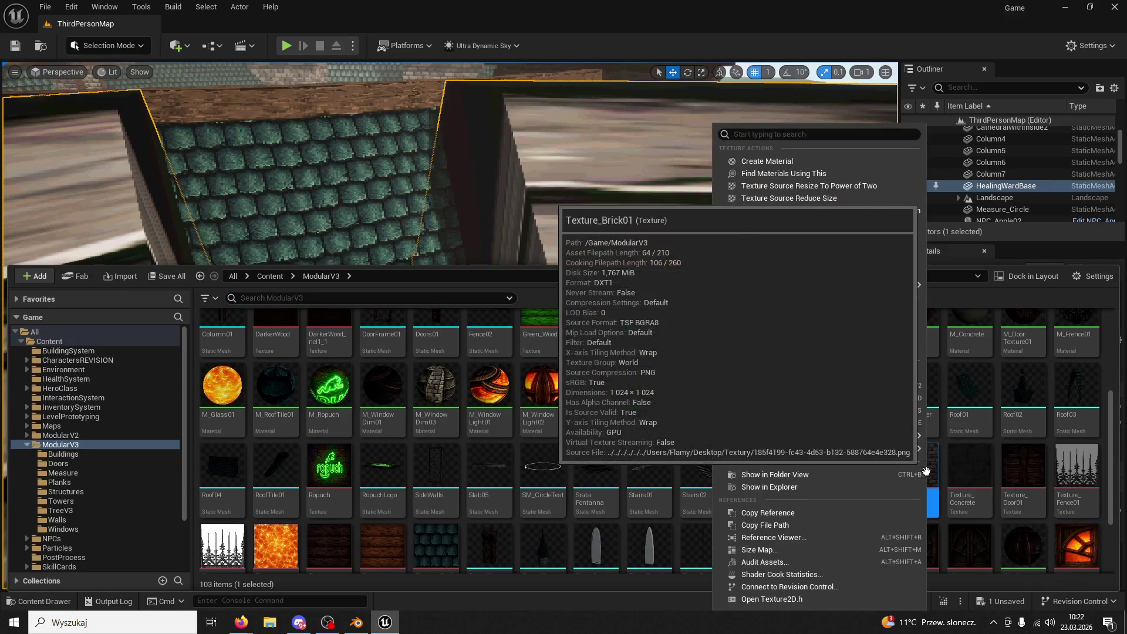
{"action": "mouse_move", "coordinate": [840, 284]}
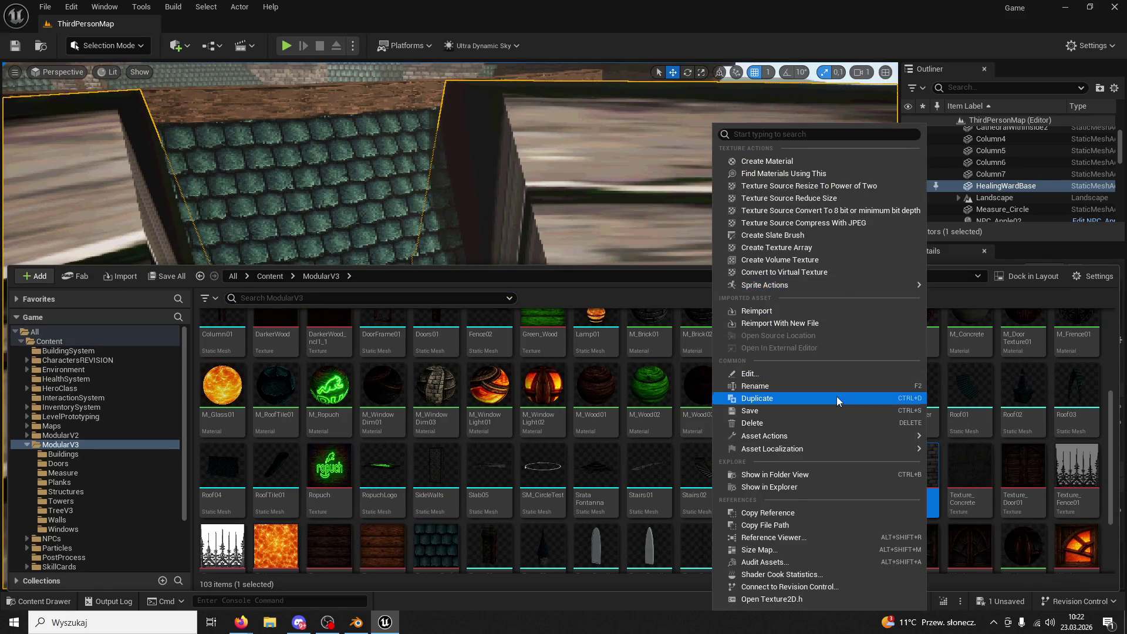
{"action": "mouse_move", "coordinate": [839, 435]}
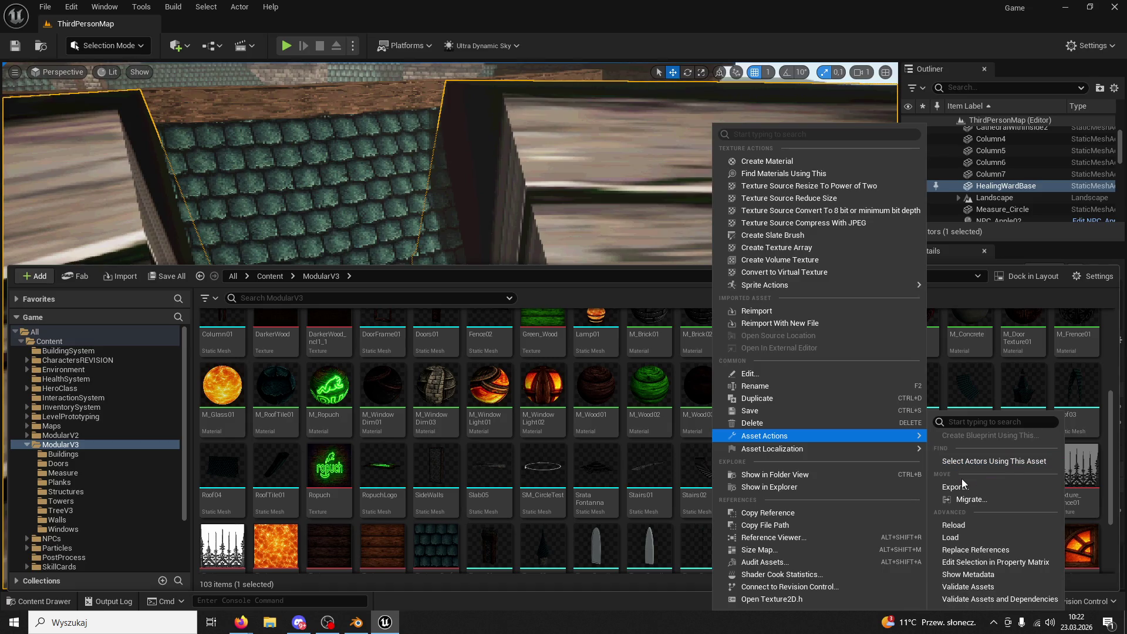
{"action": "left_click", "coordinate": [957, 486]}
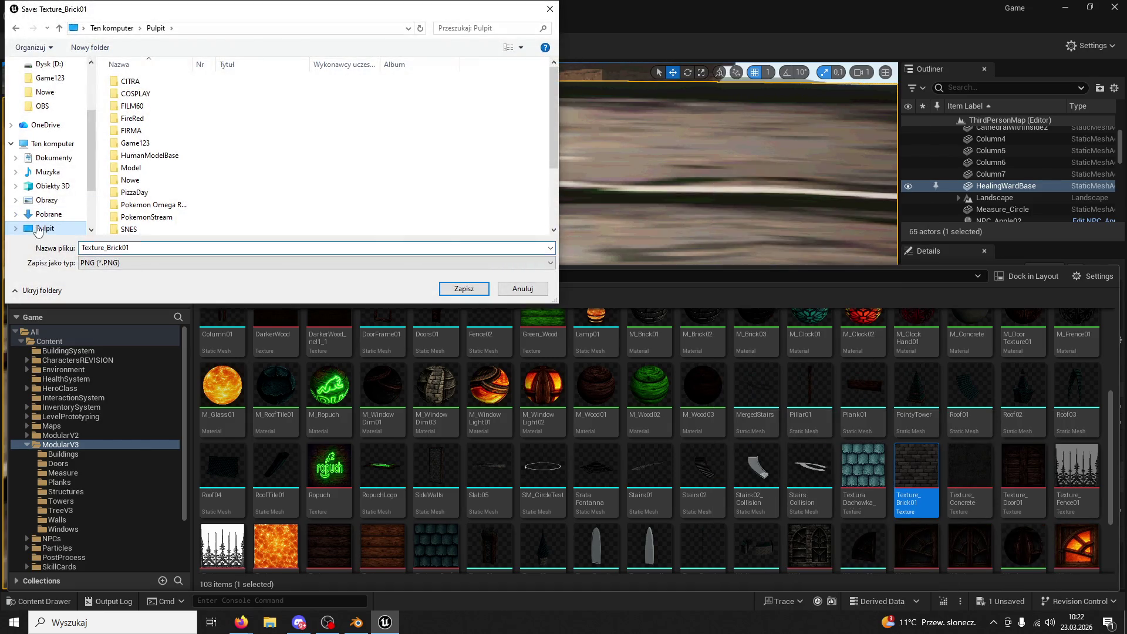
{"action": "left_click", "coordinate": [474, 293]}
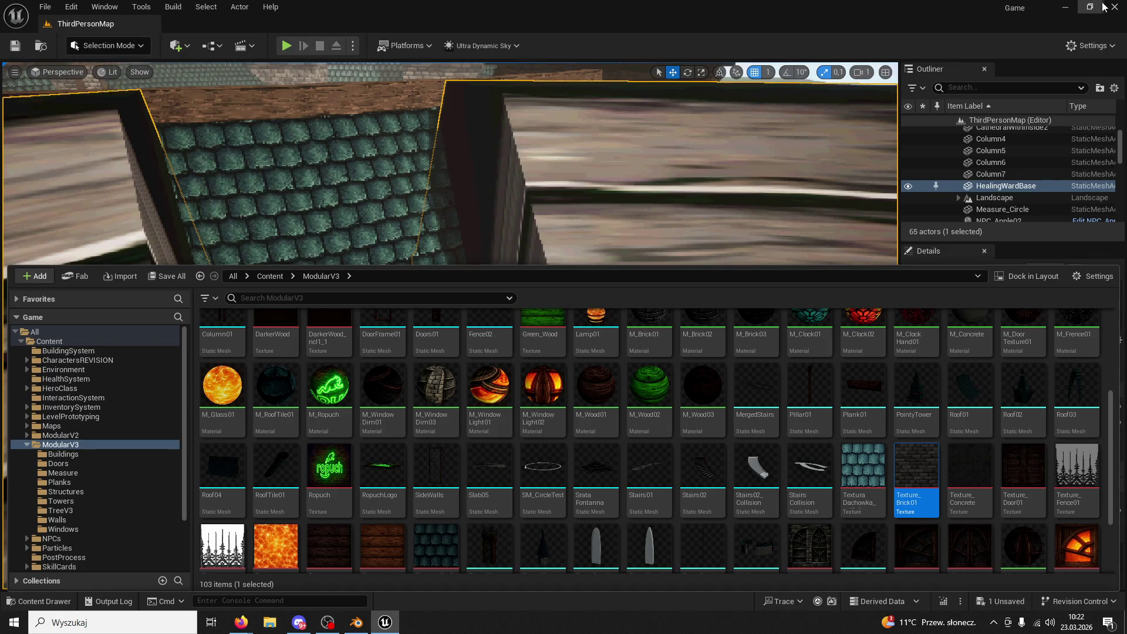
{"action": "left_click", "coordinate": [1114, 7]}
{"action": "left_click", "coordinate": [614, 445]}
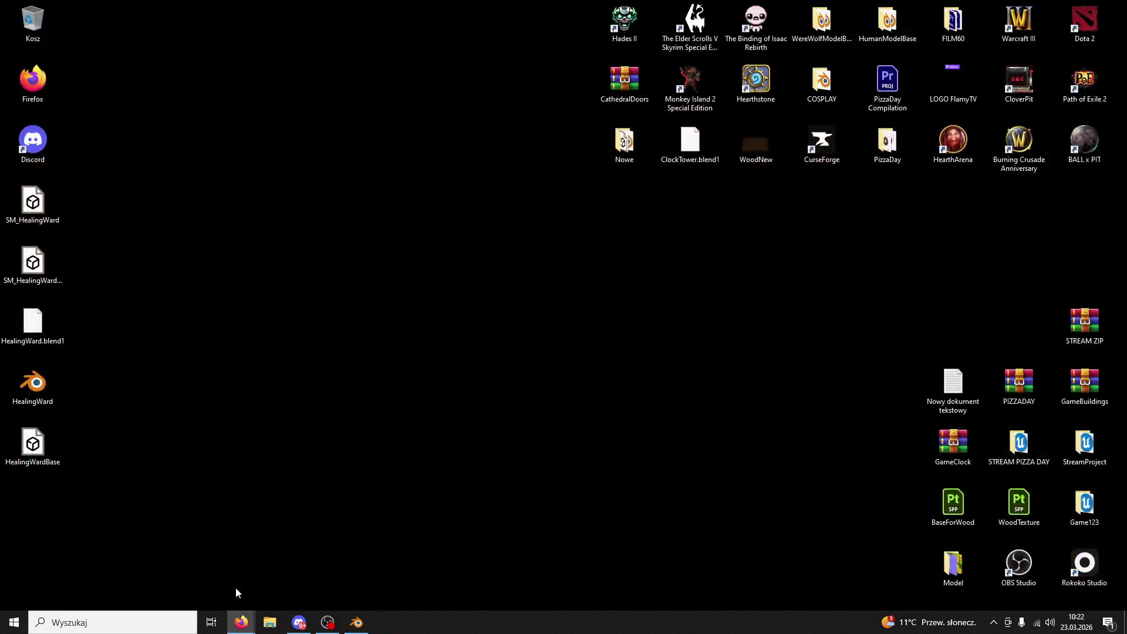
- Start Adobe After Effects 2020 from the Windows search panel's recent apps
{"action": "left_click", "coordinate": [111, 622]}
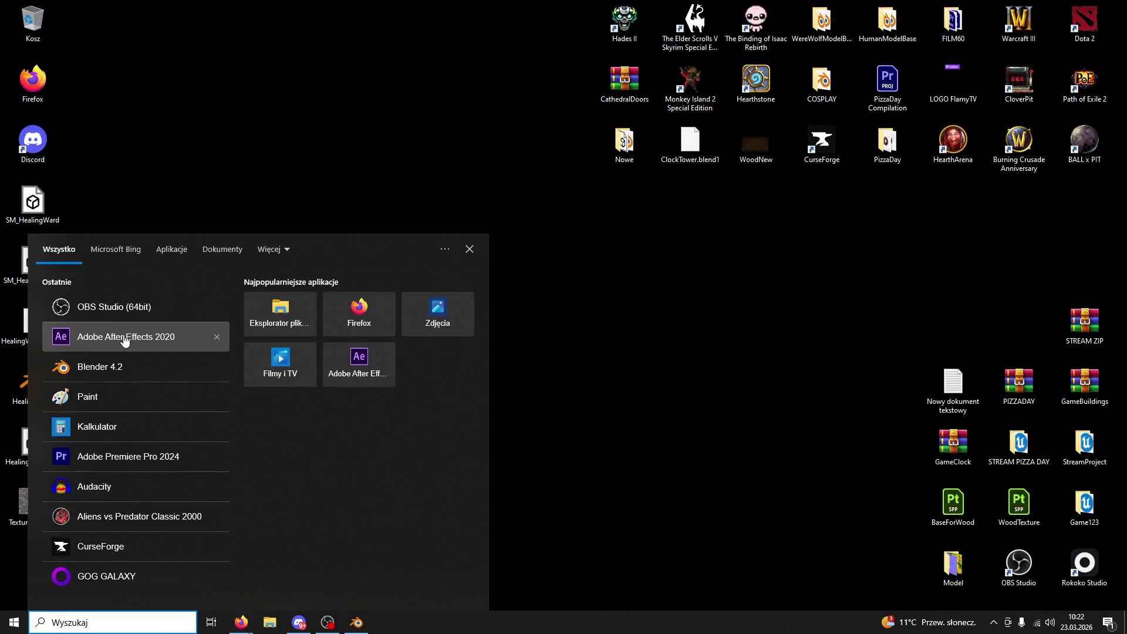
{"action": "left_click", "coordinate": [125, 338]}
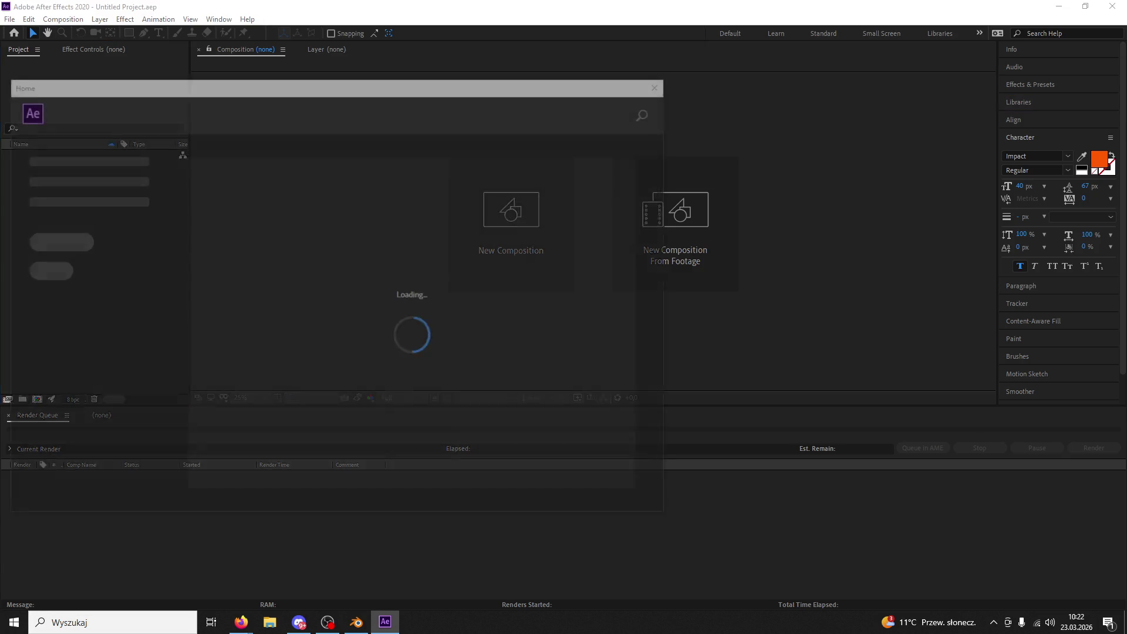
- Close the Home window and open the Import File dialog from the empty Project panel
{"action": "left_click", "coordinate": [660, 84]}
{"action": "double_click", "coordinate": [101, 276]}
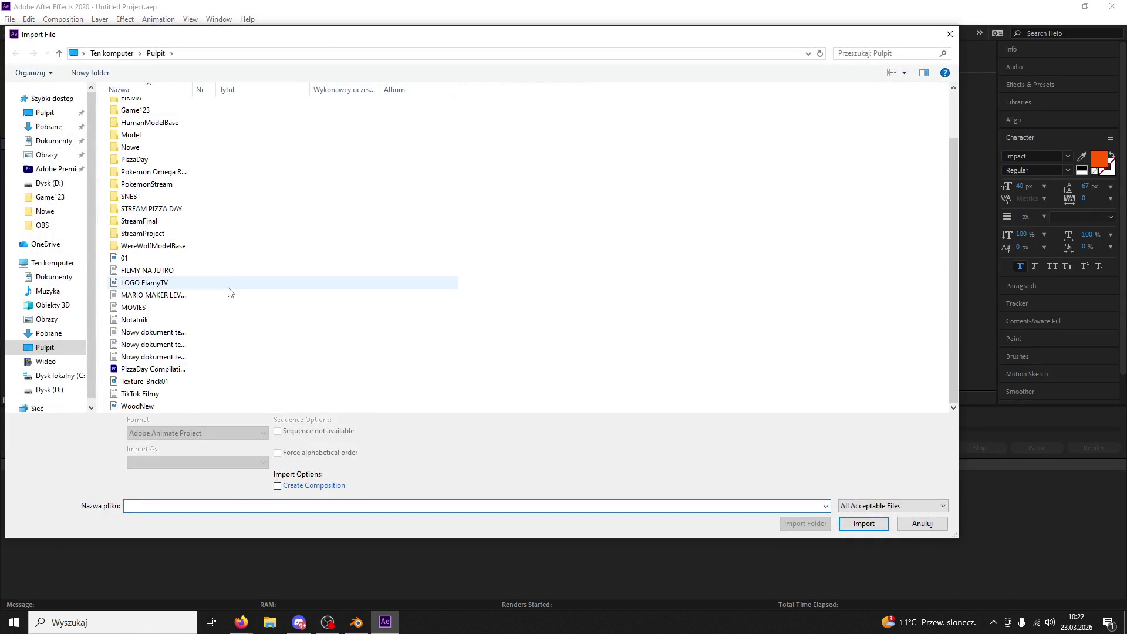
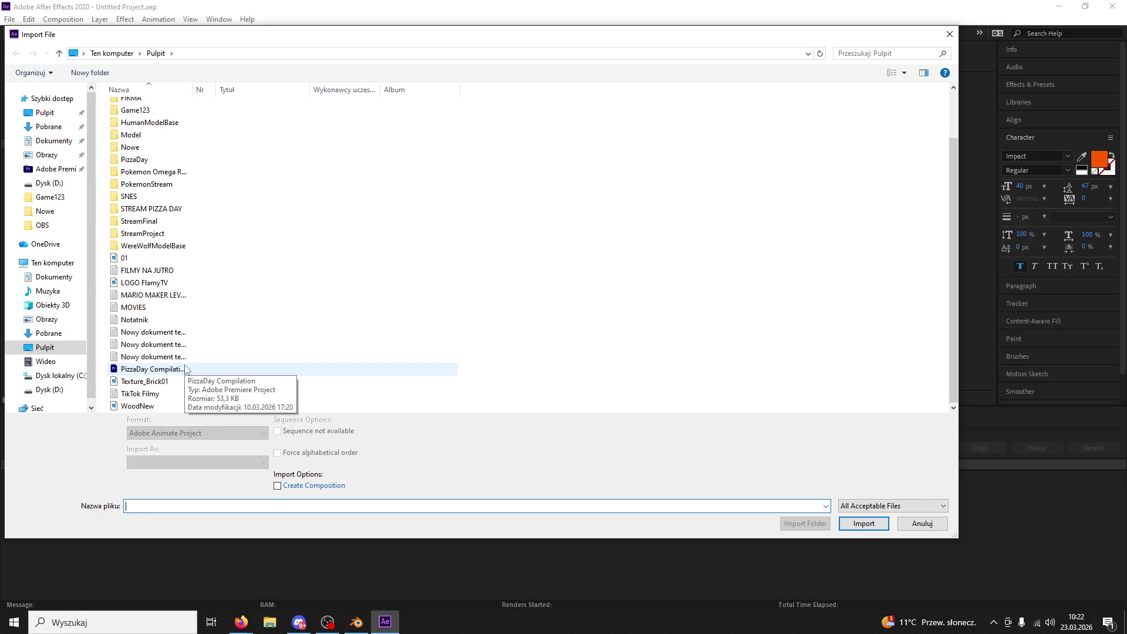
- Import the Texture_Brick01 image and make a new composition from it, viewed at 50%
{"action": "left_click", "coordinate": [156, 381]}
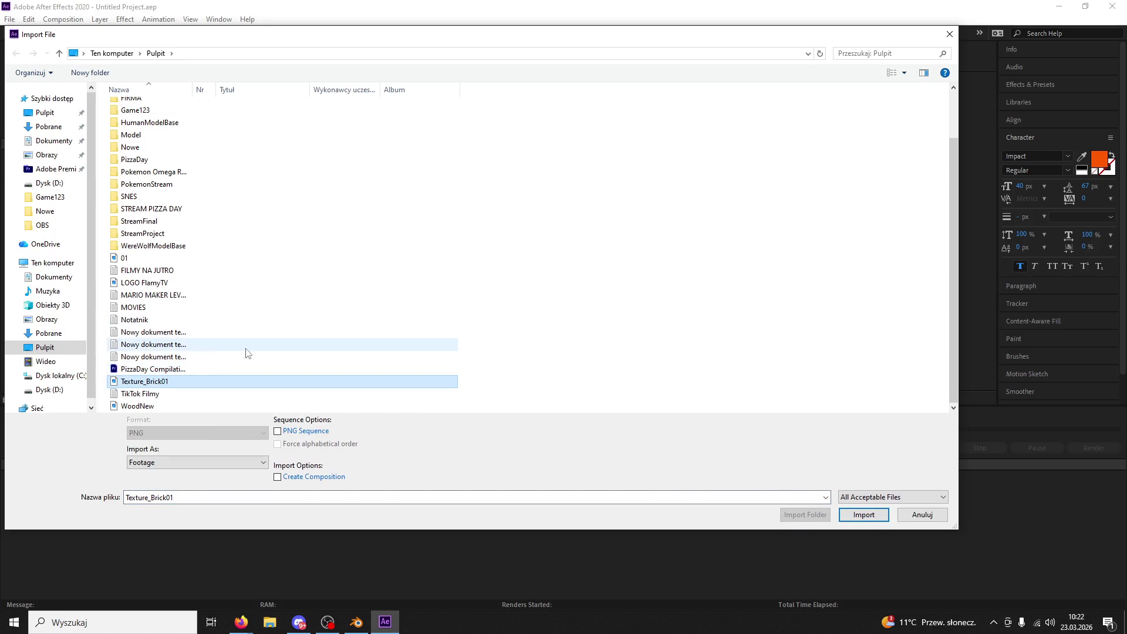
{"action": "left_click", "coordinate": [880, 515]}
{"action": "left_click_drag", "start_coordinate": [36, 154], "coordinate": [481, 198]}
{"action": "key", "text": "period"}
{"action": "key", "text": "period"}
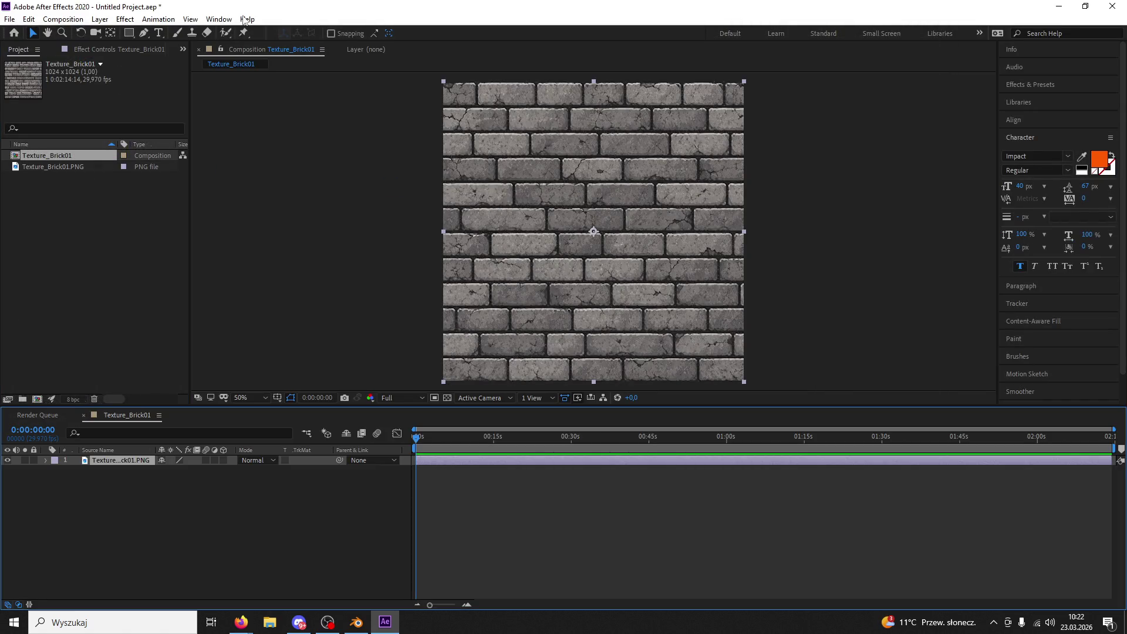
- Apply a Curves effect and pull the RGB curve down to darken the bricks
{"action": "left_click", "coordinate": [125, 19]}
{"action": "mouse_move", "coordinate": [187, 154]}
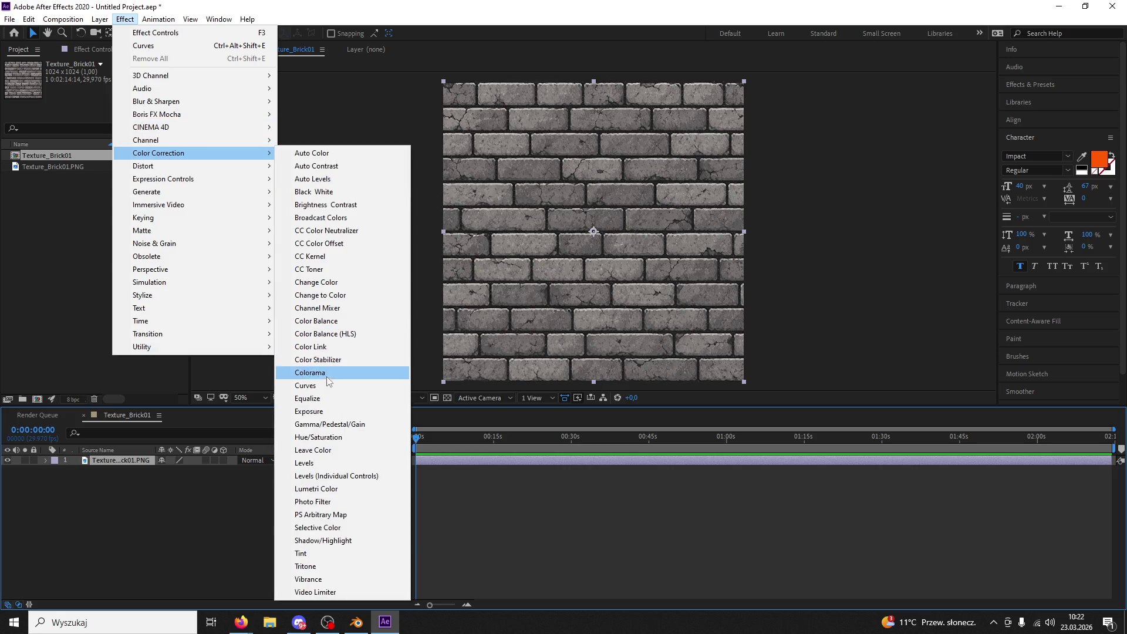
{"action": "left_click", "coordinate": [329, 385]}
{"action": "left_click_drag", "start_coordinate": [115, 178], "coordinate": [117, 208]}
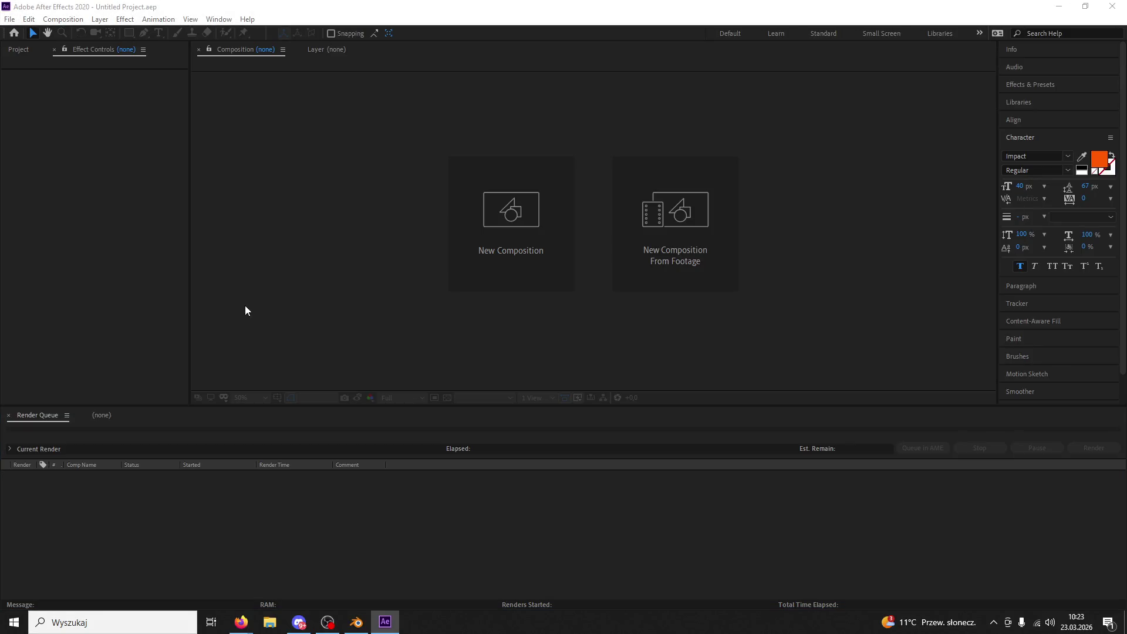
- Import the WoodNew image and create a composition from it
{"action": "left_click", "coordinate": [16, 54]}
{"action": "double_click", "coordinate": [78, 200]}
{"action": "scroll", "coordinate": [352, 276], "scroll_direction": "down", "scroll_amount": 3}
{"action": "double_click", "coordinate": [138, 405]}
{"action": "left_click_drag", "start_coordinate": [71, 160], "coordinate": [429, 220]}
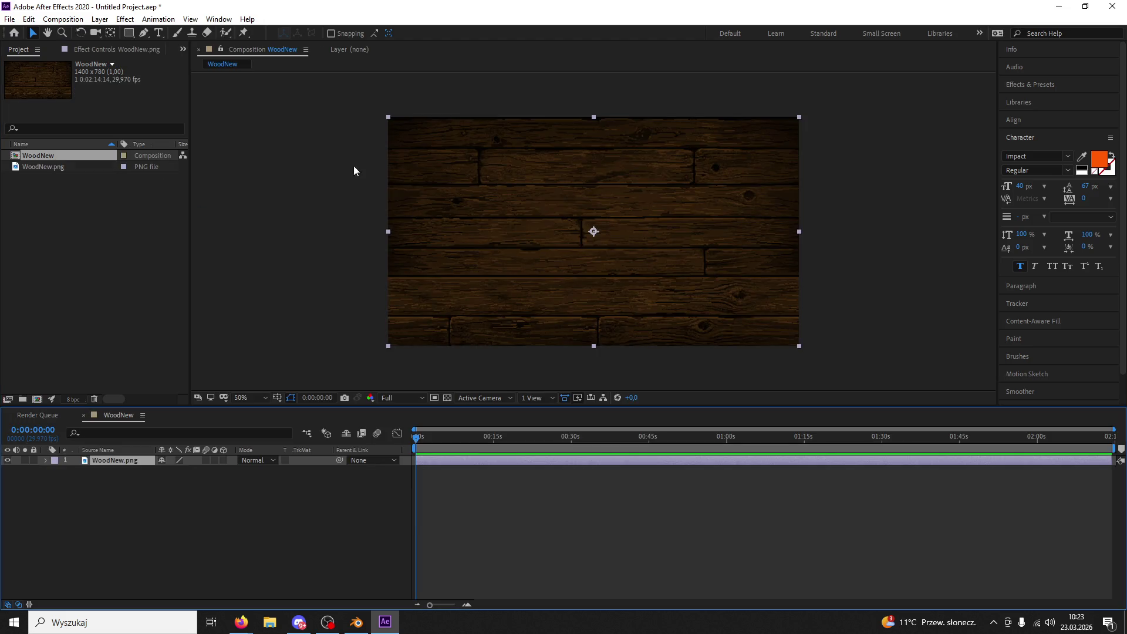
- Add a Curves effect and lower the curve to darken the wood
{"action": "left_click", "coordinate": [125, 18]}
{"action": "mouse_move", "coordinate": [176, 153]}
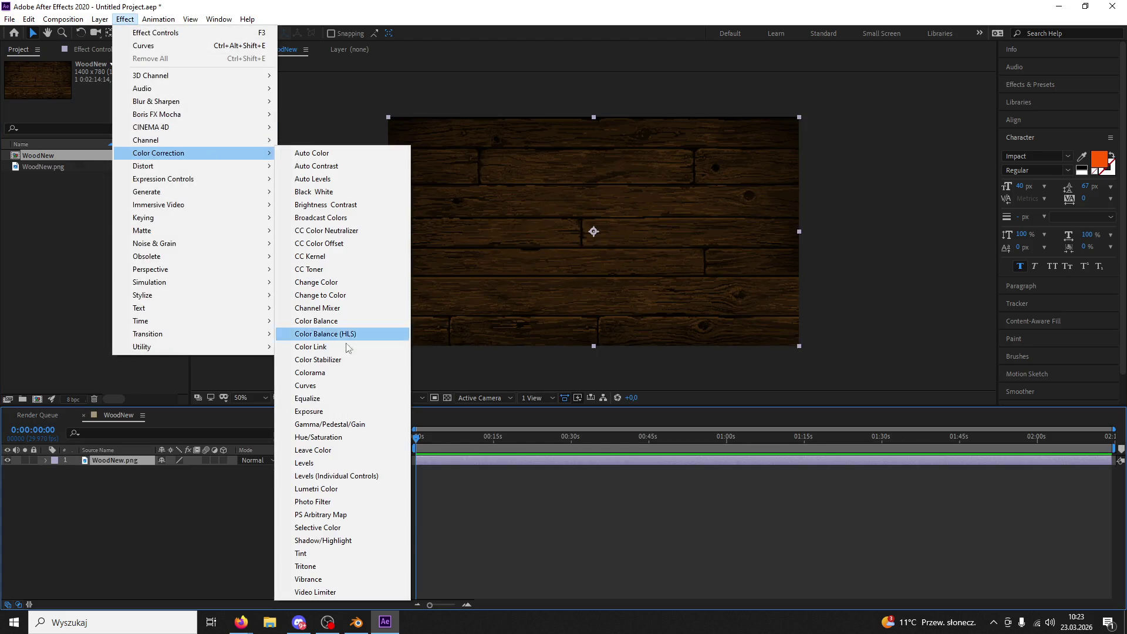
{"action": "left_click", "coordinate": [305, 385]}
{"action": "left_click_drag", "start_coordinate": [98, 193], "coordinate": [120, 212]}
- Render the wood comp as a PNG Sequence proxy named DarkWood
{"action": "left_click", "coordinate": [9, 19]}
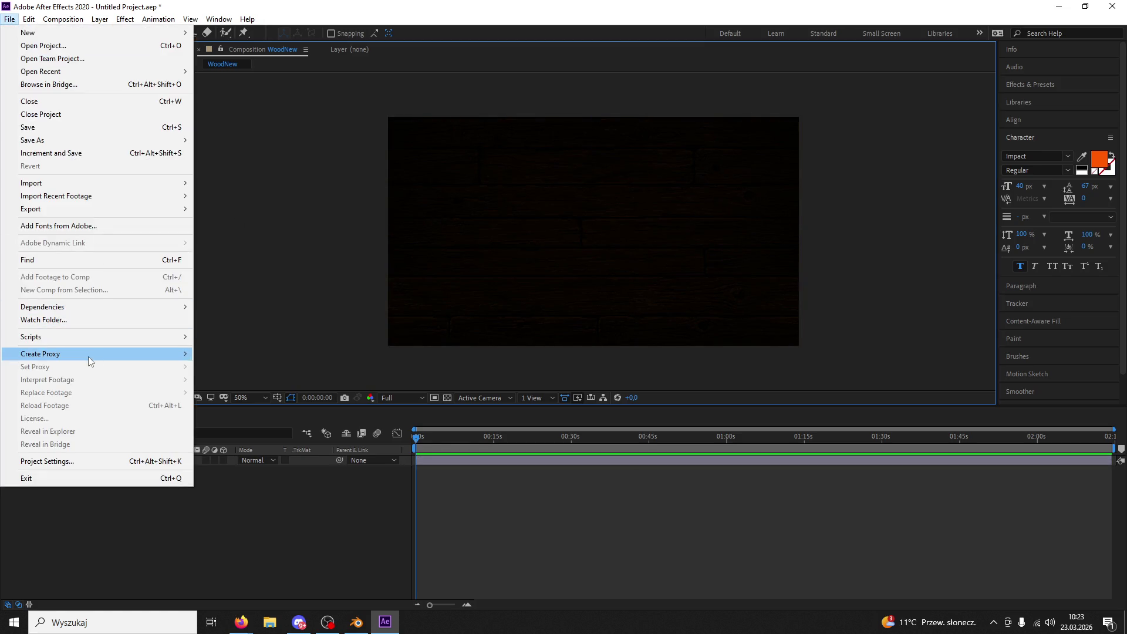
{"action": "left_click", "coordinate": [261, 368]}
{"action": "left_click", "coordinate": [141, 493]}
{"action": "left_click", "coordinate": [505, 165]}
{"action": "left_click", "coordinate": [496, 266]}
{"action": "left_click", "coordinate": [636, 493]}
{"action": "left_click", "coordinate": [332, 493]}
{"action": "left_click", "coordinate": [236, 405]}
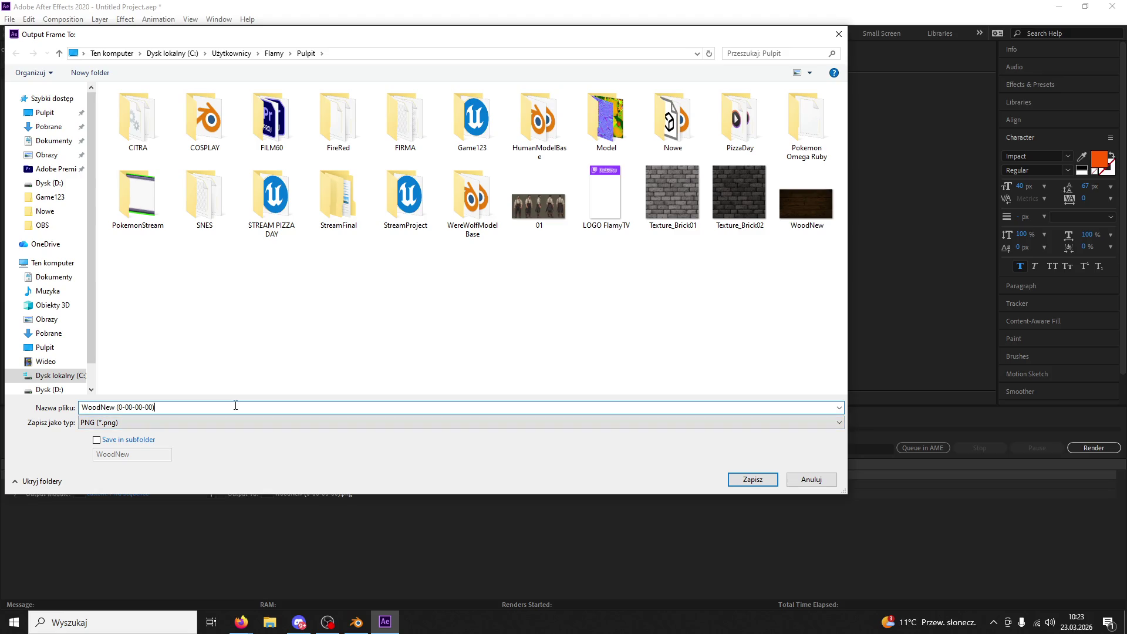
{"action": "type", "text": "DarkWood"}
{"action": "key", "text": "Return"}
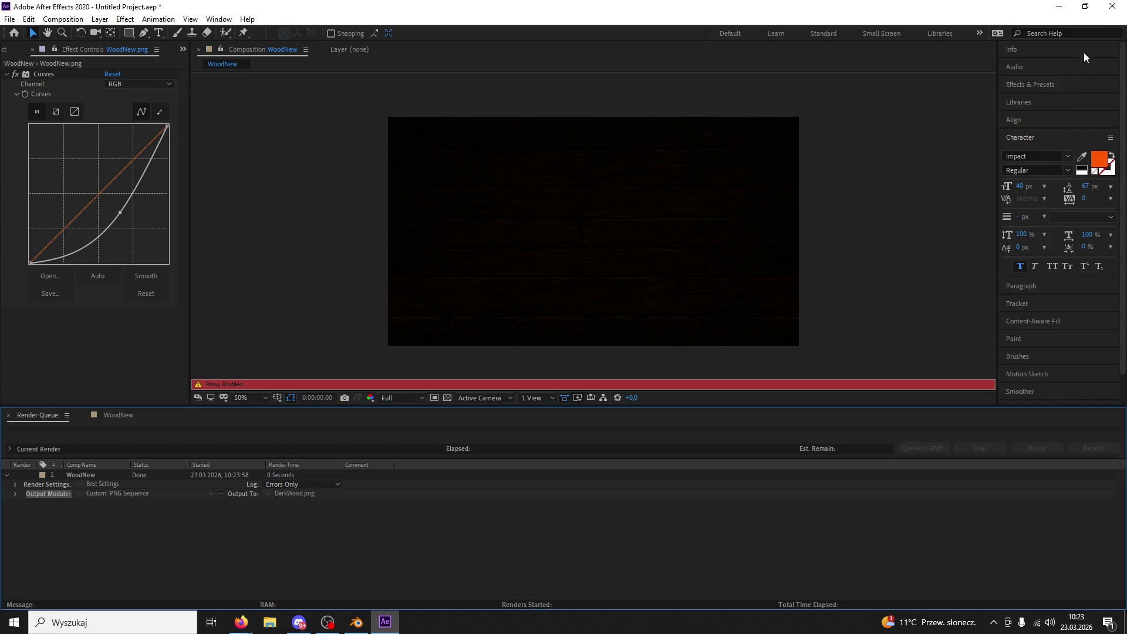
- Quit After Effects without saving and put Blender's ring model into Edit Mode
{"action": "left_click", "coordinate": [1112, 6]}
{"action": "left_click", "coordinate": [581, 324]}
{"action": "left_click", "coordinate": [349, 623]}
{"action": "mouse_move", "coordinate": [577, 410]}
{"action": "middle_mouse_down"}
{"action": "mouse_move", "coordinate": [470, 421]}
{"action": "mouse_move", "coordinate": [636, 347]}
{"action": "mouse_move", "coordinate": [575, 355]}
{"action": "middle_mouse_up"}
{"action": "scroll", "coordinate": [636, 349], "scroll_direction": "up", "scroll_amount": 2}
{"action": "left_click", "coordinate": [58, 36]}
{"action": "left_click", "coordinate": [59, 56]}
{"action": "mouse_move", "coordinate": [411, 293]}
{"action": "middle_mouse_down"}
{"action": "mouse_move", "coordinate": [341, 229]}
{"action": "mouse_move", "coordinate": [326, 247]}
{"action": "mouse_move", "coordinate": [353, 283]}
{"action": "middle_mouse_up"}
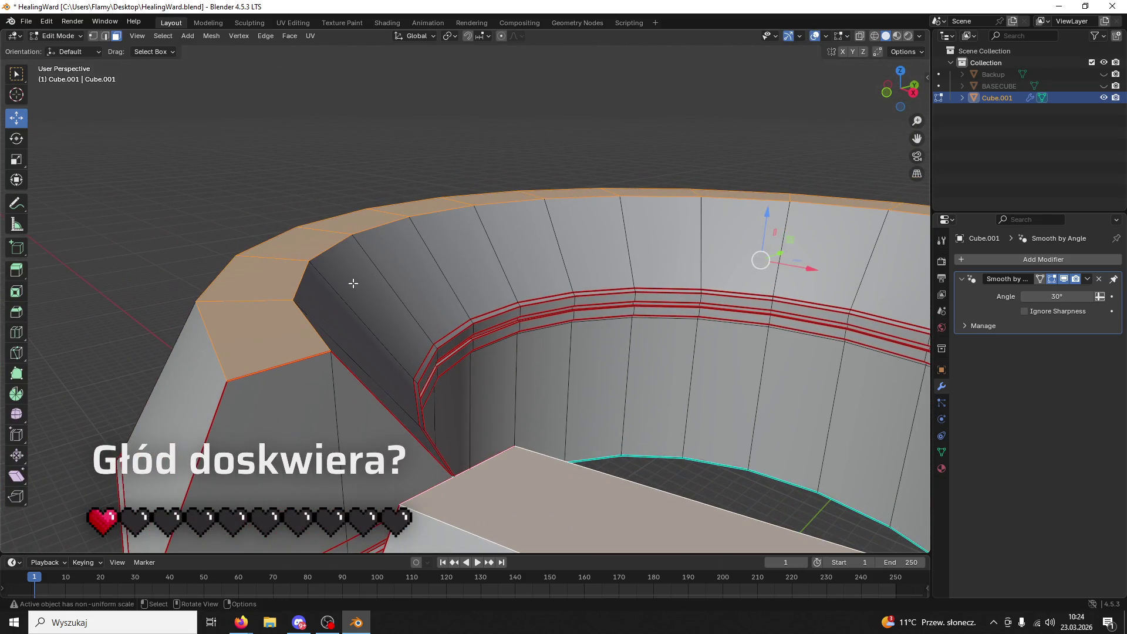
- Subdivide the selected top rim faces, then move a narrow band face about 0.1057 m along X
{"action": "right_click", "coordinate": [249, 326]}
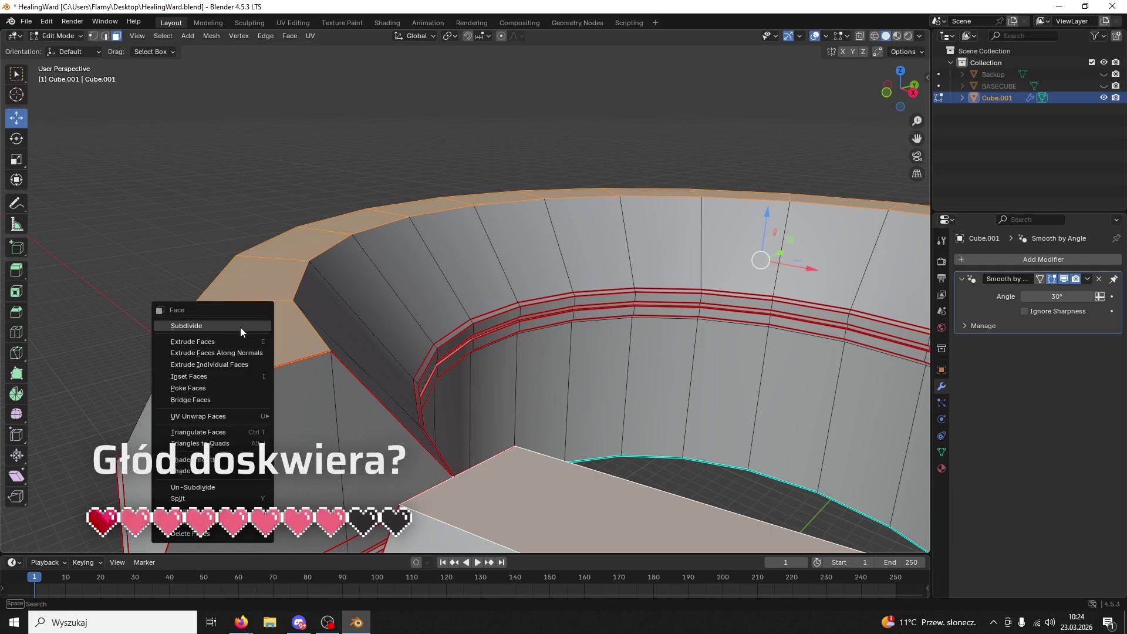
{"action": "left_click", "coordinate": [222, 326]}
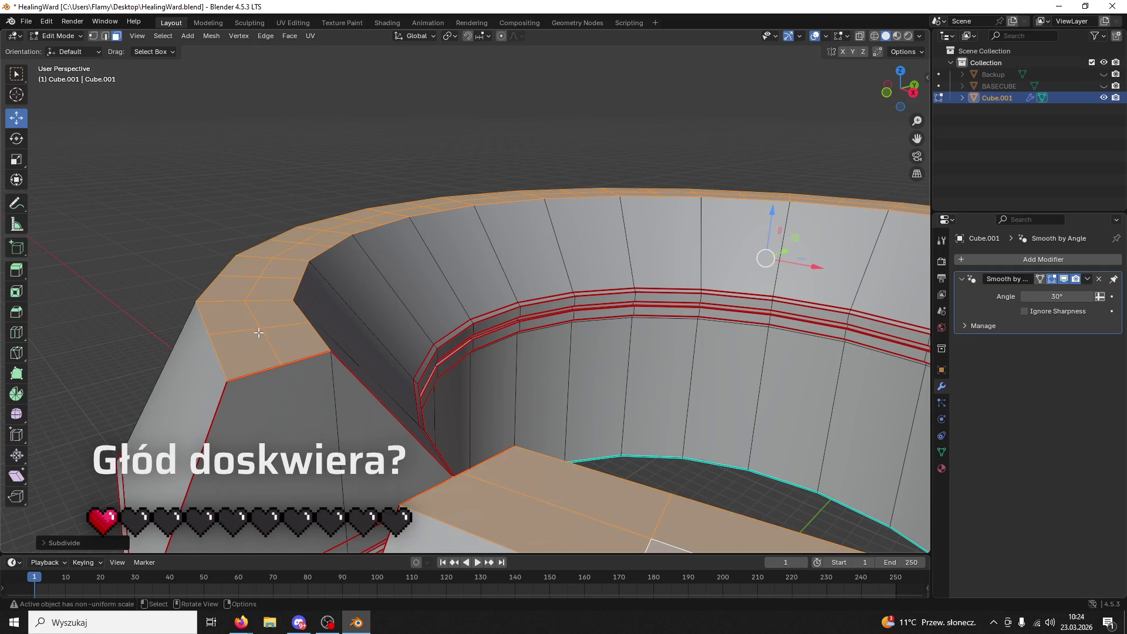
{"action": "left_click", "coordinate": [341, 352]}
{"action": "middle_click_drag", "start_coordinate": [340, 352], "coordinate": [350, 352]}
{"action": "mouse_move", "coordinate": [584, 432]}
{"action": "middle_mouse_down"}
{"action": "mouse_move", "coordinate": [501, 442]}
{"action": "mouse_move", "coordinate": [228, 290]}
{"action": "mouse_move", "coordinate": [150, 156]}
{"action": "mouse_move", "coordinate": [372, 357]}
{"action": "mouse_move", "coordinate": [411, 375]}
{"action": "mouse_move", "coordinate": [399, 411]}
{"action": "mouse_move", "coordinate": [380, 317]}
{"action": "mouse_move", "coordinate": [437, 309]}
{"action": "mouse_move", "coordinate": [358, 308]}
{"action": "mouse_move", "coordinate": [354, 282]}
{"action": "mouse_move", "coordinate": [344, 284]}
{"action": "middle_mouse_up"}
{"action": "left_click", "coordinate": [415, 373]}
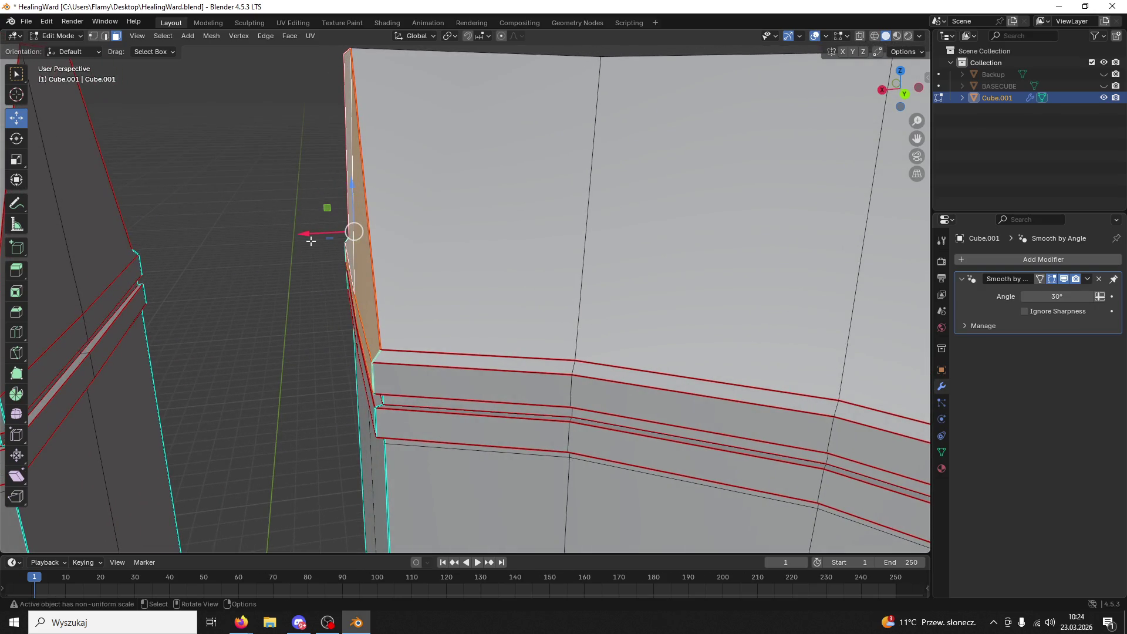
{"action": "left_click_drag", "start_coordinate": [305, 235], "coordinate": [301, 234]}
- Select the upper face, frame the view on it, then pick the triangular face
{"action": "left_click", "coordinate": [400, 268]}
{"action": "key", "text": "KP_Decimal"}
{"action": "mouse_move", "coordinate": [400, 269]}
{"action": "middle_mouse_down"}
{"action": "mouse_move", "coordinate": [413, 275]}
{"action": "mouse_move", "coordinate": [344, 244]}
{"action": "mouse_move", "coordinate": [365, 267]}
{"action": "middle_mouse_up"}
{"action": "left_click", "coordinate": [417, 281]}
{"action": "scroll", "coordinate": [406, 297], "scroll_direction": "up", "scroll_amount": 4}
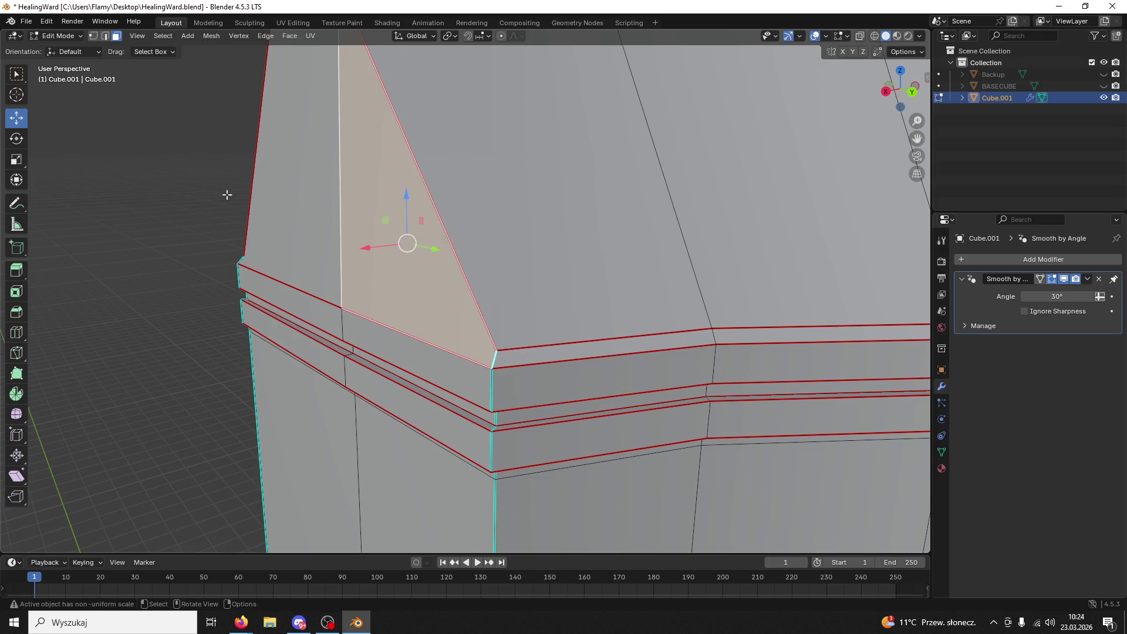
- In vertex mode, select a corner vertex path, then the edge loop along the band top
{"action": "left_click", "coordinate": [96, 36]}
{"action": "left_click", "coordinate": [244, 256]}
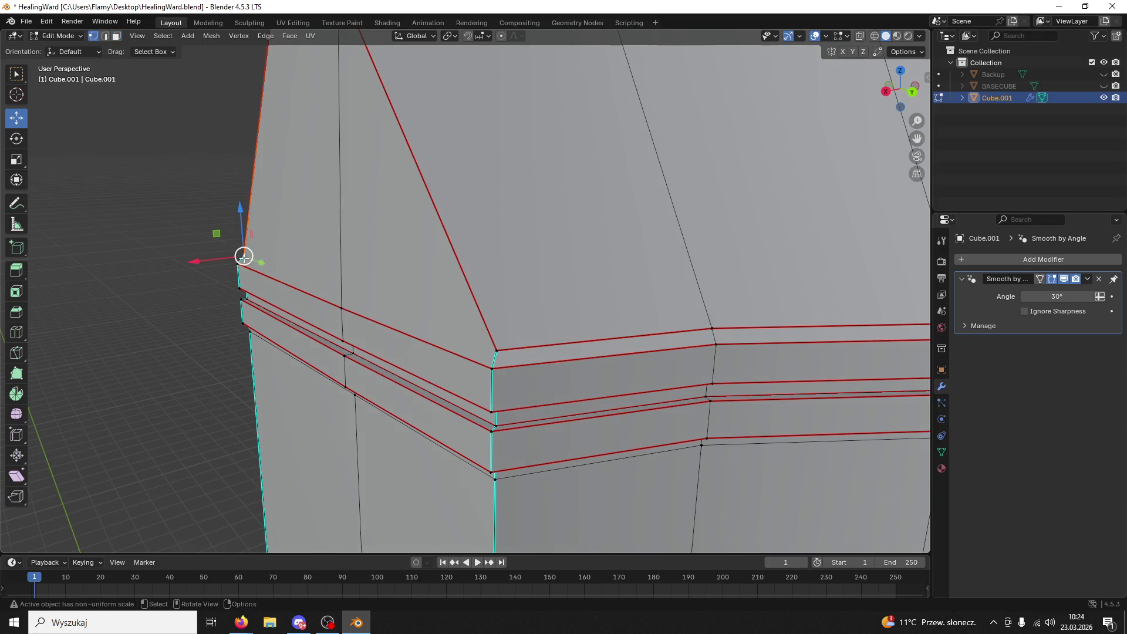
{"action": "left_click", "coordinate": [494, 352], "text": "ctrl"}
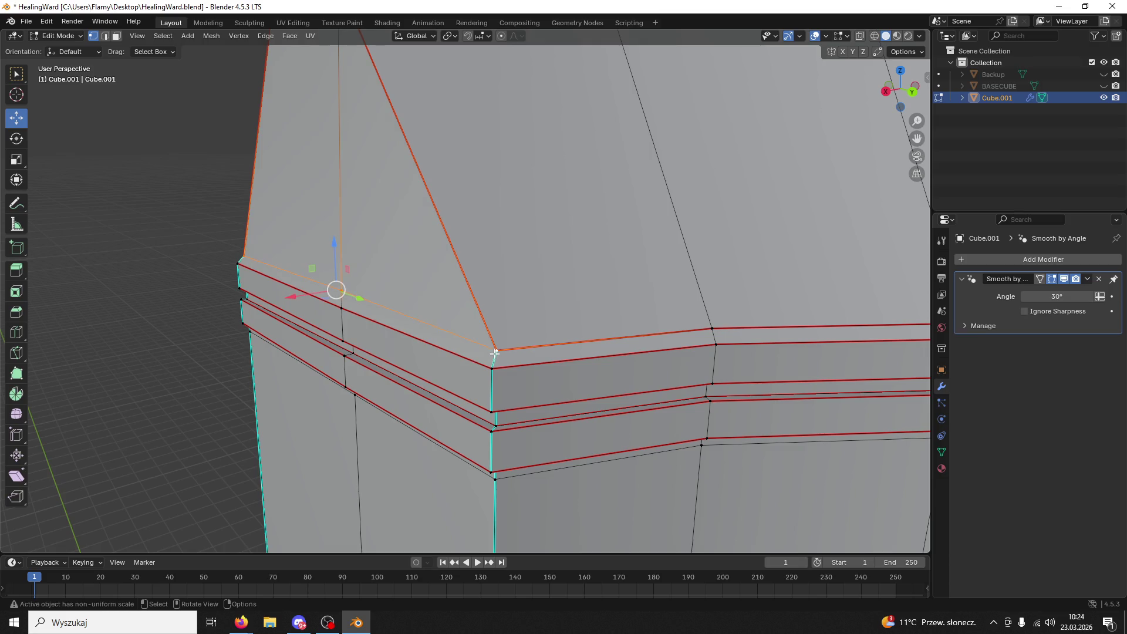
{"action": "mouse_move", "coordinate": [423, 358]}
{"action": "middle_mouse_down"}
{"action": "mouse_move", "coordinate": [468, 342]}
{"action": "mouse_move", "coordinate": [544, 355]}
{"action": "mouse_move", "coordinate": [337, 368]}
{"action": "mouse_move", "coordinate": [221, 256]}
{"action": "mouse_move", "coordinate": [289, 267]}
{"action": "middle_mouse_up"}
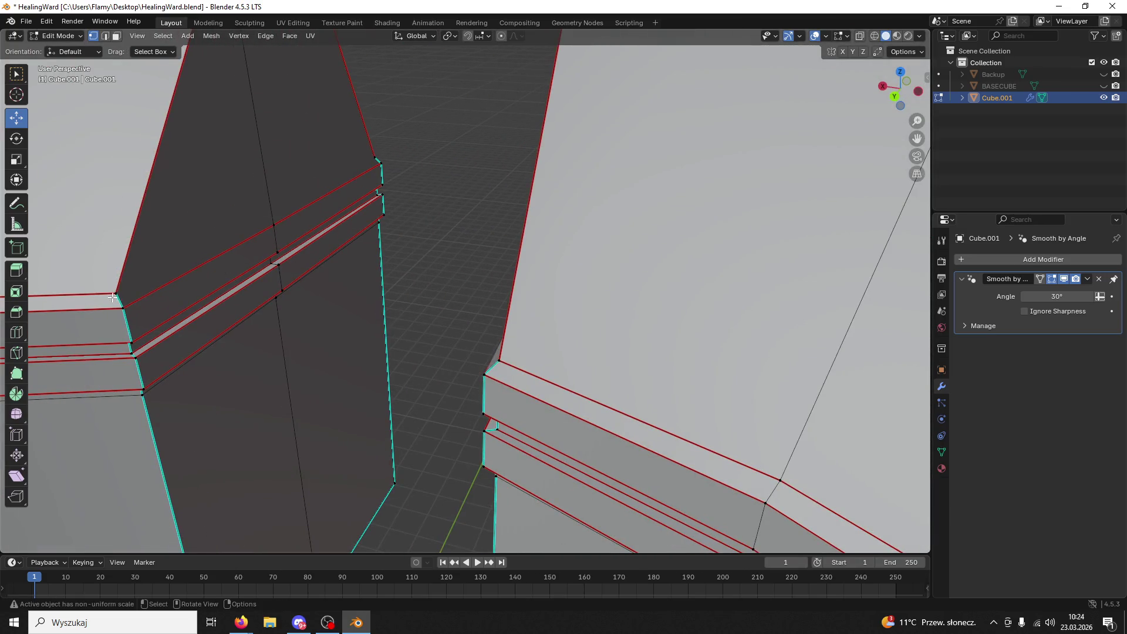
{"action": "mouse_move", "coordinate": [377, 157]}
{"action": "middle_mouse_down"}
{"action": "mouse_move", "coordinate": [380, 239]}
{"action": "mouse_move", "coordinate": [433, 234]}
{"action": "middle_mouse_up"}
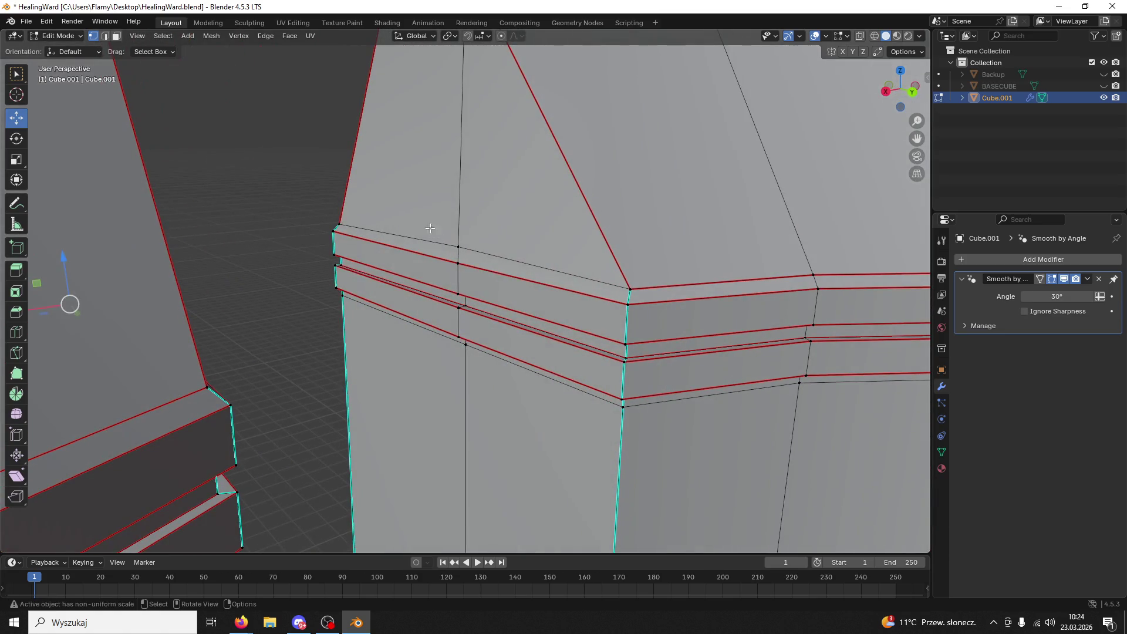
{"action": "left_click", "coordinate": [444, 247], "text": "alt"}
{"action": "key", "text": "ctrl+e"}
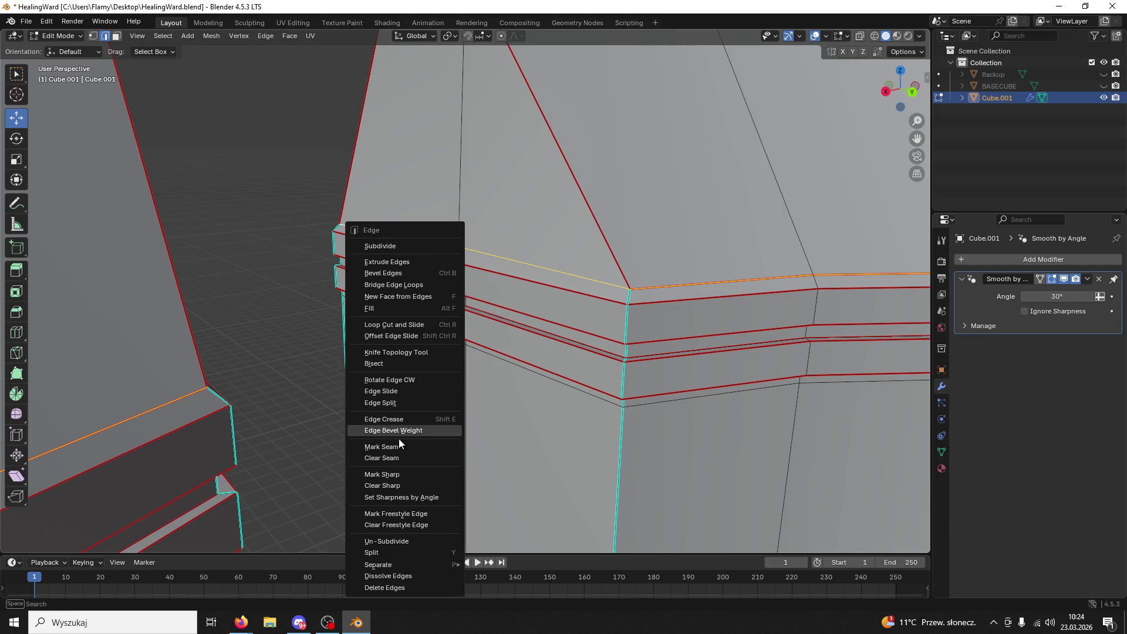
- Mark the band's top edge loop as a seam, undoing a trial scale to 0
{"action": "left_click", "coordinate": [399, 444]}
{"action": "mouse_move", "coordinate": [395, 447]}
{"action": "middle_mouse_down"}
{"action": "mouse_move", "coordinate": [468, 367]}
{"action": "mouse_move", "coordinate": [327, 370]}
{"action": "mouse_move", "coordinate": [239, 335]}
{"action": "mouse_move", "coordinate": [161, 347]}
{"action": "mouse_move", "coordinate": [359, 347]}
{"action": "mouse_move", "coordinate": [334, 332]}
{"action": "middle_mouse_up"}
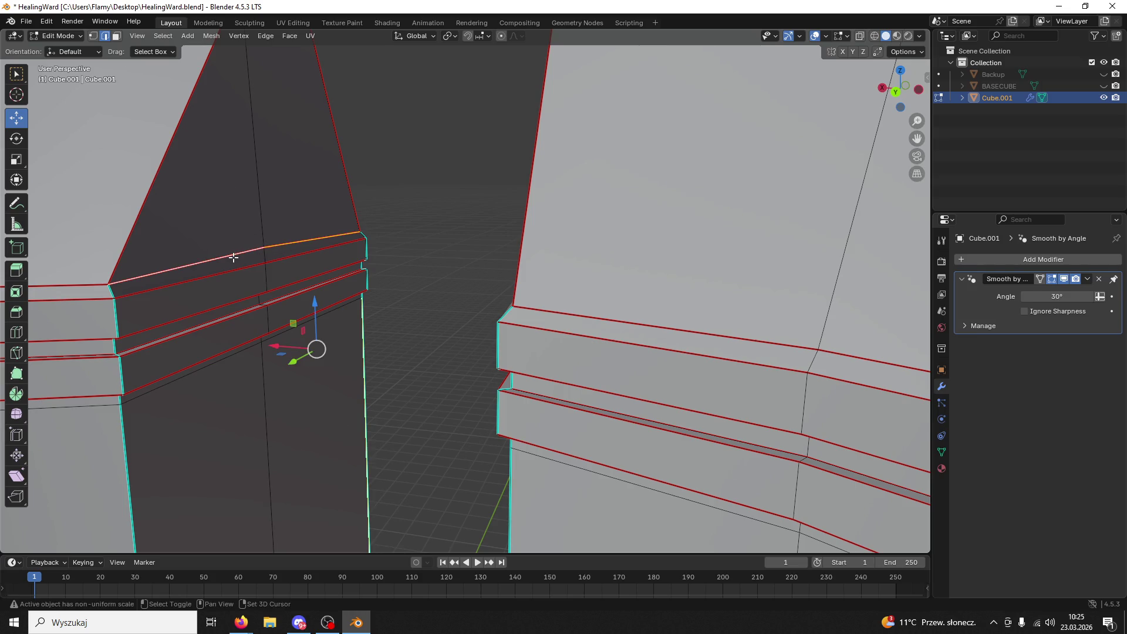
{"action": "key", "text": "s"}
{"action": "key", "text": "0"}
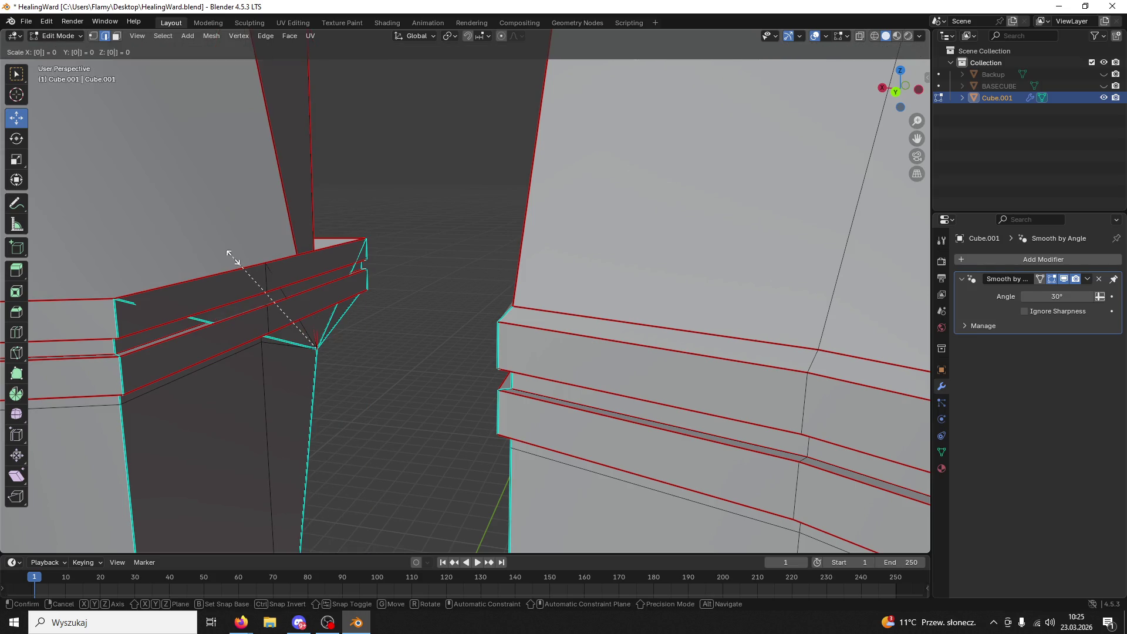
{"action": "key", "text": "Return"}
{"action": "key", "text": "ctrl+z"}
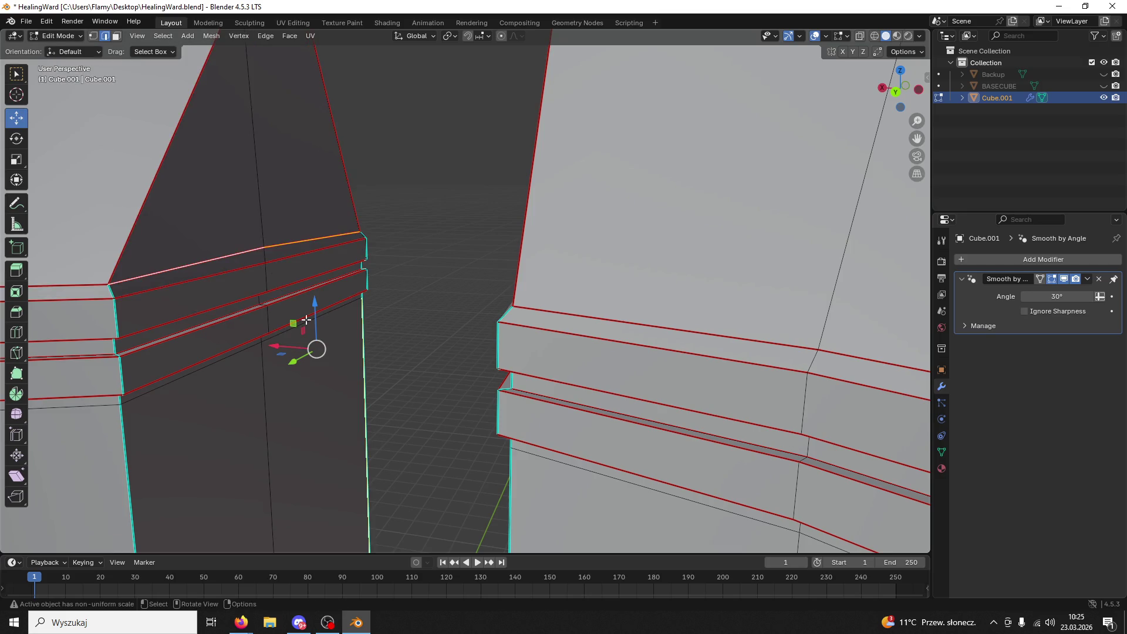
- Select a vertex on each wall piece and lower both about 0.04 m along Z
{"action": "middle_click_drag", "start_coordinate": [383, 280], "coordinate": [417, 287]}
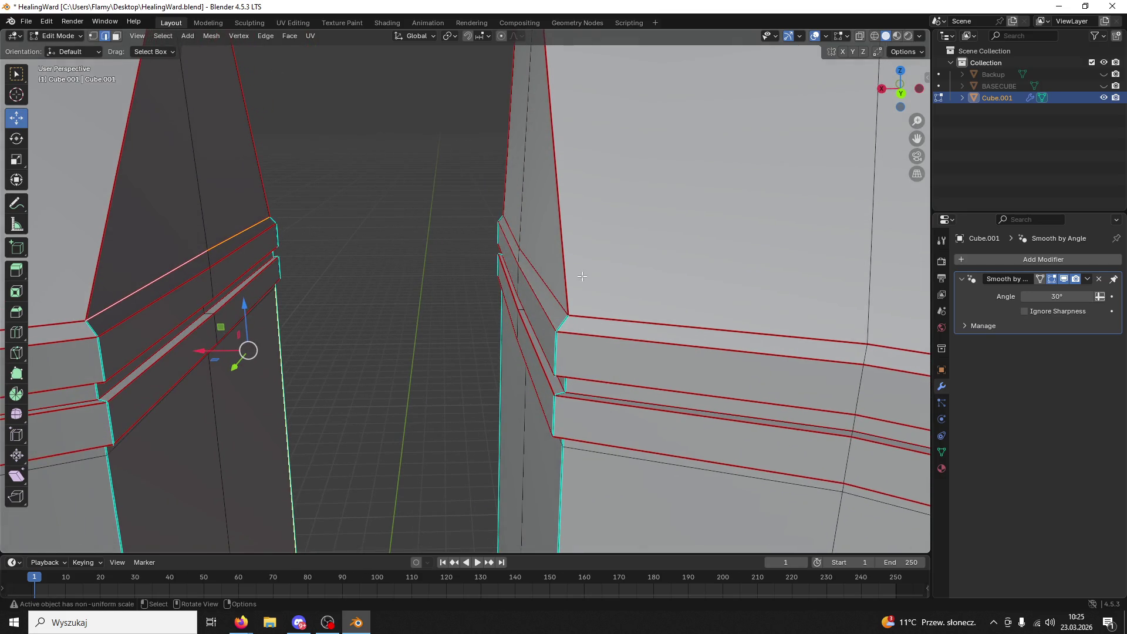
{"action": "left_click", "coordinate": [517, 240]}
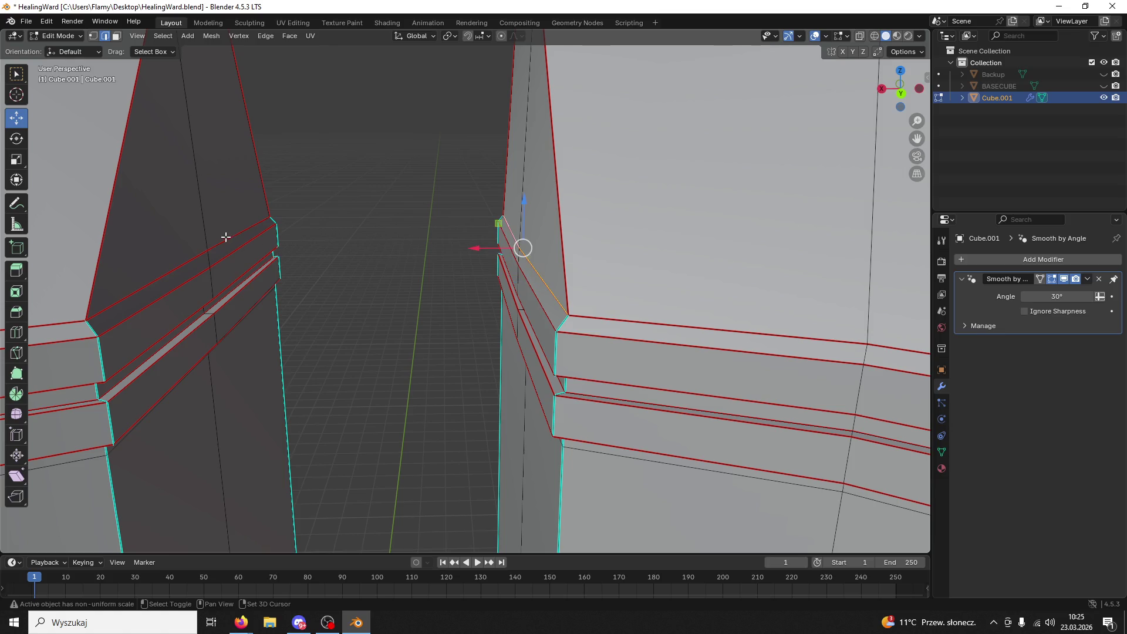
{"action": "left_click", "coordinate": [93, 36]}
{"action": "left_click", "coordinate": [206, 252]}
{"action": "middle_click_drag", "start_coordinate": [206, 253], "coordinate": [305, 250]}
{"action": "left_click", "coordinate": [471, 253], "text": "shift"}
{"action": "left_click_drag", "start_coordinate": [321, 215], "coordinate": [306, 219]}
{"action": "mouse_move", "coordinate": [306, 218]}
{"action": "middle_mouse_down"}
{"action": "mouse_move", "coordinate": [337, 287]}
{"action": "mouse_move", "coordinate": [308, 283]}
{"action": "mouse_move", "coordinate": [319, 380]}
{"action": "mouse_move", "coordinate": [372, 340]}
{"action": "mouse_move", "coordinate": [375, 309]}
{"action": "mouse_move", "coordinate": [314, 299]}
{"action": "middle_mouse_up"}
- Select the top edge ring of both pieces and nudge a gap vertex slightly along X
{"action": "key", "text": "2"}
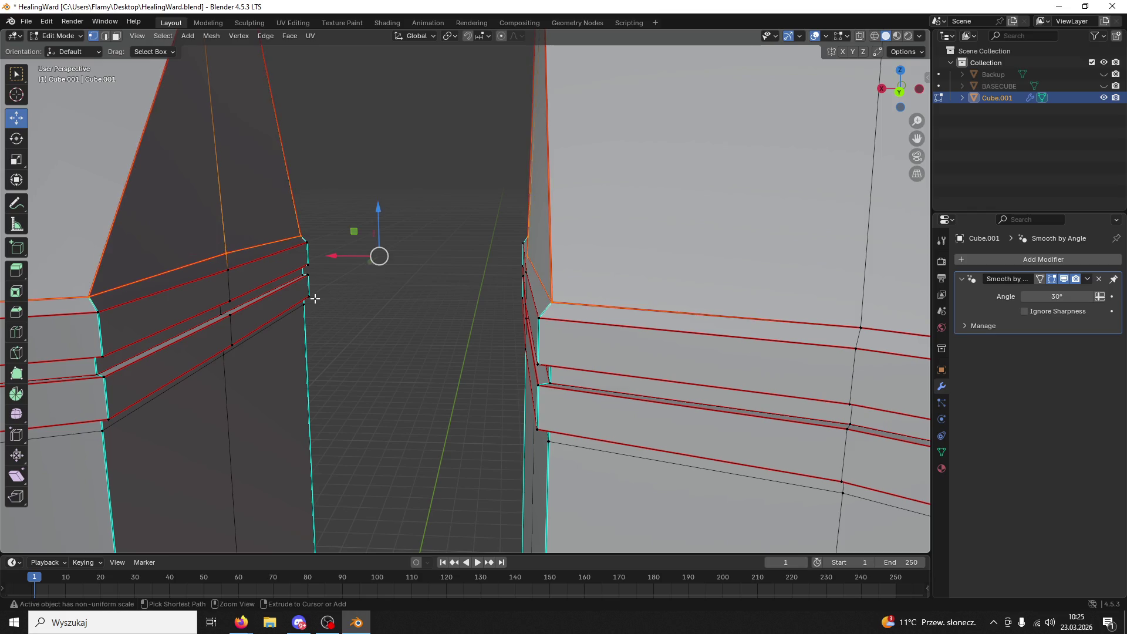
{"action": "left_click", "coordinate": [315, 299], "text": "alt"}
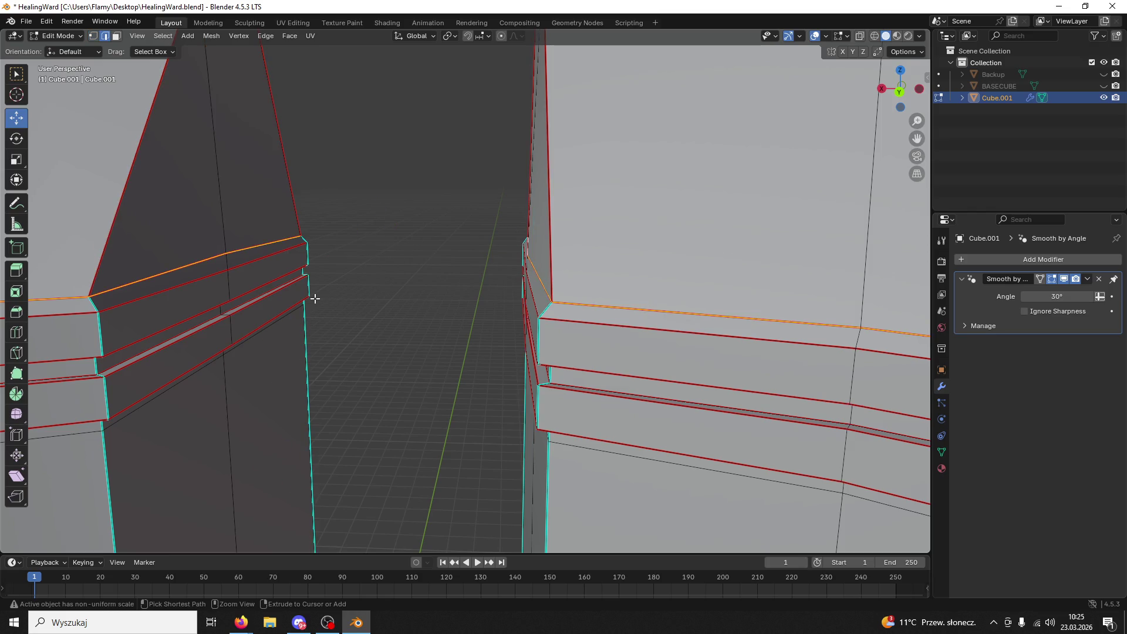
{"action": "key", "text": "1"}
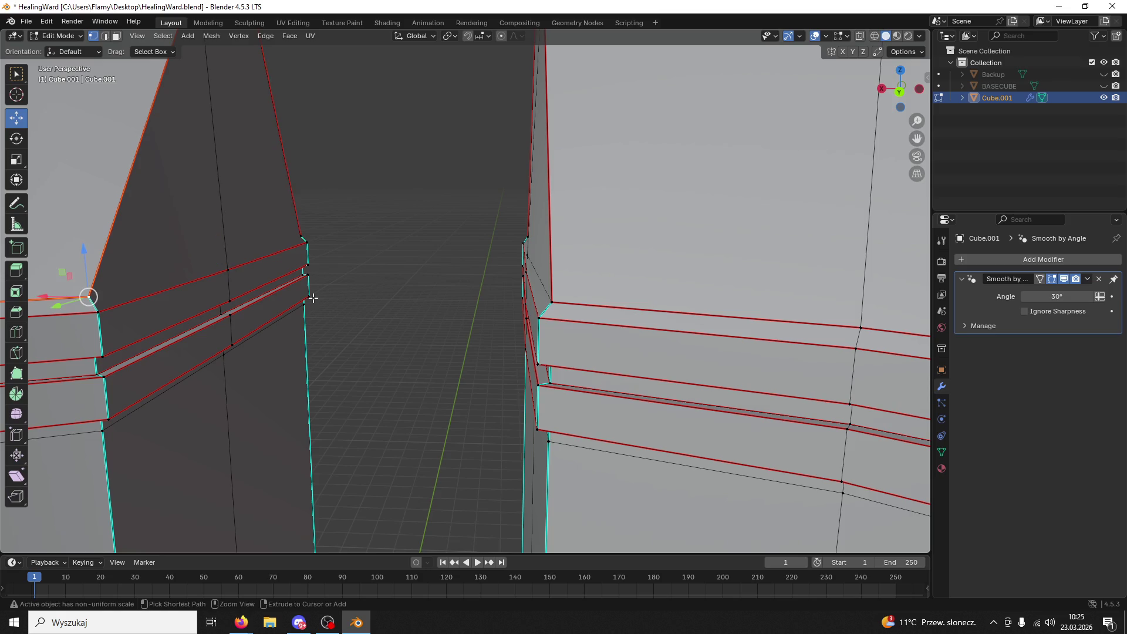
{"action": "mouse_move", "coordinate": [313, 298]}
{"action": "middle_mouse_down"}
{"action": "mouse_move", "coordinate": [364, 312]}
{"action": "mouse_move", "coordinate": [314, 292]}
{"action": "mouse_move", "coordinate": [362, 297]}
{"action": "middle_mouse_up"}
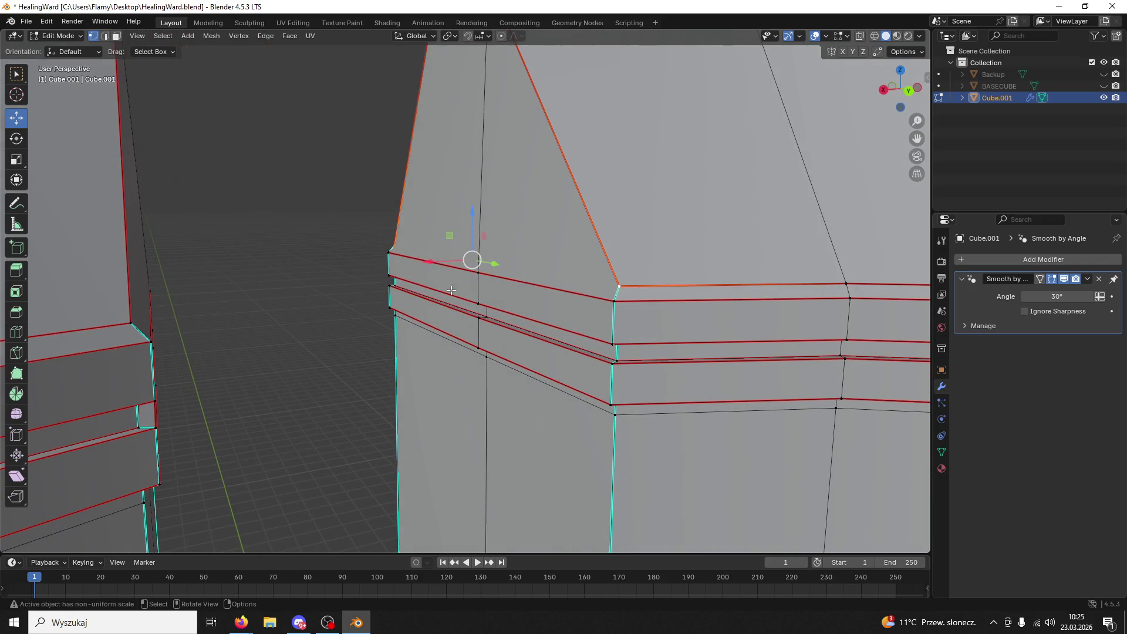
{"action": "middle_click_drag", "start_coordinate": [620, 285], "coordinate": [530, 280]}
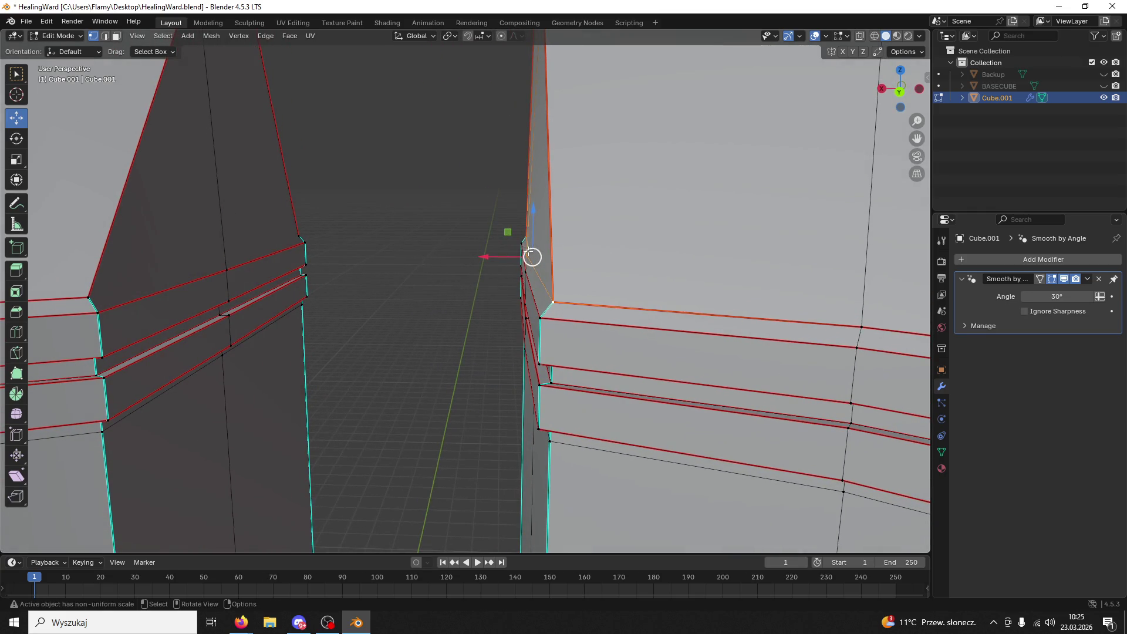
{"action": "left_click_drag", "start_coordinate": [482, 254], "coordinate": [490, 256]}
- Select two vertices at the end of the trim band beside the gap
{"action": "middle_click_drag", "start_coordinate": [490, 256], "coordinate": [557, 321]}
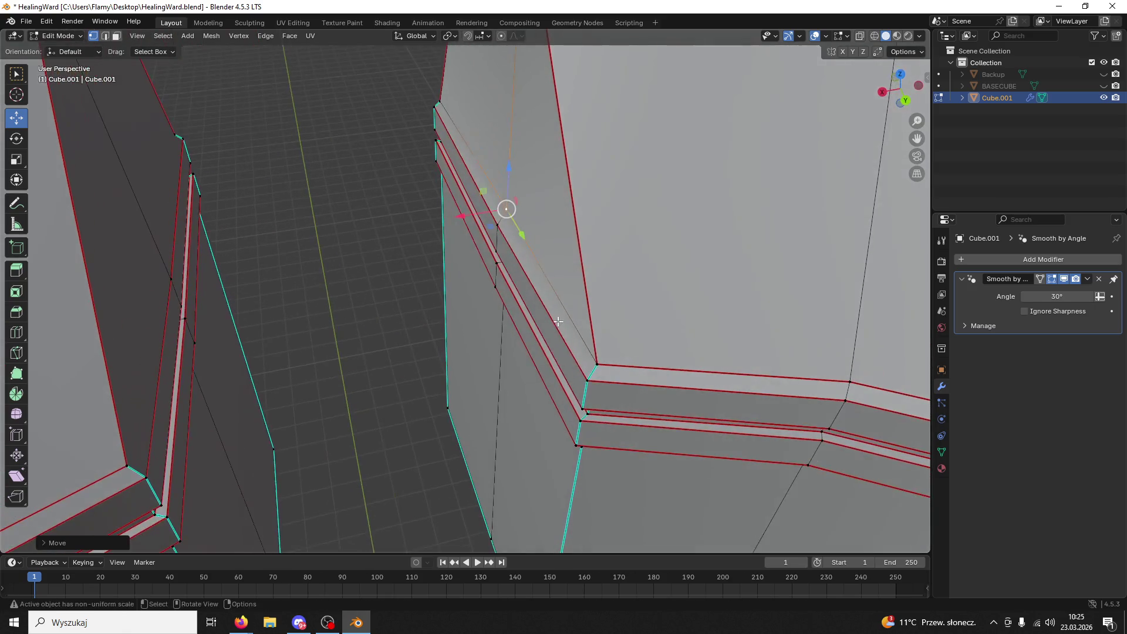
{"action": "left_click", "coordinate": [594, 361], "text": "shift"}
{"action": "key", "text": "ctrl+z"}
{"action": "mouse_move", "coordinate": [360, 229]}
{"action": "middle_mouse_down"}
{"action": "mouse_move", "coordinate": [239, 219]}
{"action": "mouse_move", "coordinate": [223, 185]}
{"action": "middle_mouse_up"}
{"action": "left_click", "coordinate": [233, 215]}
{"action": "left_click", "coordinate": [261, 136], "text": "shift"}
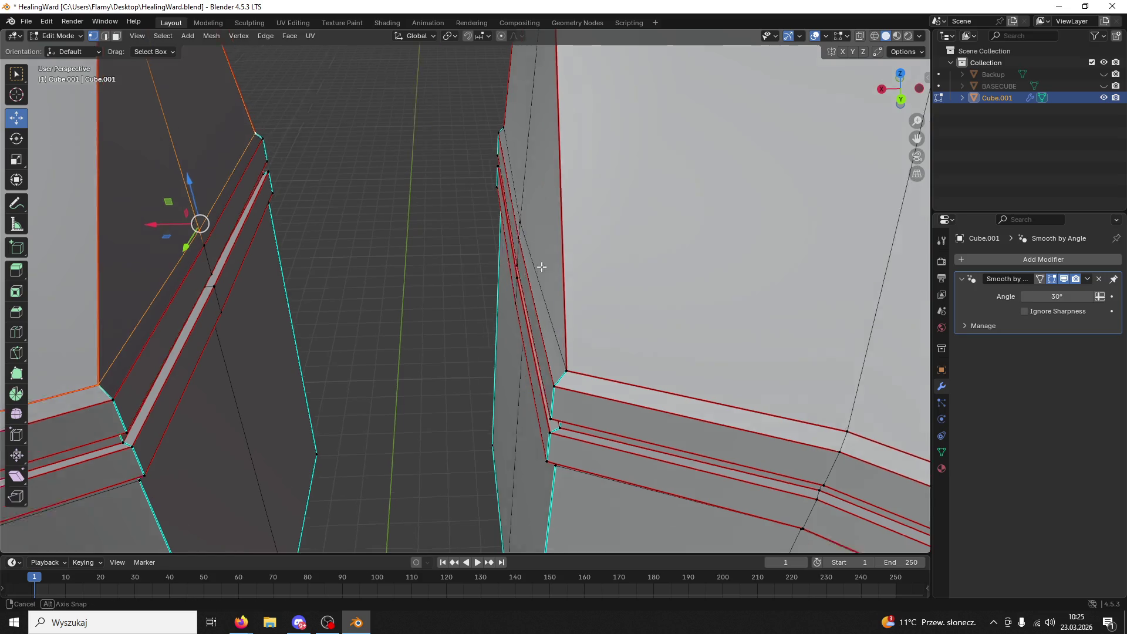
- Select the gap-edge and corner vertices and scale them into line
{"action": "middle_click_drag", "start_coordinate": [538, 267], "coordinate": [516, 231]}
{"action": "left_click", "coordinate": [493, 216]}
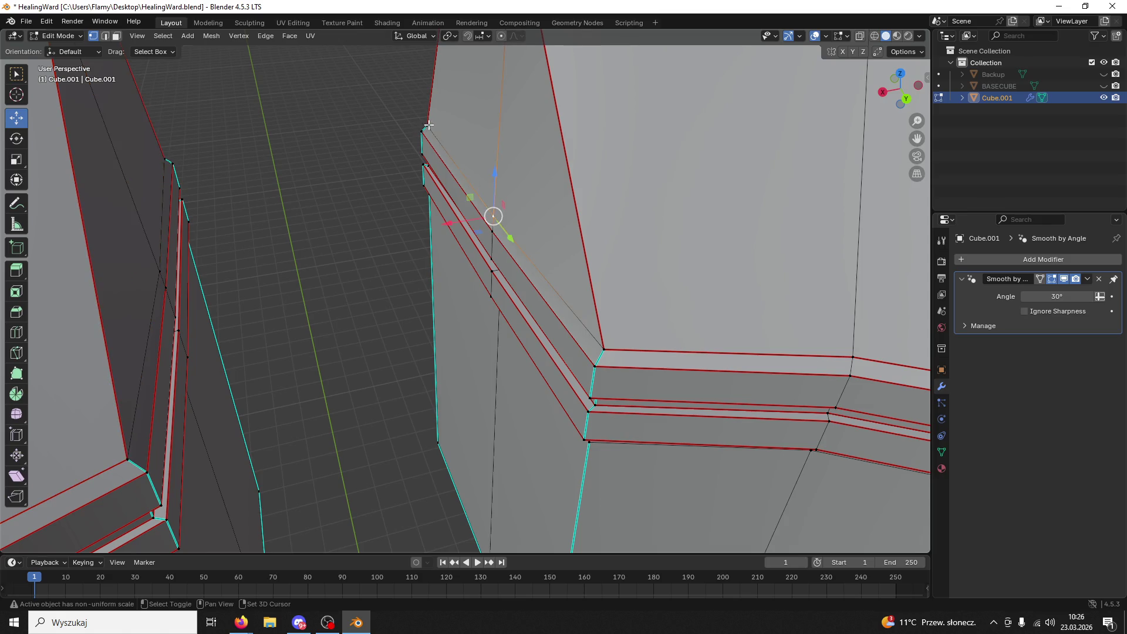
{"action": "left_click", "coordinate": [600, 344], "text": "shift"}
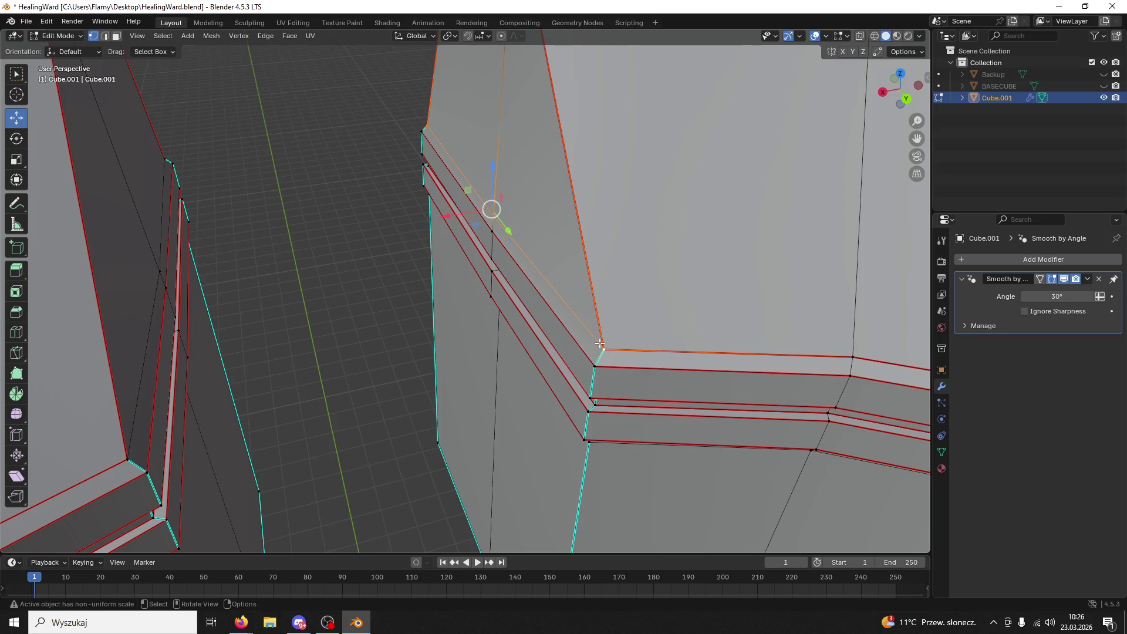
{"action": "key", "text": "ctrl+z"}
{"action": "key", "text": "ctrl+z"}
{"action": "key", "text": "ctrl+shift+z"}
{"action": "key", "text": "ctrl+shift+z"}
{"action": "key", "text": "s"}
{"action": "left_click", "coordinate": [599, 344]}
- Select the left end's edge loop and scale it along X to align it
{"action": "mouse_move", "coordinate": [600, 344]}
{"action": "middle_mouse_down"}
{"action": "mouse_move", "coordinate": [568, 315]}
{"action": "mouse_move", "coordinate": [466, 317]}
{"action": "mouse_move", "coordinate": [430, 294]}
{"action": "mouse_move", "coordinate": [171, 265]}
{"action": "middle_mouse_up"}
{"action": "left_click", "coordinate": [175, 264], "text": "alt"}
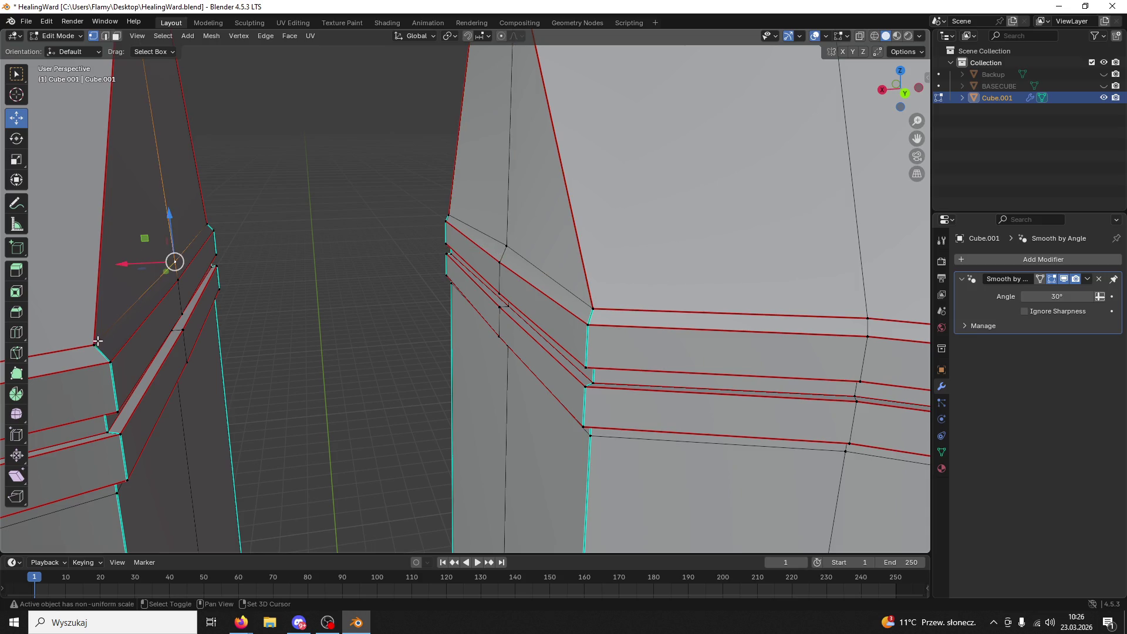
{"action": "key", "text": "s"}
{"action": "key", "text": "x"}
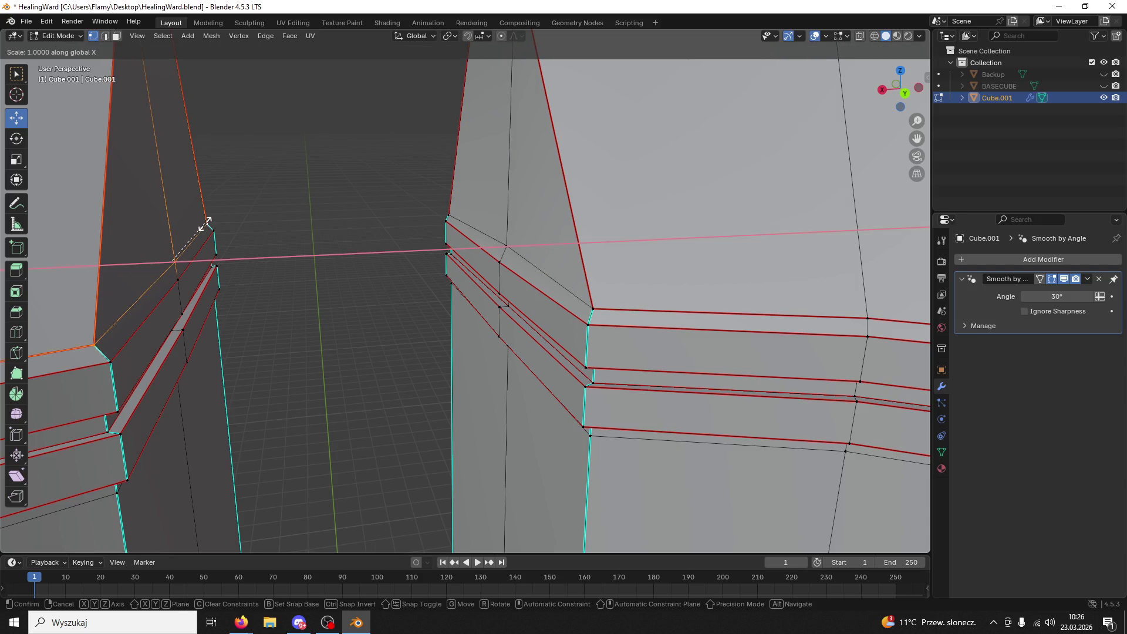
{"action": "left_click", "coordinate": [205, 225]}
{"action": "mouse_move", "coordinate": [205, 225]}
{"action": "middle_mouse_down"}
{"action": "mouse_move", "coordinate": [294, 280]}
{"action": "mouse_move", "coordinate": [280, 312]}
{"action": "mouse_move", "coordinate": [308, 321]}
{"action": "mouse_move", "coordinate": [287, 378]}
{"action": "mouse_move", "coordinate": [294, 428]}
{"action": "mouse_move", "coordinate": [322, 397]}
{"action": "mouse_move", "coordinate": [468, 435]}
{"action": "middle_mouse_up"}
- Nudge a band-end vertex along X at the gap, then undo the move
{"action": "scroll", "coordinate": [468, 435], "scroll_direction": "up", "scroll_amount": 3}
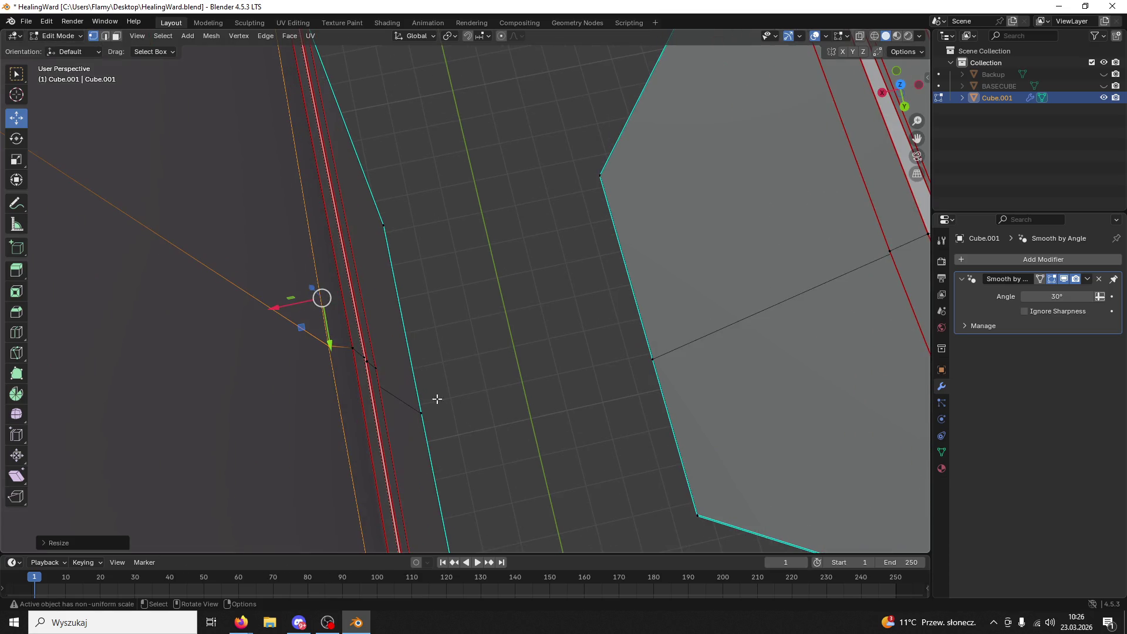
{"action": "left_click", "coordinate": [328, 347]}
{"action": "key", "text": "g"}
{"action": "key", "text": "x"}
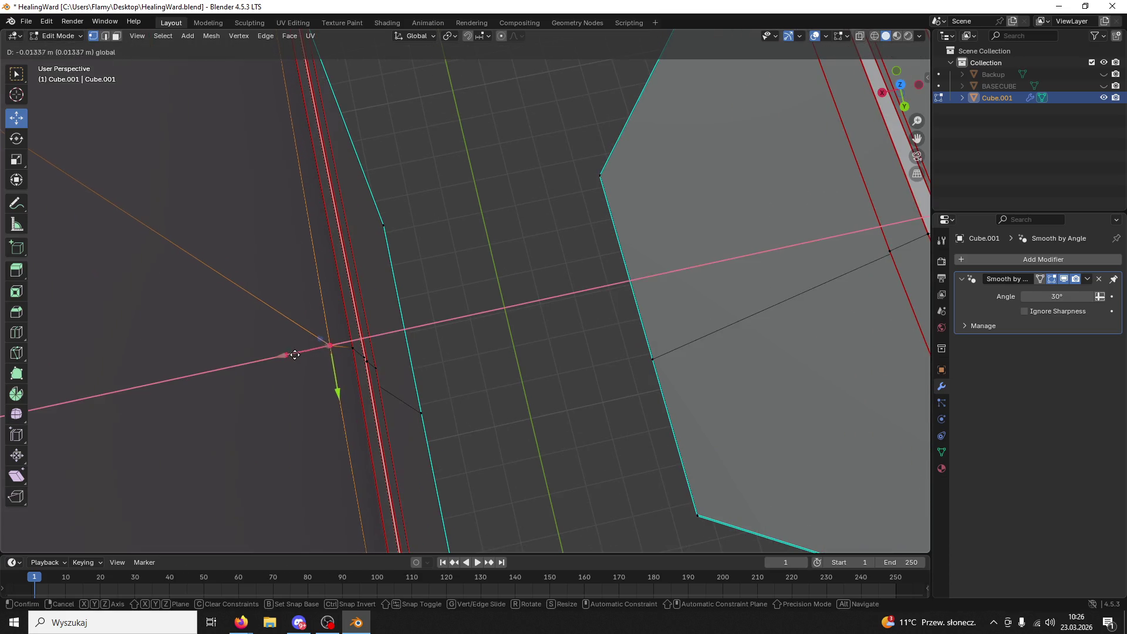
{"action": "left_click", "coordinate": [301, 356]}
{"action": "mouse_move", "coordinate": [301, 356]}
{"action": "middle_mouse_down"}
{"action": "mouse_move", "coordinate": [329, 253]}
{"action": "mouse_move", "coordinate": [350, 256]}
{"action": "middle_mouse_up"}
{"action": "key", "text": "ctrl+z"}
{"action": "key", "text": "ctrl+z"}
{"action": "key", "text": "ctrl+z"}
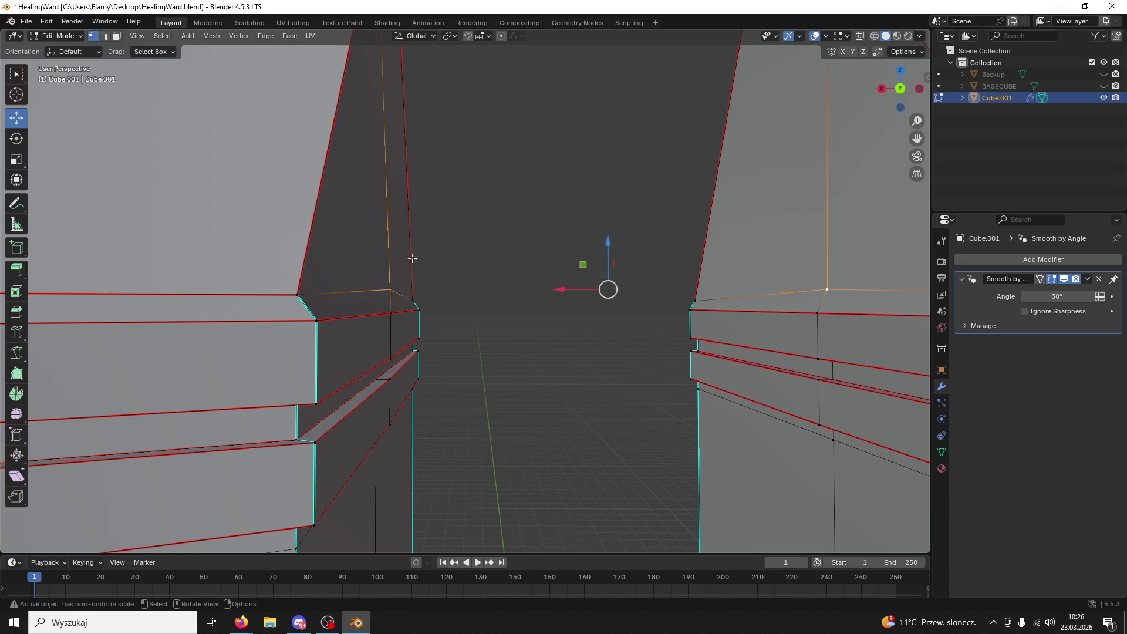
- Shift the gap-end vertices vertically and along X to even up the ends
{"action": "left_click_drag", "start_coordinate": [619, 243], "coordinate": [598, 250]}
{"action": "mouse_move", "coordinate": [538, 322]}
{"action": "middle_mouse_down"}
{"action": "mouse_move", "coordinate": [469, 325]}
{"action": "mouse_move", "coordinate": [523, 369]}
{"action": "mouse_move", "coordinate": [545, 362]}
{"action": "mouse_move", "coordinate": [546, 321]}
{"action": "middle_mouse_up"}
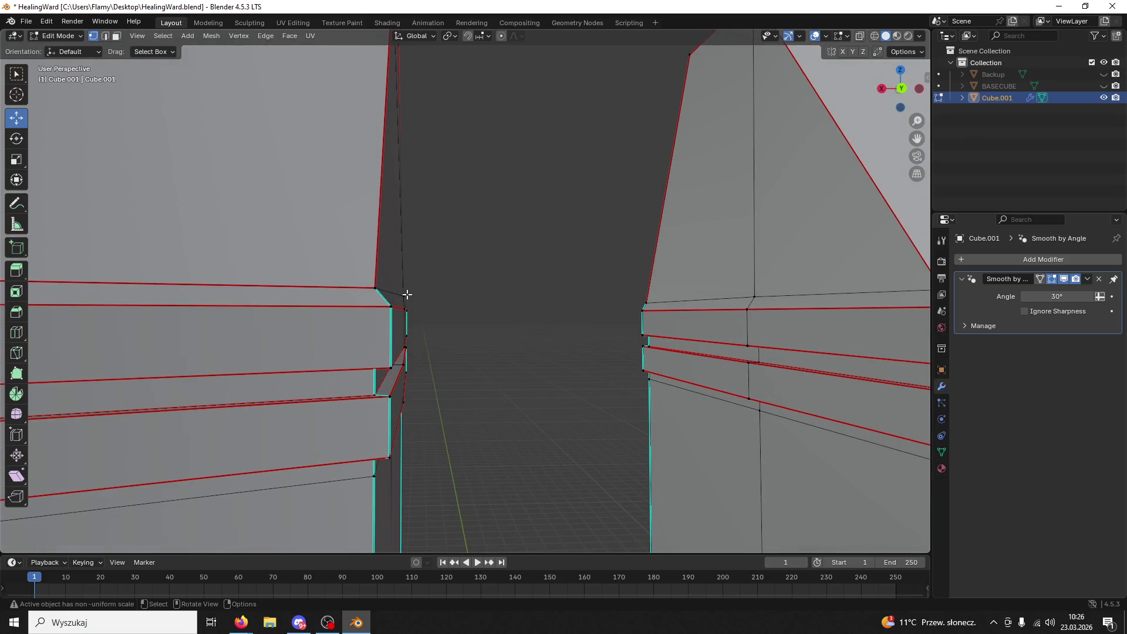
{"action": "left_click_drag", "start_coordinate": [377, 303], "coordinate": [365, 297]}
{"action": "middle_click_drag", "start_coordinate": [365, 298], "coordinate": [444, 249]}
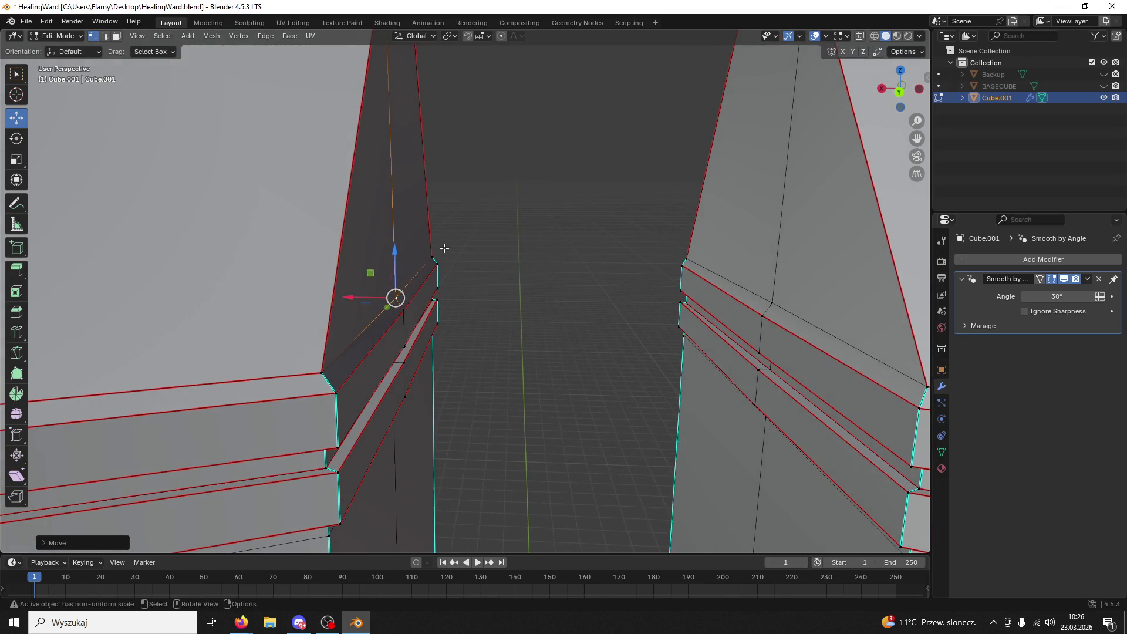
{"action": "left_click", "coordinate": [775, 302]}
{"action": "mouse_move", "coordinate": [775, 303]}
{"action": "middle_mouse_down"}
{"action": "mouse_move", "coordinate": [742, 294]}
{"action": "mouse_move", "coordinate": [744, 277]}
{"action": "mouse_move", "coordinate": [734, 276]}
{"action": "mouse_move", "coordinate": [696, 338]}
{"action": "mouse_move", "coordinate": [581, 222]}
{"action": "middle_mouse_up"}
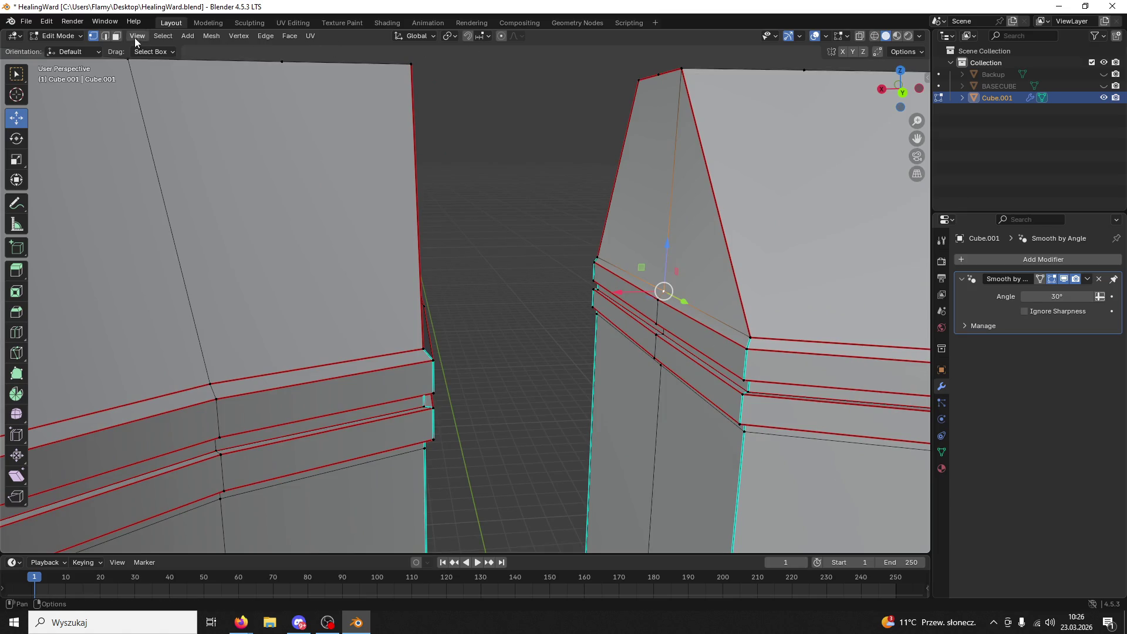
{"action": "mouse_move", "coordinate": [589, 282]}
{"action": "middle_mouse_down"}
{"action": "mouse_move", "coordinate": [571, 270]}
{"action": "mouse_move", "coordinate": [592, 278]}
{"action": "mouse_move", "coordinate": [704, 473]}
{"action": "mouse_move", "coordinate": [634, 433]}
{"action": "mouse_move", "coordinate": [660, 380]}
{"action": "mouse_move", "coordinate": [718, 421]}
{"action": "mouse_move", "coordinate": [407, 345]}
{"action": "mouse_move", "coordinate": [528, 346]}
{"action": "mouse_move", "coordinate": [641, 251]}
{"action": "mouse_move", "coordinate": [637, 229]}
{"action": "mouse_move", "coordinate": [682, 207]}
{"action": "middle_mouse_up"}
- Select the right wall end faces, its band faces and the top cap face
{"action": "left_click", "coordinate": [721, 343], "text": "shift"}
{"action": "scroll", "coordinate": [674, 410], "scroll_direction": "up", "scroll_amount": 3}
{"action": "left_click", "coordinate": [411, 319], "text": "shift"}
{"action": "left_click", "coordinate": [563, 364], "text": "shift"}
{"action": "left_click", "coordinate": [657, 222], "text": "shift"}
{"action": "left_click", "coordinate": [635, 231], "text": "shift"}
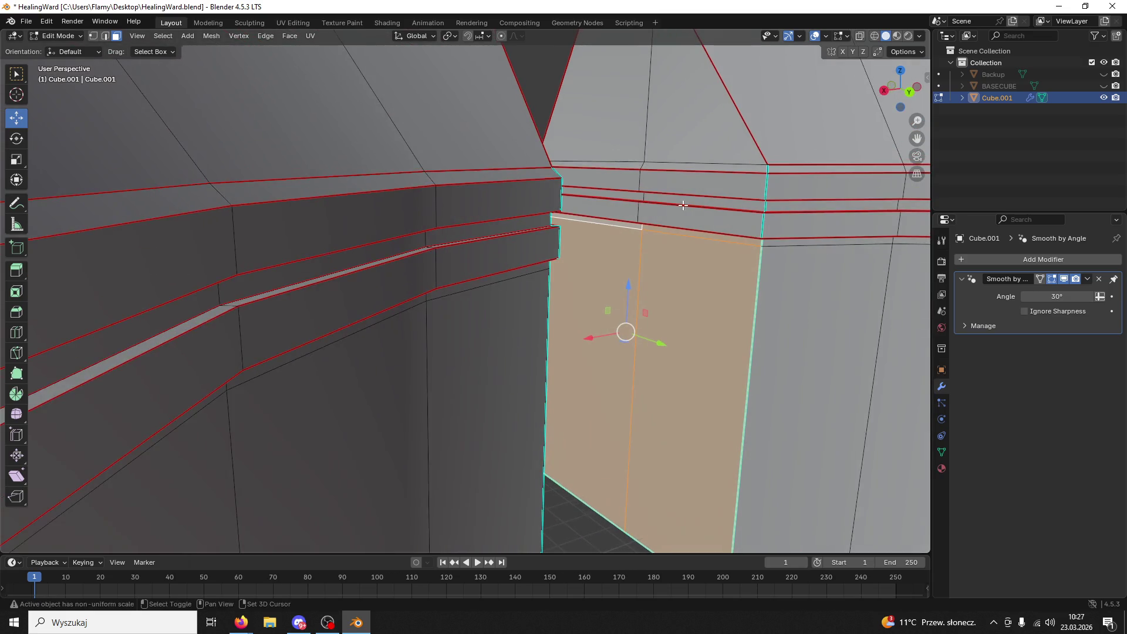
{"action": "left_click", "coordinate": [685, 204], "text": "shift"}
{"action": "left_click", "coordinate": [605, 195], "text": "shift"}
{"action": "left_click", "coordinate": [669, 156], "text": "shift"}
- Flatten the selected right-end faces by scaling them to 0 along X
{"action": "mouse_move", "coordinate": [669, 155]}
{"action": "middle_mouse_down"}
{"action": "mouse_move", "coordinate": [613, 169]}
{"action": "mouse_move", "coordinate": [613, 188]}
{"action": "mouse_move", "coordinate": [571, 198]}
{"action": "middle_mouse_up"}
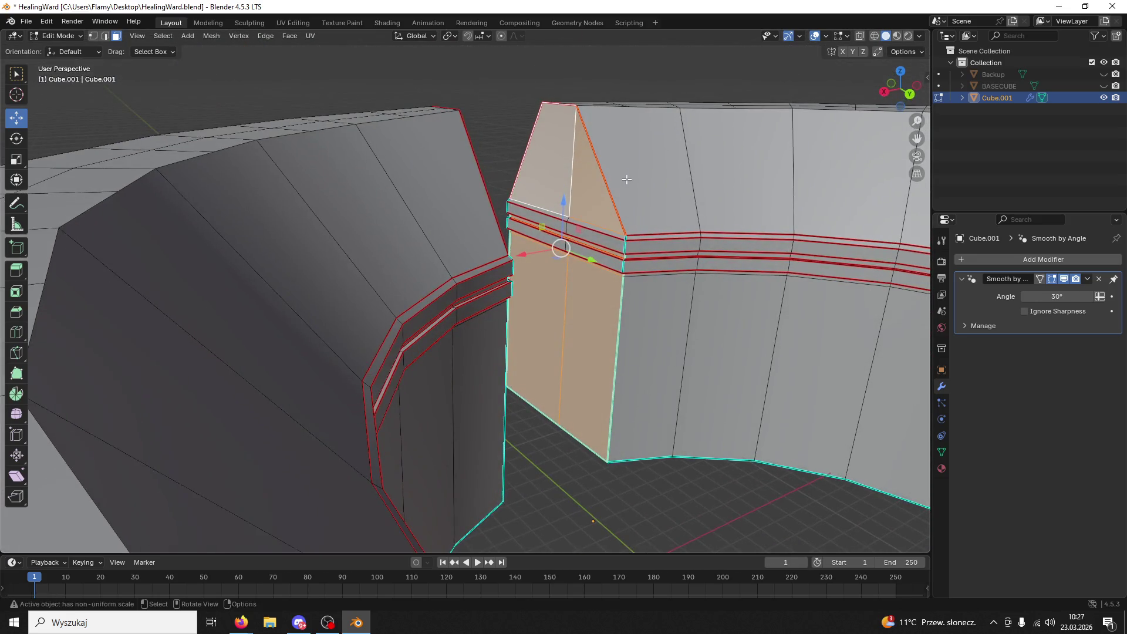
{"action": "scroll", "coordinate": [571, 198], "scroll_direction": "up", "scroll_amount": 5}
{"action": "scroll", "coordinate": [571, 199], "scroll_direction": "down", "scroll_amount": 5}
{"action": "key", "text": "s"}
{"action": "key", "text": "z"}
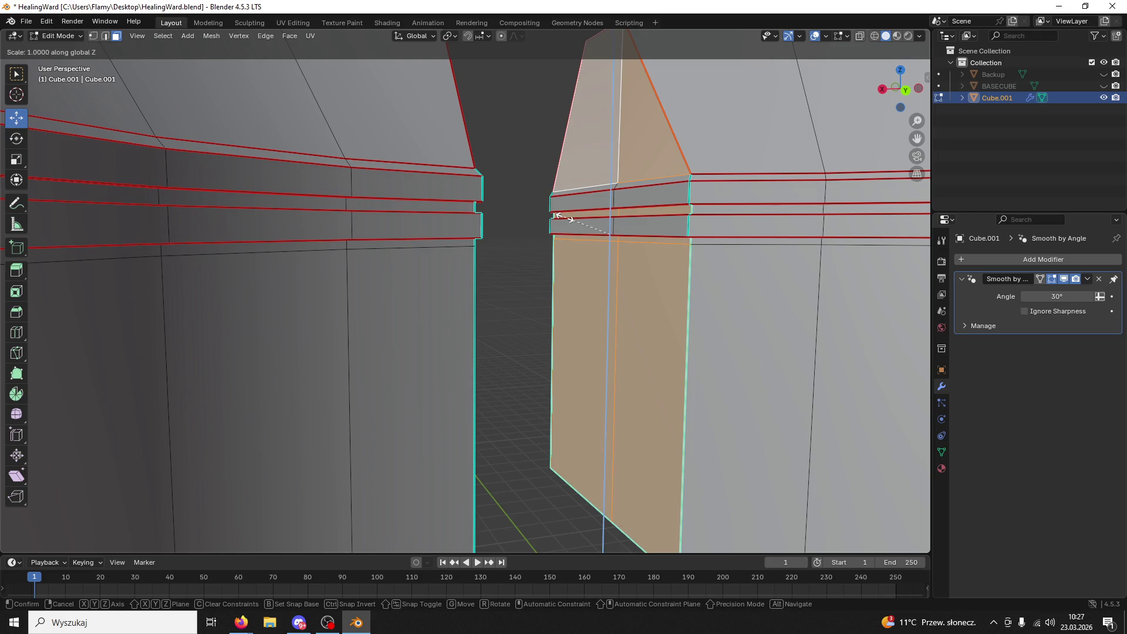
{"action": "key", "text": "0"}
{"action": "key", "text": "BackSpace"}
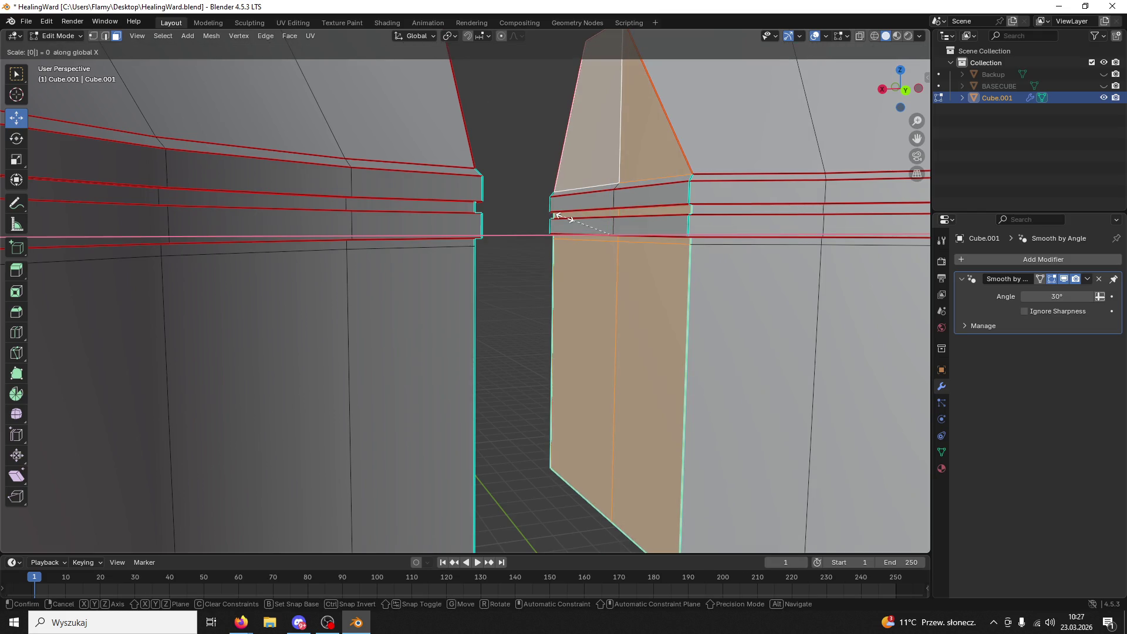
{"action": "key", "text": "Return"}
- Select the left end's upper, band and lower faces and flatten them along X
{"action": "mouse_move", "coordinate": [565, 218]}
{"action": "middle_mouse_down"}
{"action": "mouse_move", "coordinate": [521, 264]}
{"action": "mouse_move", "coordinate": [454, 204]}
{"action": "middle_mouse_up"}
{"action": "left_click", "coordinate": [425, 177]}
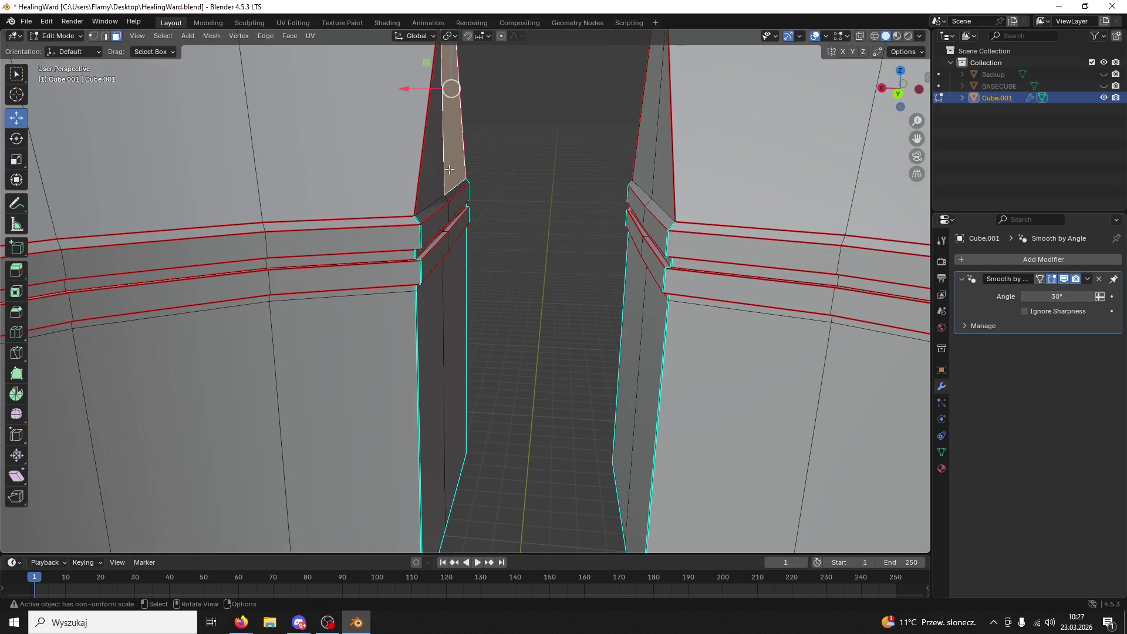
{"action": "key", "text": "KP_Decimal"}
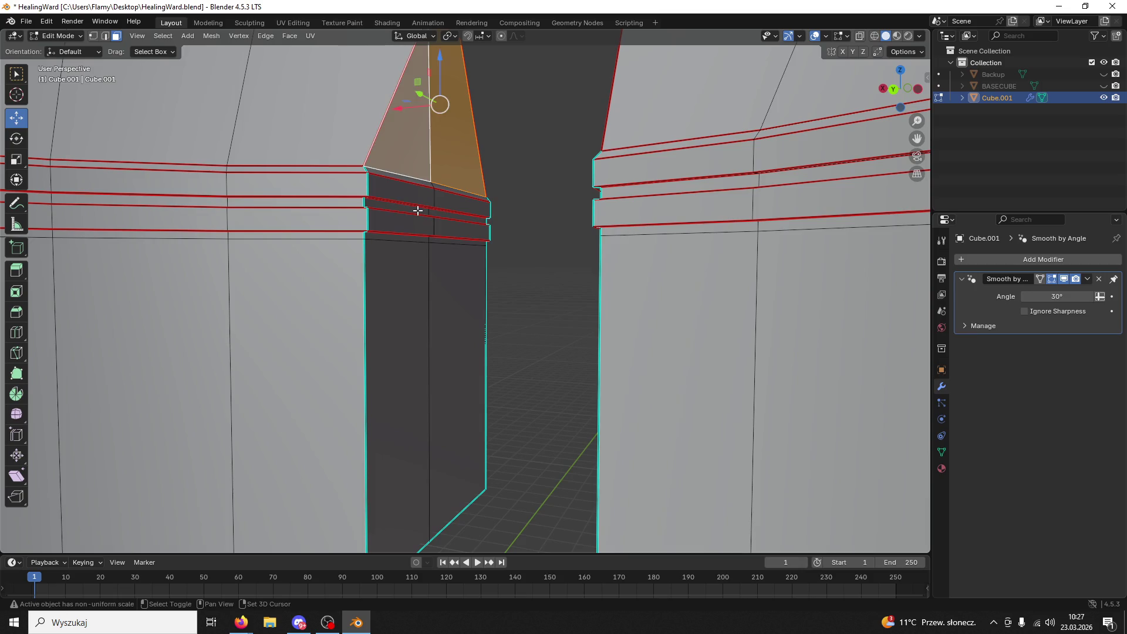
{"action": "left_click", "coordinate": [418, 211], "text": "shift"}
{"action": "left_click", "coordinate": [453, 276], "text": "shift"}
{"action": "left_click", "coordinate": [399, 257], "text": "shift"}
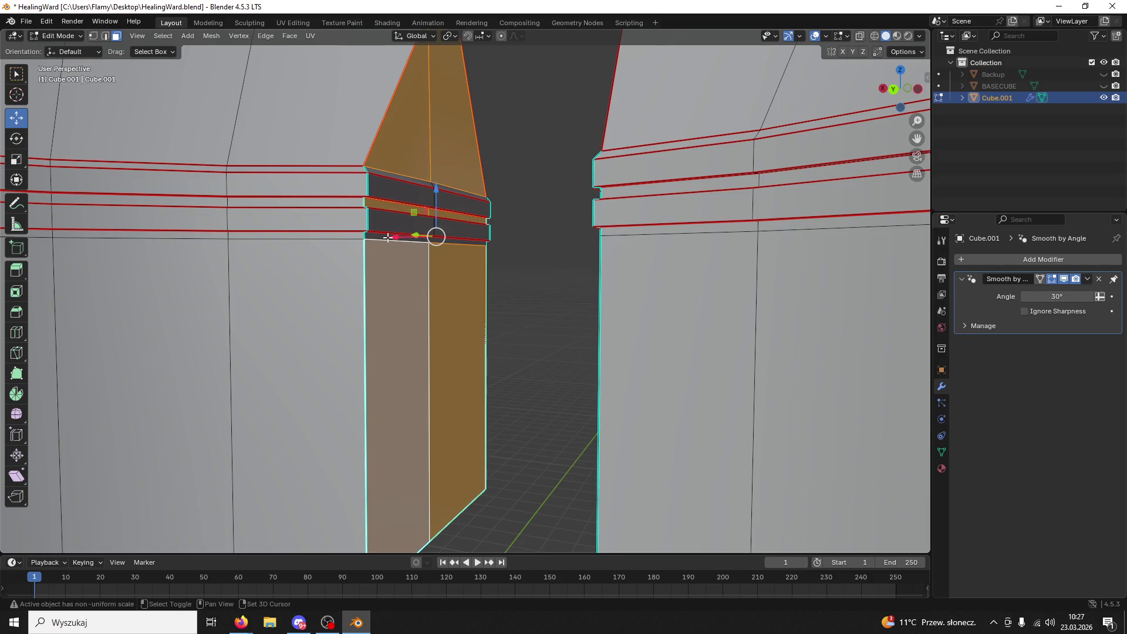
{"action": "key", "text": "s"}
{"action": "key", "text": "x"}
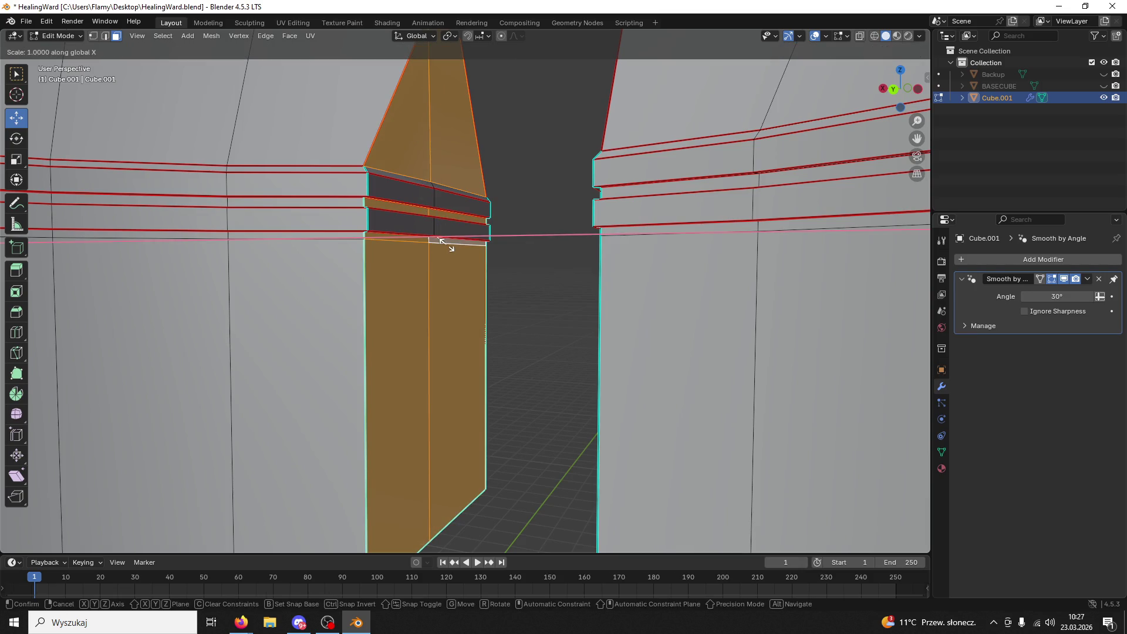
{"action": "key", "text": "Escape"}
{"action": "left_click", "coordinate": [546, 278]}
{"action": "mouse_move", "coordinate": [546, 278]}
{"action": "middle_mouse_down"}
{"action": "mouse_move", "coordinate": [572, 316]}
{"action": "mouse_move", "coordinate": [568, 352]}
{"action": "mouse_move", "coordinate": [568, 292]}
{"action": "mouse_move", "coordinate": [594, 311]}
{"action": "mouse_move", "coordinate": [566, 277]}
{"action": "mouse_move", "coordinate": [556, 302]}
{"action": "mouse_move", "coordinate": [599, 319]}
{"action": "mouse_move", "coordinate": [551, 329]}
{"action": "mouse_move", "coordinate": [553, 299]}
{"action": "mouse_move", "coordinate": [566, 293]}
{"action": "middle_mouse_up"}
- Flatten the right-end band faces along X so they sit flush
{"action": "left_click", "coordinate": [649, 183]}
{"action": "left_click", "coordinate": [652, 199]}
{"action": "left_click", "coordinate": [629, 202], "text": "shift"}
{"action": "left_click", "coordinate": [653, 233], "text": "shift"}
{"action": "left_click", "coordinate": [629, 230], "text": "shift"}
{"action": "key", "text": "s"}
{"action": "key", "text": "x"}
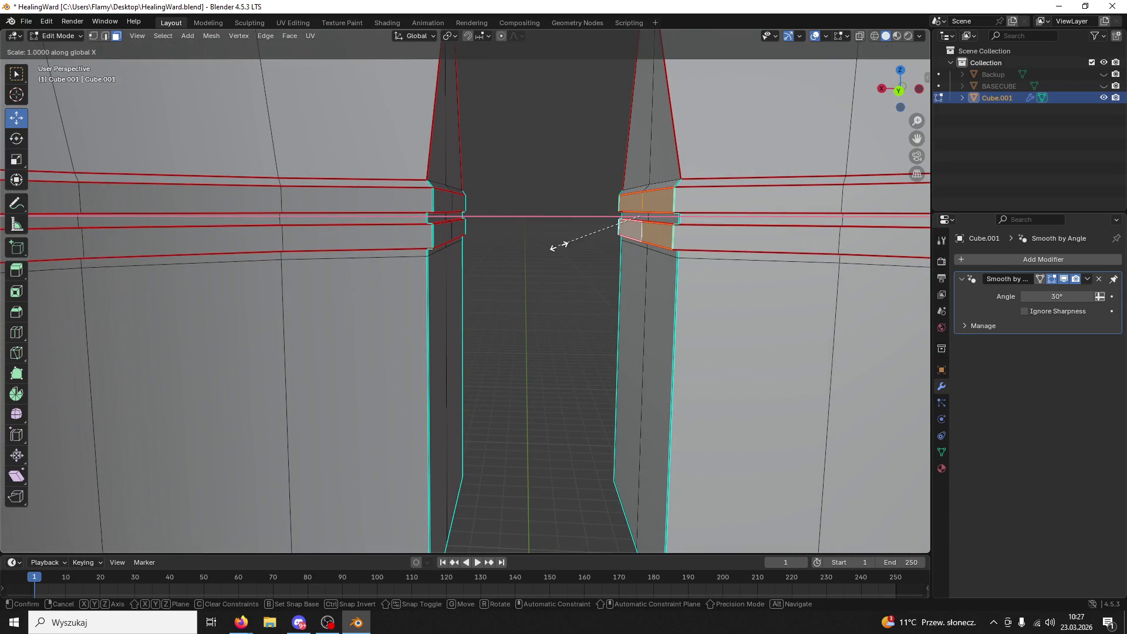
{"action": "left_click", "coordinate": [559, 245]}
- Flatten the left-end band faces along X so they sit flush
{"action": "left_click", "coordinate": [456, 199]}
{"action": "left_click", "coordinate": [442, 200], "text": "shift"}
{"action": "left_click", "coordinate": [455, 230], "text": "shift"}
{"action": "left_click", "coordinate": [441, 234], "text": "shift"}
{"action": "key", "text": "s"}
{"action": "key", "text": "x"}
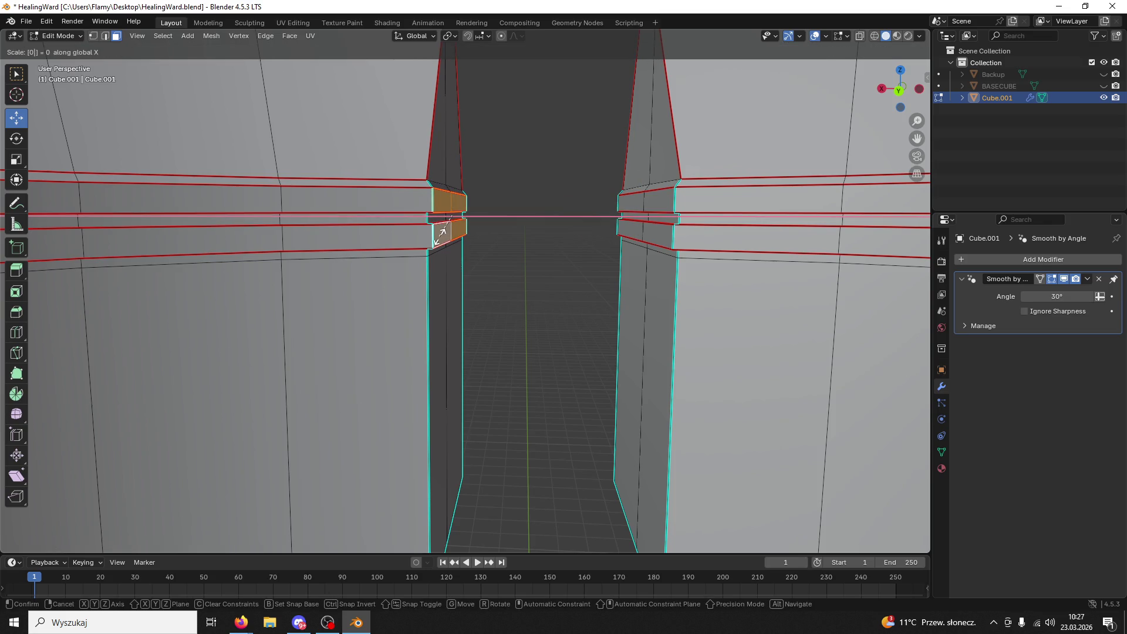
{"action": "left_click", "coordinate": [485, 244]}
{"action": "mouse_move", "coordinate": [486, 244]}
{"action": "middle_mouse_down"}
{"action": "mouse_move", "coordinate": [483, 282]}
{"action": "mouse_move", "coordinate": [362, 214]}
{"action": "middle_mouse_up"}
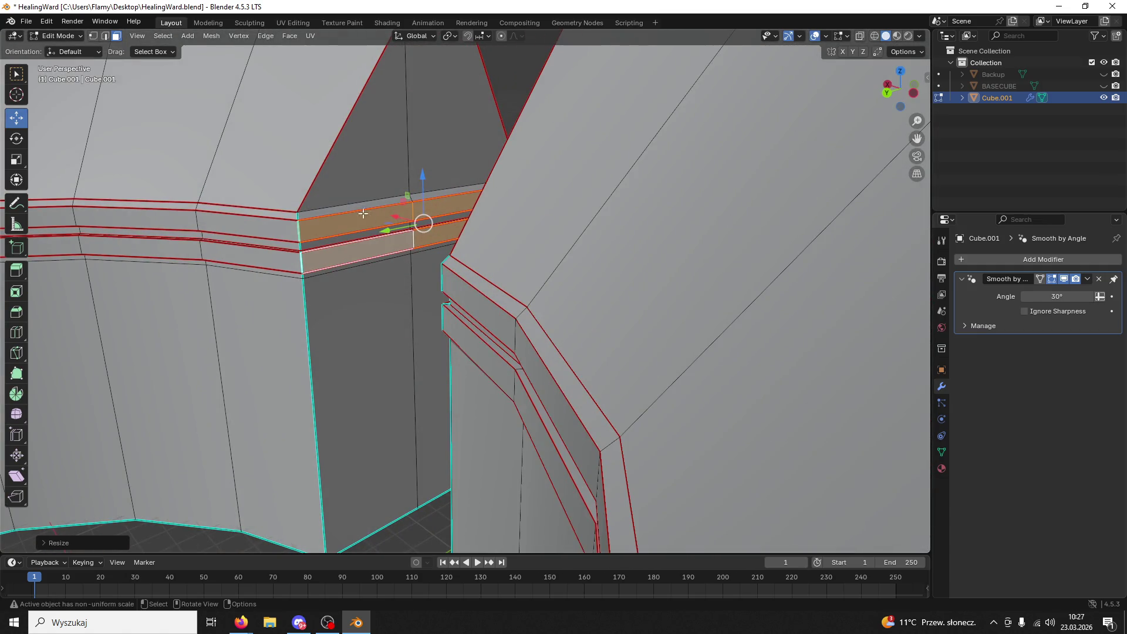
- Select the top band edge loop, abandon the scale attempts, and save HealingWard.blend
{"action": "left_click", "coordinate": [105, 36]}
{"action": "left_click", "coordinate": [424, 192]}
{"action": "left_click", "coordinate": [424, 191], "text": "alt"}
{"action": "mouse_move", "coordinate": [424, 192]}
{"action": "middle_mouse_down"}
{"action": "mouse_move", "coordinate": [391, 222]}
{"action": "mouse_move", "coordinate": [451, 215]}
{"action": "middle_mouse_up"}
{"action": "key", "text": "s"}
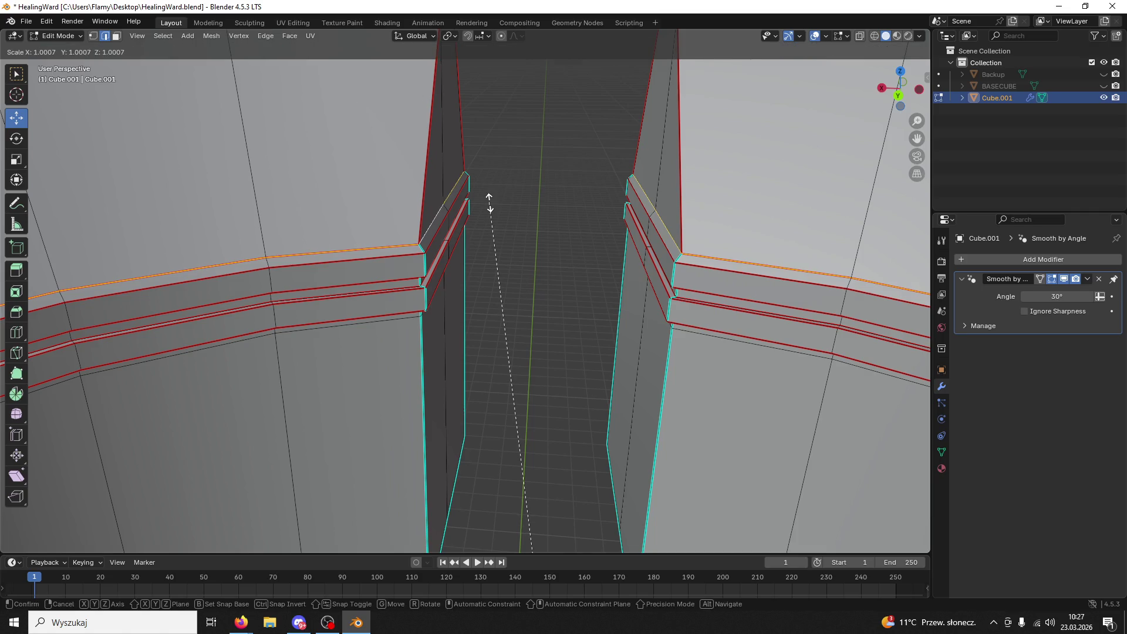
{"action": "key", "text": "Escape"}
{"action": "key", "text": "s"}
{"action": "key", "text": "y"}
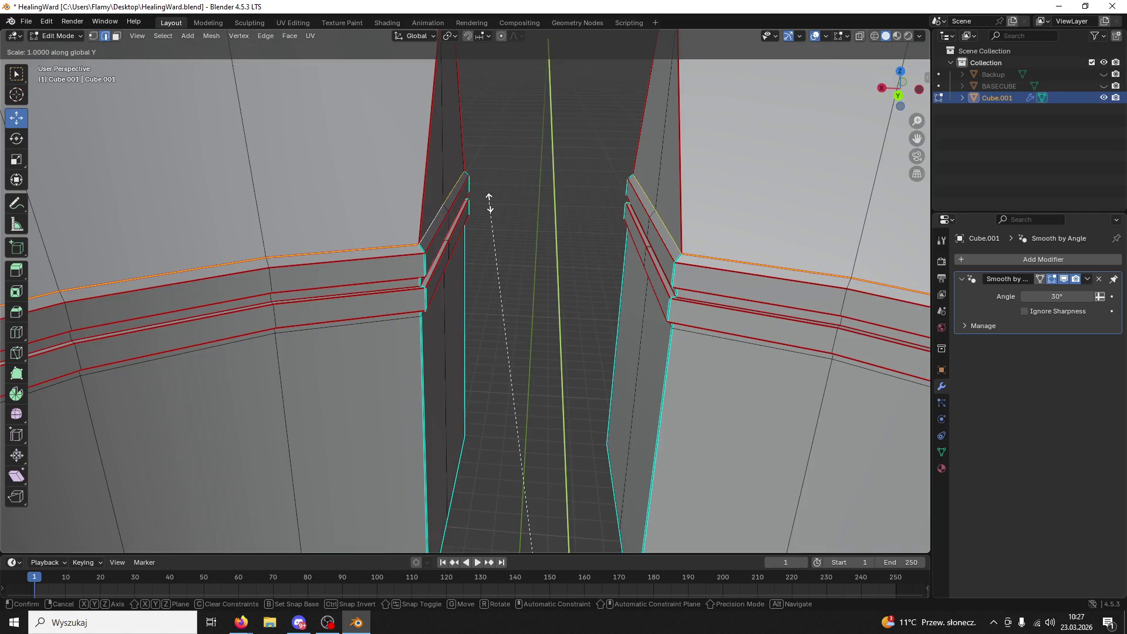
{"action": "key", "text": "Escape"}
{"action": "key", "text": "s"}
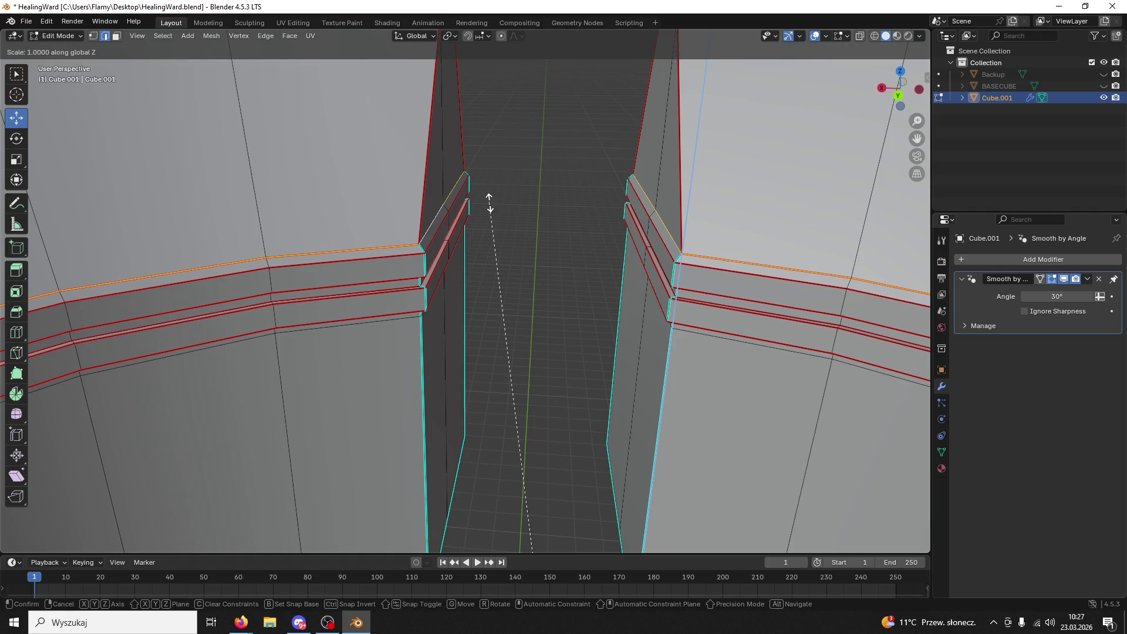
{"action": "key", "text": "Escape"}
{"action": "mouse_move", "coordinate": [488, 201]}
{"action": "middle_mouse_down"}
{"action": "mouse_move", "coordinate": [601, 259]}
{"action": "mouse_move", "coordinate": [583, 244]}
{"action": "mouse_move", "coordinate": [555, 526]}
{"action": "mouse_move", "coordinate": [530, 319]}
{"action": "mouse_move", "coordinate": [558, 323]}
{"action": "middle_mouse_up"}
{"action": "key", "text": "ctrl+s"}
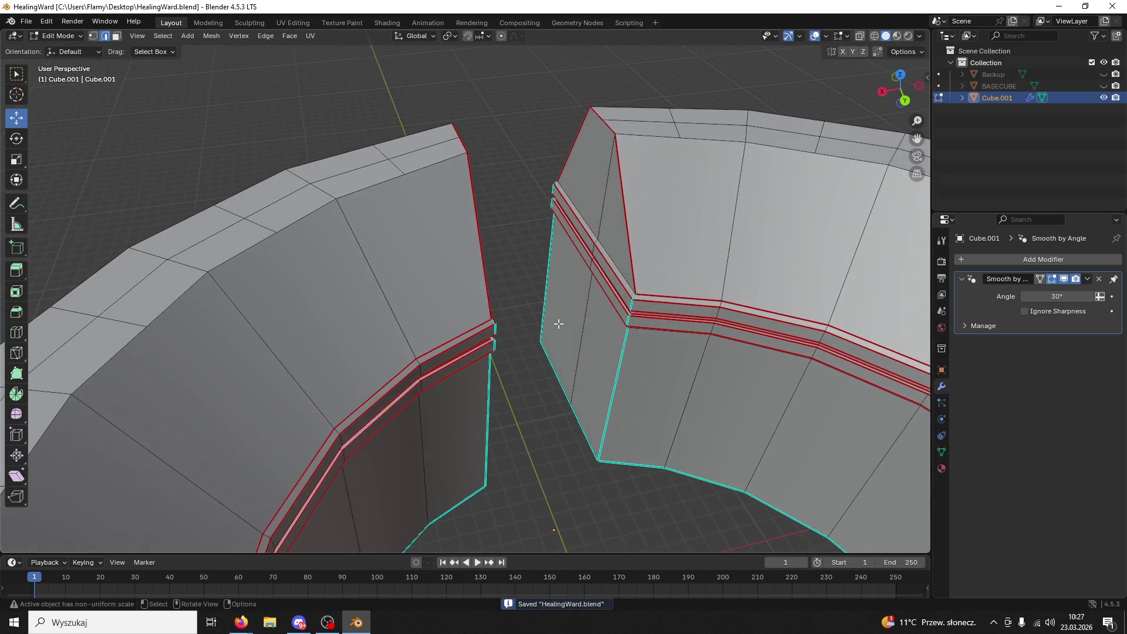
- Select the top-rim cross edges running down the left side of the ring
{"action": "scroll", "coordinate": [563, 307], "scroll_direction": "down", "scroll_amount": 2}
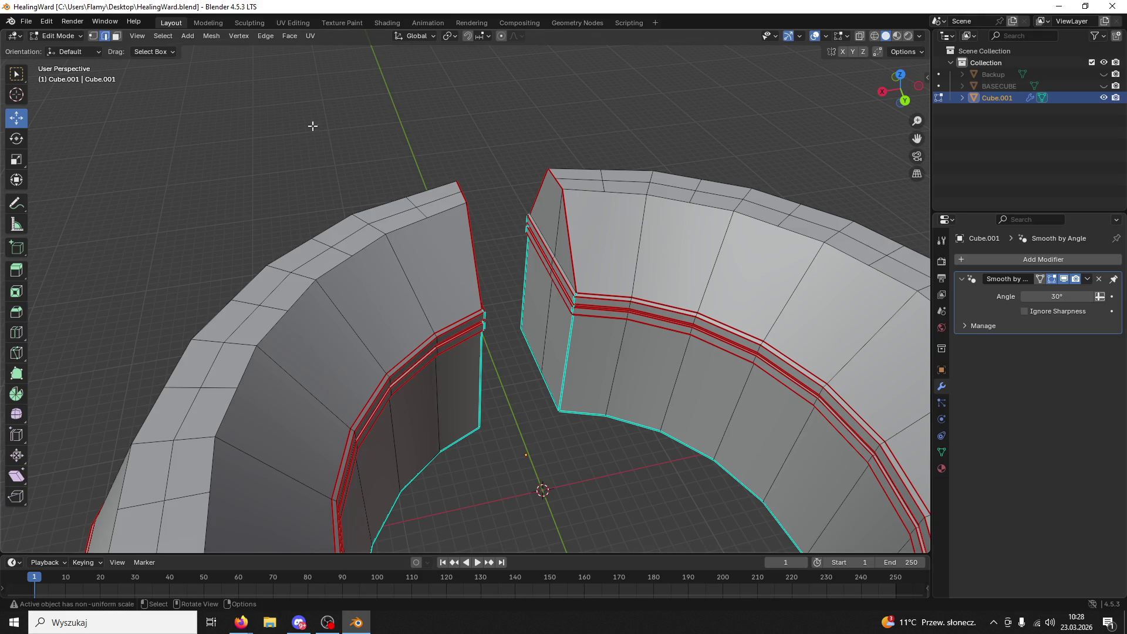
{"action": "left_click", "coordinate": [425, 215]}
{"action": "left_click", "coordinate": [358, 220], "text": "shift"}
{"action": "left_click", "coordinate": [343, 251], "text": "shift"}
{"action": "left_click", "coordinate": [303, 279], "text": "shift"}
{"action": "left_click", "coordinate": [272, 306], "text": "shift"}
{"action": "left_click", "coordinate": [221, 342], "text": "shift"}
{"action": "left_click", "coordinate": [238, 344], "text": "shift"}
{"action": "left_click", "coordinate": [222, 387], "text": "shift"}
{"action": "left_click", "coordinate": [179, 388], "text": "shift"}
{"action": "left_click", "coordinate": [152, 442], "text": "shift"}
{"action": "left_click", "coordinate": [194, 440], "text": "shift"}
{"action": "left_click", "coordinate": [186, 496], "text": "shift"}
{"action": "left_click", "coordinate": [141, 502], "text": "shift"}
- Add the cross edges continuing along the front of the top rim
{"action": "mouse_move", "coordinate": [313, 488]}
{"action": "middle_mouse_down", "text": "shift"}
{"action": "mouse_move", "coordinate": [616, 189]}
{"action": "mouse_move", "coordinate": [410, 234]}
{"action": "mouse_move", "coordinate": [374, 262]}
{"action": "middle_mouse_up", "text": "shift"}
{"action": "left_click", "coordinate": [360, 267], "text": "shift"}
{"action": "left_click", "coordinate": [378, 299], "text": "shift"}
{"action": "left_click", "coordinate": [403, 289], "text": "shift"}
{"action": "left_click", "coordinate": [423, 323], "text": "shift"}
{"action": "left_click", "coordinate": [404, 337], "text": "shift"}
{"action": "left_click", "coordinate": [433, 366], "text": "shift"}
{"action": "left_click", "coordinate": [453, 360], "text": "shift"}
{"action": "left_click", "coordinate": [490, 380], "text": "shift"}
{"action": "left_click", "coordinate": [472, 401], "text": "shift"}
{"action": "left_click", "coordinate": [519, 419], "text": "shift"}
{"action": "left_click", "coordinate": [532, 401], "text": "shift"}
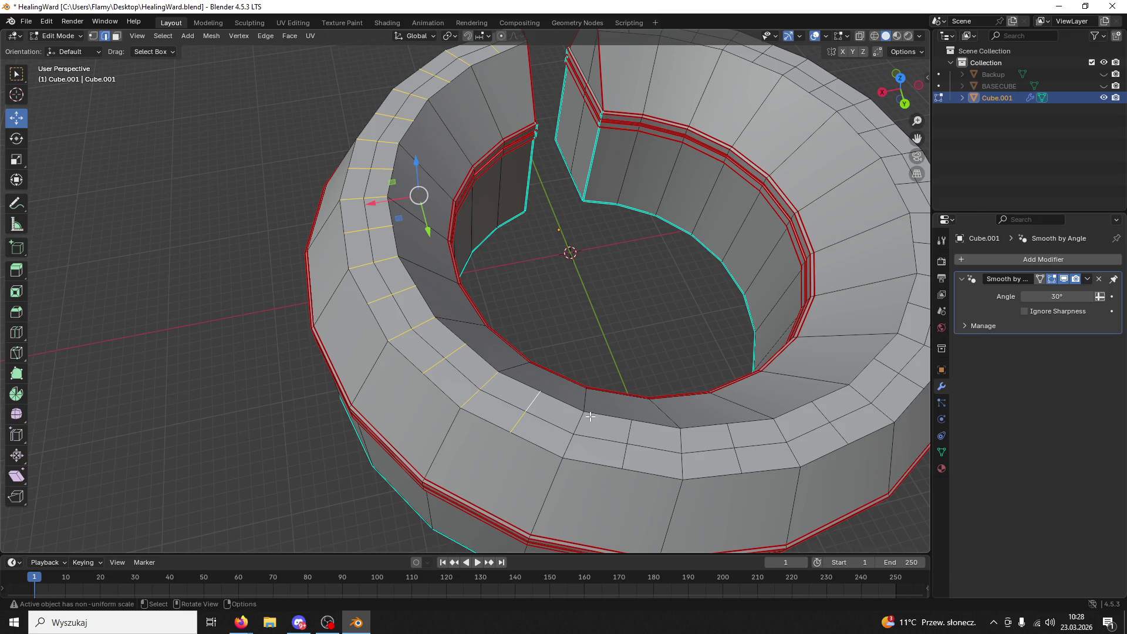
- With the gap running vertically, add the rim cross edges near the top of the view
{"action": "middle_click_drag", "start_coordinate": [585, 420], "coordinate": [562, 406]}
{"action": "left_click", "coordinate": [331, 182]}
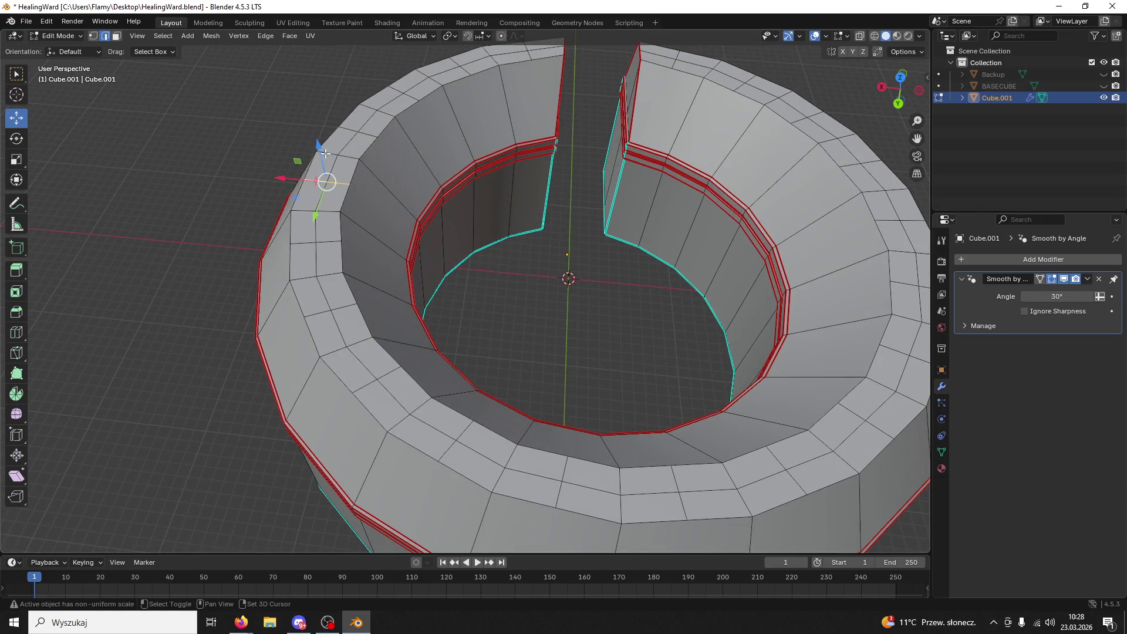
{"action": "left_click", "coordinate": [361, 132], "text": "shift"}
{"action": "left_click", "coordinate": [404, 94], "text": "shift"}
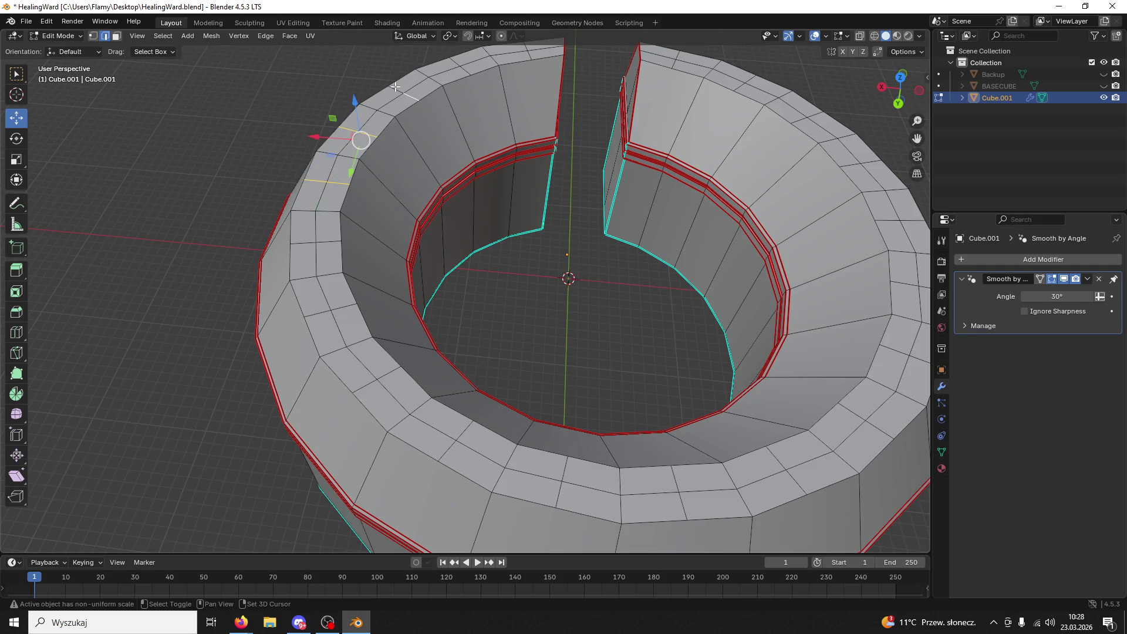
{"action": "left_click", "coordinate": [422, 72], "text": "shift"}
{"action": "middle_click_drag", "start_coordinate": [421, 71], "coordinate": [487, 162], "text": "shift"}
{"action": "left_click", "coordinate": [555, 145], "text": "shift"}
- Add the rim cross edges sweeping around the lower part of the ring
{"action": "middle_click_drag", "start_coordinate": [417, 399], "coordinate": [407, 247], "text": "shift"}
{"action": "left_click", "coordinate": [352, 156], "text": "shift"}
{"action": "left_click", "coordinate": [325, 156], "text": "shift"}
{"action": "left_click", "coordinate": [367, 211], "text": "shift"}
{"action": "left_click", "coordinate": [340, 219], "text": "shift"}
{"action": "left_click", "coordinate": [411, 274], "text": "shift"}
{"action": "left_click", "coordinate": [399, 287], "text": "shift"}
{"action": "left_click", "coordinate": [478, 335], "text": "shift"}
{"action": "left_click", "coordinate": [590, 369], "text": "shift"}
{"action": "left_click", "coordinate": [706, 385], "text": "shift"}
{"action": "left_click", "coordinate": [816, 373], "text": "shift"}
- Add the upper-right rim cross edges from a more top-down view
{"action": "middle_click_drag", "start_coordinate": [816, 372], "coordinate": [709, 358]}
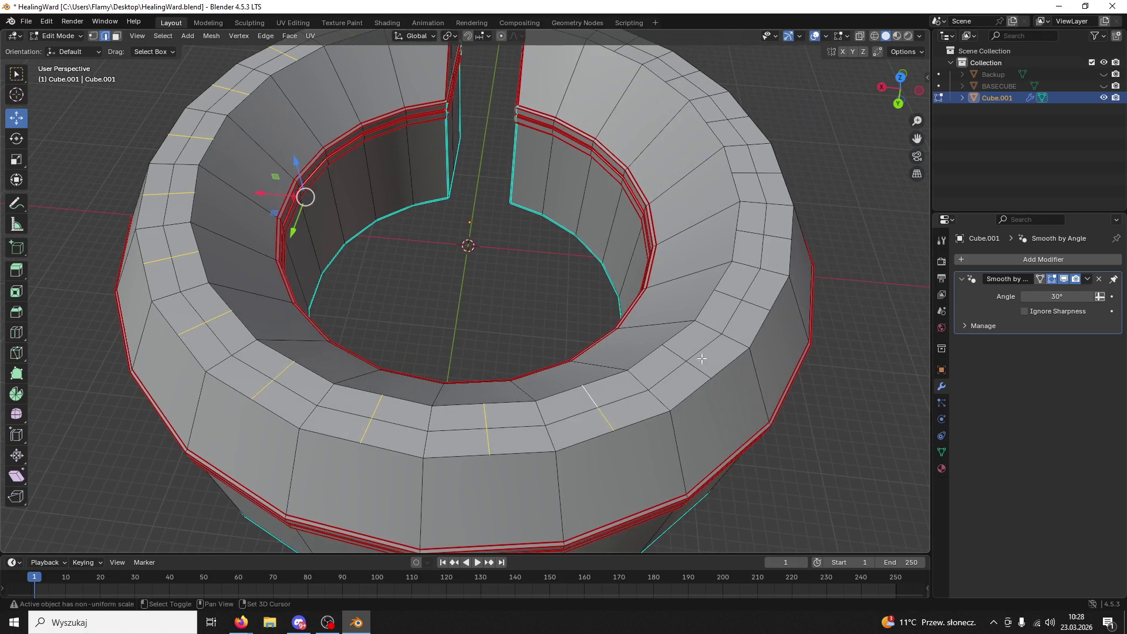
{"action": "left_click", "coordinate": [758, 306], "text": "shift"}
{"action": "left_click", "coordinate": [761, 235], "text": "shift"}
{"action": "left_click", "coordinate": [771, 170], "text": "shift"}
{"action": "left_click", "coordinate": [744, 173], "text": "shift"}
{"action": "middle_click_drag", "start_coordinate": [744, 173], "coordinate": [758, 223]}
{"action": "left_click", "coordinate": [760, 220], "text": "shift"}
{"action": "left_click", "coordinate": [738, 222], "text": "shift"}
{"action": "left_click", "coordinate": [698, 174], "text": "shift"}
{"action": "left_click", "coordinate": [713, 167], "text": "shift"}
{"action": "left_click", "coordinate": [689, 151], "text": "shift"}
{"action": "left_click", "coordinate": [673, 153], "text": "shift"}
{"action": "left_click", "coordinate": [633, 137], "text": "shift"}
{"action": "left_click", "coordinate": [611, 125], "text": "shift"}
{"action": "left_click", "coordinate": [595, 108], "text": "shift"}
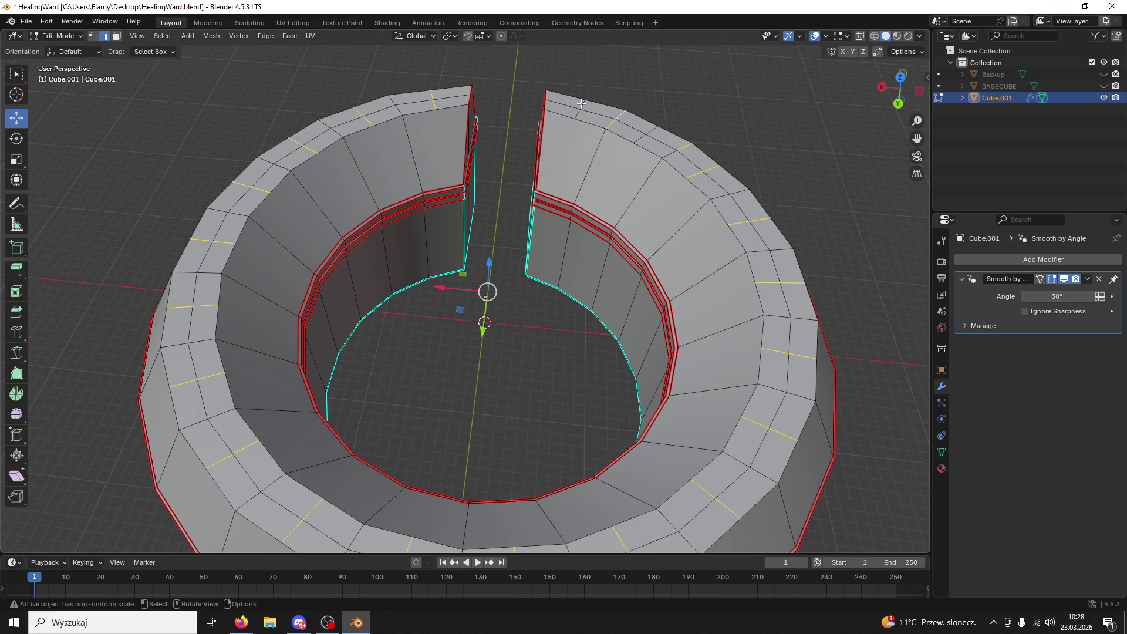
- Complete the rim edge selection with the cross edges beside the gap
{"action": "left_click", "coordinate": [642, 135], "text": "shift"}
{"action": "left_click", "coordinate": [645, 134], "text": "shift"}
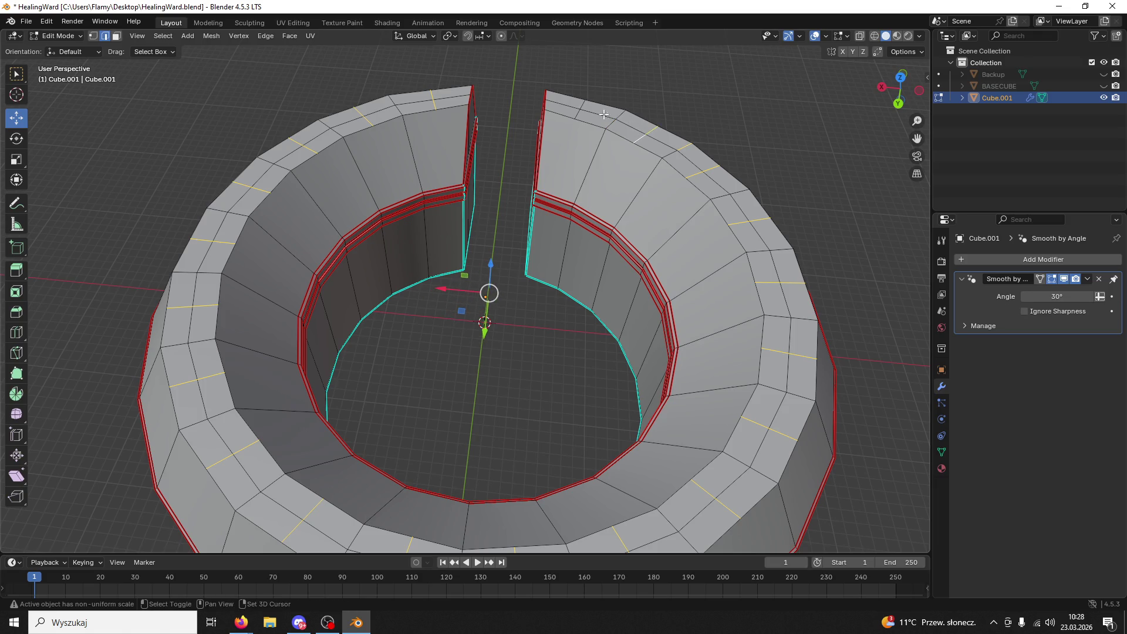
{"action": "left_click", "coordinate": [584, 101], "text": "shift"}
{"action": "left_click", "coordinate": [584, 107], "text": "shift"}
{"action": "left_click", "coordinate": [584, 106], "text": "shift"}
{"action": "left_click", "coordinate": [575, 114], "text": "shift"}
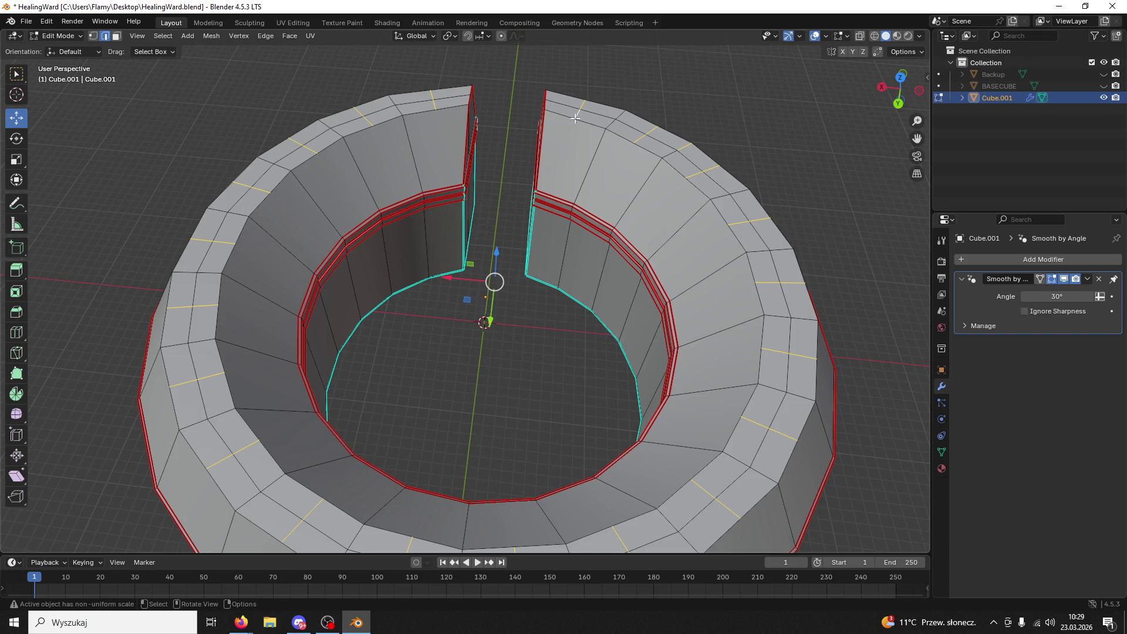
- Dissolve the extra edge ring across the outer rim and save the file
{"action": "key", "text": "x"}
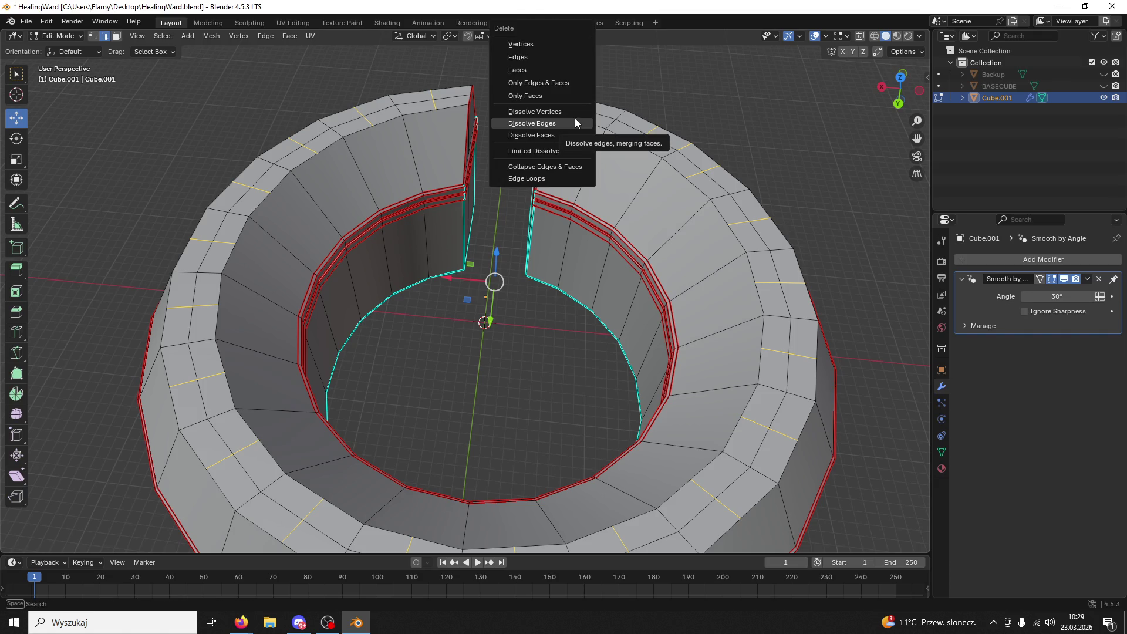
{"action": "left_click", "coordinate": [578, 239]}
{"action": "mouse_move", "coordinate": [574, 297]}
{"action": "middle_mouse_down"}
{"action": "mouse_move", "coordinate": [491, 326]}
{"action": "mouse_move", "coordinate": [538, 282]}
{"action": "middle_mouse_up"}
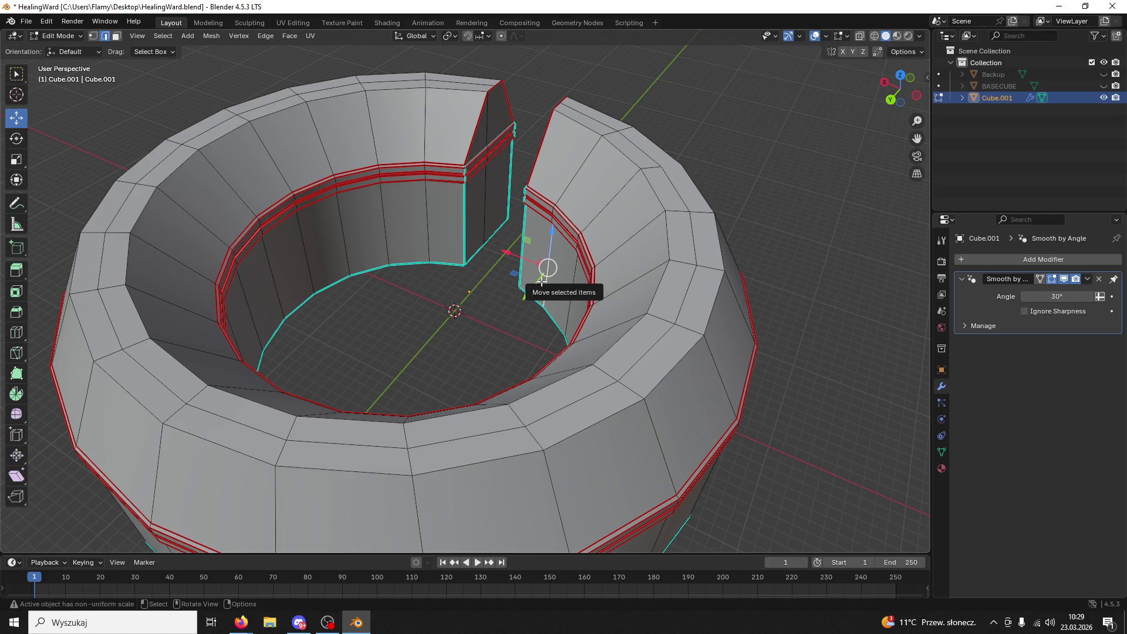
{"action": "middle_click_drag", "start_coordinate": [631, 152], "coordinate": [644, 242]}
{"action": "left_click", "coordinate": [645, 241], "text": "ctrl+alt"}
{"action": "left_click", "coordinate": [645, 246], "text": "ctrl+alt"}
{"action": "key", "text": "x"}
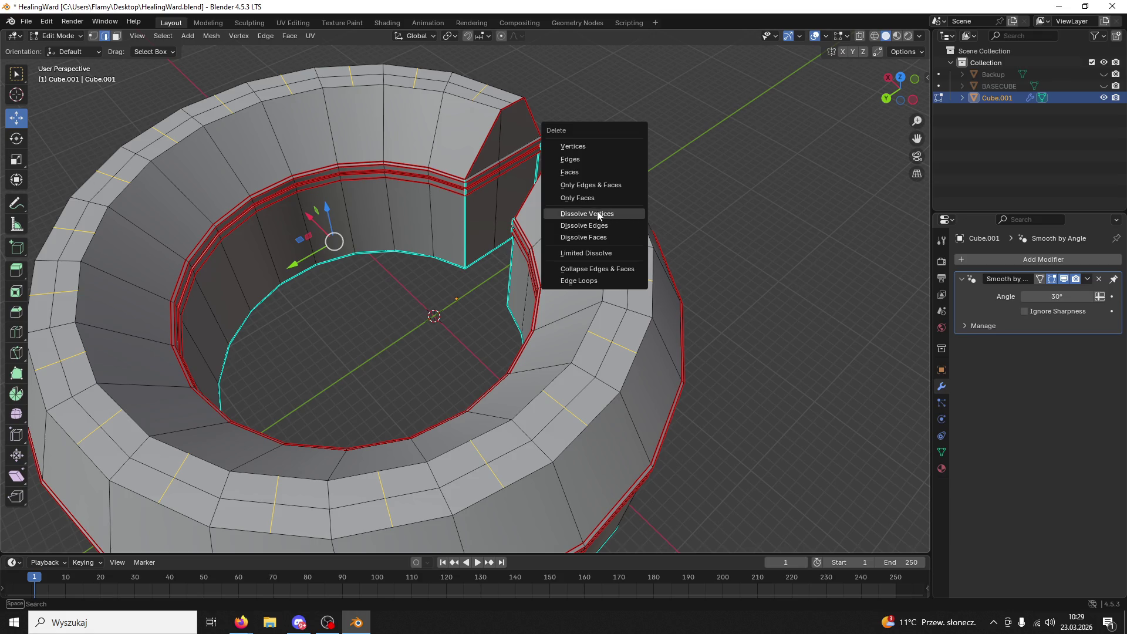
{"action": "left_click", "coordinate": [597, 183]}
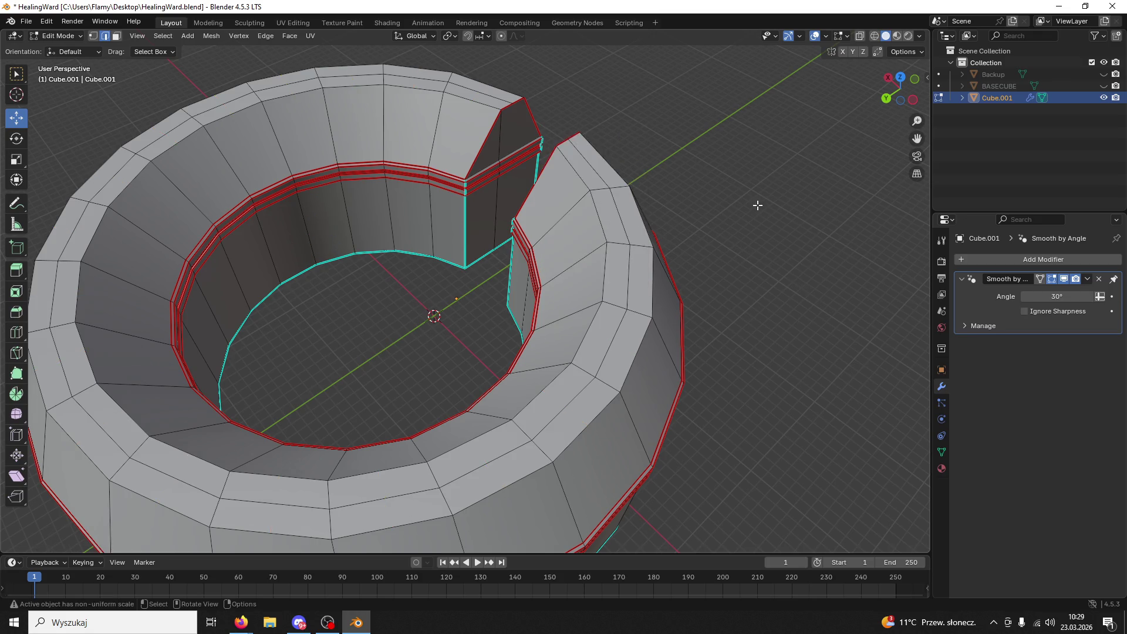
{"action": "mouse_move", "coordinate": [757, 204]}
{"action": "middle_mouse_down"}
{"action": "mouse_move", "coordinate": [767, 199]}
{"action": "mouse_move", "coordinate": [721, 233]}
{"action": "middle_mouse_up"}
{"action": "key", "text": "ctrl+s"}
- Select the inner top-rim edge loop edge by edge
{"action": "left_click", "coordinate": [689, 292]}
{"action": "left_click", "coordinate": [687, 291], "text": "alt"}
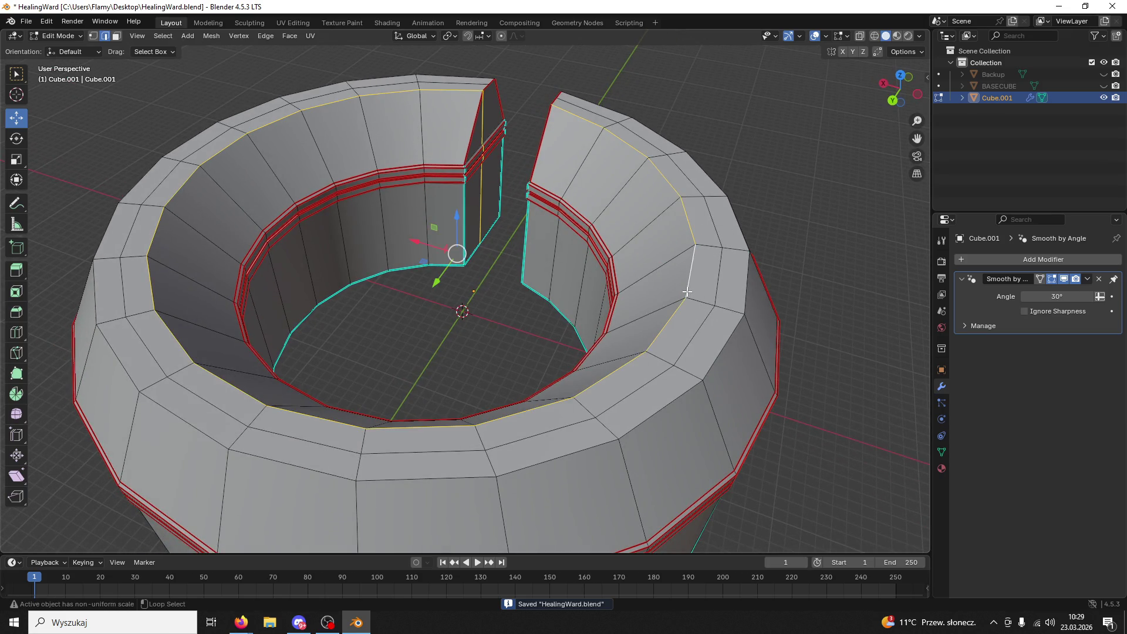
{"action": "left_click", "coordinate": [465, 92]}
{"action": "left_click", "coordinate": [403, 94], "text": "shift"}
{"action": "left_click", "coordinate": [326, 105], "text": "shift"}
{"action": "left_click", "coordinate": [272, 124], "text": "shift"}
{"action": "left_click", "coordinate": [226, 142], "text": "shift"}
{"action": "left_click", "coordinate": [186, 190], "text": "shift"}
{"action": "left_click", "coordinate": [156, 229], "text": "shift"}
{"action": "left_click", "coordinate": [151, 281], "text": "shift"}
{"action": "left_click", "coordinate": [174, 337], "text": "shift"}
{"action": "left_click", "coordinate": [235, 386], "text": "shift"}
{"action": "left_click", "coordinate": [358, 424], "text": "shift"}
{"action": "left_click", "coordinate": [405, 428], "text": "shift"}
{"action": "left_click", "coordinate": [496, 419], "text": "shift"}
{"action": "left_click", "coordinate": [596, 384], "text": "shift"}
{"action": "left_click", "coordinate": [663, 328], "text": "shift"}
{"action": "left_click", "coordinate": [687, 275], "text": "shift"}
{"action": "left_click", "coordinate": [691, 223], "text": "shift"}
{"action": "left_click", "coordinate": [663, 176], "text": "shift"}
{"action": "left_click", "coordinate": [598, 128], "text": "shift"}
- Add the outer top-rim edges and mark both rim loops sharp
{"action": "left_click", "coordinate": [575, 119], "text": "shift"}
{"action": "left_click", "coordinate": [596, 106], "text": "shift"}
{"action": "left_click", "coordinate": [658, 135], "text": "shift"}
{"action": "left_click", "coordinate": [707, 173], "text": "shift"}
{"action": "left_click", "coordinate": [737, 228], "text": "shift"}
{"action": "left_click", "coordinate": [741, 291], "text": "shift"}
{"action": "left_click", "coordinate": [725, 336], "text": "shift"}
{"action": "left_click", "coordinate": [681, 395], "text": "shift"}
{"action": "left_click", "coordinate": [569, 453], "text": "shift"}
{"action": "left_click", "coordinate": [467, 468], "text": "shift"}
{"action": "left_click", "coordinate": [312, 478], "text": "shift"}
{"action": "left_click", "coordinate": [183, 431], "text": "shift"}
{"action": "left_click", "coordinate": [123, 366], "text": "shift"}
{"action": "left_click", "coordinate": [97, 290], "text": "shift"}
{"action": "left_click", "coordinate": [106, 232], "text": "shift"}
{"action": "left_click", "coordinate": [141, 181], "text": "shift"}
{"action": "left_click", "coordinate": [187, 142], "text": "shift"}
{"action": "left_click", "coordinate": [247, 110], "text": "shift"}
{"action": "left_click", "coordinate": [312, 89], "text": "shift"}
{"action": "left_click", "coordinate": [381, 78], "text": "shift"}
{"action": "left_click", "coordinate": [454, 76], "text": "shift"}
{"action": "key", "text": "ctrl+e"}
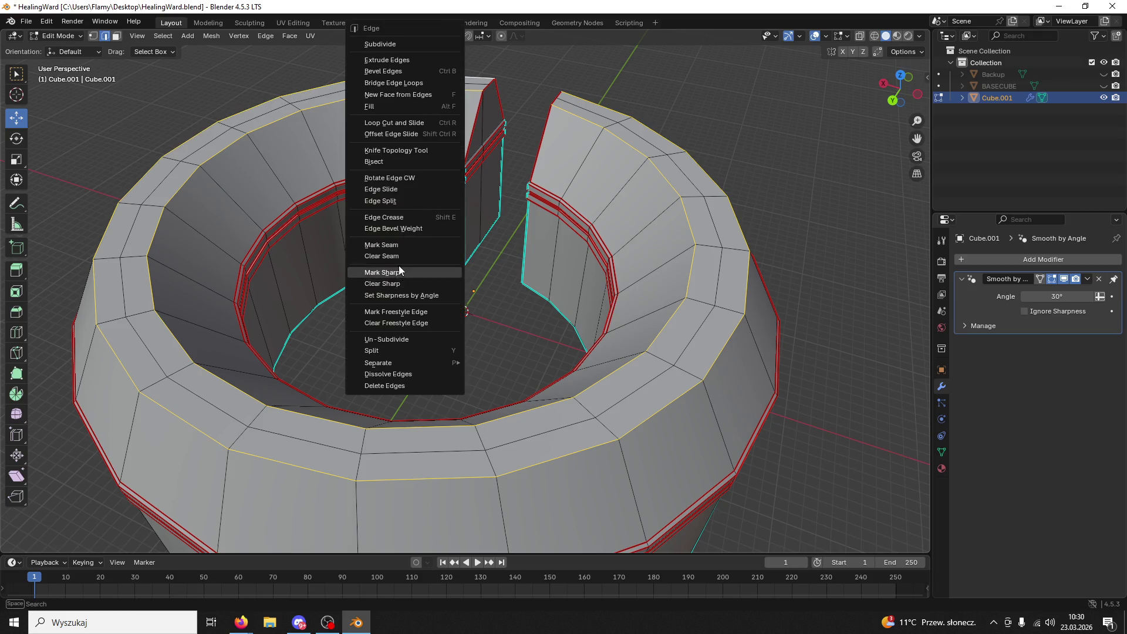
{"action": "left_click", "coordinate": [400, 271]}
{"action": "mouse_move", "coordinate": [400, 271]}
{"action": "middle_mouse_down"}
{"action": "mouse_move", "coordinate": [346, 266]}
{"action": "mouse_move", "coordinate": [503, 276]}
{"action": "mouse_move", "coordinate": [487, 275]}
{"action": "middle_mouse_up"}
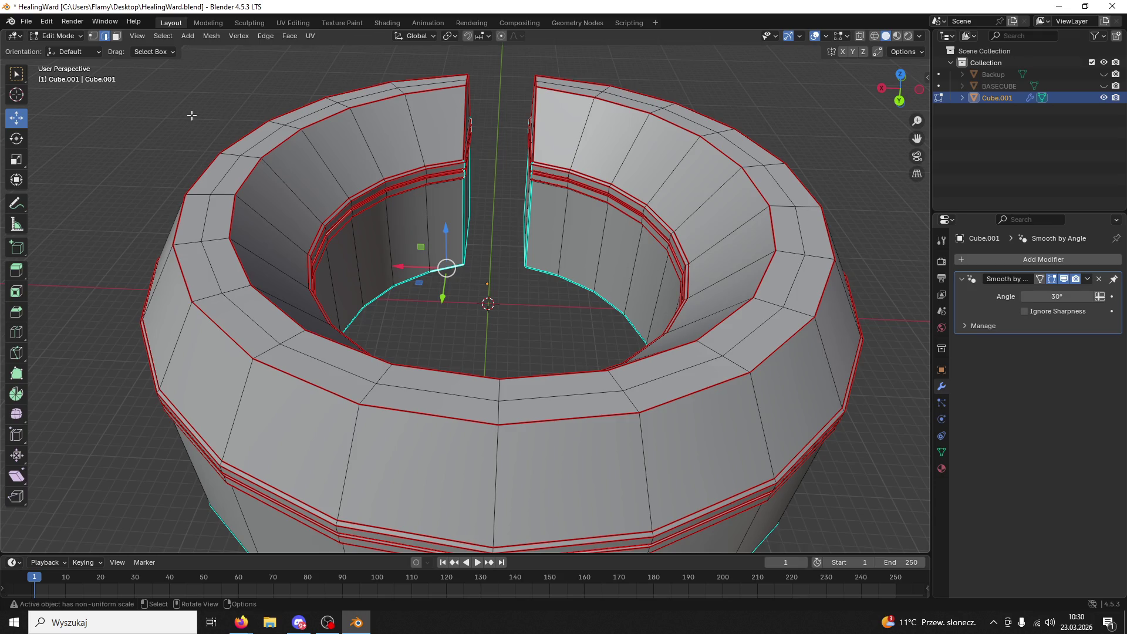
{"action": "left_click", "coordinate": [116, 36]}
- Extrude all top-rim faces along their normals and raise them straight up
{"action": "left_click", "coordinate": [240, 168]}
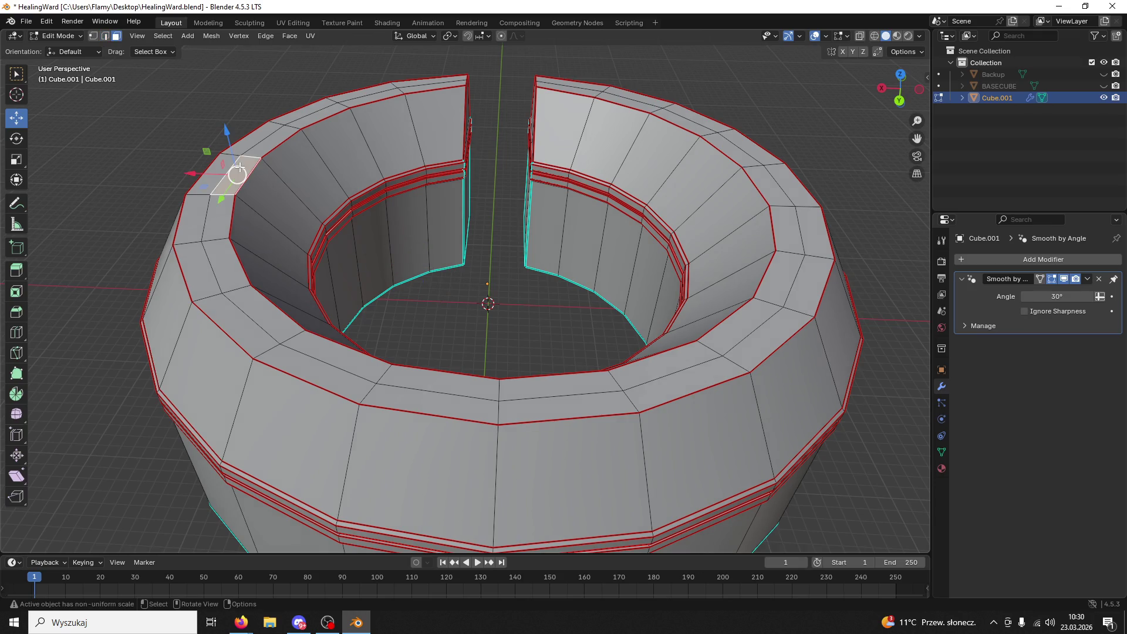
{"action": "key", "text": "l"}
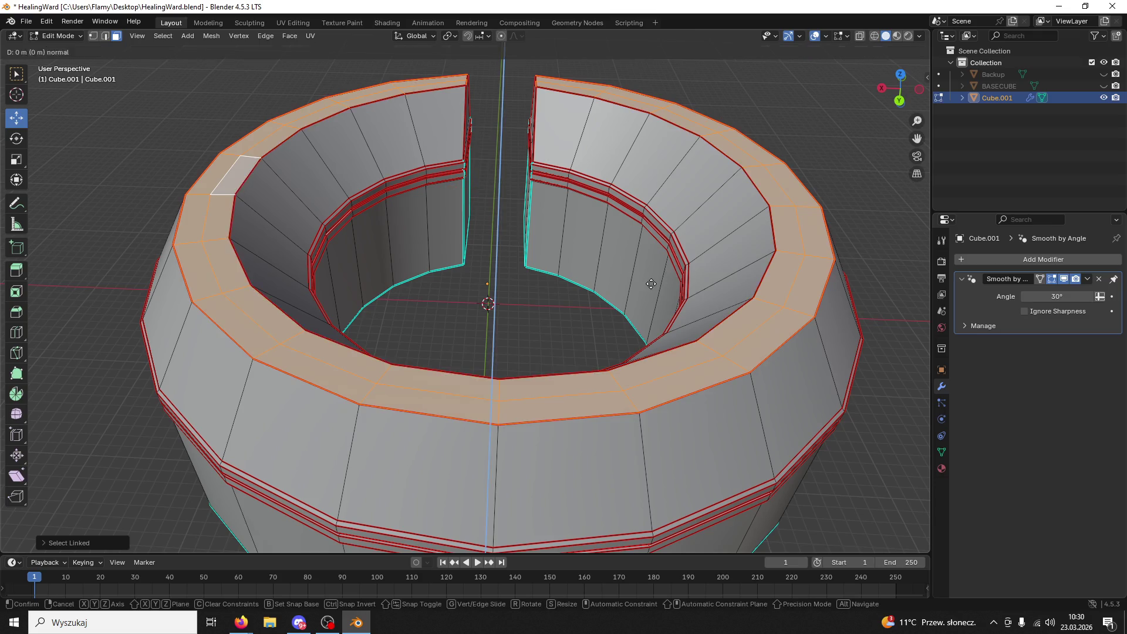
{"action": "key", "text": "e"}
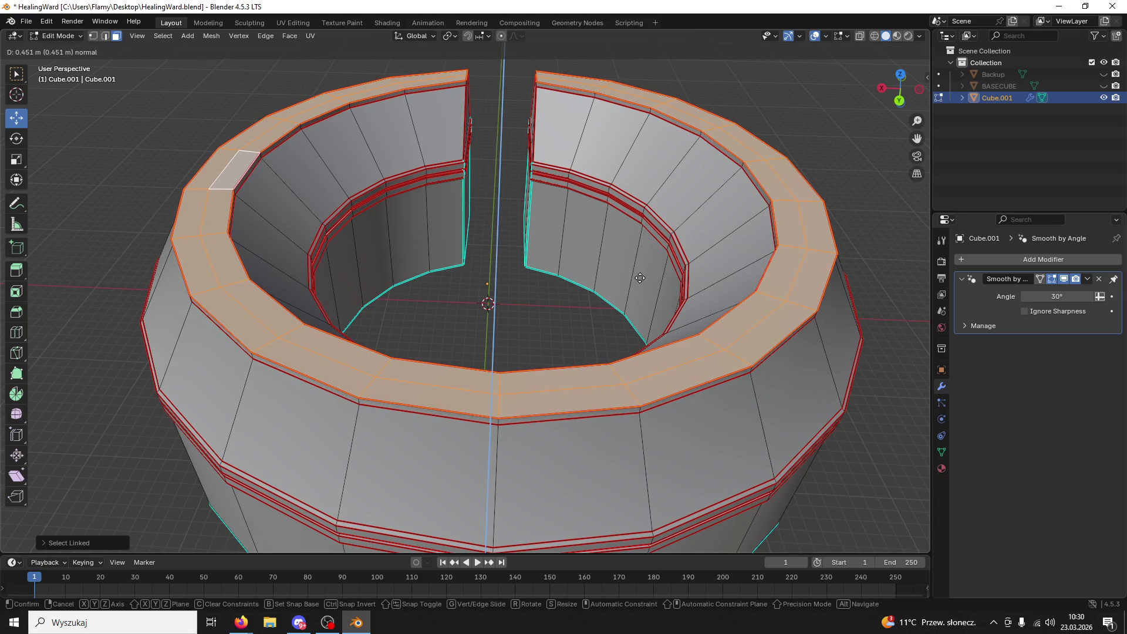
{"action": "left_click", "coordinate": [663, 283]}
{"action": "mouse_move", "coordinate": [663, 283]}
{"action": "middle_mouse_down"}
{"action": "mouse_move", "coordinate": [666, 251]}
{"action": "mouse_move", "coordinate": [687, 237]}
{"action": "mouse_move", "coordinate": [646, 88]}
{"action": "mouse_move", "coordinate": [623, 111]}
{"action": "middle_mouse_up"}
{"action": "left_click_drag", "start_coordinate": [600, 61], "coordinate": [590, 58]}
{"action": "middle_click_drag", "start_coordinate": [590, 58], "coordinate": [575, 239]}
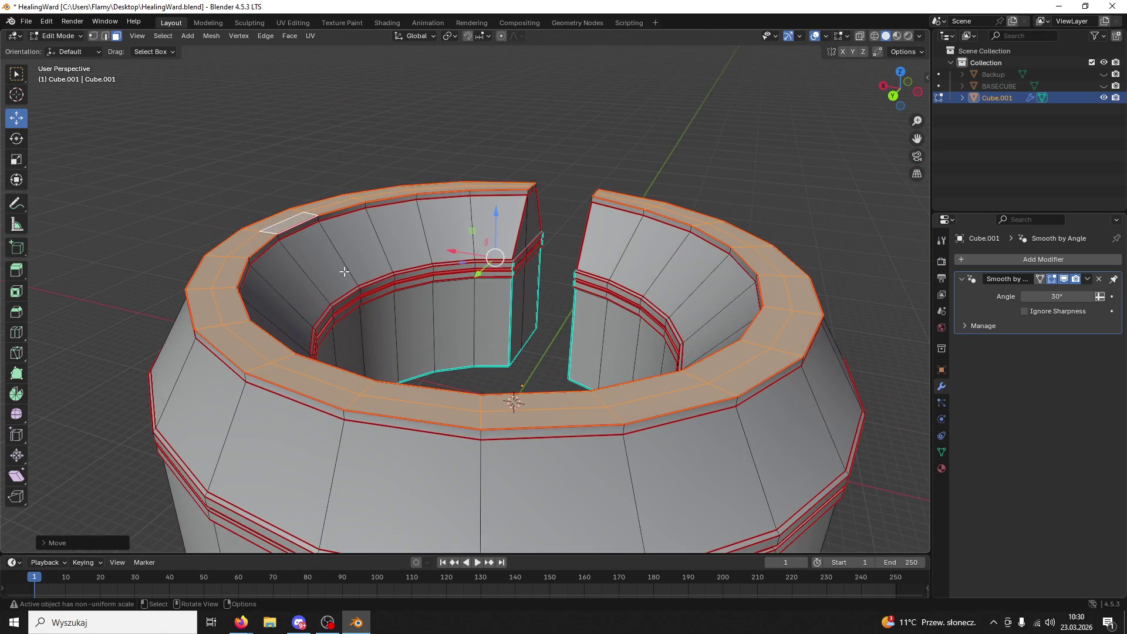
- Select the top edge loop of the ring and lift it higher
{"action": "left_click", "coordinate": [104, 36]}
{"action": "key", "text": "alt+a"}
{"action": "left_click", "coordinate": [213, 317], "text": "alt"}
{"action": "left_click_drag", "start_coordinate": [504, 206], "coordinate": [504, 197]}
{"action": "middle_click_drag", "start_coordinate": [504, 196], "coordinate": [427, 185]}
{"action": "mouse_move", "coordinate": [301, 196]}
{"action": "middle_mouse_down"}
{"action": "mouse_move", "coordinate": [476, 254]}
{"action": "mouse_move", "coordinate": [517, 290]}
{"action": "middle_mouse_up"}
{"action": "scroll", "coordinate": [346, 211], "scroll_direction": "up", "scroll_amount": 4}
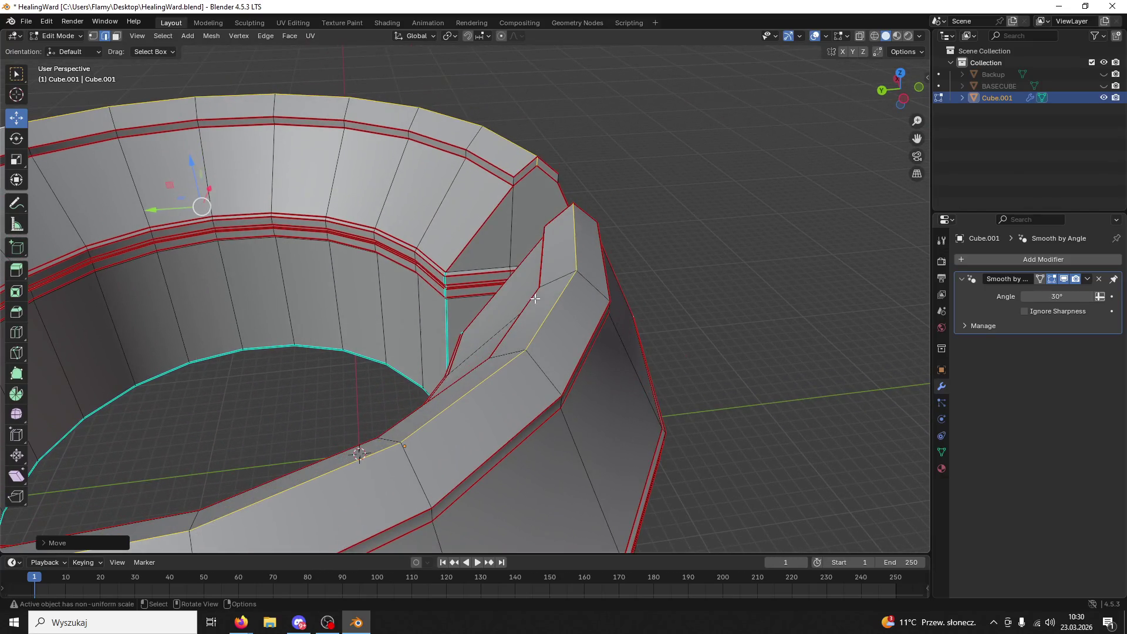
- Bevel the top edge loop and extrude the resulting strip straight up
{"action": "key", "text": "ctrl+b"}
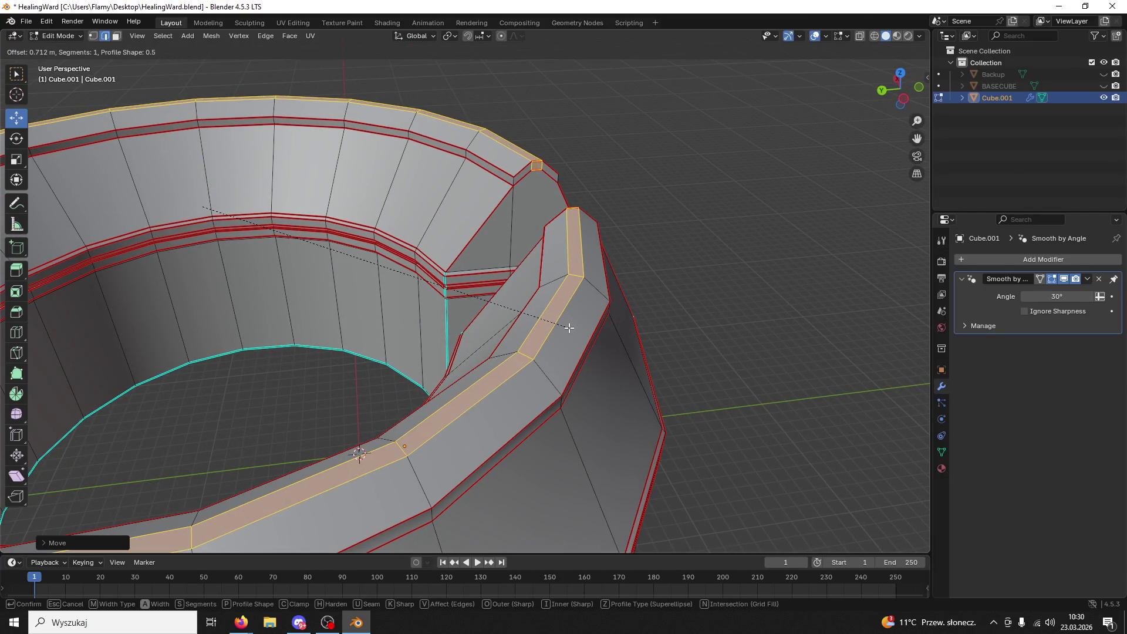
{"action": "left_click", "coordinate": [568, 327]}
{"action": "mouse_move", "coordinate": [568, 327]}
{"action": "middle_mouse_down"}
{"action": "mouse_move", "coordinate": [528, 307]}
{"action": "mouse_move", "coordinate": [556, 306]}
{"action": "mouse_move", "coordinate": [441, 180]}
{"action": "middle_mouse_up"}
{"action": "key", "text": "e"}
{"action": "left_click", "coordinate": [508, 265]}
{"action": "left_click_drag", "start_coordinate": [240, 101], "coordinate": [240, 109]}
{"action": "mouse_move", "coordinate": [241, 108]}
{"action": "middle_mouse_down"}
{"action": "mouse_move", "coordinate": [552, 101]}
{"action": "mouse_move", "coordinate": [521, 118]}
{"action": "mouse_move", "coordinate": [536, 223]}
{"action": "middle_mouse_up"}
{"action": "scroll", "coordinate": [553, 102], "scroll_direction": "down", "scroll_amount": 5}
{"action": "scroll", "coordinate": [536, 223], "scroll_direction": "up", "scroll_amount": 5}
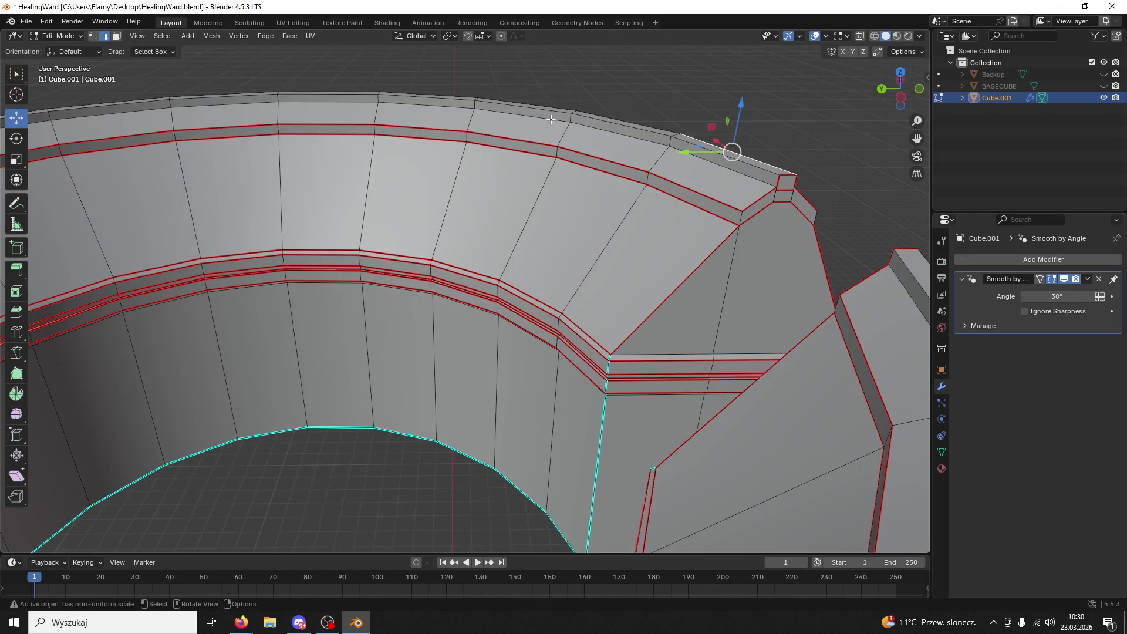
- Mark the small edges at the rim corner as UV seams
{"action": "left_click", "coordinate": [117, 36]}
{"action": "mouse_move", "coordinate": [505, 247]}
{"action": "middle_mouse_down"}
{"action": "mouse_move", "coordinate": [530, 204]}
{"action": "mouse_move", "coordinate": [477, 189]}
{"action": "mouse_move", "coordinate": [528, 217]}
{"action": "mouse_move", "coordinate": [487, 220]}
{"action": "middle_mouse_up"}
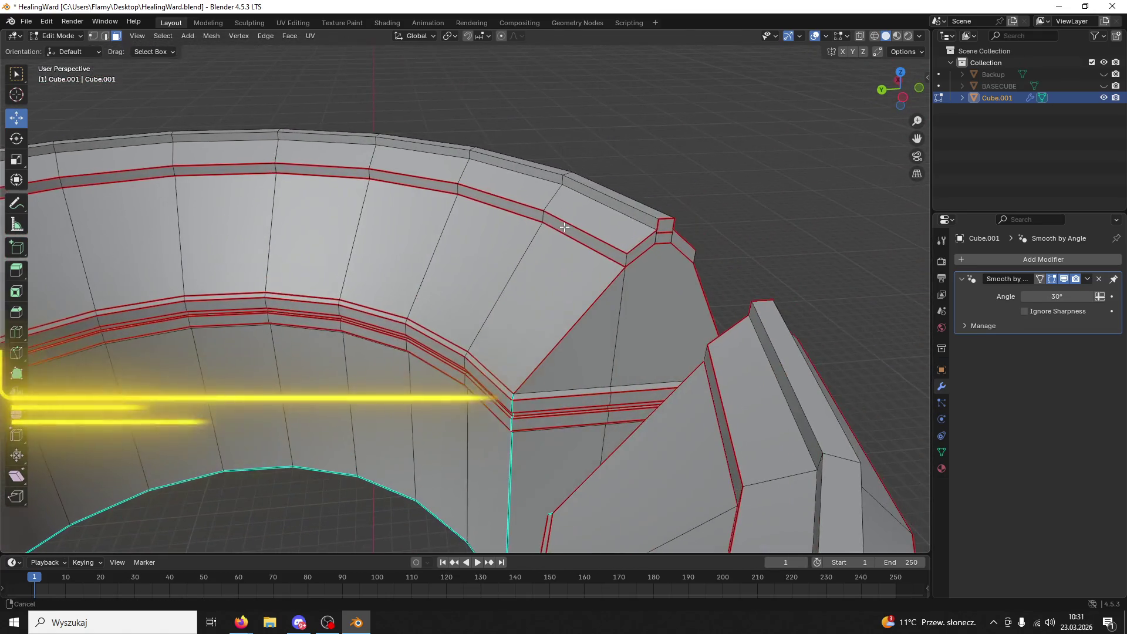
{"action": "left_click", "coordinate": [105, 37]}
{"action": "left_click", "coordinate": [659, 222]}
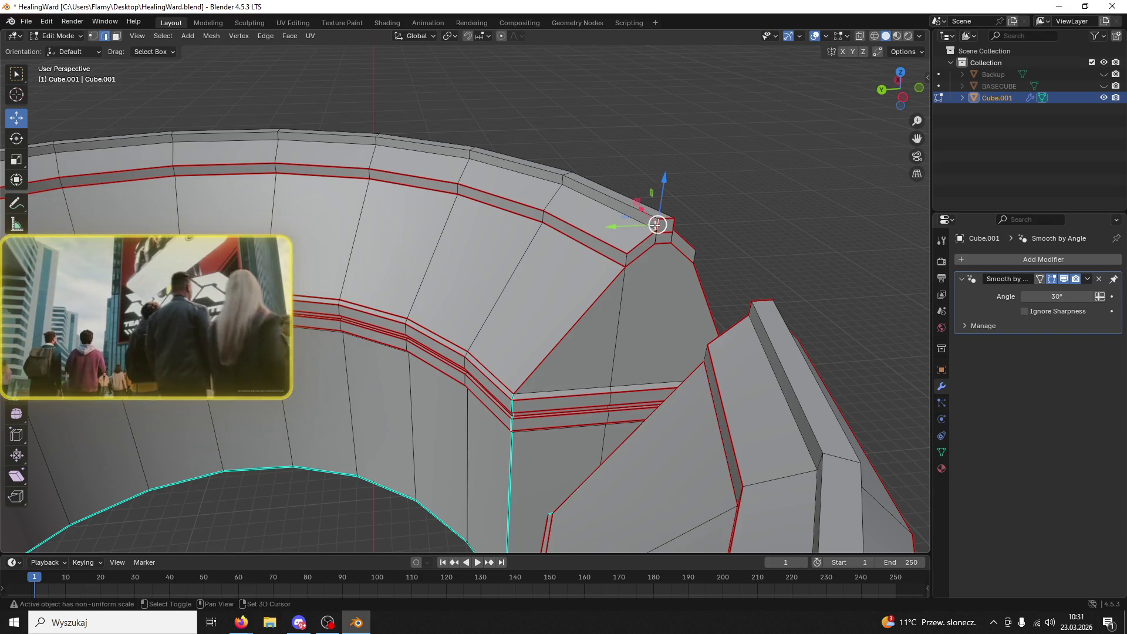
{"action": "right_click", "coordinate": [672, 226]}
{"action": "left_click", "coordinate": [633, 284]}
{"action": "middle_click_drag", "start_coordinate": [669, 229], "coordinate": [684, 231]}
{"action": "scroll", "coordinate": [683, 230], "scroll_direction": "up", "scroll_amount": 1}
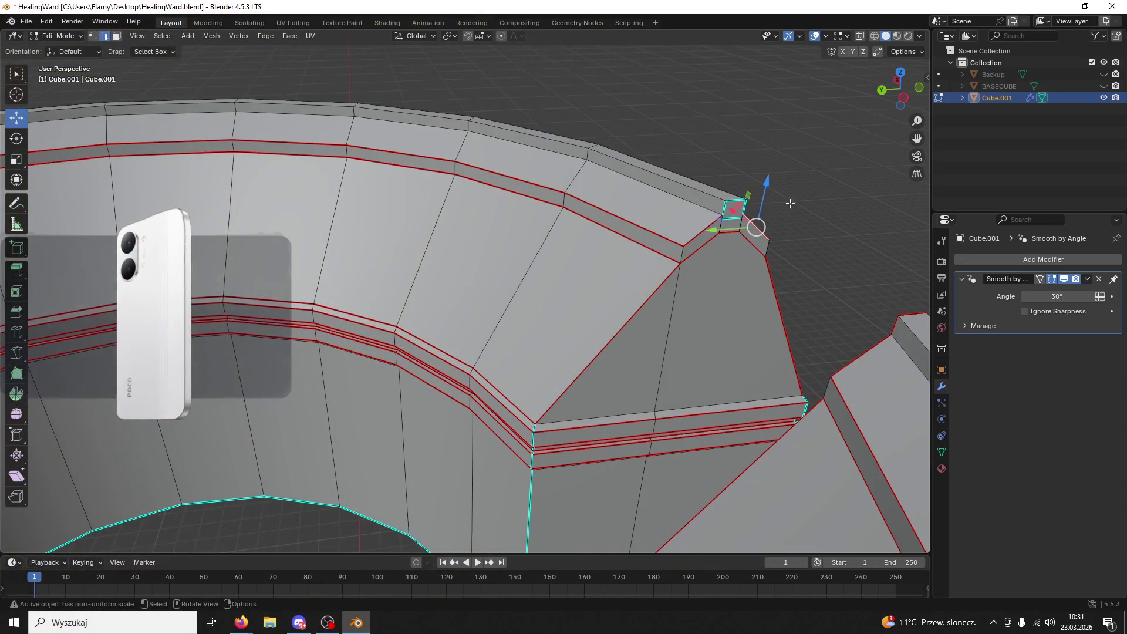
{"action": "left_click", "coordinate": [726, 224]}
{"action": "key", "text": "ctrl+e"}
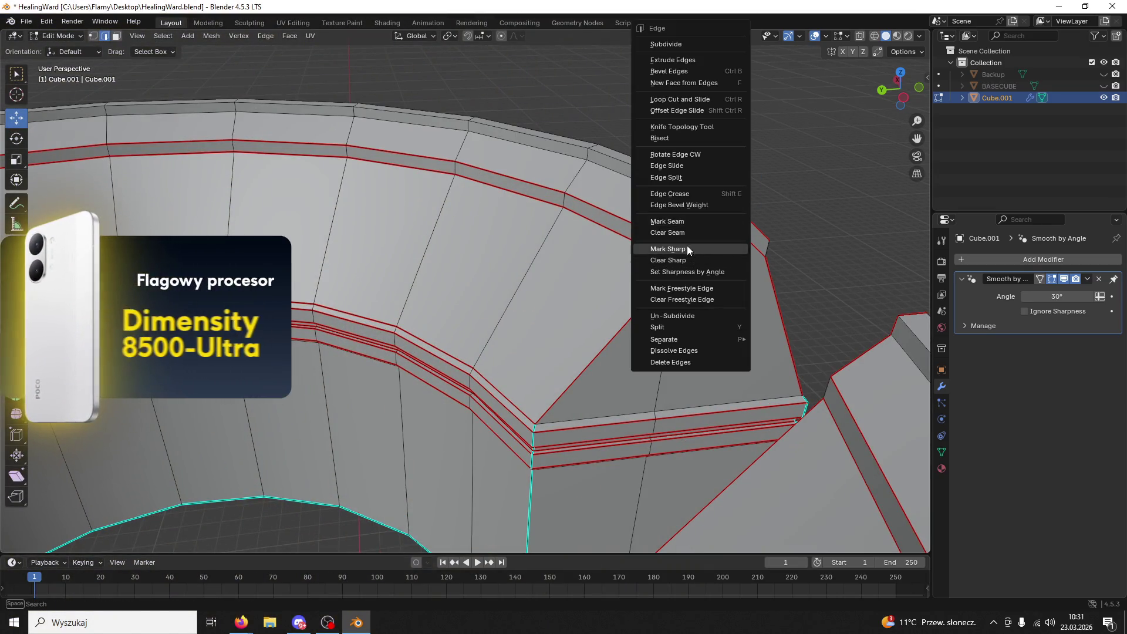
{"action": "left_click", "coordinate": [728, 222]}
- Mark seams on further top-rim edges around the gap corner
{"action": "scroll", "coordinate": [771, 171], "scroll_direction": "up", "scroll_amount": 3}
{"action": "middle_click_drag", "start_coordinate": [771, 171], "coordinate": [762, 167]}
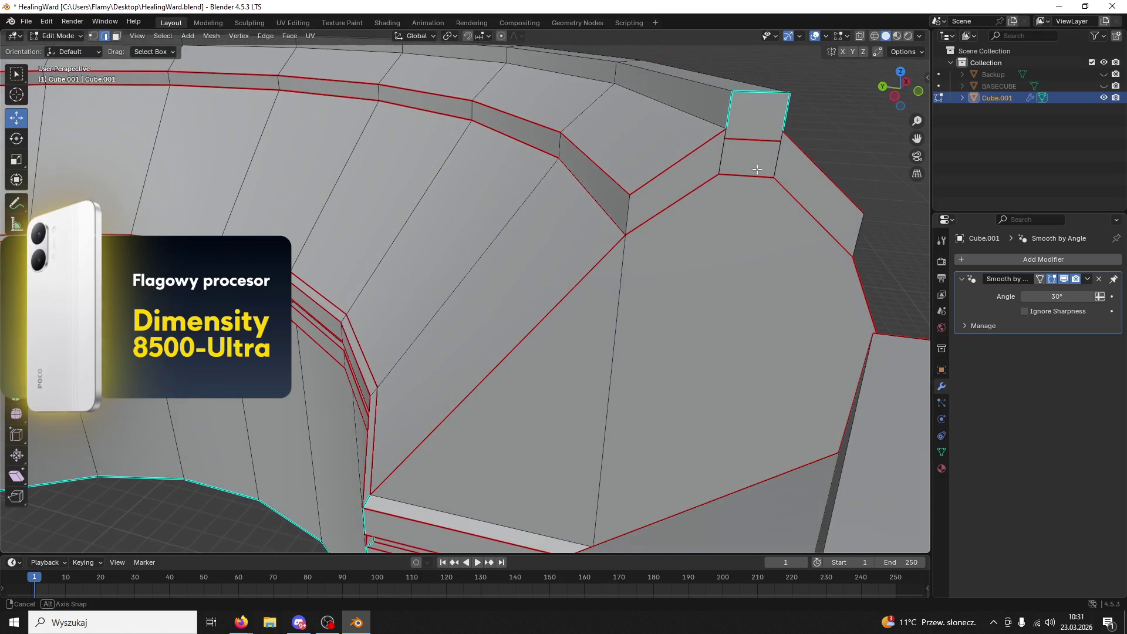
{"action": "left_click", "coordinate": [758, 162], "text": "ctrl"}
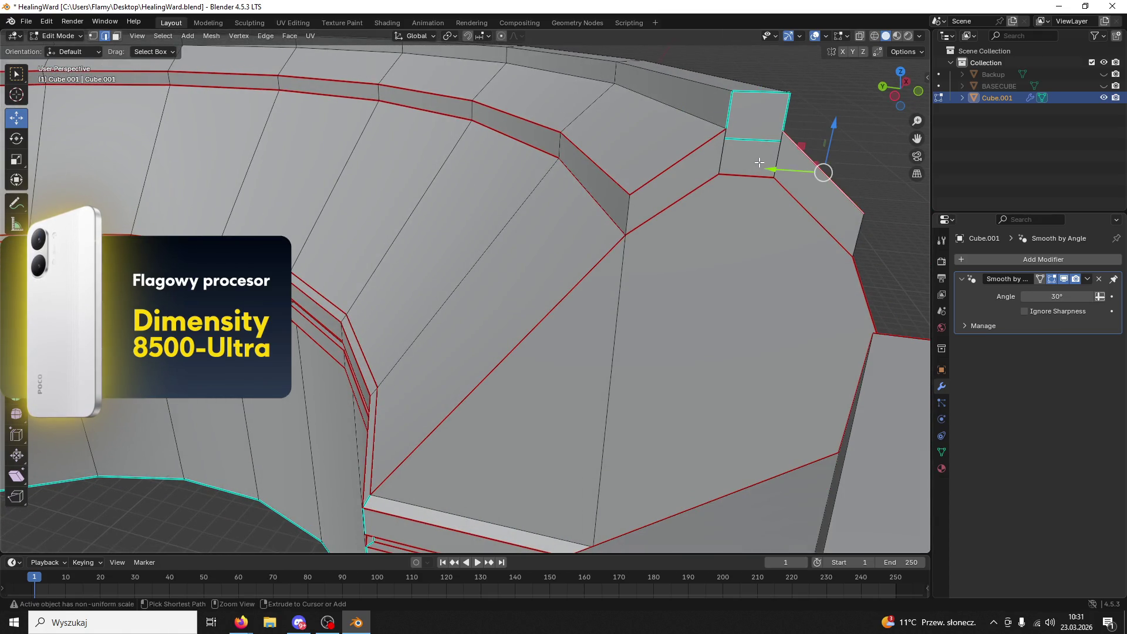
{"action": "key", "text": "alt+a"}
{"action": "key", "text": "1"}
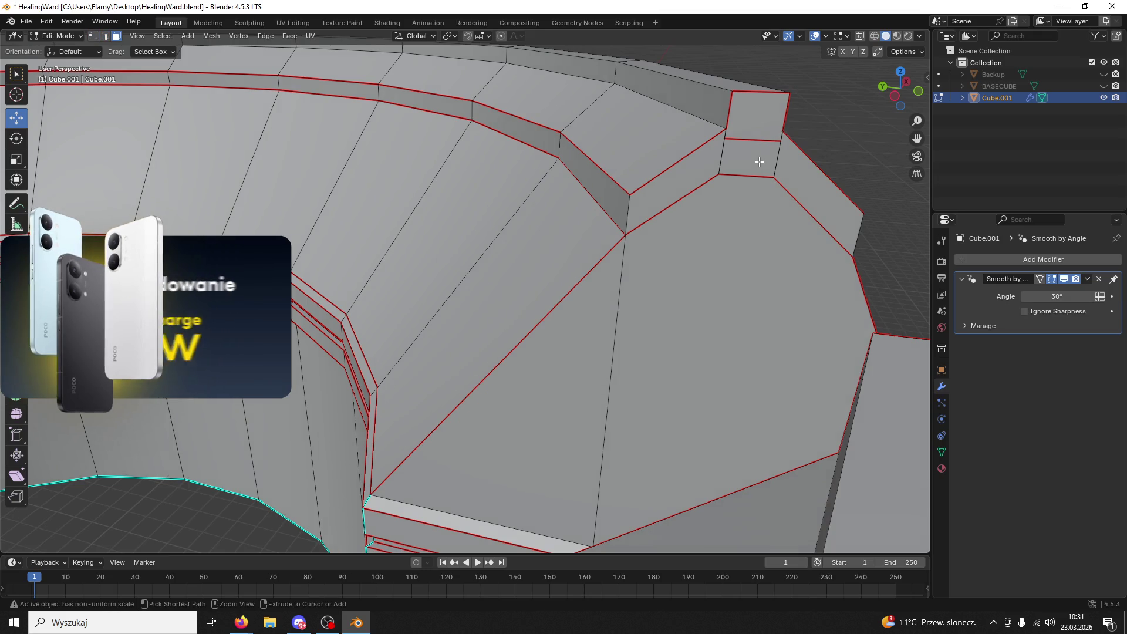
{"action": "key", "text": "2"}
{"action": "left_click", "coordinate": [758, 156], "text": "alt"}
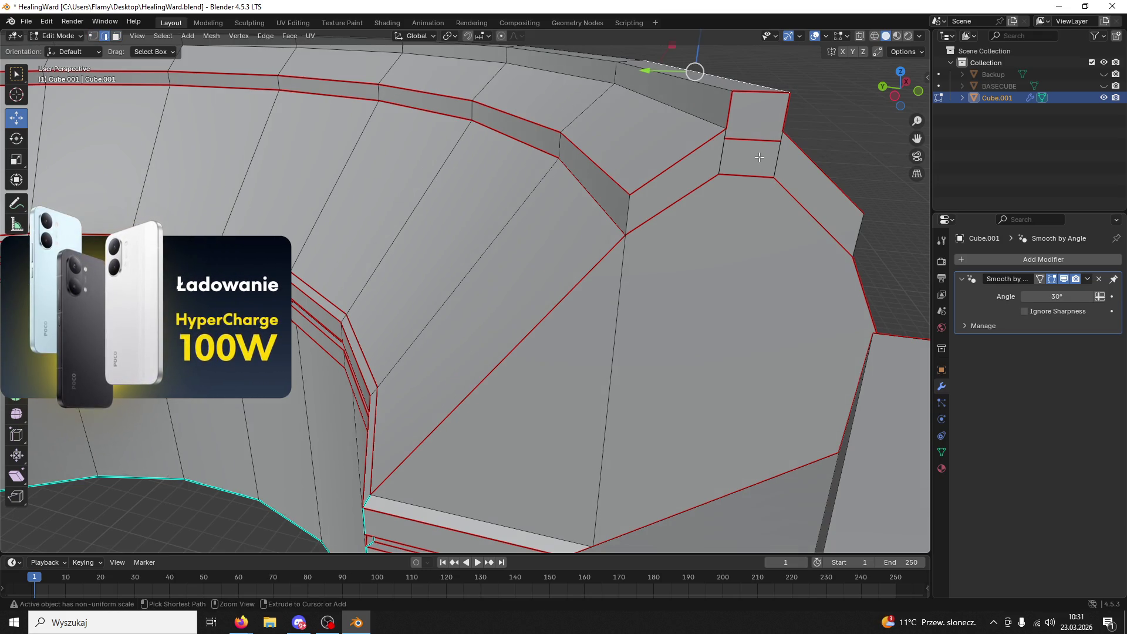
{"action": "right_click", "coordinate": [759, 142]}
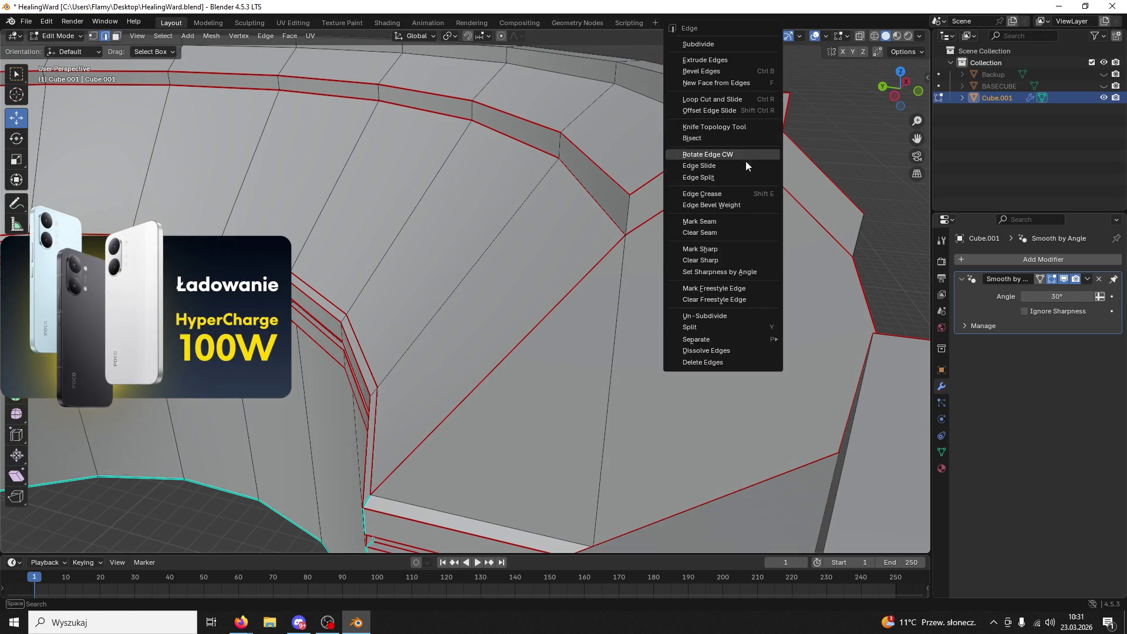
{"action": "left_click", "coordinate": [722, 229]}
{"action": "mouse_move", "coordinate": [731, 204]}
{"action": "middle_mouse_down"}
{"action": "mouse_move", "coordinate": [714, 182]}
{"action": "mouse_move", "coordinate": [618, 186]}
{"action": "mouse_move", "coordinate": [643, 182]}
{"action": "mouse_move", "coordinate": [632, 196]}
{"action": "middle_mouse_up"}
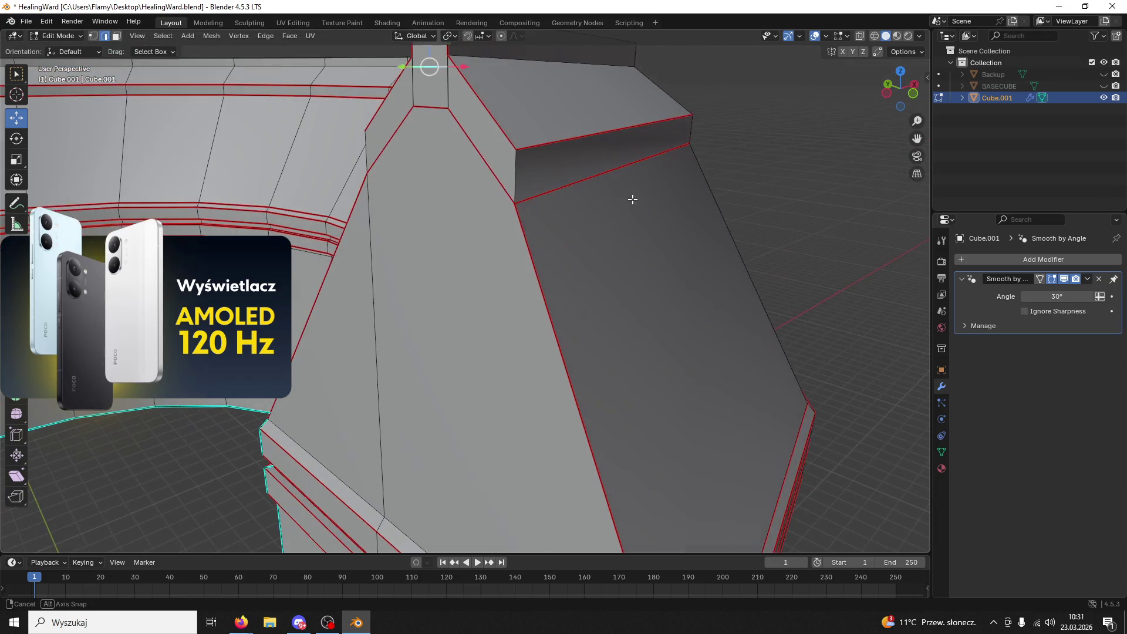
{"action": "right_click", "coordinate": [515, 176]}
{"action": "left_click", "coordinate": [471, 224]}
{"action": "mouse_move", "coordinate": [470, 225]}
{"action": "middle_mouse_down"}
{"action": "mouse_move", "coordinate": [770, 164]}
{"action": "mouse_move", "coordinate": [813, 215]}
{"action": "mouse_move", "coordinate": [558, 219]}
{"action": "mouse_move", "coordinate": [620, 214]}
{"action": "mouse_move", "coordinate": [616, 122]}
{"action": "middle_mouse_up"}
{"action": "right_click", "coordinate": [763, 182]}
{"action": "left_click", "coordinate": [721, 222]}
- Mark the edges beside the gap and clear sharp from the wall's small top edge
{"action": "left_click", "coordinate": [621, 215]}
{"action": "right_click", "coordinate": [621, 215]}
{"action": "left_click", "coordinate": [589, 245]}
{"action": "left_click", "coordinate": [615, 122]}
{"action": "right_click", "coordinate": [617, 125]}
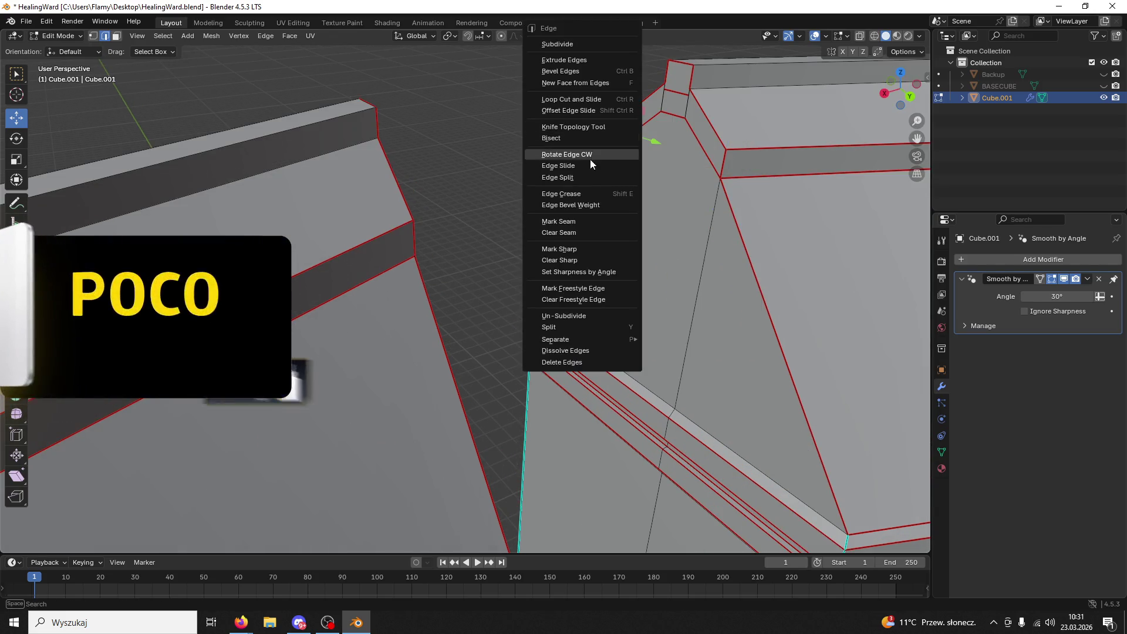
{"action": "left_click", "coordinate": [577, 224]}
{"action": "left_click", "coordinate": [665, 98]}
{"action": "right_click", "coordinate": [665, 95]}
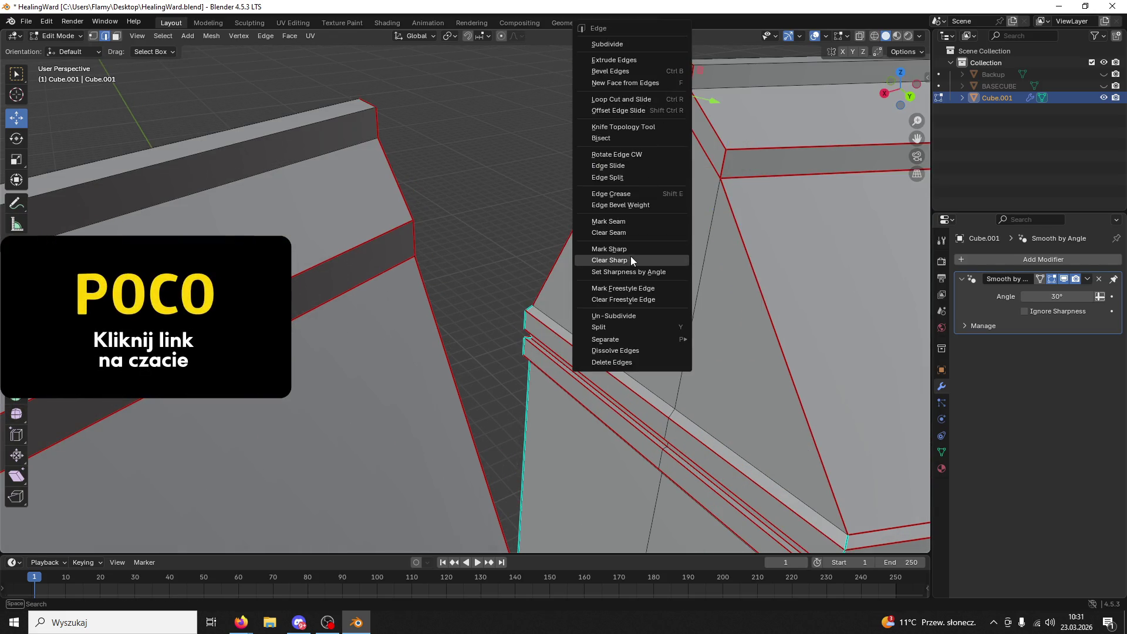
{"action": "left_click", "coordinate": [622, 232]}
- Check the inner ring and save the HealingWard blend file
{"action": "mouse_move", "coordinate": [690, 119]}
{"action": "middle_mouse_down"}
{"action": "mouse_move", "coordinate": [717, 123]}
{"action": "mouse_move", "coordinate": [611, 139]}
{"action": "mouse_move", "coordinate": [528, 192]}
{"action": "mouse_move", "coordinate": [223, 193]}
{"action": "middle_mouse_up"}
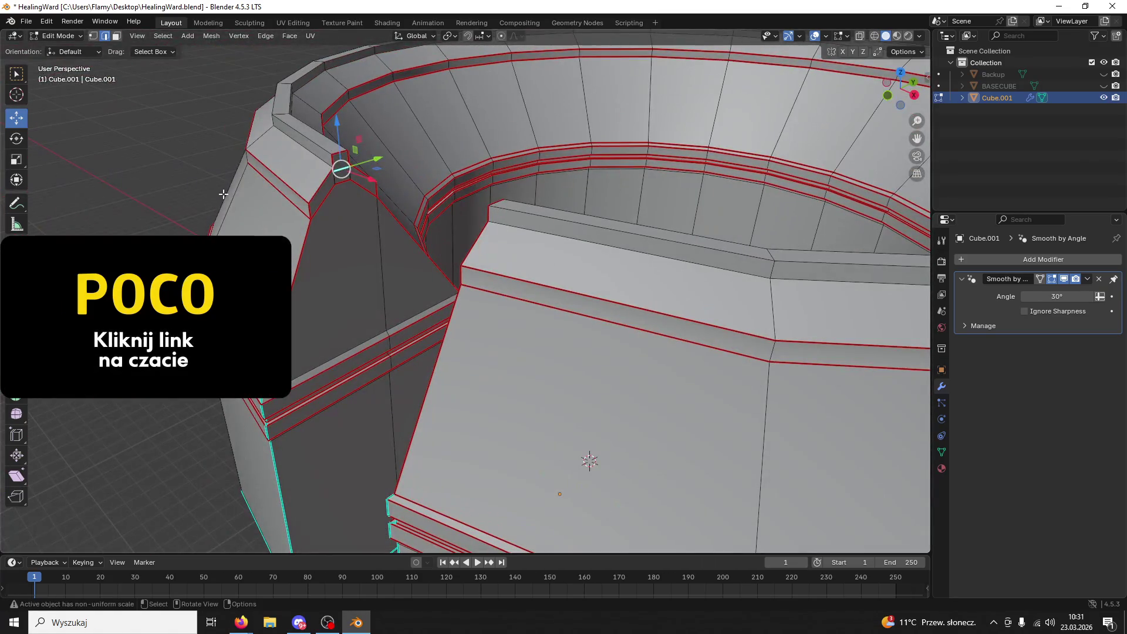
{"action": "mouse_move", "coordinate": [408, 192]}
{"action": "middle_mouse_down"}
{"action": "mouse_move", "coordinate": [433, 244]}
{"action": "mouse_move", "coordinate": [405, 285]}
{"action": "middle_mouse_up"}
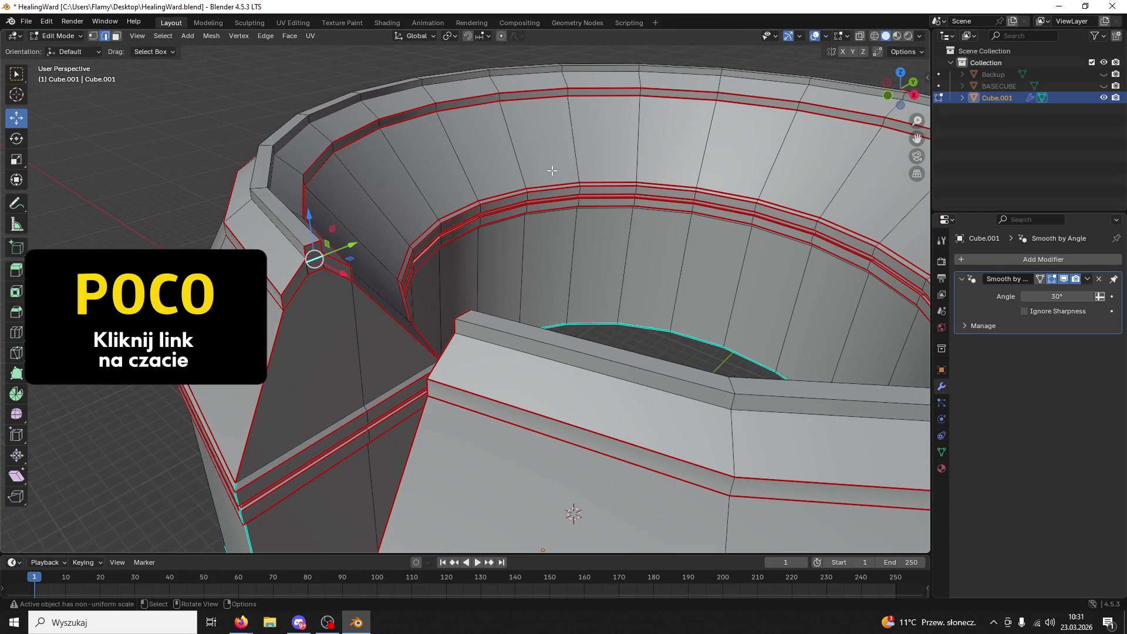
{"action": "key", "text": "ctrl+s"}
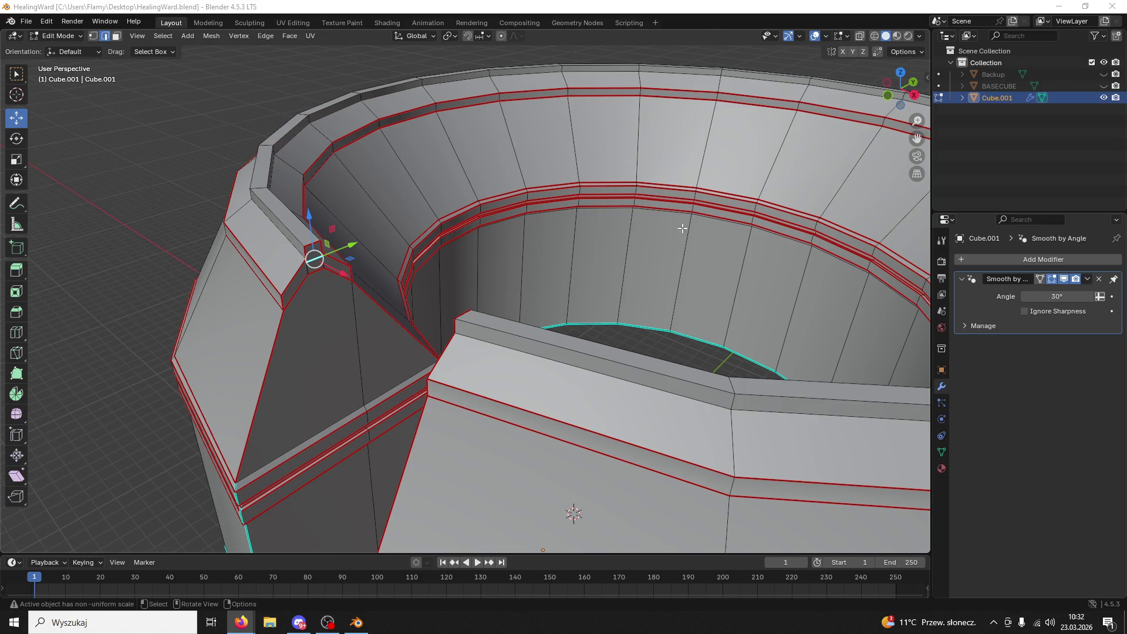
- Switch to the Firefox photo of the chocolate Santa and its wrapper and zoom in
{"action": "key", "text": "alt+Tab"}
{"action": "scroll", "coordinate": [625, 369], "scroll_direction": "up", "scroll_amount": 8, "text": "ctrl"}
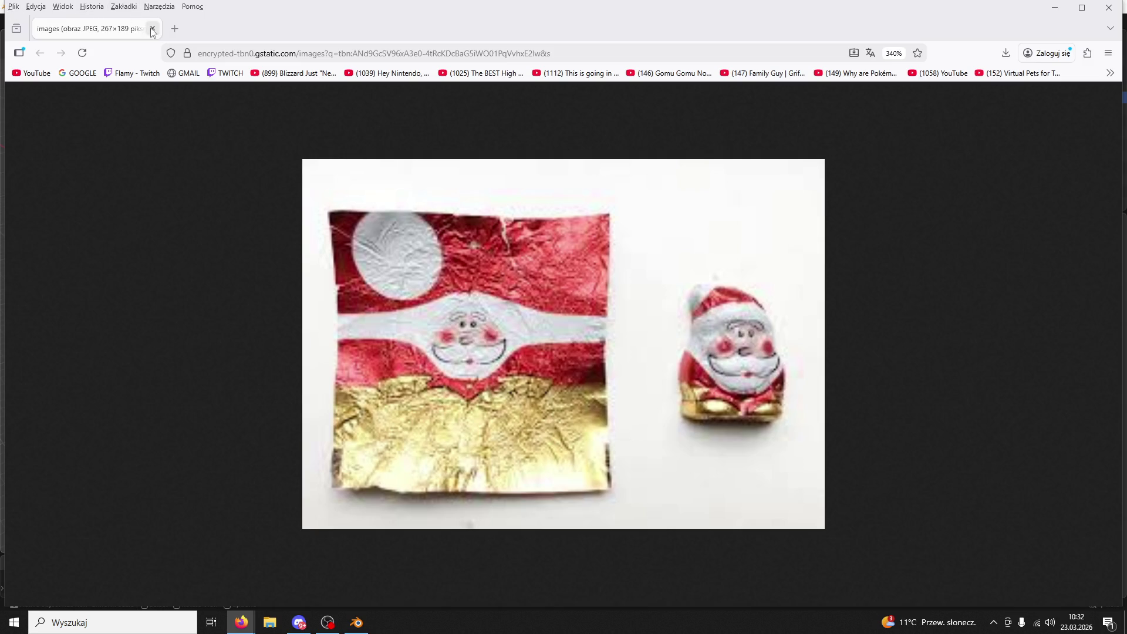
- Return to Blender and view the HealingWard ring from a new angle
{"action": "key", "text": "alt+Tab"}
{"action": "mouse_move", "coordinate": [706, 208]}
{"action": "middle_mouse_down"}
{"action": "mouse_move", "coordinate": [646, 201]}
{"action": "mouse_move", "coordinate": [682, 269]}
{"action": "mouse_move", "coordinate": [565, 278]}
{"action": "mouse_move", "coordinate": [581, 309]}
{"action": "middle_mouse_up"}
- Select the ring's old rim seam edges all around and clear their seam
{"action": "left_click", "coordinate": [527, 318]}
{"action": "mouse_move", "coordinate": [340, 235]}
{"action": "middle_mouse_down"}
{"action": "mouse_move", "coordinate": [392, 232]}
{"action": "mouse_move", "coordinate": [388, 302]}
{"action": "mouse_move", "coordinate": [361, 337]}
{"action": "mouse_move", "coordinate": [825, 327]}
{"action": "middle_mouse_up"}
{"action": "scroll", "coordinate": [826, 327], "scroll_direction": "down", "scroll_amount": 2}
{"action": "left_click", "coordinate": [521, 348], "text": "shift"}
{"action": "left_click", "coordinate": [324, 332], "text": "shift"}
{"action": "mouse_move", "coordinate": [166, 261]}
{"action": "middle_mouse_down"}
{"action": "mouse_move", "coordinate": [352, 276]}
{"action": "mouse_move", "coordinate": [492, 255]}
{"action": "mouse_move", "coordinate": [725, 149]}
{"action": "middle_mouse_up"}
{"action": "left_click", "coordinate": [671, 242], "text": "shift"}
{"action": "left_click", "coordinate": [511, 239], "text": "shift"}
{"action": "left_click", "coordinate": [340, 220], "text": "shift"}
{"action": "middle_click_drag", "start_coordinate": [340, 220], "coordinate": [571, 274]}
{"action": "left_click", "coordinate": [571, 274], "text": "shift"}
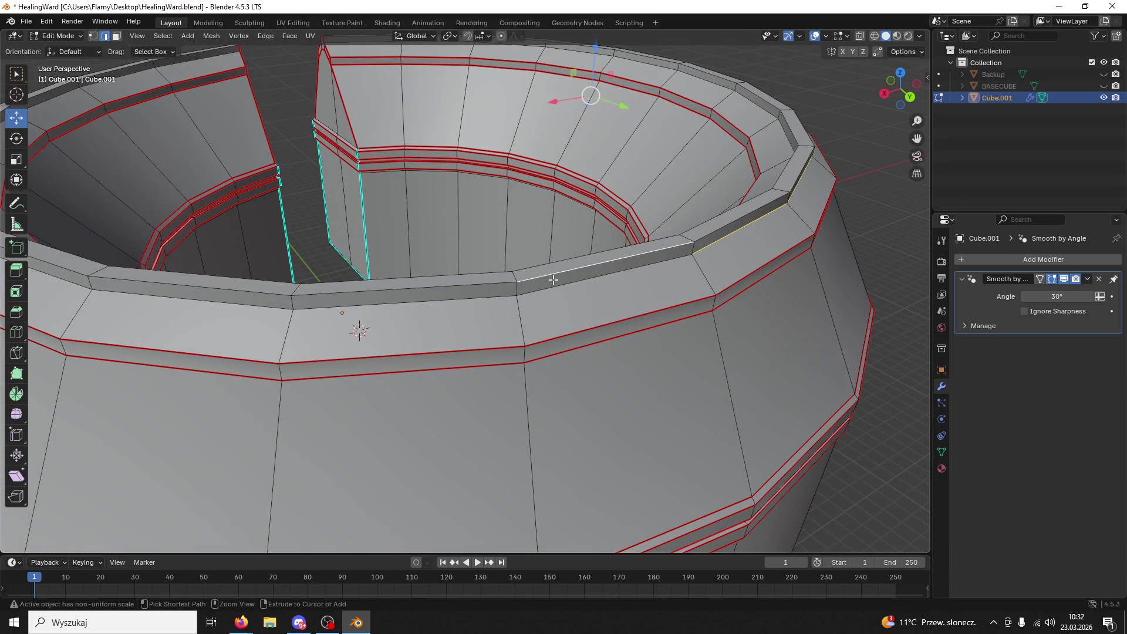
{"action": "left_click", "coordinate": [467, 300], "text": "shift"}
{"action": "left_click", "coordinate": [232, 303], "text": "shift"}
{"action": "middle_click_drag", "start_coordinate": [232, 303], "coordinate": [626, 304], "text": "shift"}
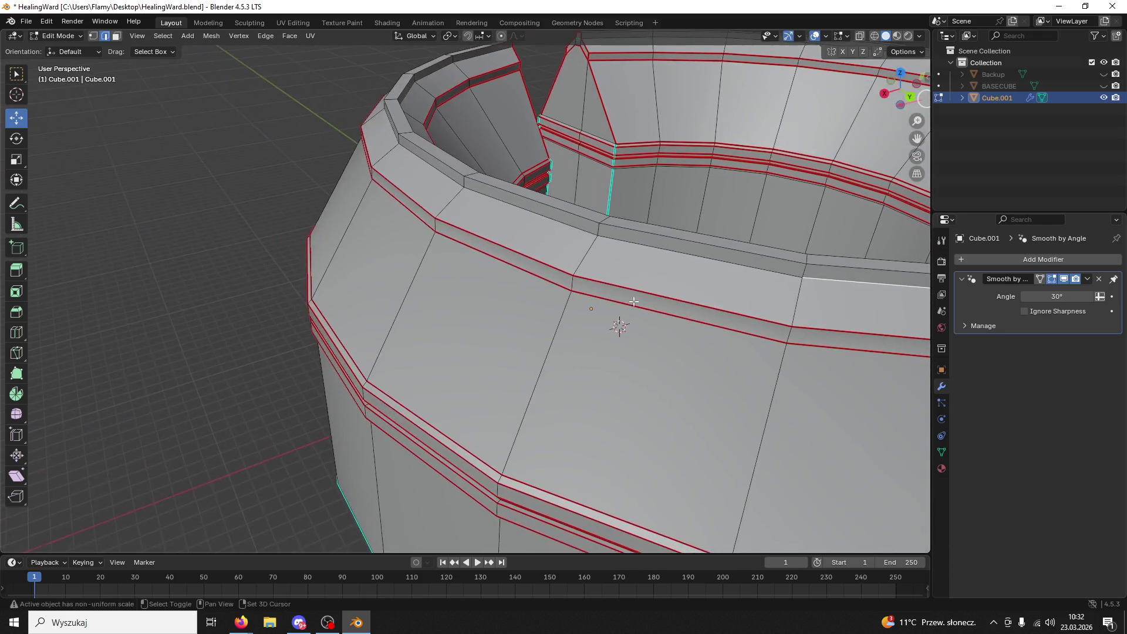
{"action": "left_click", "coordinate": [674, 256], "text": "shift"}
{"action": "left_click", "coordinate": [487, 202], "text": "shift"}
{"action": "left_click", "coordinate": [422, 170], "text": "shift"}
{"action": "left_click", "coordinate": [391, 134], "text": "shift"}
{"action": "mouse_move", "coordinate": [390, 134]}
{"action": "middle_mouse_down"}
{"action": "mouse_move", "coordinate": [326, 214]}
{"action": "mouse_move", "coordinate": [408, 214]}
{"action": "mouse_move", "coordinate": [411, 246]}
{"action": "mouse_move", "coordinate": [598, 247]}
{"action": "mouse_move", "coordinate": [573, 171]}
{"action": "mouse_move", "coordinate": [557, 197]}
{"action": "middle_mouse_up"}
{"action": "left_click", "coordinate": [327, 213], "text": "shift"}
{"action": "key", "text": "ctrl+e"}
{"action": "left_click", "coordinate": [386, 250]}
- Select the top outer edge loop of the raised band and mark it as a seam
{"action": "left_click", "coordinate": [555, 185]}
{"action": "left_click", "coordinate": [413, 187], "text": "shift"}
{"action": "left_click", "coordinate": [348, 195], "text": "shift"}
{"action": "left_click", "coordinate": [264, 200], "text": "shift"}
{"action": "middle_click_drag", "start_coordinate": [270, 216], "coordinate": [326, 227]}
{"action": "left_click", "coordinate": [328, 226], "text": "shift"}
{"action": "left_click", "coordinate": [241, 268], "text": "shift"}
{"action": "left_click", "coordinate": [203, 302], "text": "shift"}
{"action": "left_click", "coordinate": [141, 404], "text": "shift"}
{"action": "mouse_move", "coordinate": [140, 404]}
{"action": "middle_mouse_down"}
{"action": "mouse_move", "coordinate": [93, 389]}
{"action": "mouse_move", "coordinate": [152, 375]}
{"action": "middle_mouse_up"}
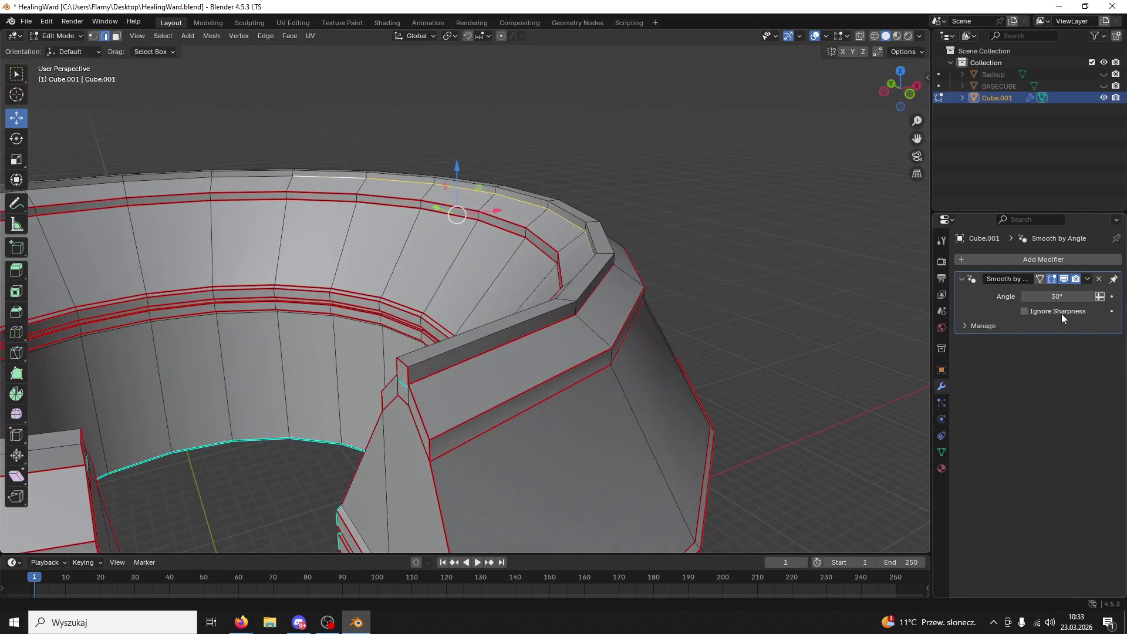
{"action": "middle_click_drag", "start_coordinate": [352, 223], "coordinate": [619, 334], "text": "shift"}
{"action": "left_click", "coordinate": [502, 272], "text": "shift"}
{"action": "left_click", "coordinate": [499, 273], "text": "shift"}
{"action": "left_click", "coordinate": [487, 275], "text": "shift"}
{"action": "left_click", "coordinate": [407, 283], "text": "shift"}
{"action": "left_click", "coordinate": [354, 292], "text": "shift"}
{"action": "left_click", "coordinate": [278, 311], "text": "shift"}
{"action": "left_click", "coordinate": [195, 362], "text": "shift"}
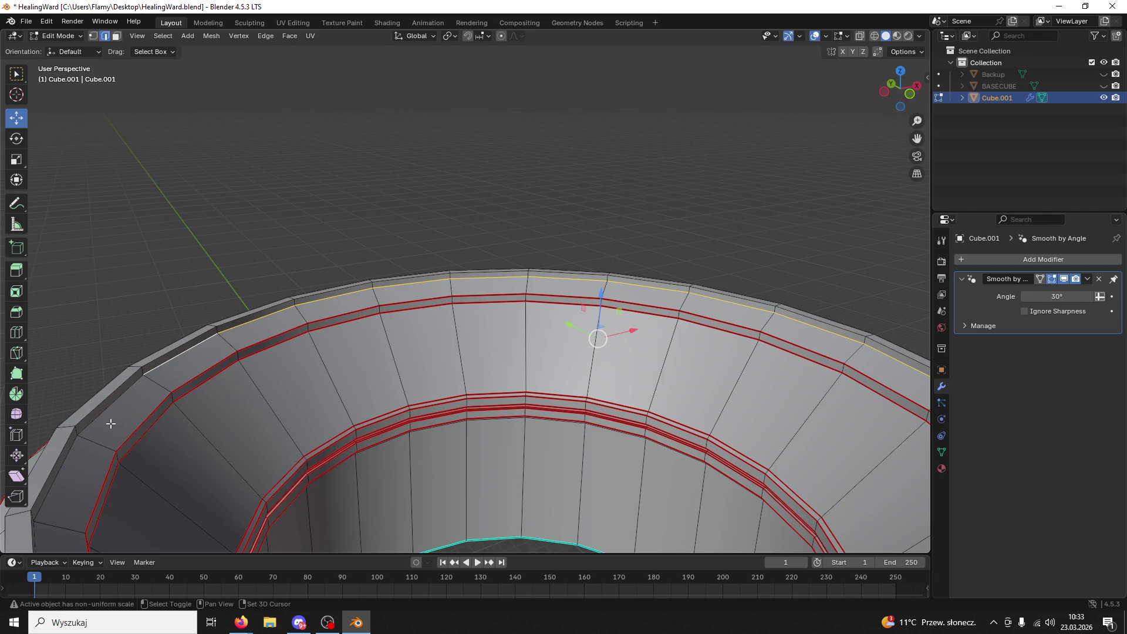
{"action": "mouse_move", "coordinate": [581, 337]}
{"action": "middle_mouse_down"}
{"action": "mouse_move", "coordinate": [637, 375]}
{"action": "mouse_move", "coordinate": [419, 338]}
{"action": "middle_mouse_up"}
{"action": "left_click", "coordinate": [377, 319], "text": "shift"}
{"action": "left_click", "coordinate": [420, 302], "text": "shift"}
{"action": "left_click", "coordinate": [479, 286], "text": "shift"}
{"action": "left_click", "coordinate": [340, 359], "text": "shift"}
{"action": "mouse_move", "coordinate": [327, 395]}
{"action": "middle_mouse_down"}
{"action": "mouse_move", "coordinate": [287, 382]}
{"action": "mouse_move", "coordinate": [334, 385]}
{"action": "middle_mouse_up"}
{"action": "key", "text": "ctrl+e"}
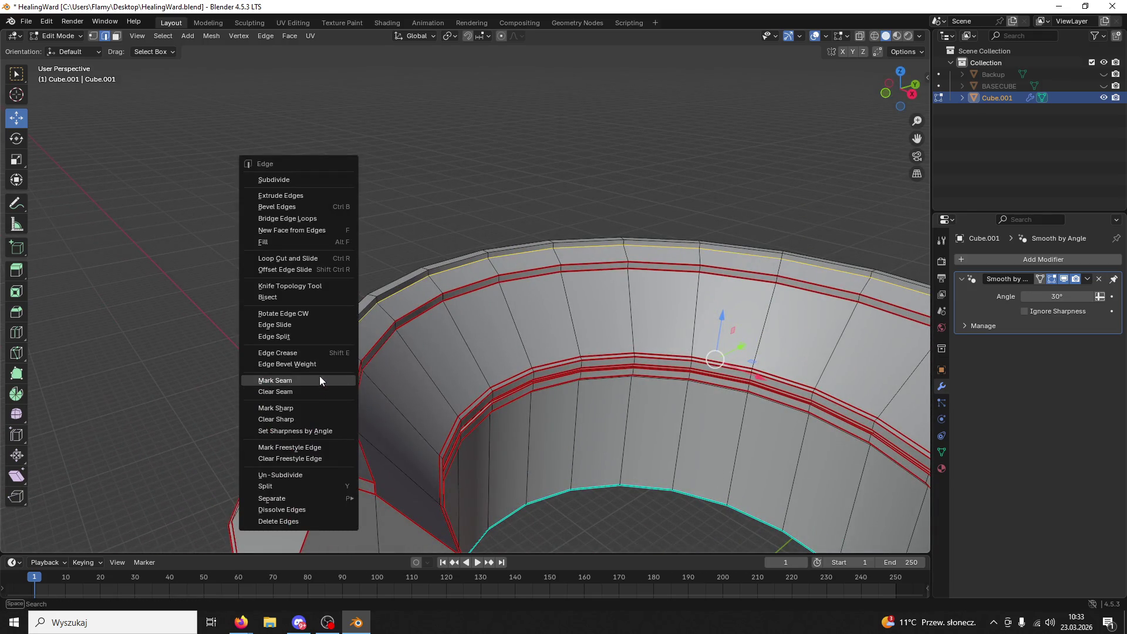
{"action": "left_click", "coordinate": [320, 381]}
{"action": "left_click", "coordinate": [370, 239]}
{"action": "mouse_move", "coordinate": [370, 238]}
{"action": "middle_mouse_down"}
{"action": "mouse_move", "coordinate": [338, 227]}
{"action": "mouse_move", "coordinate": [276, 239]}
{"action": "mouse_move", "coordinate": [357, 302]}
{"action": "mouse_move", "coordinate": [305, 297]}
{"action": "middle_mouse_up"}
- Mark the rim edge on the ring's inner wall as sharp
{"action": "scroll", "coordinate": [251, 295], "scroll_direction": "up", "scroll_amount": 5}
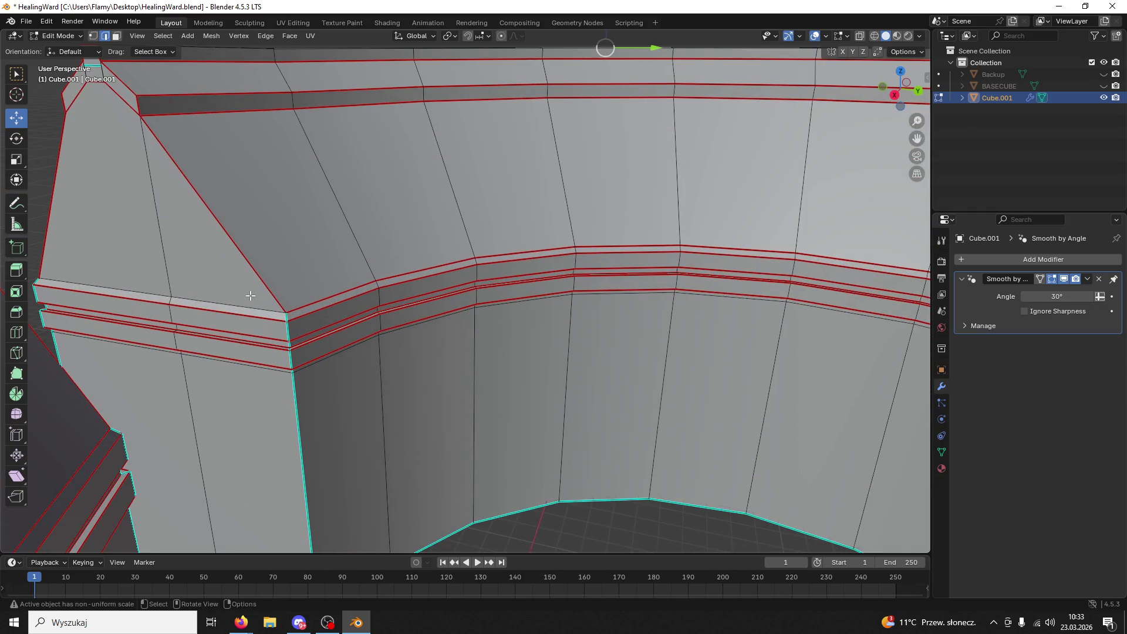
{"action": "left_click", "coordinate": [242, 307]}
{"action": "key", "text": "ctrl+e"}
{"action": "left_click", "coordinate": [100, 320]}
- Mark the two bevel-strip edges at the ring's gap as a seam
{"action": "mouse_move", "coordinate": [101, 318]}
{"action": "middle_mouse_down"}
{"action": "mouse_move", "coordinate": [370, 241]}
{"action": "mouse_move", "coordinate": [304, 276]}
{"action": "mouse_move", "coordinate": [410, 314]}
{"action": "mouse_move", "coordinate": [384, 317]}
{"action": "middle_mouse_up"}
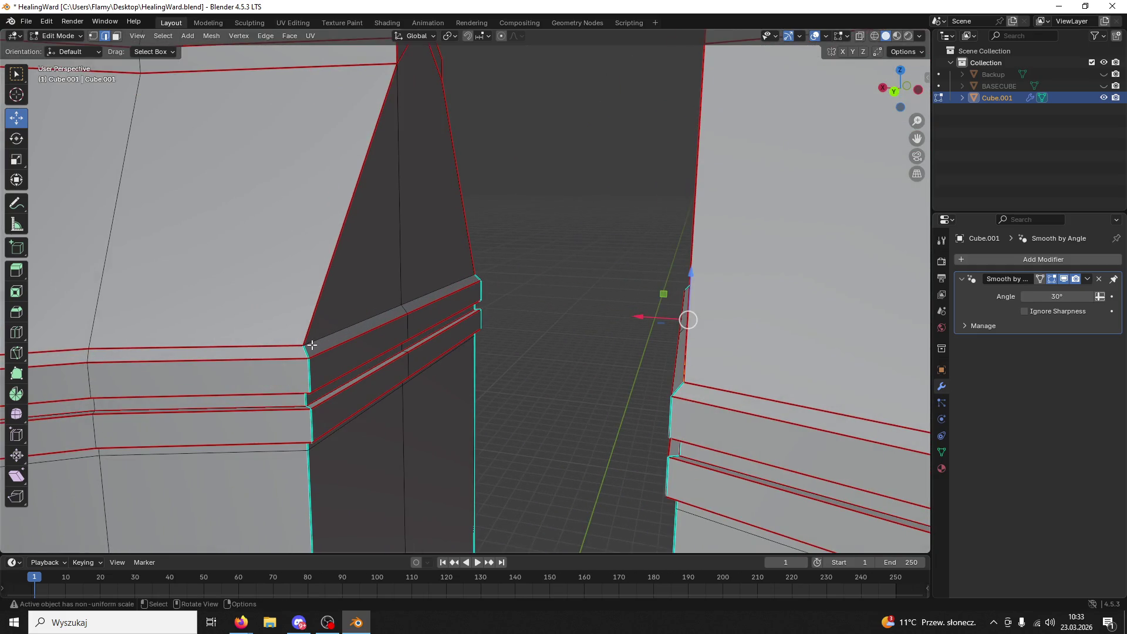
{"action": "left_click", "coordinate": [349, 330]}
{"action": "left_click", "coordinate": [434, 294], "text": "shift"}
{"action": "right_click", "coordinate": [404, 317]}
{"action": "left_click", "coordinate": [387, 301]}
- Mark the bottom edge loop and lower outer loop beside the gap as seams
{"action": "mouse_move", "coordinate": [388, 301]}
{"action": "middle_mouse_down"}
{"action": "mouse_move", "coordinate": [414, 266]}
{"action": "mouse_move", "coordinate": [389, 395]}
{"action": "mouse_move", "coordinate": [397, 433]}
{"action": "mouse_move", "coordinate": [248, 364]}
{"action": "mouse_move", "coordinate": [477, 241]}
{"action": "mouse_move", "coordinate": [478, 193]}
{"action": "mouse_move", "coordinate": [504, 361]}
{"action": "mouse_move", "coordinate": [500, 280]}
{"action": "middle_mouse_up"}
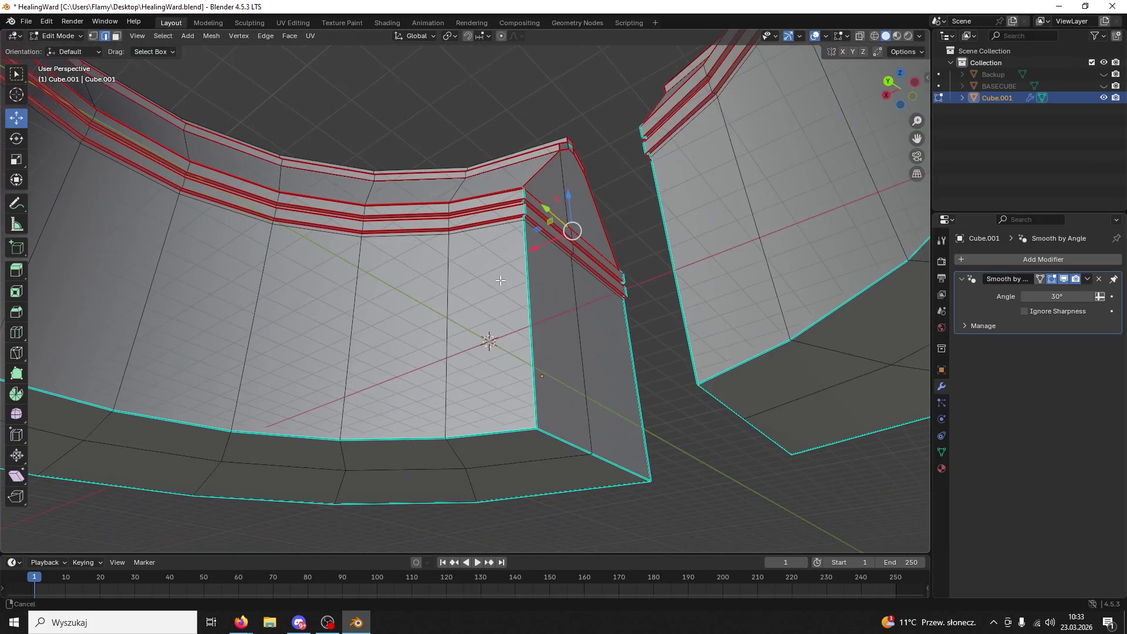
{"action": "left_click", "coordinate": [528, 294]}
{"action": "left_click", "coordinate": [565, 442], "text": "shift"}
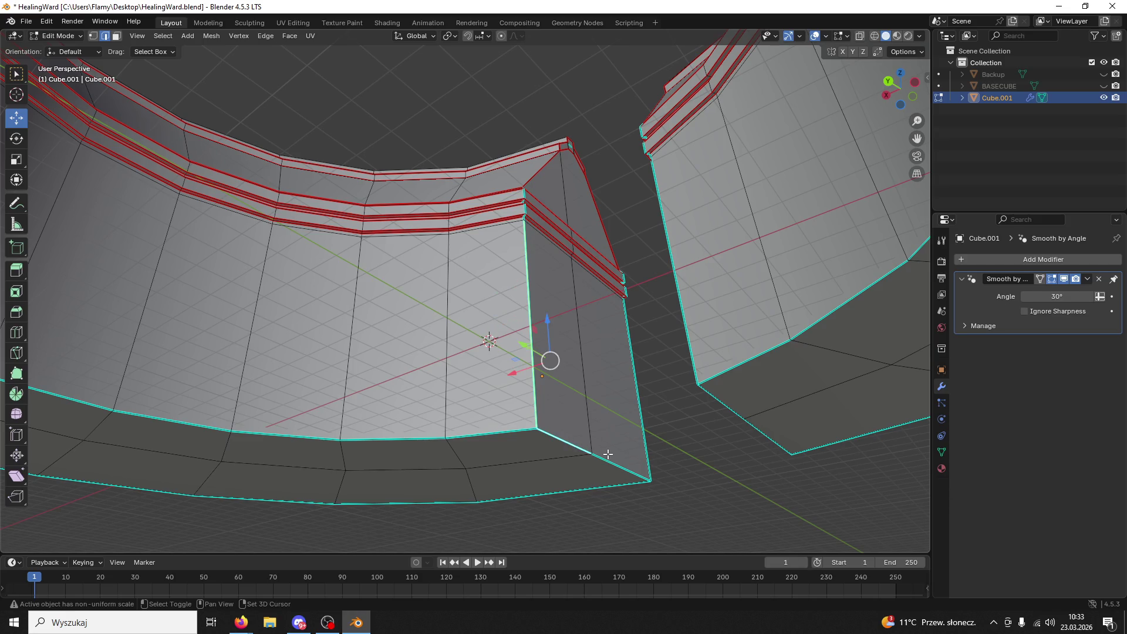
{"action": "left_click", "coordinate": [515, 431]}
{"action": "left_click", "coordinate": [514, 430], "text": "alt"}
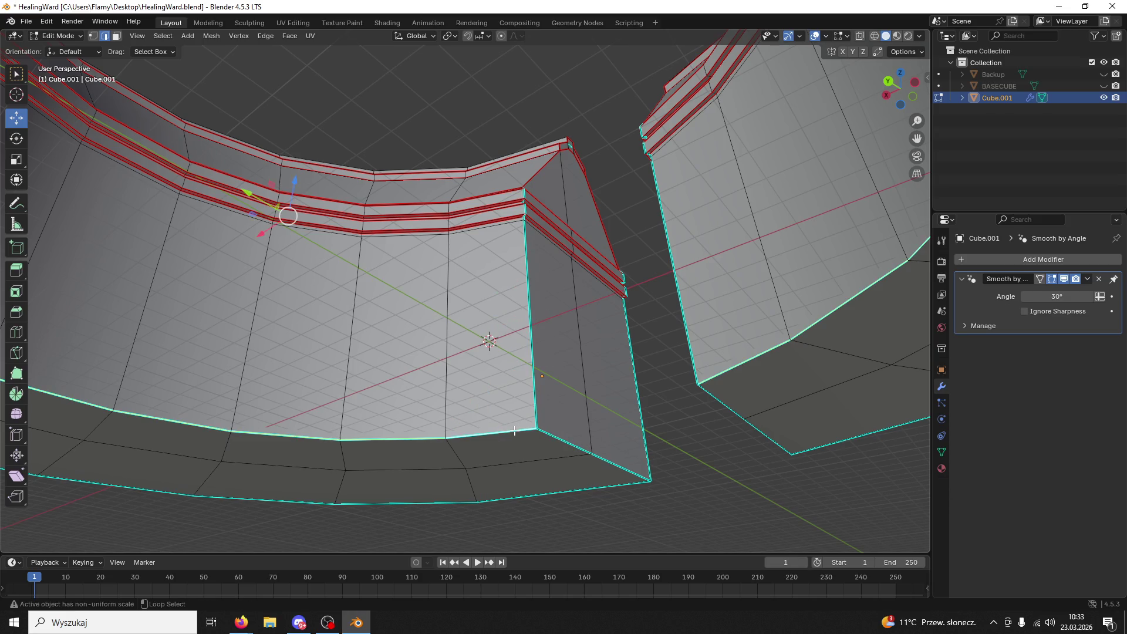
{"action": "left_click", "coordinate": [565, 438], "text": "alt"}
{"action": "left_click", "coordinate": [561, 487], "text": "alt+shift"}
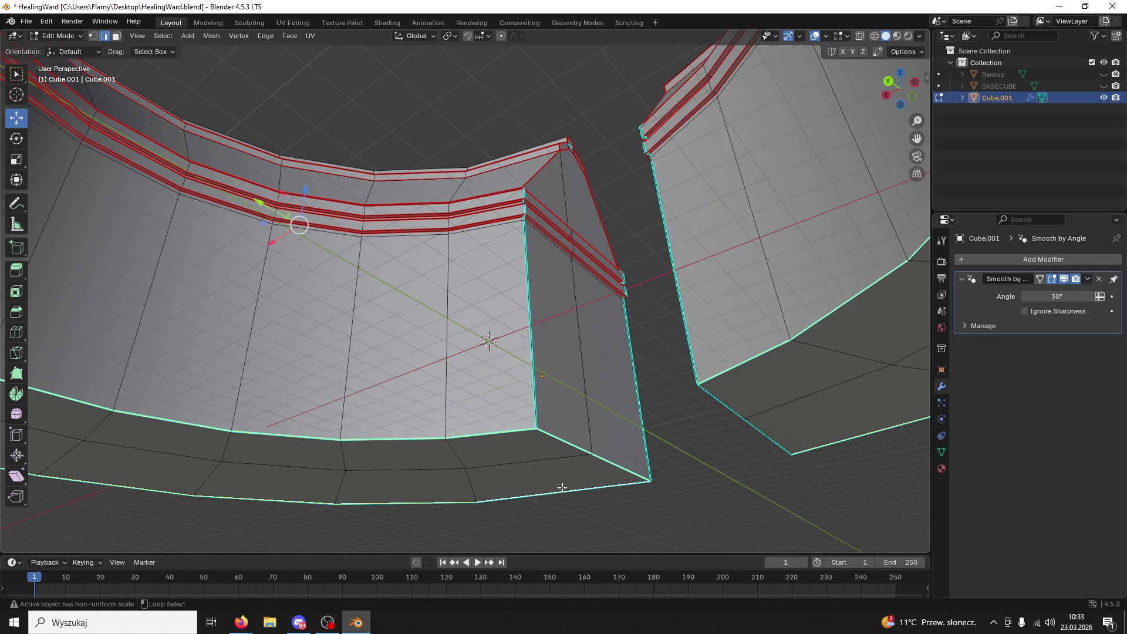
{"action": "left_click", "coordinate": [714, 398], "text": "alt+shift"}
{"action": "right_click", "coordinate": [594, 433]}
{"action": "left_click", "coordinate": [535, 446]}
- Orbit around the ring's gap to inspect the new seams
{"action": "left_click", "coordinate": [654, 464]}
{"action": "mouse_move", "coordinate": [632, 443]}
{"action": "middle_mouse_down"}
{"action": "mouse_move", "coordinate": [664, 458]}
{"action": "mouse_move", "coordinate": [591, 446]}
{"action": "mouse_move", "coordinate": [495, 490]}
{"action": "mouse_move", "coordinate": [598, 521]}
{"action": "mouse_move", "coordinate": [632, 389]}
{"action": "middle_mouse_up"}
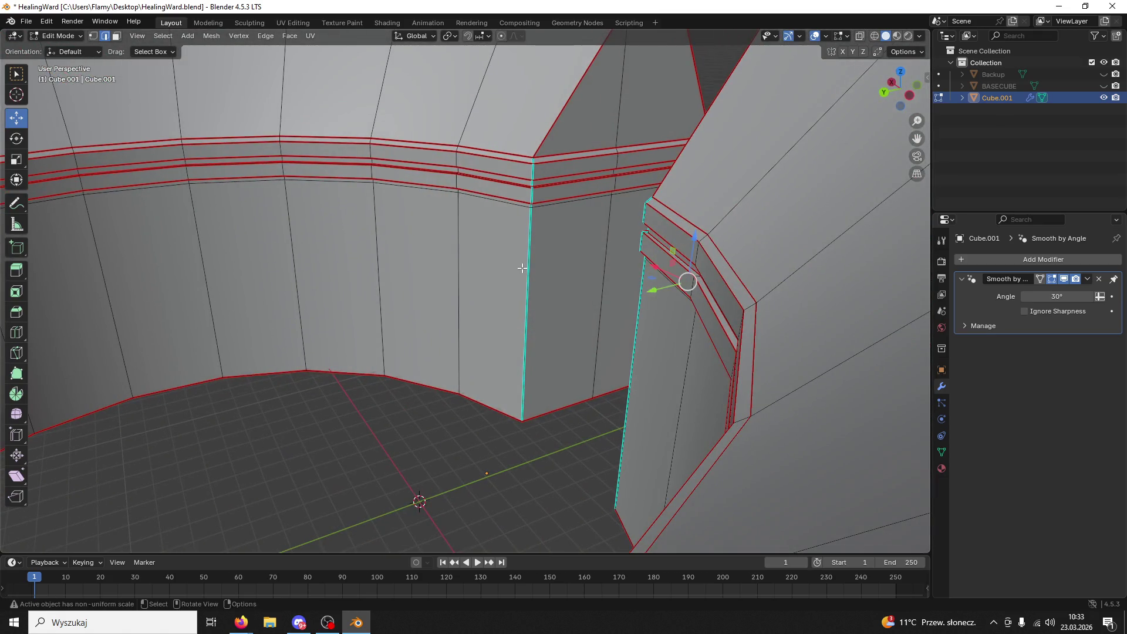
{"action": "scroll", "coordinate": [523, 269], "scroll_direction": "up", "scroll_amount": 2}
{"action": "scroll", "coordinate": [522, 256], "scroll_direction": "down", "scroll_amount": 2}
{"action": "mouse_move", "coordinate": [521, 257]}
{"action": "middle_mouse_down"}
{"action": "mouse_move", "coordinate": [527, 302]}
{"action": "mouse_move", "coordinate": [698, 216]}
{"action": "mouse_move", "coordinate": [525, 240]}
{"action": "middle_mouse_up"}
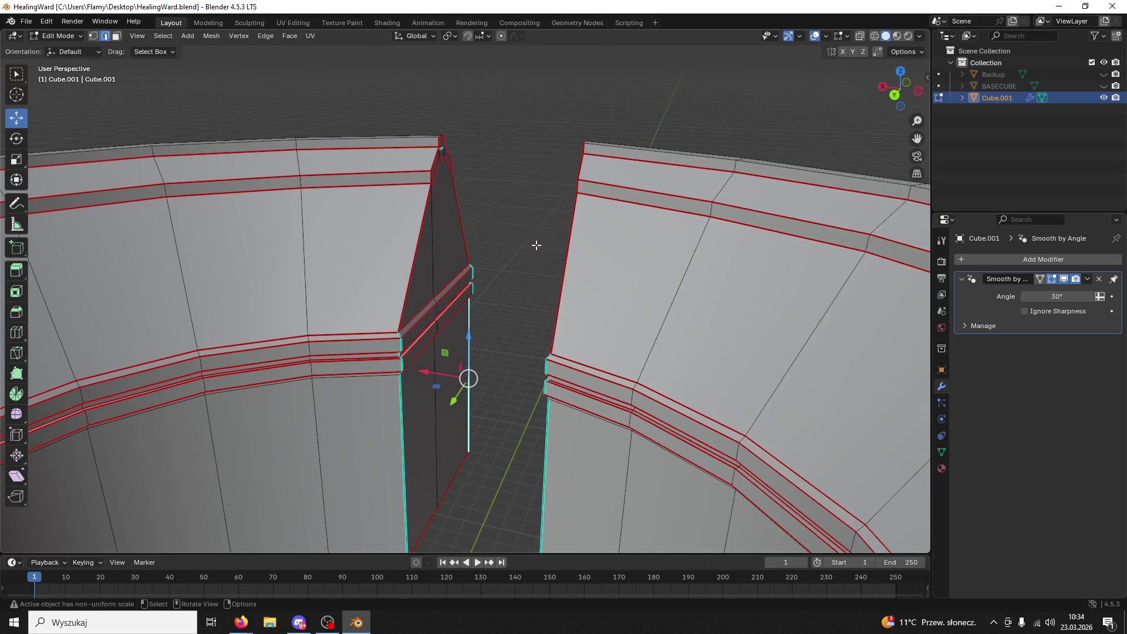
{"action": "mouse_move", "coordinate": [482, 279]}
{"action": "middle_mouse_down"}
{"action": "mouse_move", "coordinate": [432, 227]}
{"action": "mouse_move", "coordinate": [468, 213]}
{"action": "mouse_move", "coordinate": [533, 265]}
{"action": "mouse_move", "coordinate": [411, 234]}
{"action": "mouse_move", "coordinate": [288, 185]}
{"action": "middle_mouse_up"}
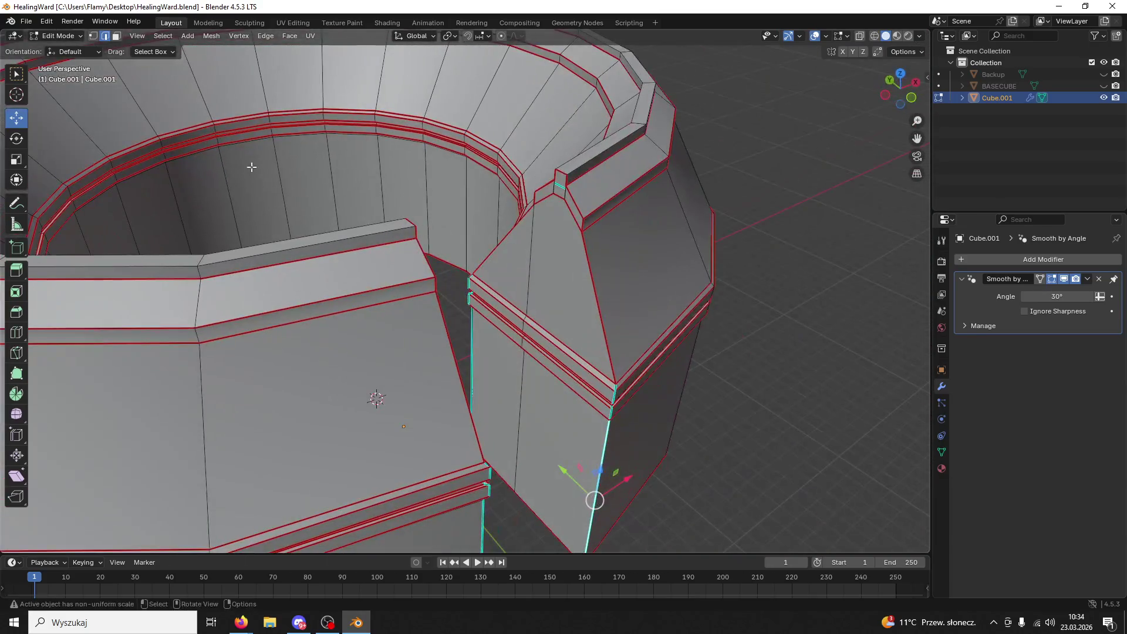
{"action": "left_click", "coordinate": [50, 37]}
- Return to Object Mode and save HealingWard.blend
{"action": "left_click", "coordinate": [52, 51]}
{"action": "scroll", "coordinate": [500, 206], "scroll_direction": "down", "scroll_amount": 5}
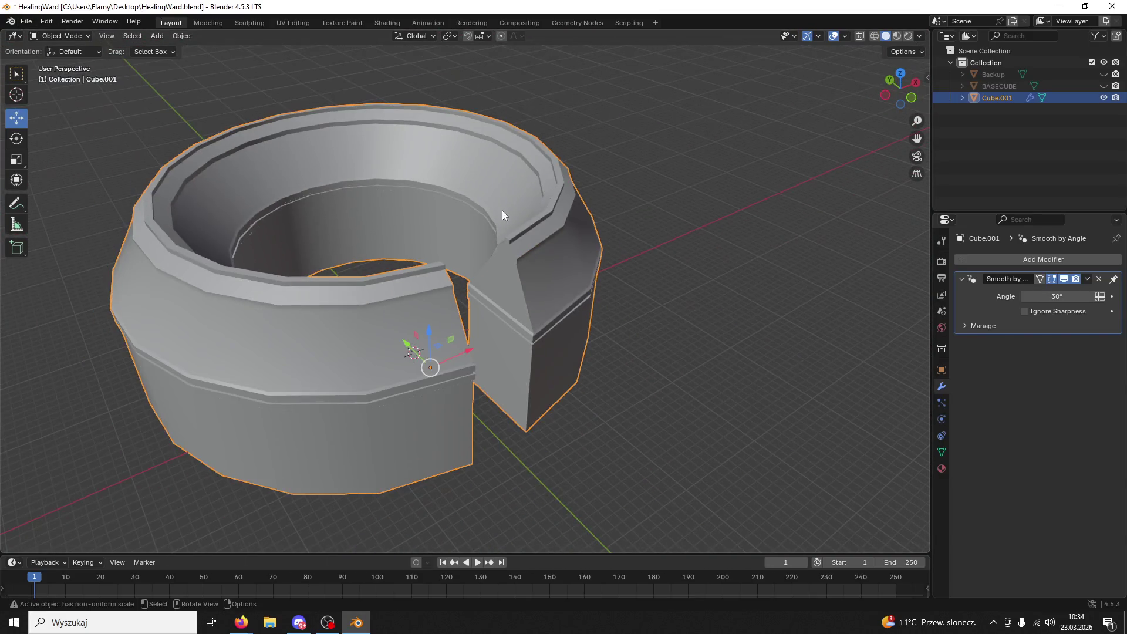
{"action": "key", "text": "ctrl+s"}
- Add Smooth by Angle shading to the ring and apply the modifier permanently
{"action": "right_click", "coordinate": [153, 149]}
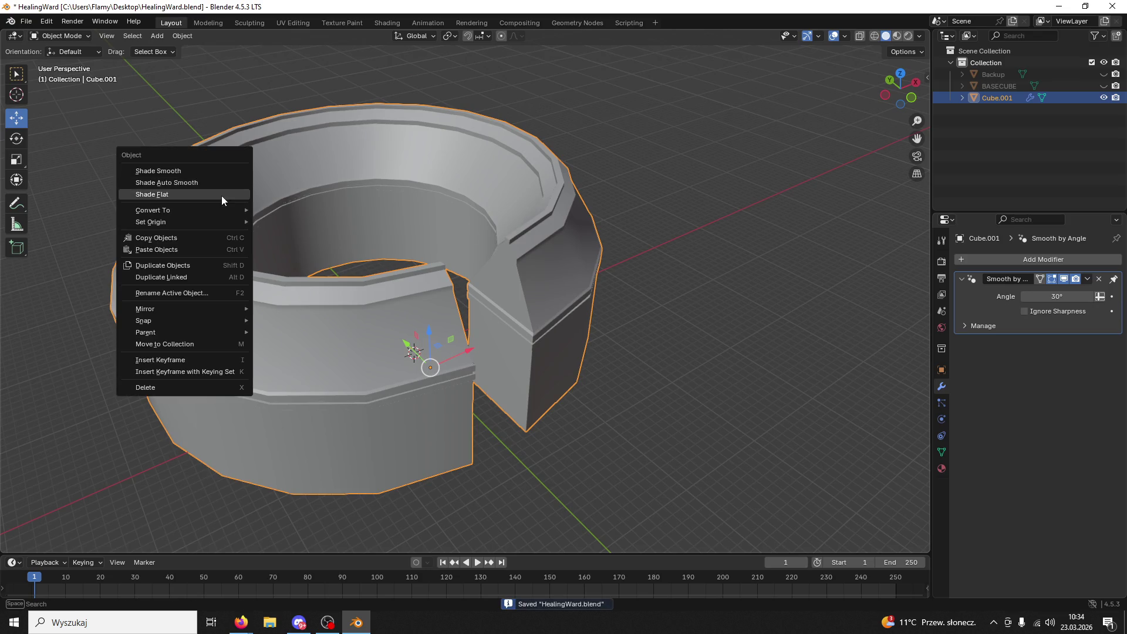
{"action": "left_click", "coordinate": [206, 182]}
{"action": "left_click", "coordinate": [1087, 279]}
{"action": "left_click", "coordinate": [1072, 288]}
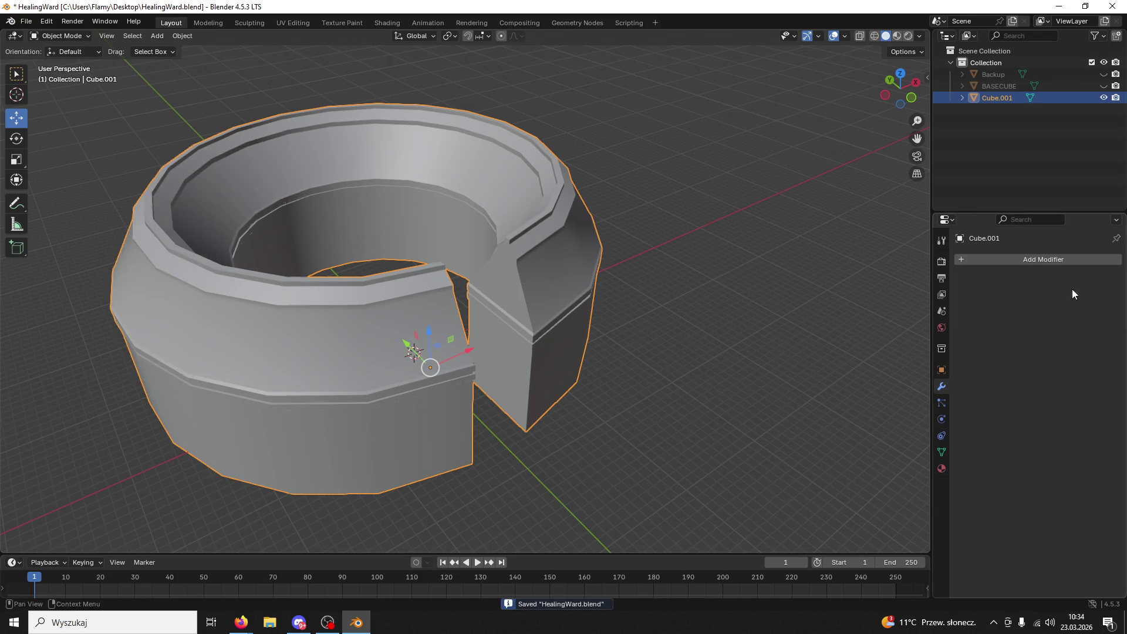
- Export the ring to the Desktop as HealingWardBase.fbx and minimise Blender
{"action": "left_click", "coordinate": [26, 24]}
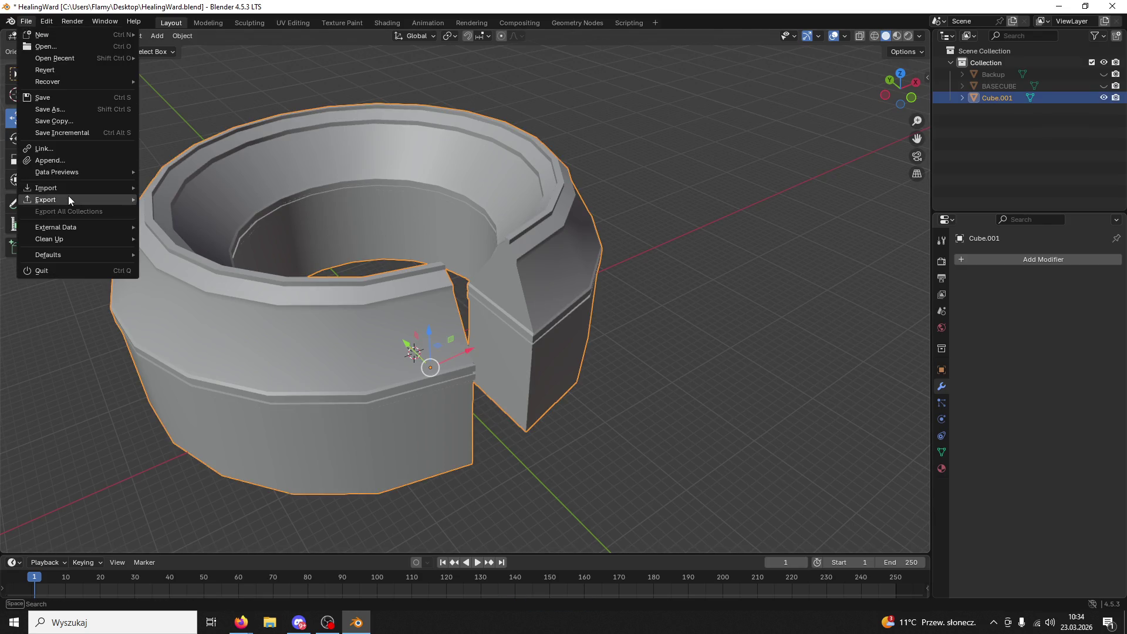
{"action": "mouse_move", "coordinate": [68, 199]}
{"action": "left_click", "coordinate": [199, 306]}
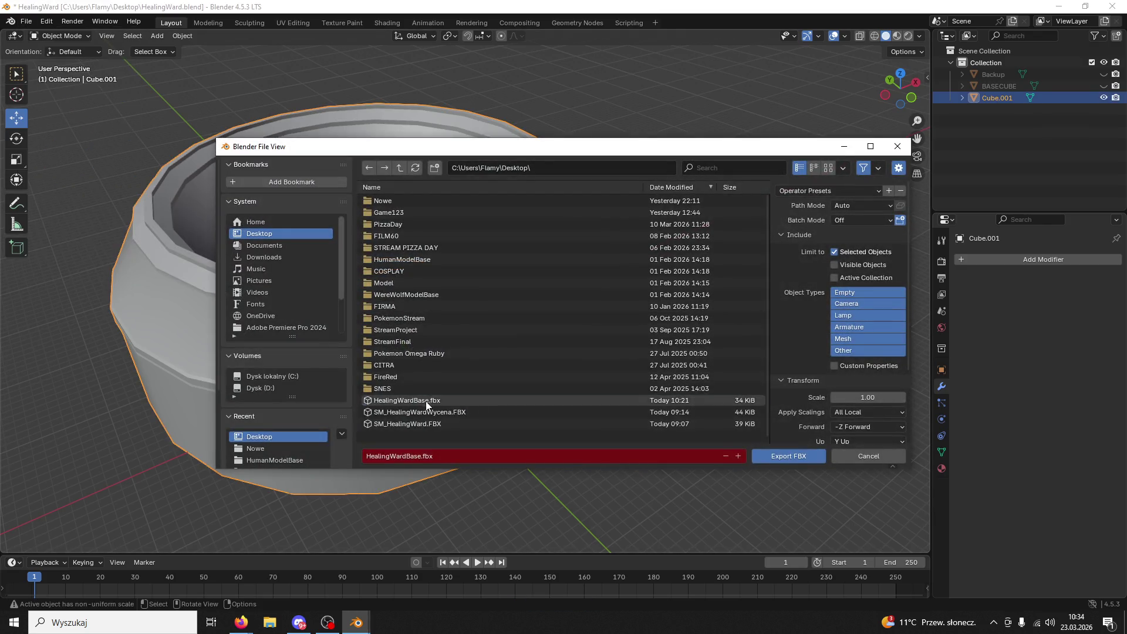
{"action": "left_click", "coordinate": [788, 456]}
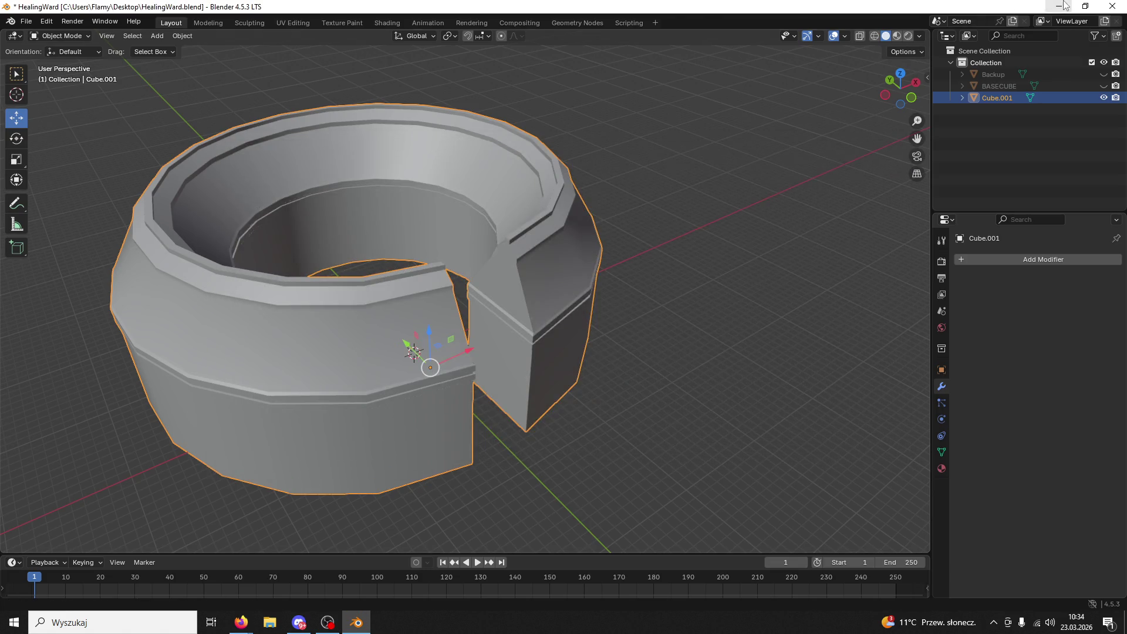
{"action": "left_click", "coordinate": [1064, 5]}
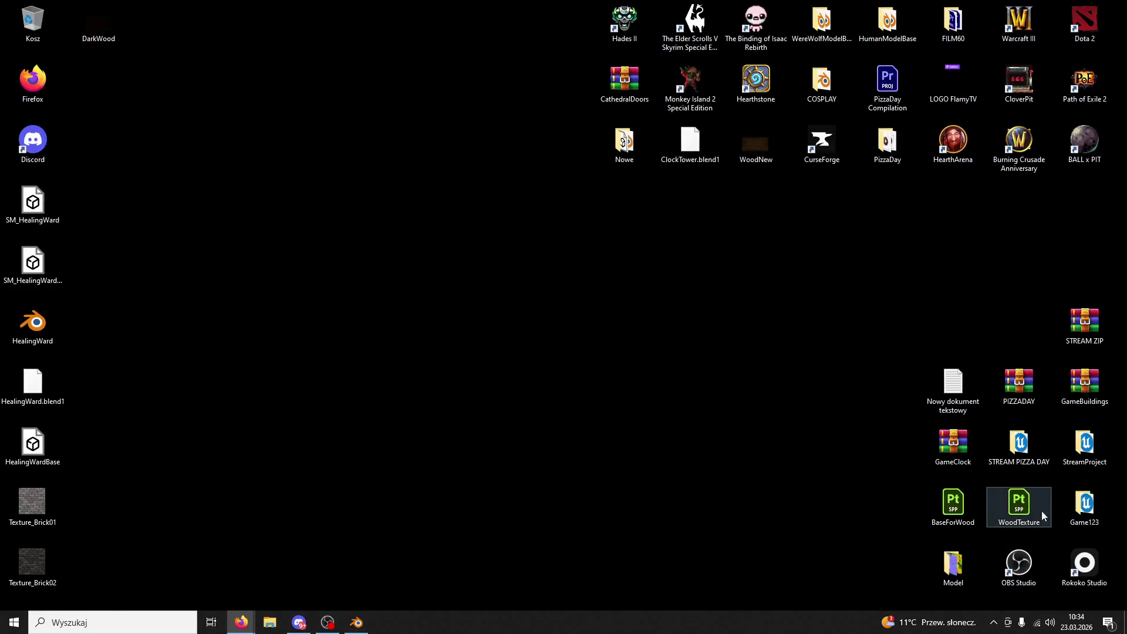
- Launch the Game123 Unreal project from its desktop icon
{"action": "double_click", "coordinate": [1085, 502]}
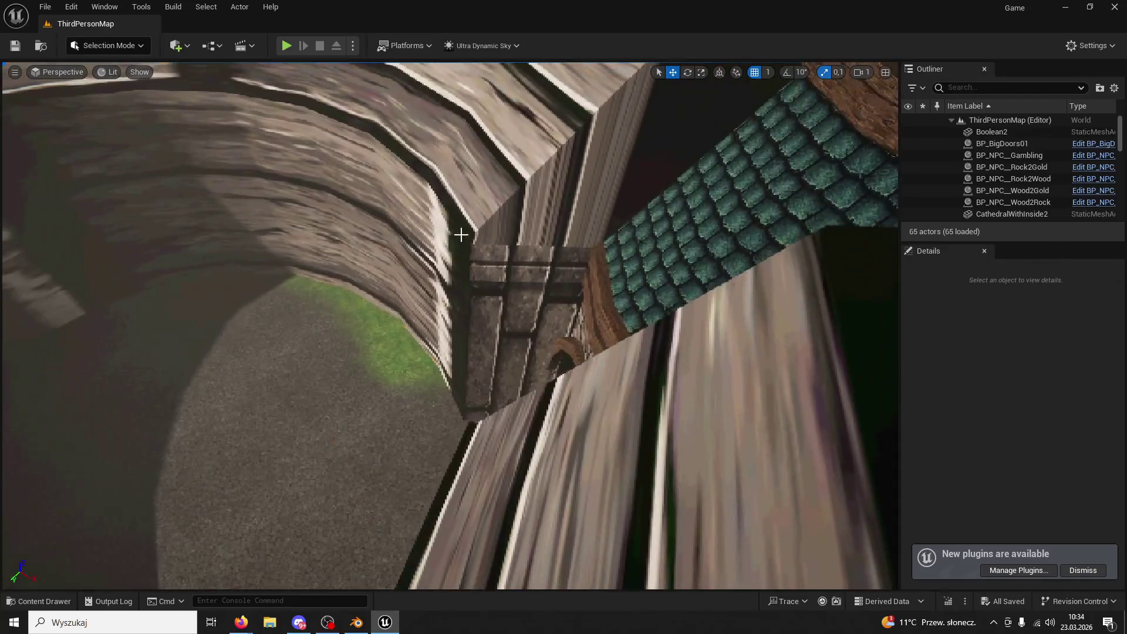
- Select HealingWardBase in the level and locate its mesh asset in the Content Browser
{"action": "left_click", "coordinate": [461, 235]}
{"action": "right_click", "coordinate": [1017, 190]}
{"action": "left_click", "coordinate": [968, 198]}
{"action": "right_click", "coordinate": [271, 341]}
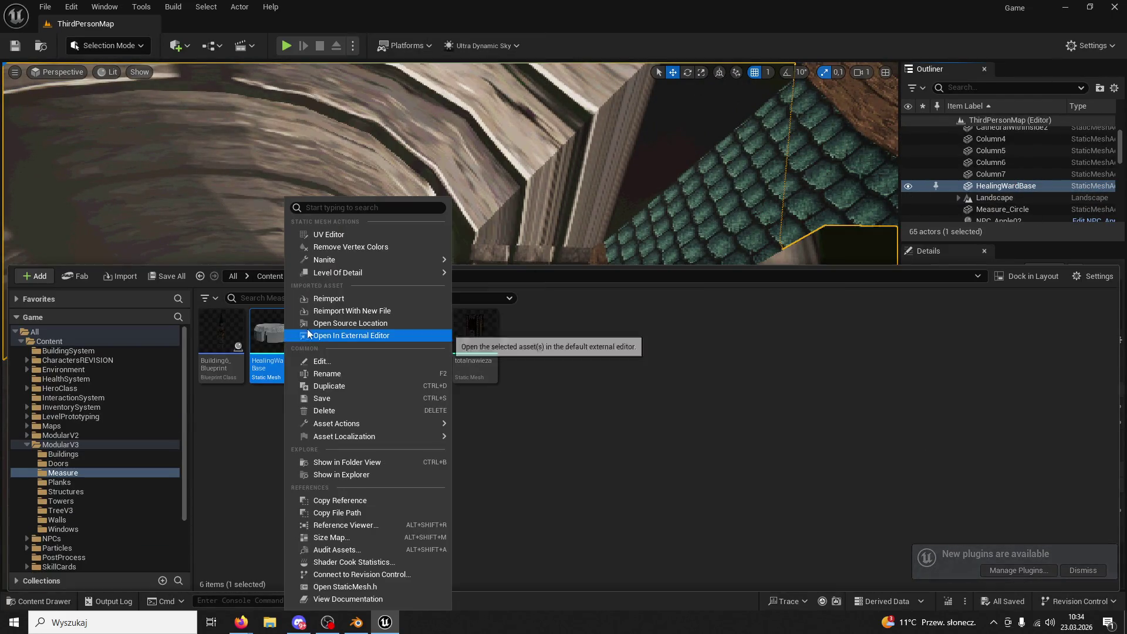
{"action": "left_click", "coordinate": [357, 302]}
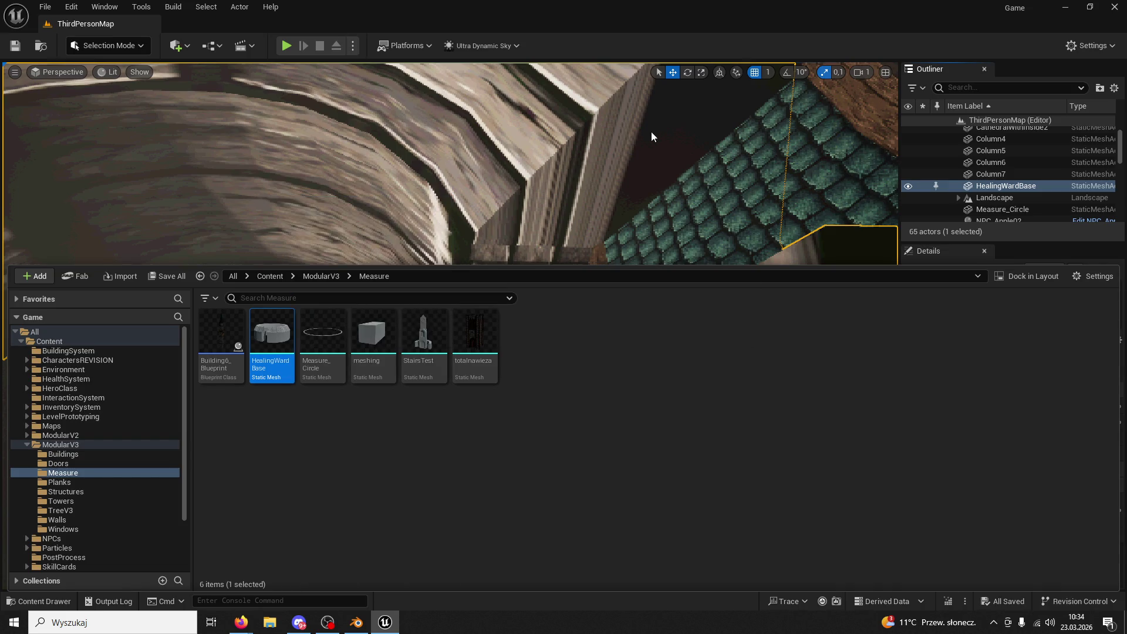
- Look down into the ring and drag it slightly to a new position
{"action": "right_click", "coordinate": [638, 178]}
{"action": "mouse_move", "coordinate": [638, 178]}
{"action": "right_mouse_down"}
{"action": "mouse_move", "coordinate": [622, 247]}
{"action": "mouse_move", "coordinate": [343, 384]}
{"action": "right_mouse_up"}
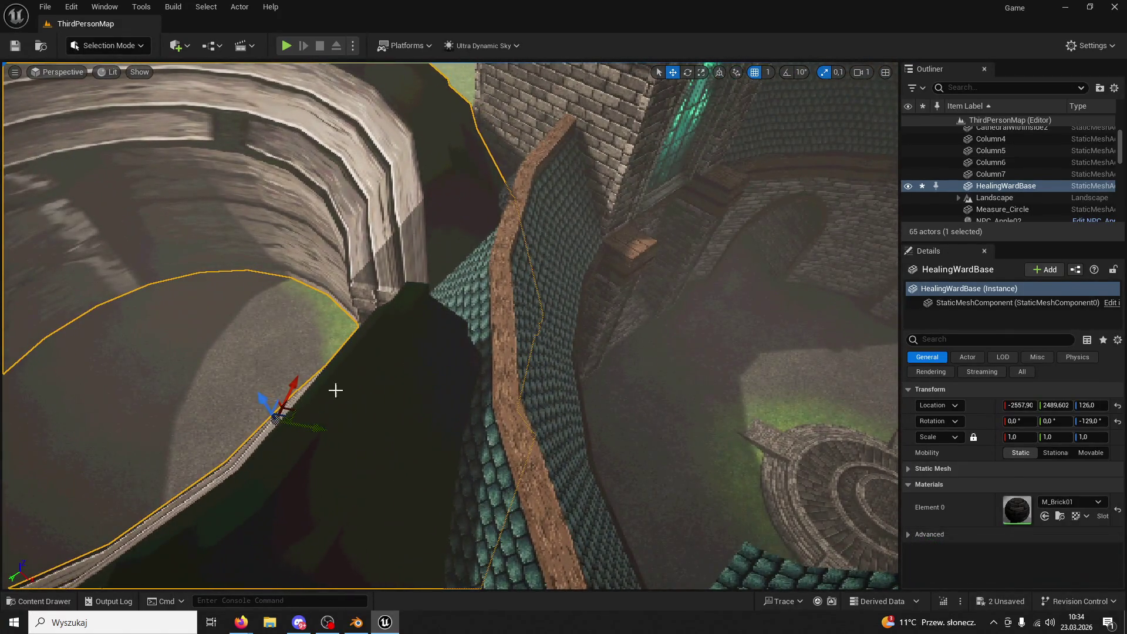
{"action": "mouse_move", "coordinate": [320, 427]}
{"action": "left_mouse_down", "text": "shift"}
{"action": "mouse_move", "coordinate": [334, 422]}
{"action": "mouse_move", "coordinate": [298, 418]}
{"action": "left_mouse_up", "text": "shift"}
{"action": "mouse_move", "coordinate": [298, 418]}
{"action": "right_mouse_down"}
{"action": "mouse_move", "coordinate": [334, 414]}
{"action": "mouse_move", "coordinate": [362, 468]}
{"action": "mouse_move", "coordinate": [450, 422]}
{"action": "mouse_move", "coordinate": [475, 382]}
{"action": "mouse_move", "coordinate": [456, 390]}
{"action": "mouse_move", "coordinate": [380, 373]}
{"action": "mouse_move", "coordinate": [370, 301]}
{"action": "mouse_move", "coordinate": [339, 244]}
{"action": "mouse_move", "coordinate": [305, 352]}
{"action": "mouse_move", "coordinate": [254, 449]}
{"action": "mouse_move", "coordinate": [305, 505]}
{"action": "mouse_move", "coordinate": [360, 503]}
{"action": "mouse_move", "coordinate": [327, 520]}
{"action": "mouse_move", "coordinate": [369, 403]}
{"action": "mouse_move", "coordinate": [352, 352]}
{"action": "mouse_move", "coordinate": [360, 372]}
{"action": "mouse_move", "coordinate": [370, 319]}
{"action": "mouse_move", "coordinate": [415, 333]}
{"action": "mouse_move", "coordinate": [370, 303]}
{"action": "mouse_move", "coordinate": [402, 330]}
{"action": "mouse_move", "coordinate": [356, 330]}
{"action": "right_mouse_up"}
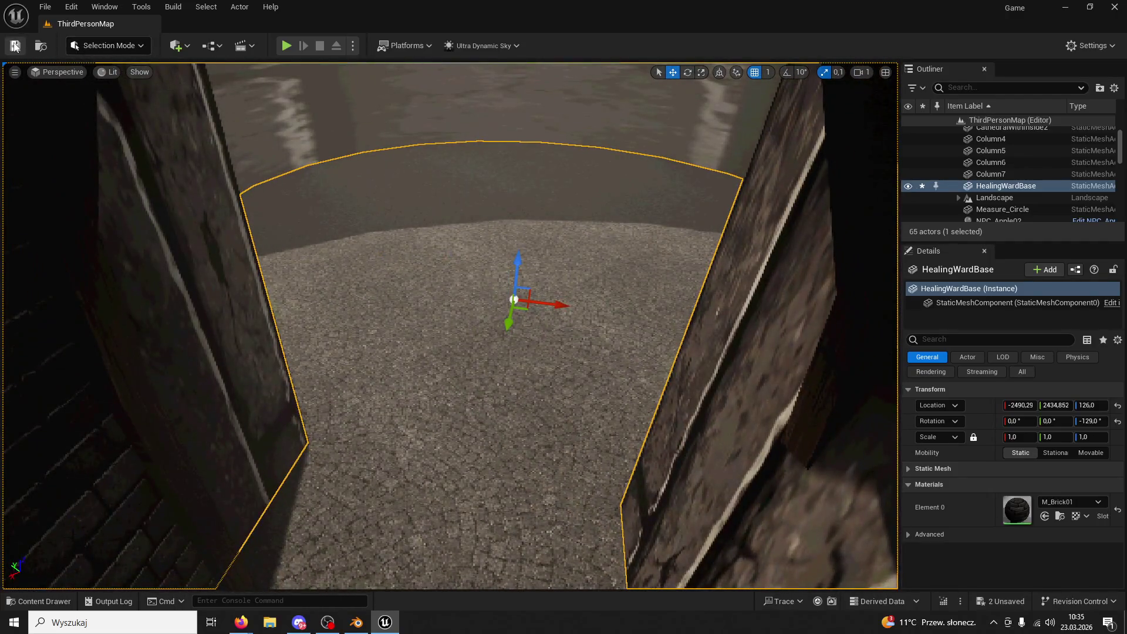
- Playtest the level, running the character through the ring arena, then return to Blender
{"action": "left_click", "coordinate": [286, 46]}
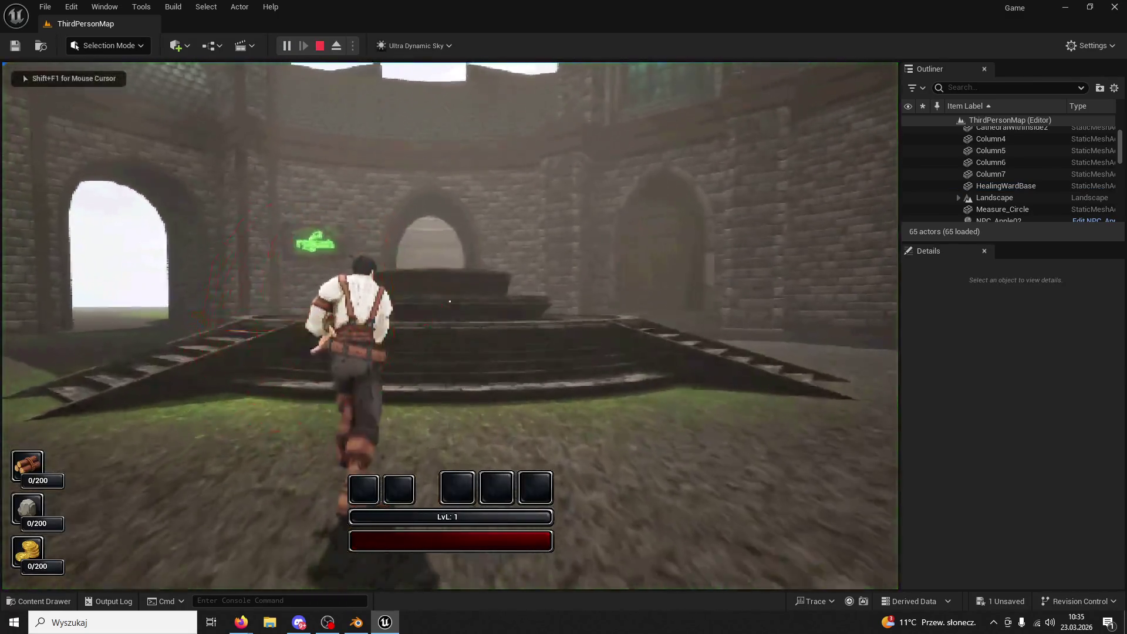
{"action": "key", "text": "space"}
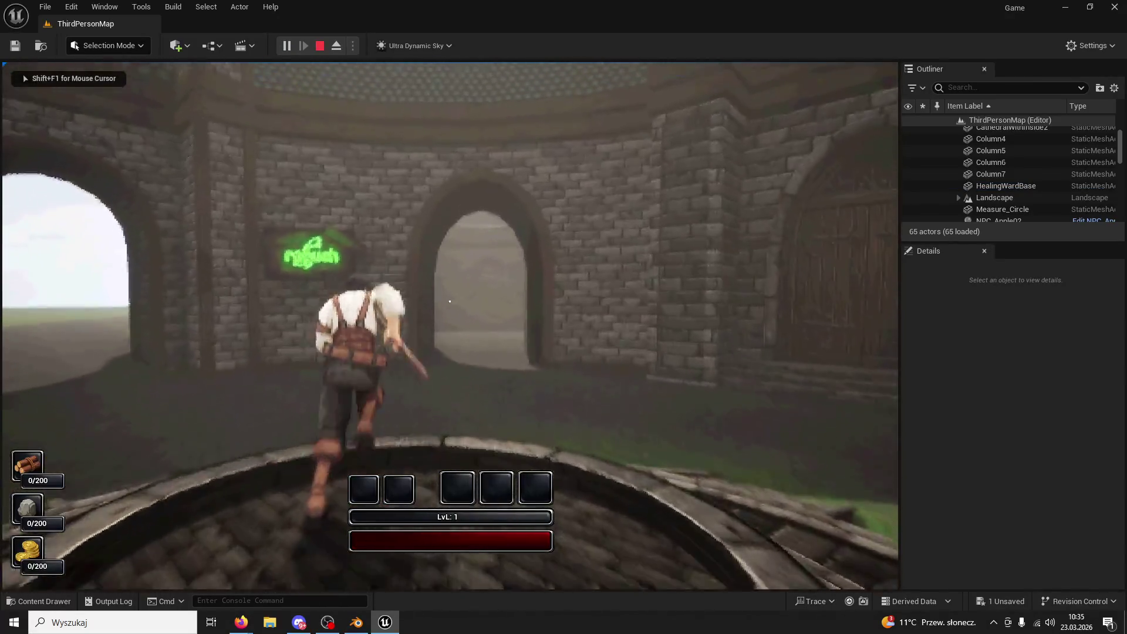
{"action": "key", "text": "space"}
{"action": "key", "text": "w"}
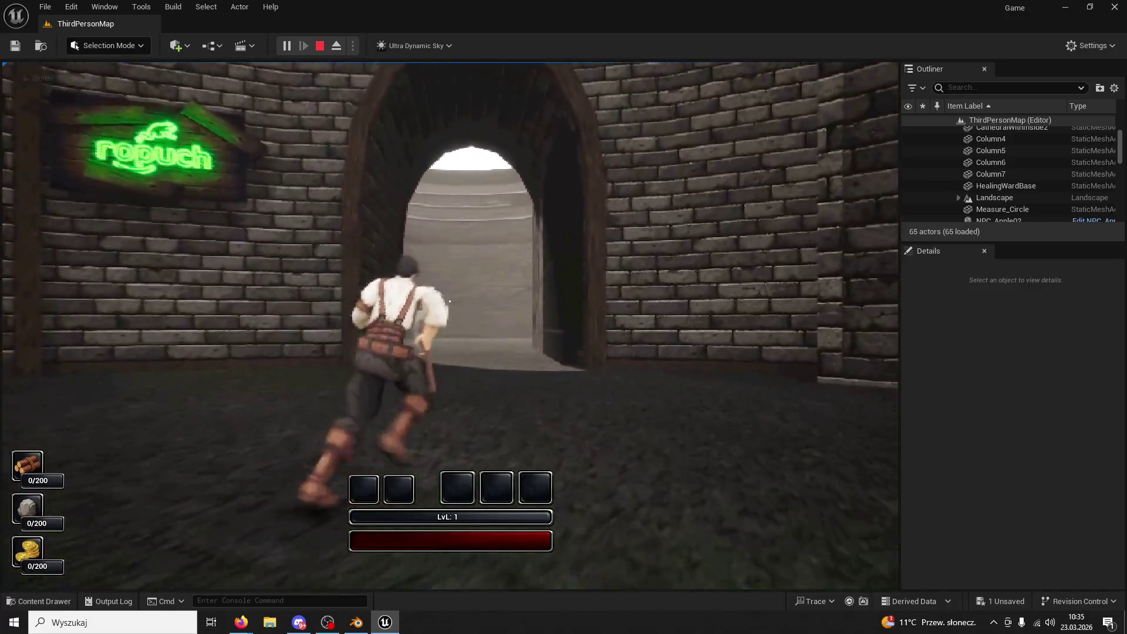
{"action": "key", "text": "w"}
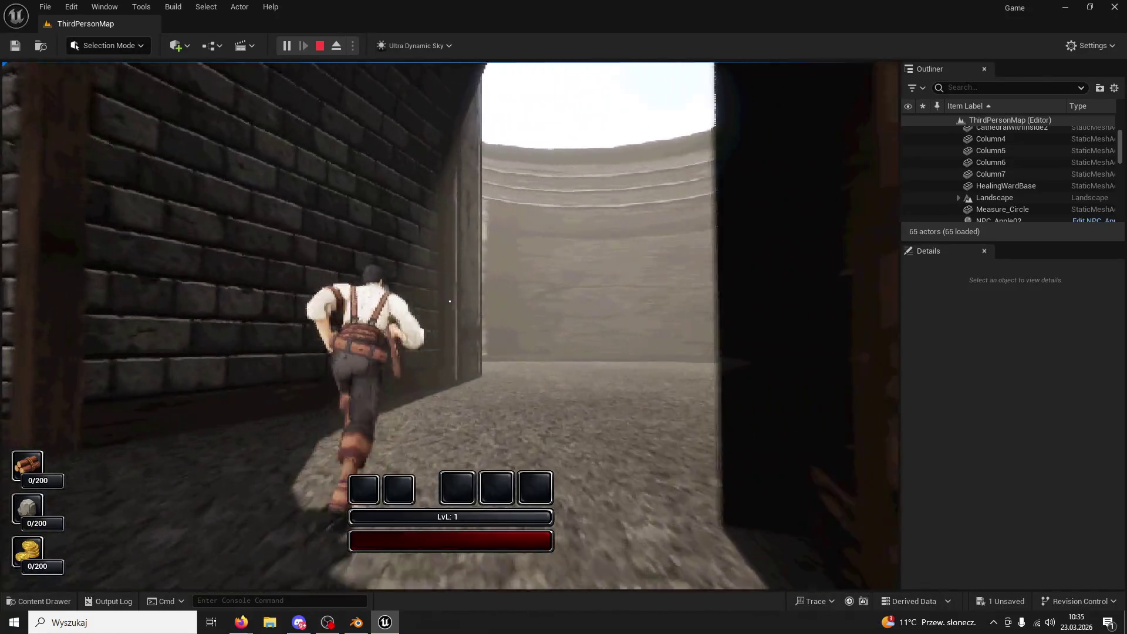
{"action": "key", "text": "w"}
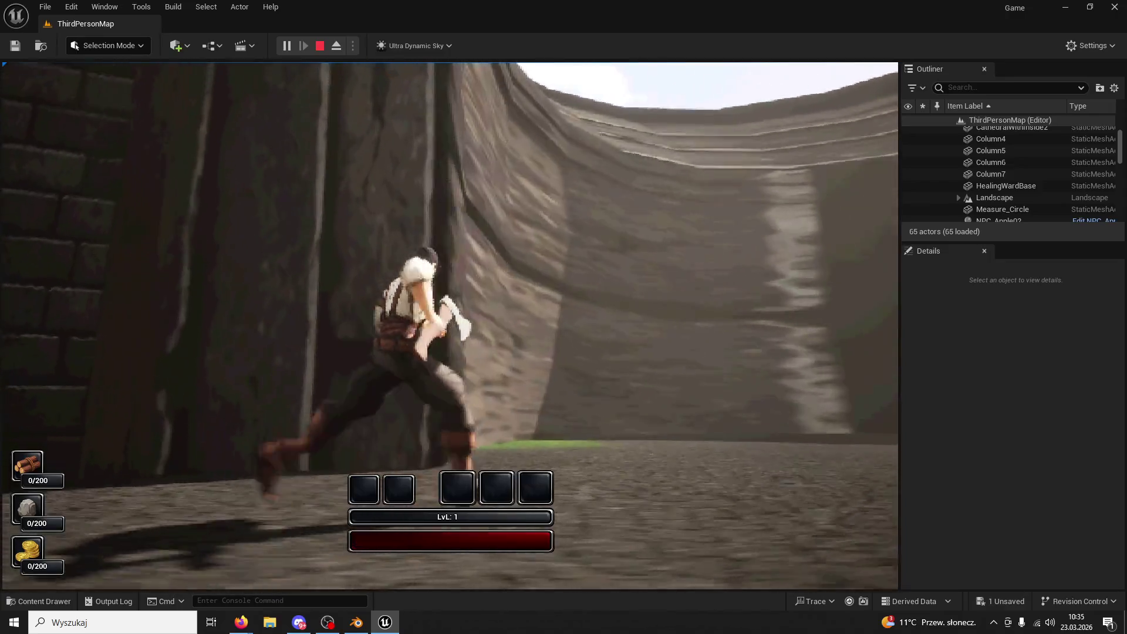
{"action": "key", "text": "w"}
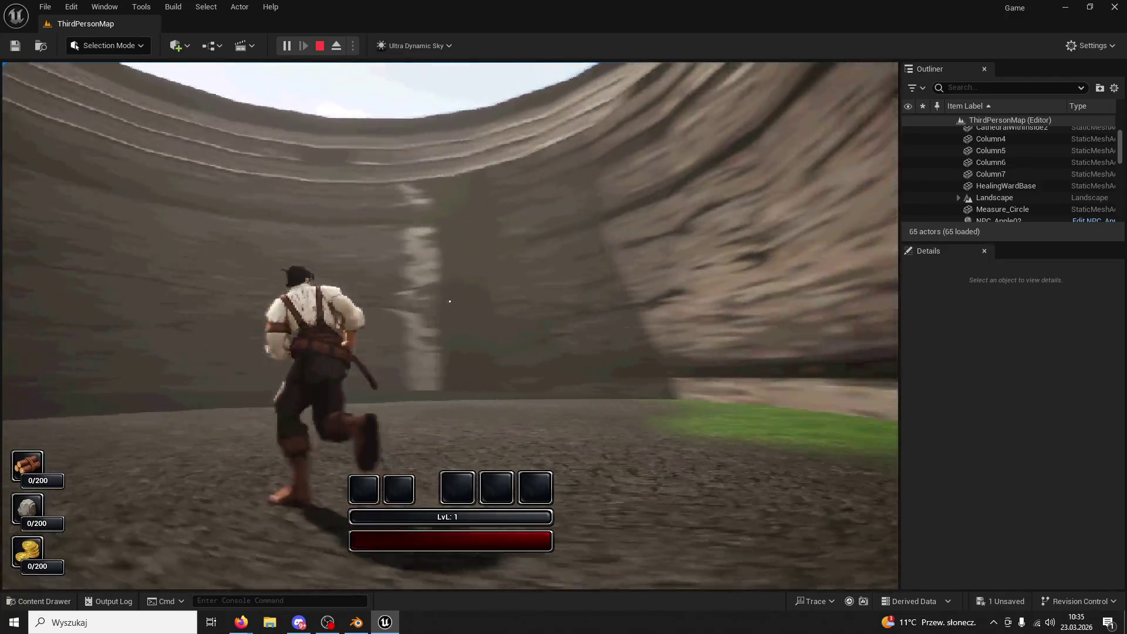
{"action": "key", "text": "w"}
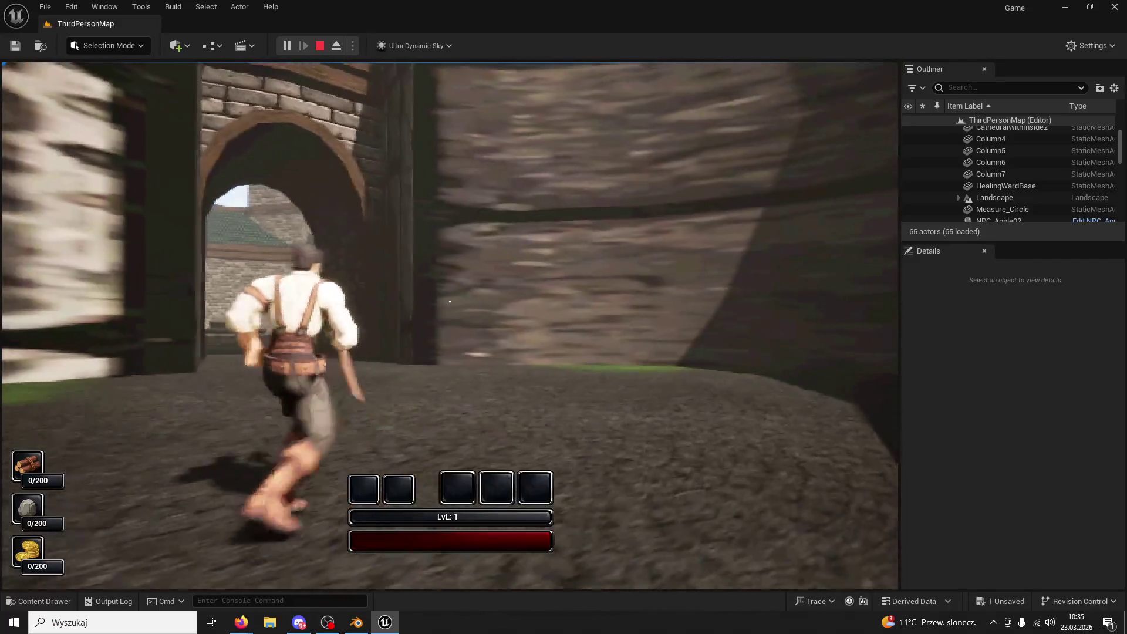
{"action": "key", "text": "w"}
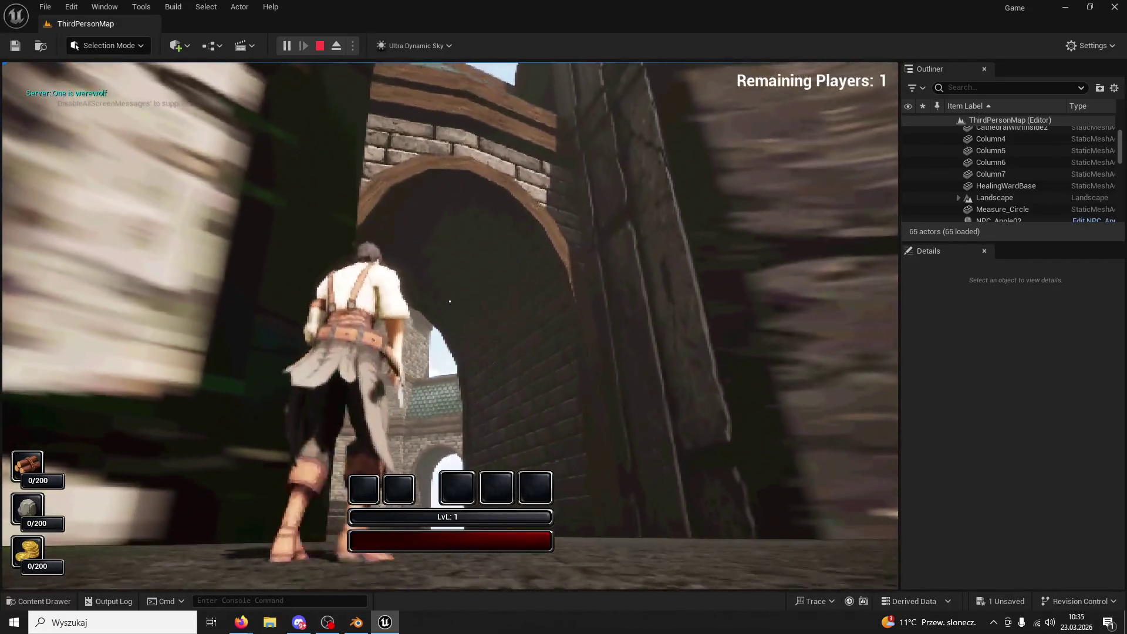
{"action": "key", "text": "Escape"}
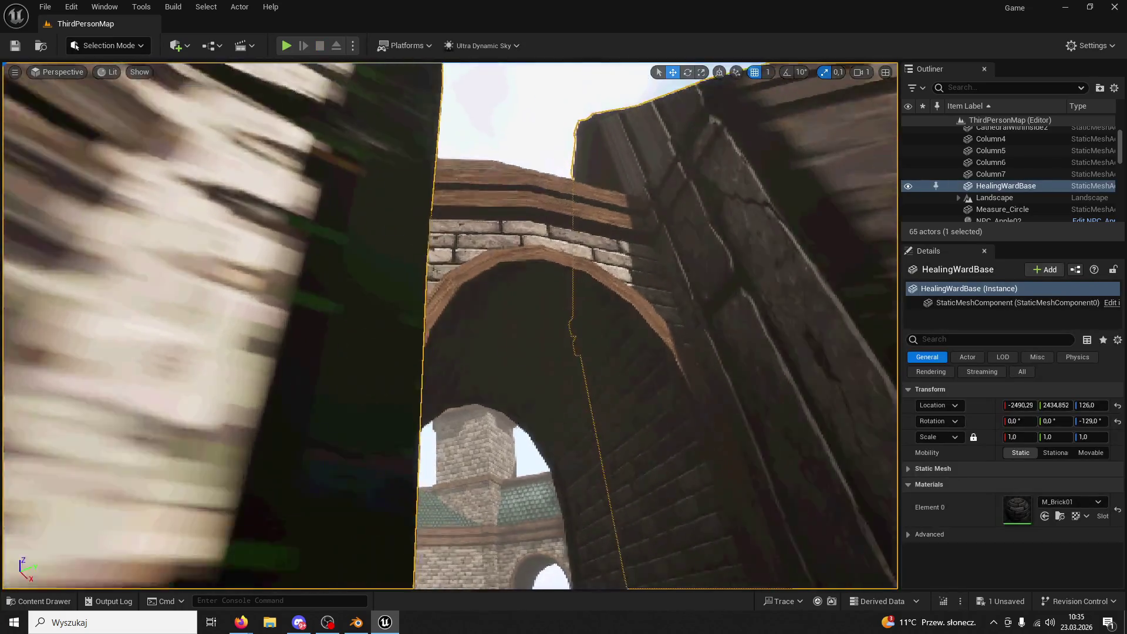
{"action": "key", "text": "alt+Tab"}
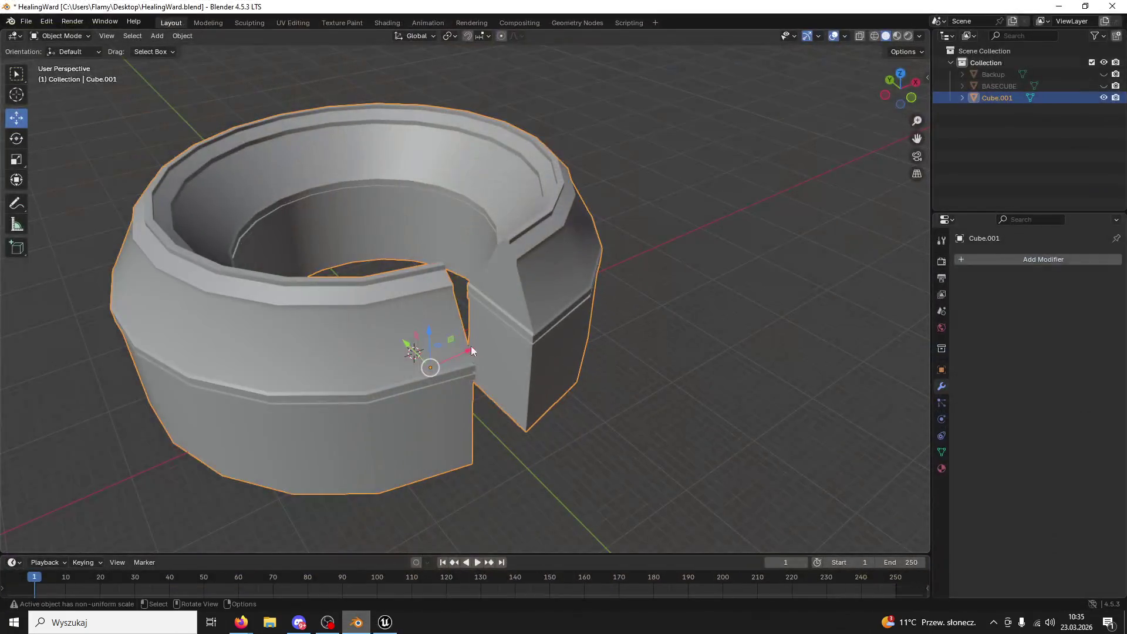
- Close Unreal, saving the changed HealingWardBase
{"action": "middle_click_drag", "start_coordinate": [499, 298], "coordinate": [446, 276]}
{"action": "key", "text": "alt+Tab"}
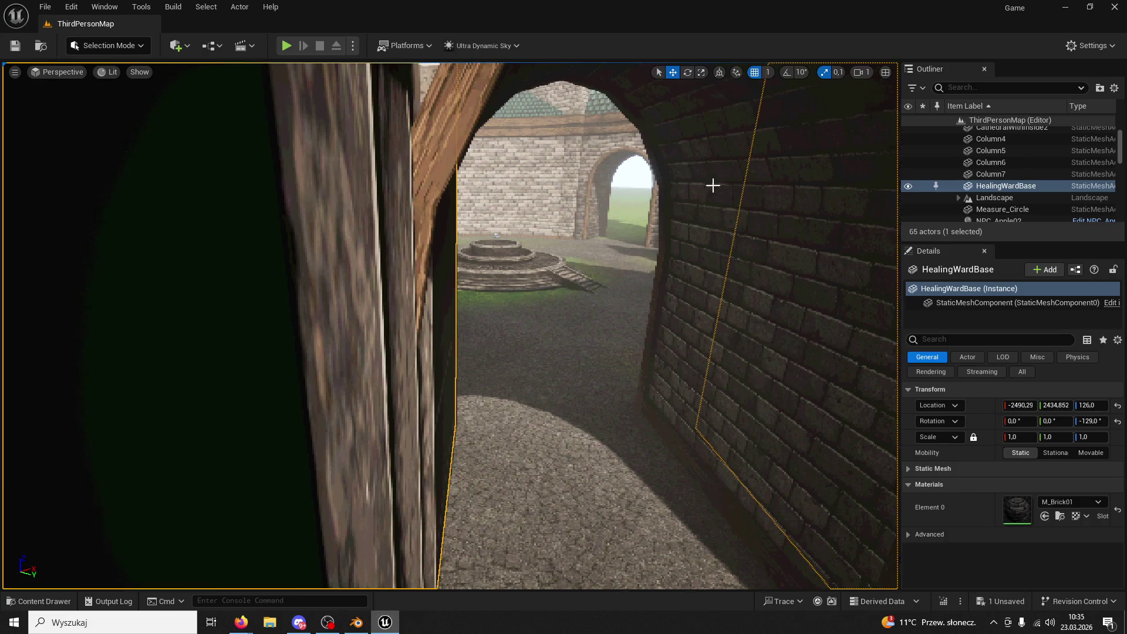
{"action": "left_click", "coordinate": [1111, 6]}
{"action": "left_click", "coordinate": [581, 443]}
- Put the ring into Edit Mode and select a wall face beside the gap
{"action": "mouse_move", "coordinate": [537, 313]}
{"action": "middle_mouse_down"}
{"action": "mouse_move", "coordinate": [526, 296]}
{"action": "mouse_move", "coordinate": [587, 318]}
{"action": "mouse_move", "coordinate": [558, 305]}
{"action": "middle_mouse_up"}
{"action": "left_click", "coordinate": [90, 37]}
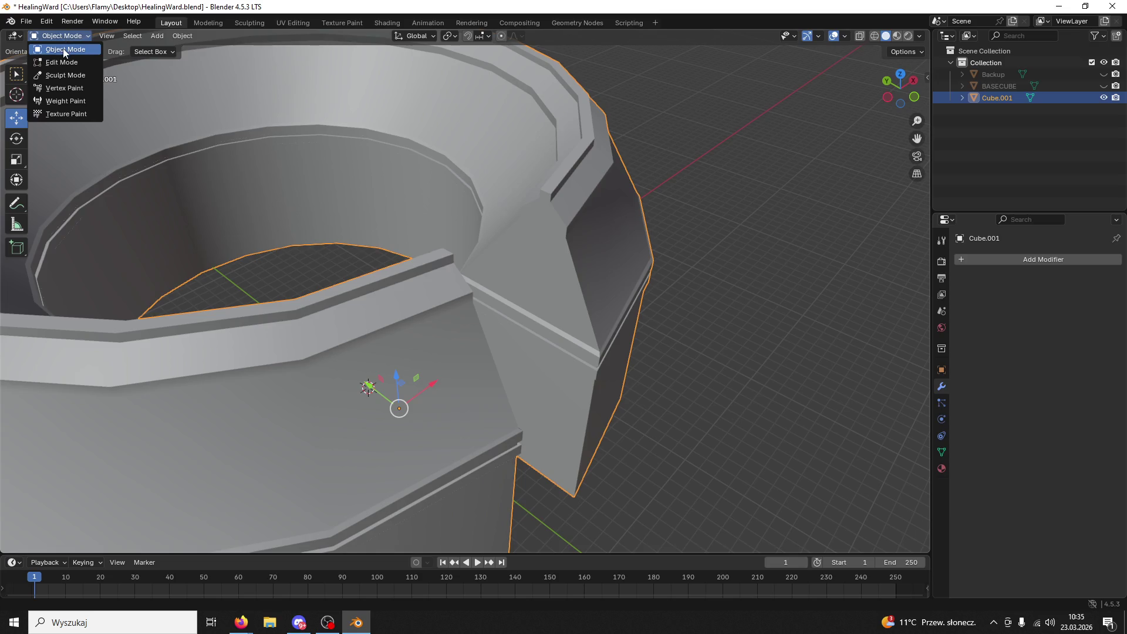
{"action": "left_click", "coordinate": [59, 58]}
{"action": "middle_click_drag", "start_coordinate": [504, 246], "coordinate": [437, 251]}
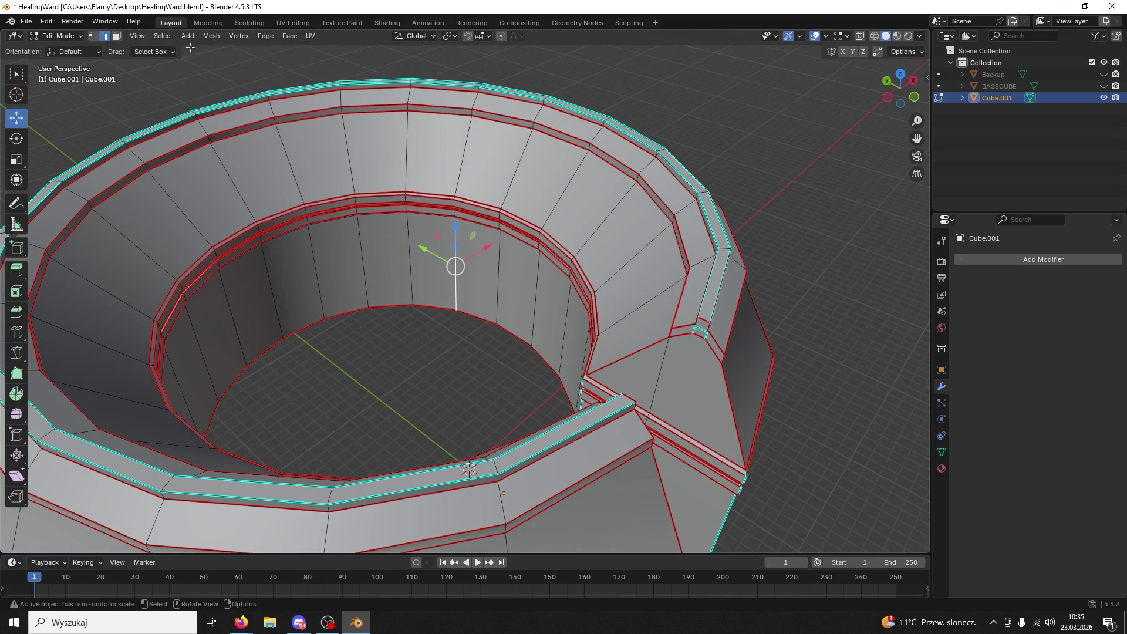
{"action": "left_click", "coordinate": [444, 292]}
{"action": "mouse_move", "coordinate": [444, 291]}
{"action": "middle_mouse_down"}
{"action": "mouse_move", "coordinate": [577, 262]}
{"action": "mouse_move", "coordinate": [567, 268]}
{"action": "middle_mouse_up"}
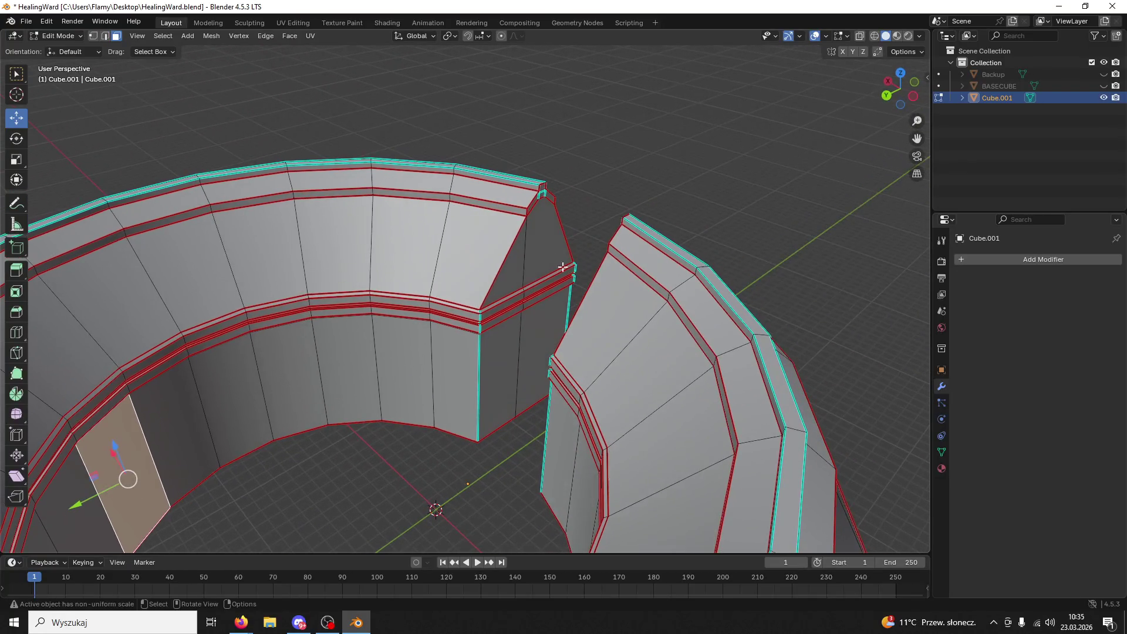
{"action": "scroll", "coordinate": [322, 181], "scroll_direction": "up", "scroll_amount": 5}
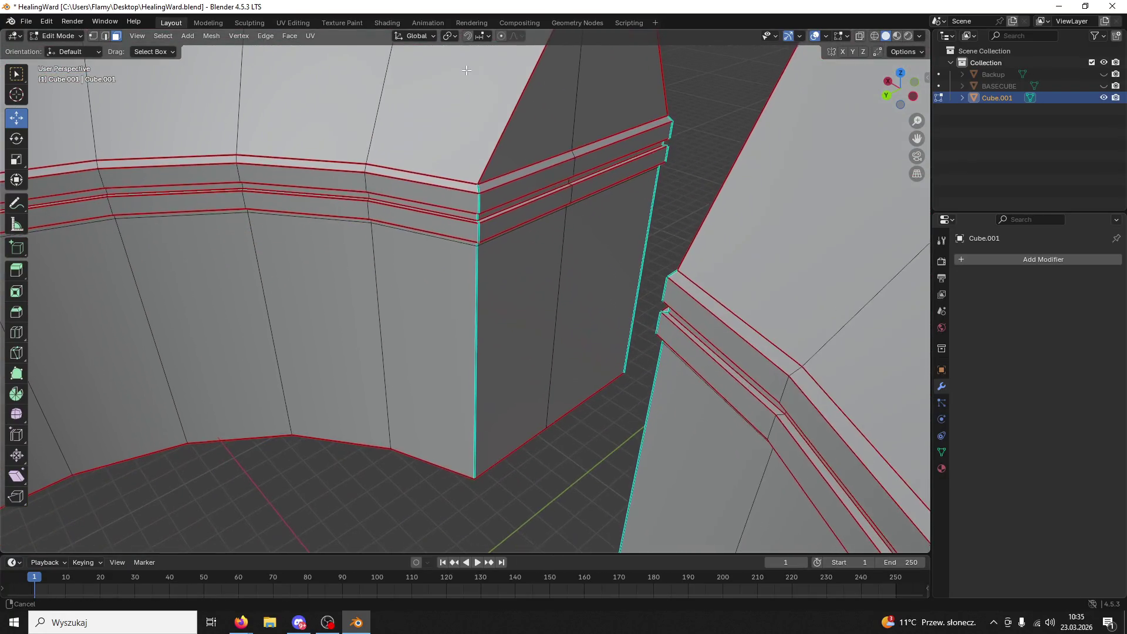
{"action": "left_click", "coordinate": [439, 266]}
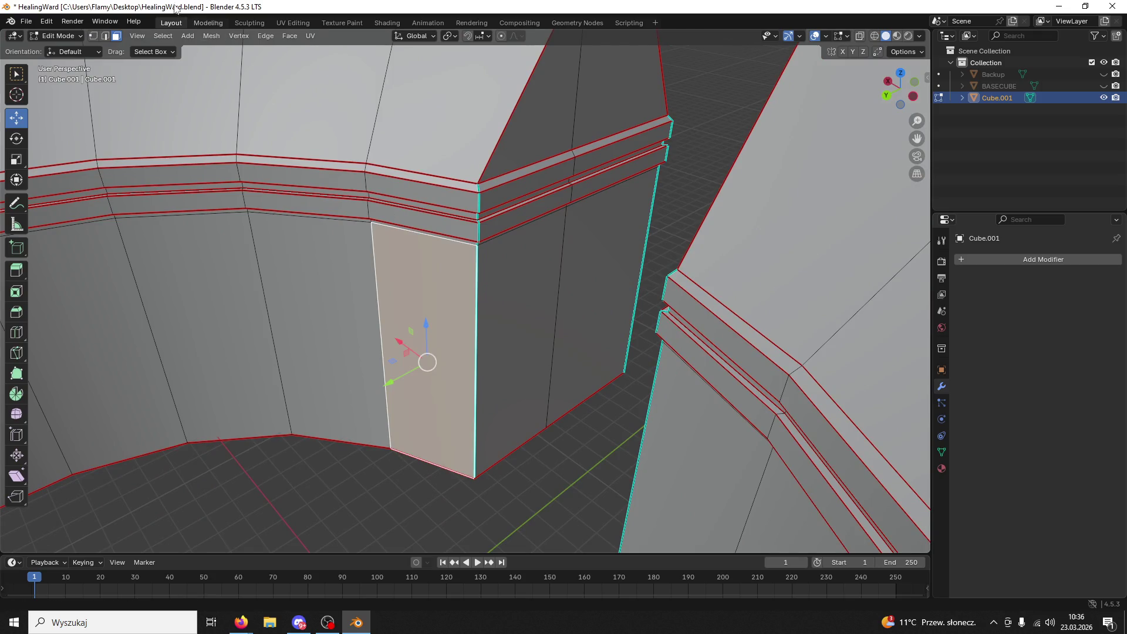
- In edge select, pick the corner edge beside the gap plus a second edge
{"action": "left_click", "coordinate": [106, 37]}
{"action": "left_click", "coordinate": [475, 278]}
{"action": "left_click", "coordinate": [645, 244], "text": "shift"}
{"action": "right_click", "coordinate": [610, 259]}
{"action": "left_click", "coordinate": [582, 443]}
{"action": "mouse_move", "coordinate": [582, 443]}
{"action": "middle_mouse_down"}
{"action": "mouse_move", "coordinate": [584, 377]}
{"action": "mouse_move", "coordinate": [445, 395]}
{"action": "middle_mouse_up"}
- Mark the vertical corner edge as a UV seam
{"action": "left_click", "coordinate": [345, 378]}
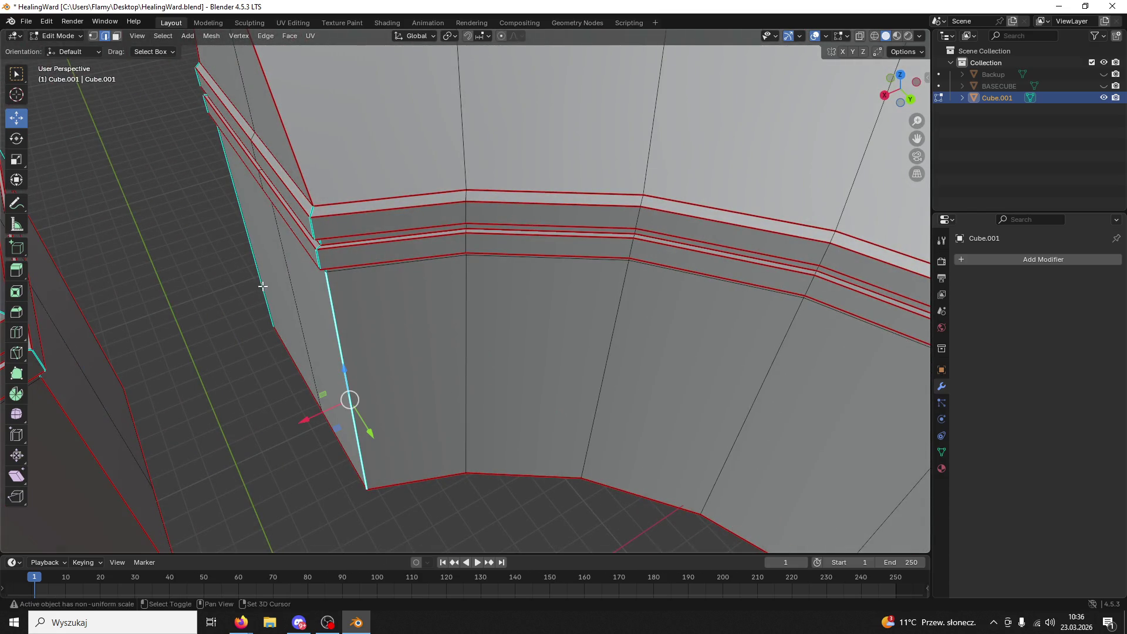
{"action": "right_click", "coordinate": [263, 289]}
{"action": "left_click", "coordinate": [234, 287]}
{"action": "middle_click_drag", "start_coordinate": [235, 286], "coordinate": [16, 91]}
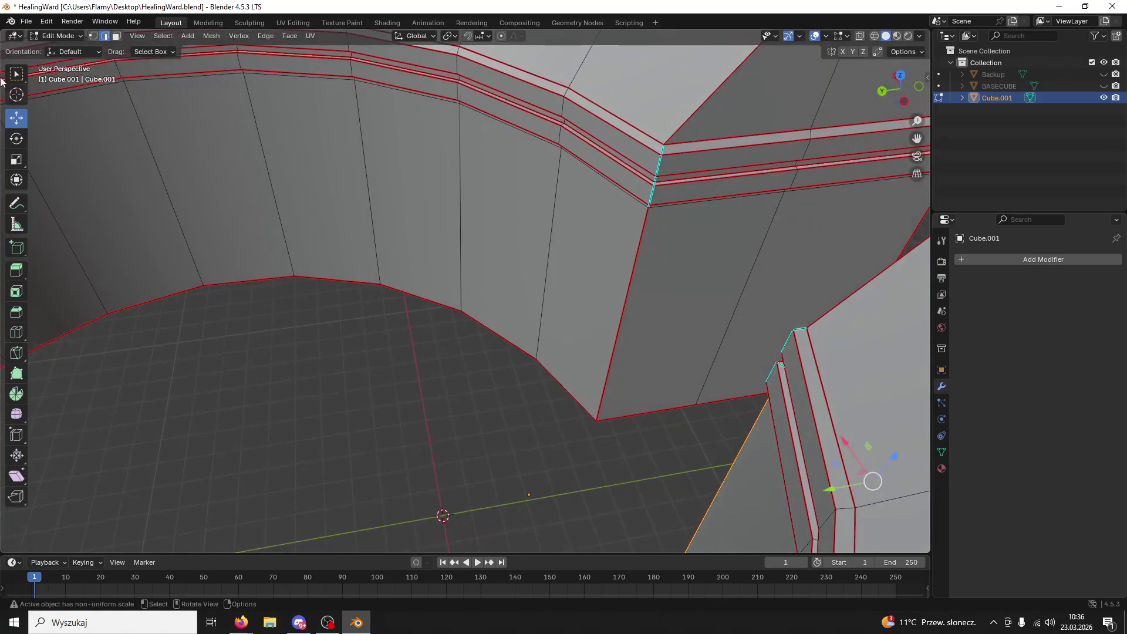
- In face select, check the seam-bounded region with Ctrl+L, then pick two faces near the corner
{"action": "left_click", "coordinate": [116, 37]}
{"action": "left_click", "coordinate": [304, 152]}
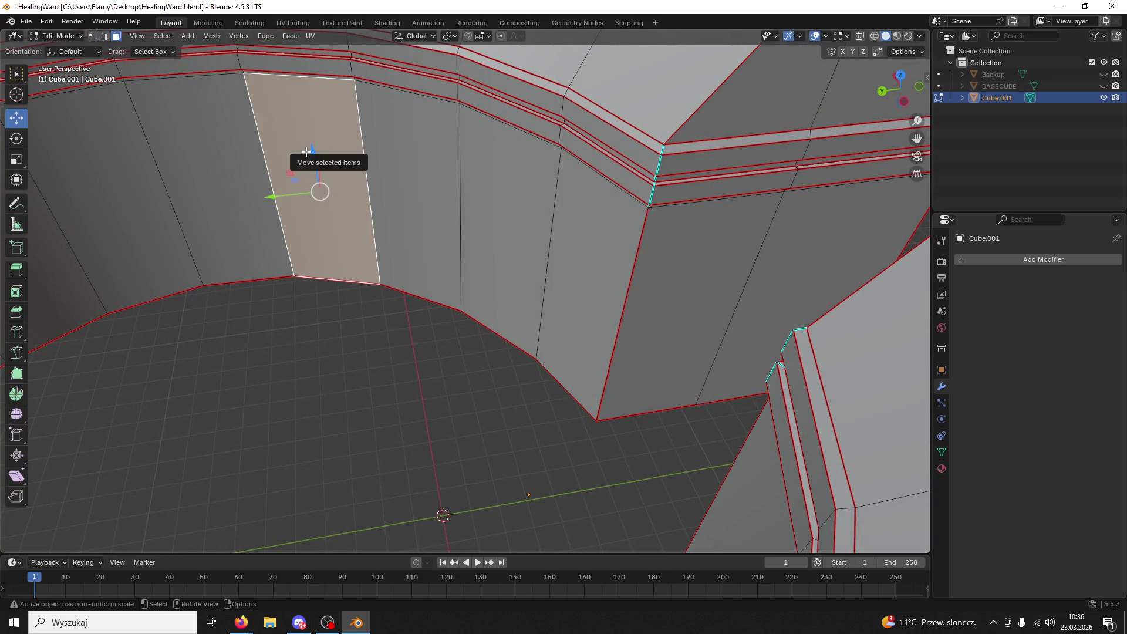
{"action": "key", "text": "ctrl+l"}
{"action": "left_click", "coordinate": [549, 205]}
{"action": "left_click", "coordinate": [594, 223]}
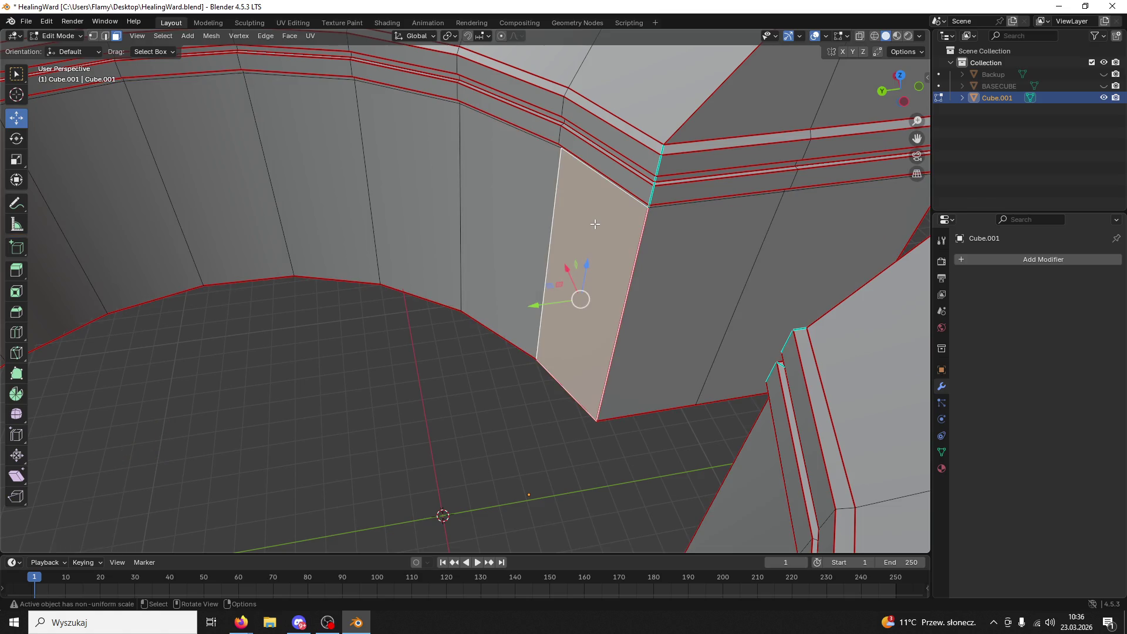
- Invert the selection and merge by distance, removing 0 vertices, then invert back
{"action": "key", "text": "ctrl+i"}
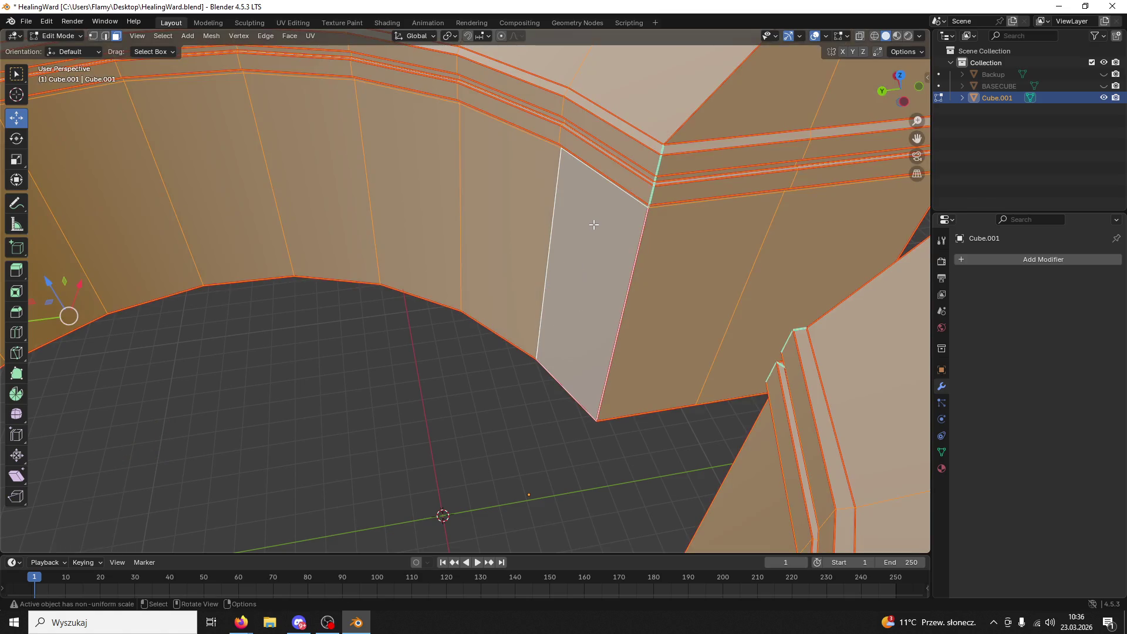
{"action": "key", "text": "m"}
{"action": "left_click", "coordinate": [567, 267]}
{"action": "key", "text": "ctrl+i"}
- Inspect the single light face up close, then select the corner edge
{"action": "key", "text": "ctrl+l"}
{"action": "left_click", "coordinate": [632, 255]}
{"action": "mouse_move", "coordinate": [646, 239]}
{"action": "middle_mouse_down"}
{"action": "mouse_move", "coordinate": [553, 319]}
{"action": "mouse_move", "coordinate": [558, 340]}
{"action": "mouse_move", "coordinate": [521, 45]}
{"action": "middle_mouse_up"}
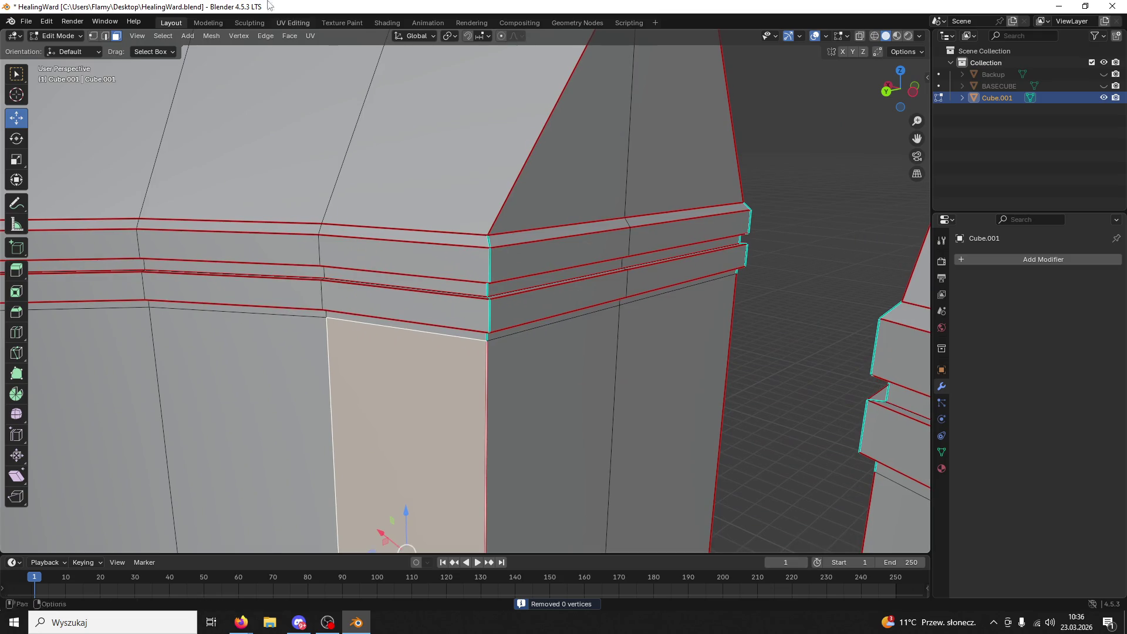
{"action": "left_click", "coordinate": [105, 36]}
{"action": "left_click", "coordinate": [487, 332]}
- Mark the corner edge and the band's edge loop as UV seams
{"action": "right_click", "coordinate": [486, 329]}
{"action": "left_click", "coordinate": [461, 347]}
{"action": "left_click", "coordinate": [505, 339], "text": "alt"}
{"action": "right_click", "coordinate": [483, 341]}
{"action": "left_click", "coordinate": [425, 344]}
- Mark another band edge as a UV seam
{"action": "mouse_move", "coordinate": [493, 347]}
{"action": "middle_mouse_down"}
{"action": "mouse_move", "coordinate": [581, 372]}
{"action": "mouse_move", "coordinate": [878, 367]}
{"action": "mouse_move", "coordinate": [694, 330]}
{"action": "mouse_move", "coordinate": [568, 282]}
{"action": "middle_mouse_up"}
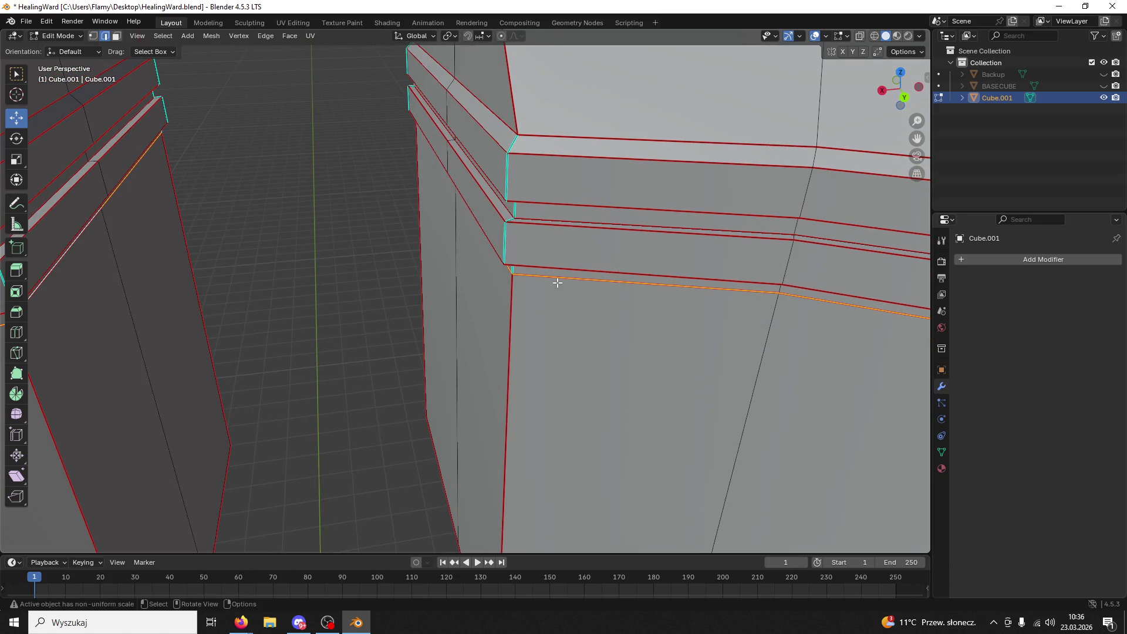
{"action": "left_click", "coordinate": [512, 270], "text": "alt"}
{"action": "right_click", "coordinate": [510, 269]}
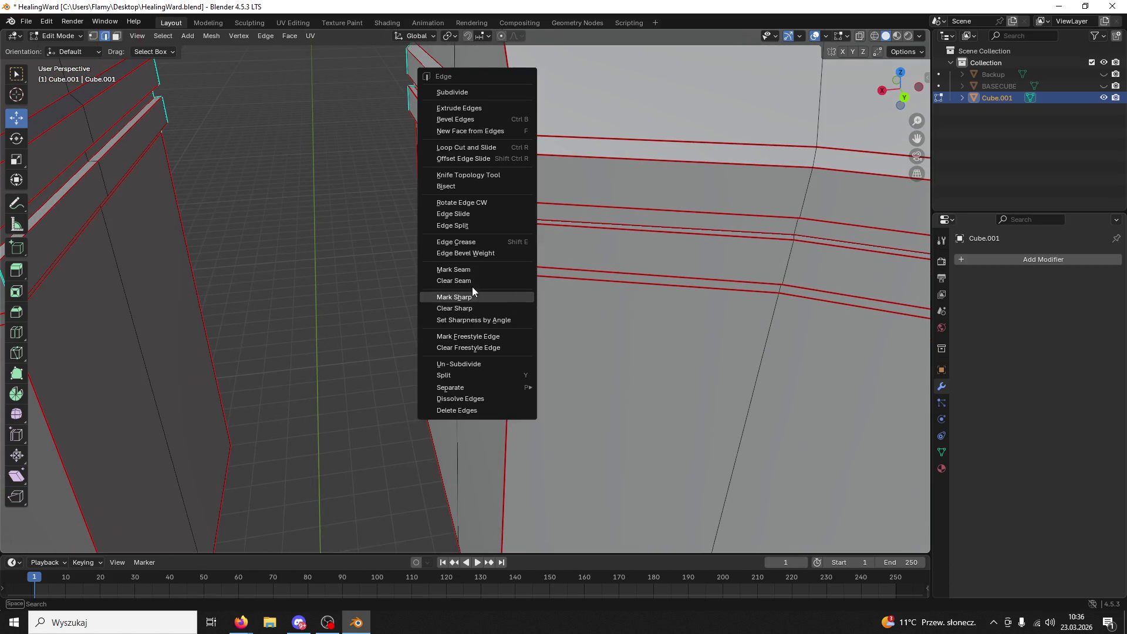
{"action": "left_click", "coordinate": [463, 272]}
- Mark the band-end edges at the opening sharp, clearing and re-marking their seams
{"action": "mouse_move", "coordinate": [458, 297]}
{"action": "middle_mouse_down"}
{"action": "mouse_move", "coordinate": [385, 294]}
{"action": "mouse_move", "coordinate": [454, 325]}
{"action": "middle_mouse_up"}
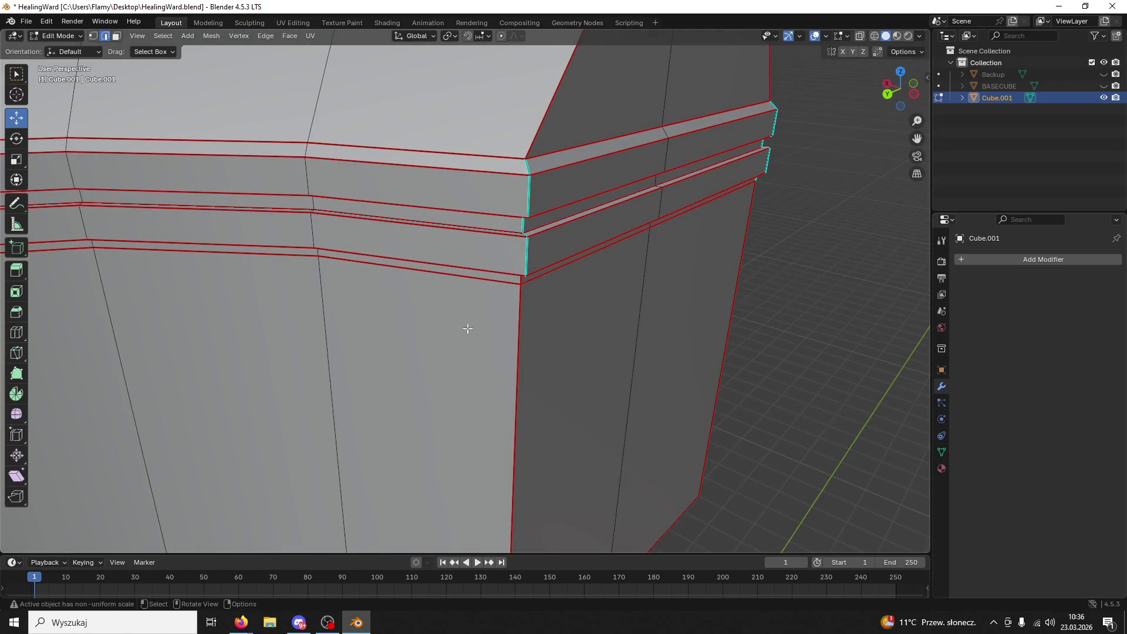
{"action": "right_click", "coordinate": [515, 323]}
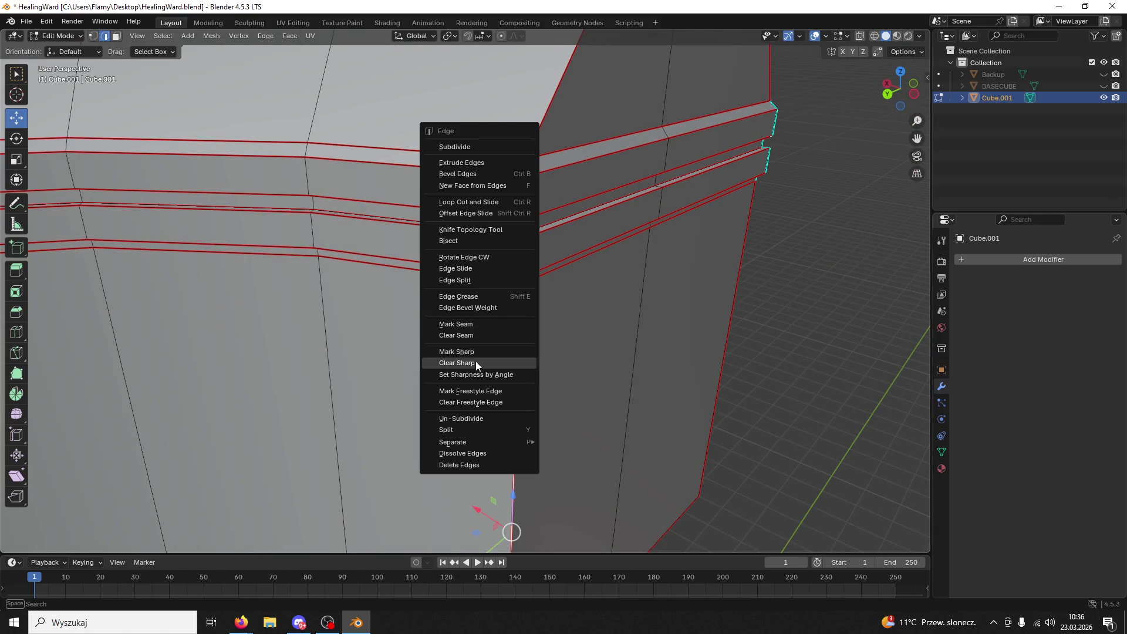
{"action": "left_click", "coordinate": [475, 356]}
{"action": "right_click", "coordinate": [510, 338]}
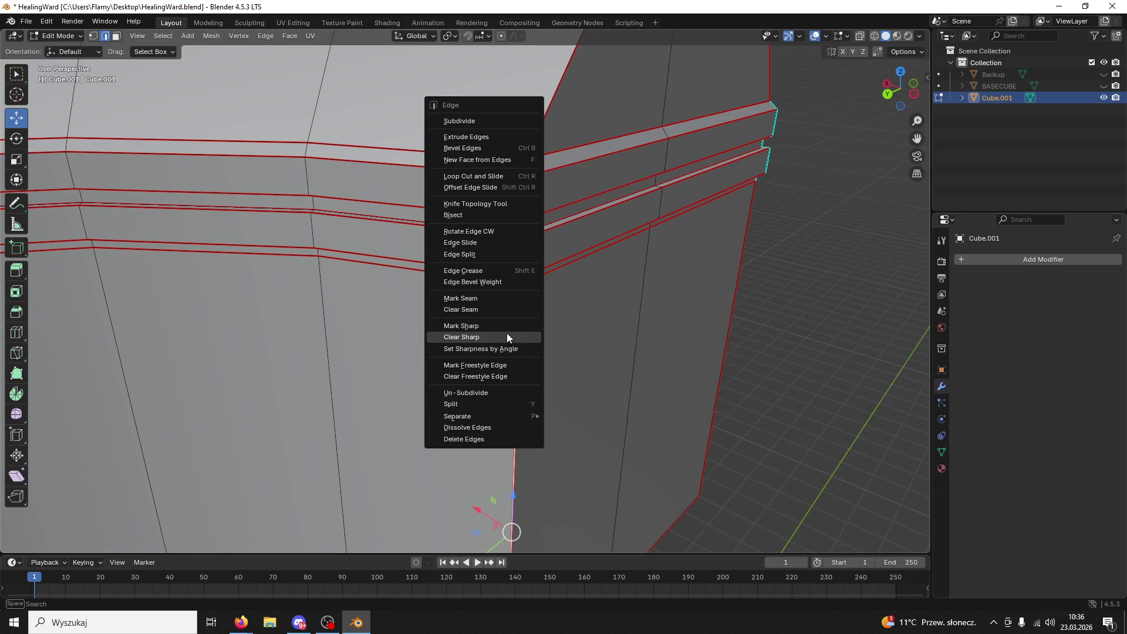
{"action": "left_click", "coordinate": [473, 306]}
{"action": "mouse_move", "coordinate": [528, 315]}
{"action": "middle_mouse_down"}
{"action": "mouse_move", "coordinate": [624, 332]}
{"action": "mouse_move", "coordinate": [477, 307]}
{"action": "middle_mouse_up"}
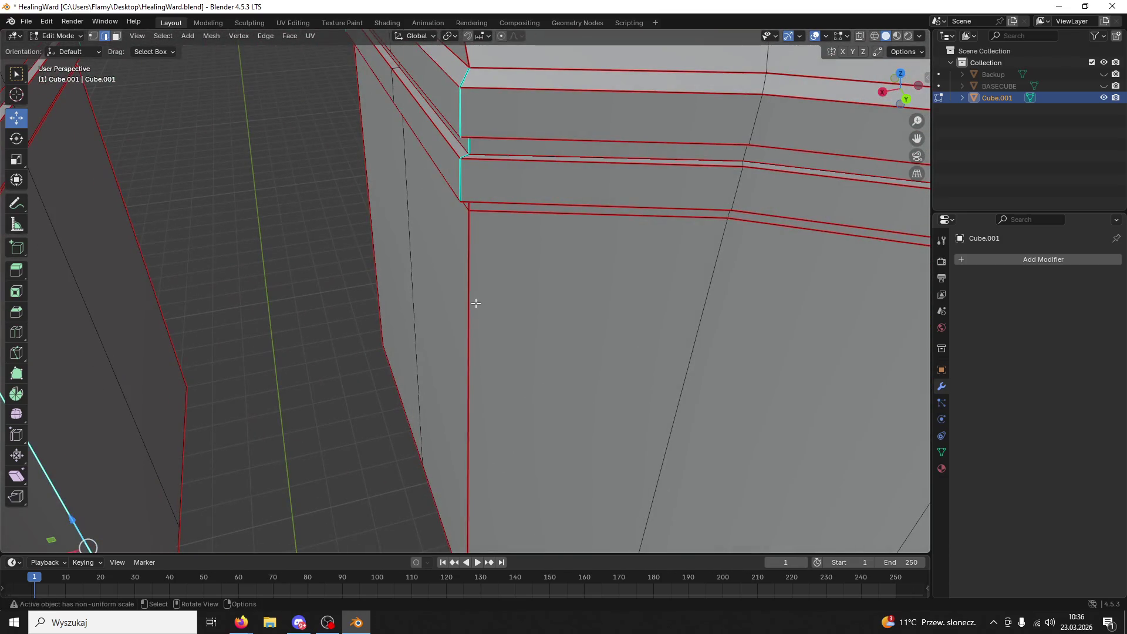
{"action": "right_click", "coordinate": [471, 301]}
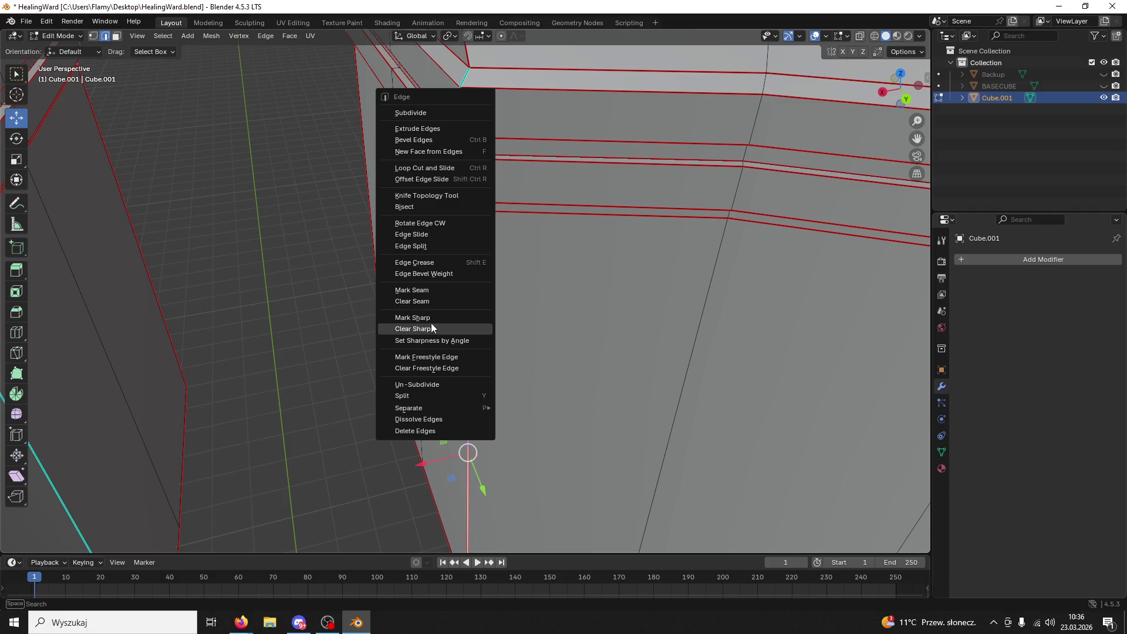
{"action": "left_click", "coordinate": [385, 292]}
- In face select, select all faces linked to the inner wall with L
{"action": "mouse_move", "coordinate": [352, 290]}
{"action": "middle_mouse_down"}
{"action": "mouse_move", "coordinate": [651, 287]}
{"action": "mouse_move", "coordinate": [533, 264]}
{"action": "mouse_move", "coordinate": [489, 269]}
{"action": "middle_mouse_up"}
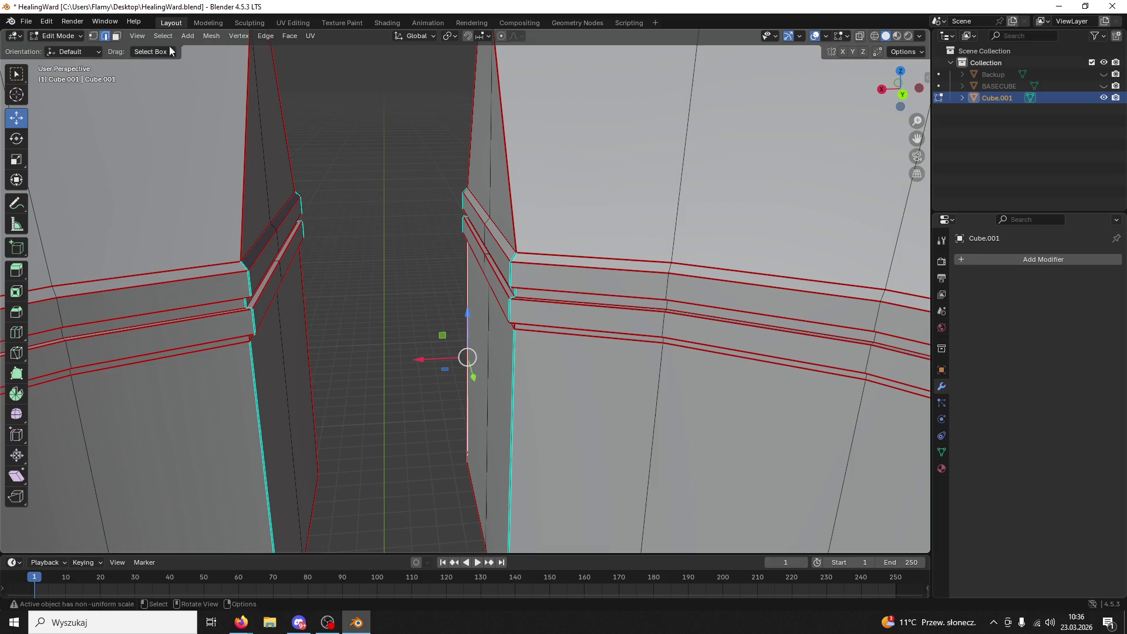
{"action": "left_click", "coordinate": [116, 39]}
{"action": "key", "text": "l"}
{"action": "middle_click_drag", "start_coordinate": [493, 372], "coordinate": [203, 342]}
{"action": "scroll", "coordinate": [203, 342], "scroll_direction": "down", "scroll_amount": 8}
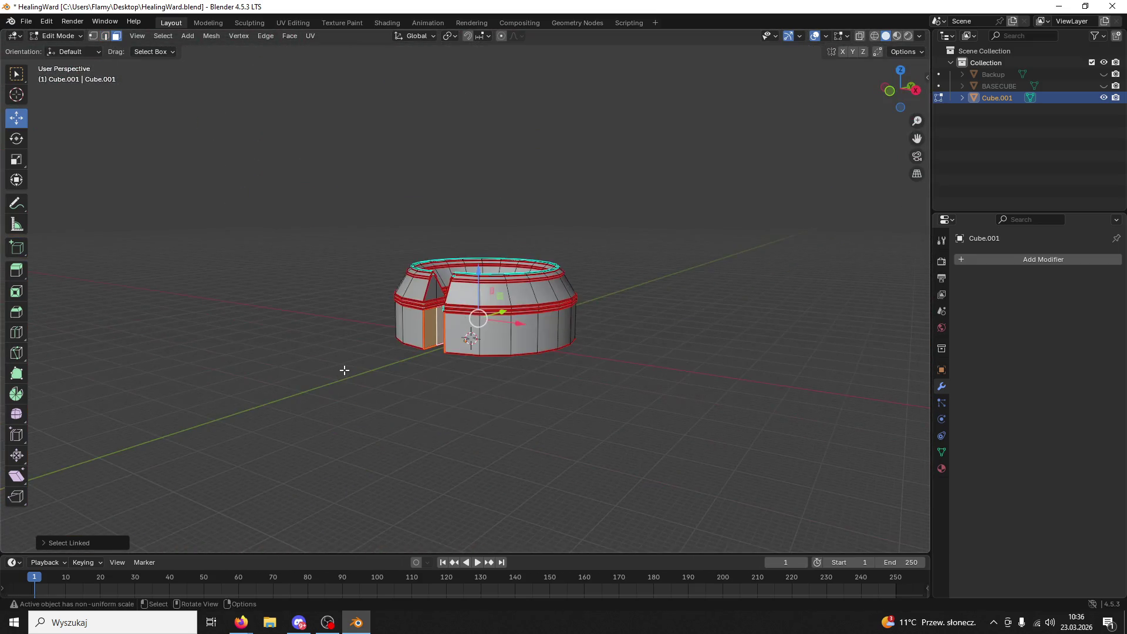
- Create a new material for the ring
{"action": "scroll", "coordinate": [344, 372], "scroll_direction": "up", "scroll_amount": 10}
{"action": "scroll", "coordinate": [369, 361], "scroll_direction": "up", "scroll_amount": 5}
{"action": "middle_click_drag", "start_coordinate": [414, 322], "coordinate": [438, 287]}
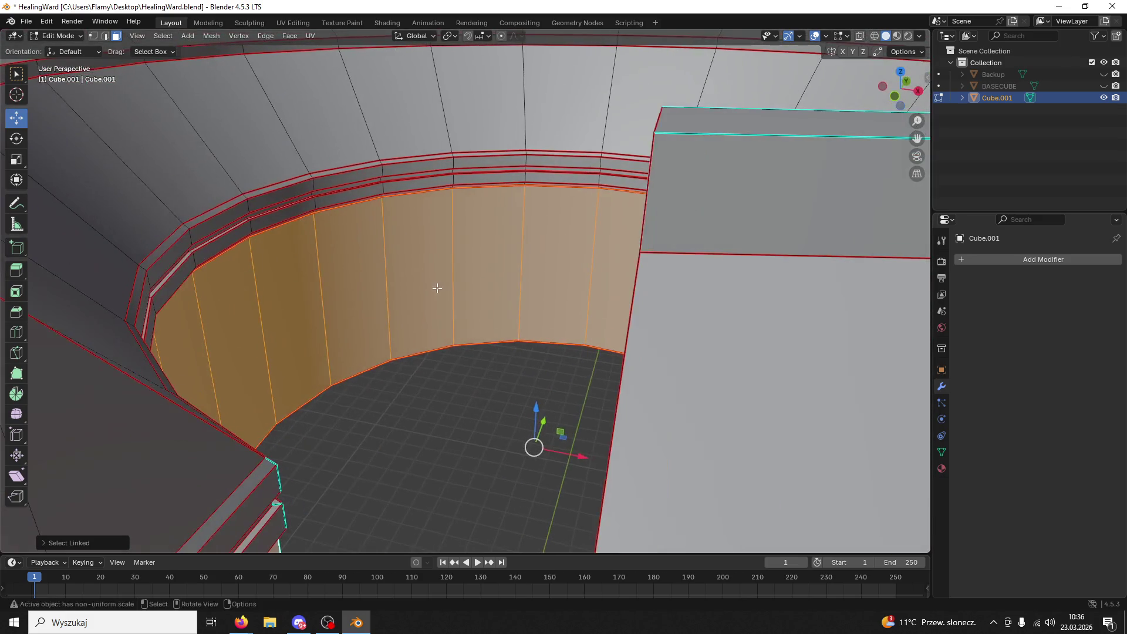
{"action": "scroll", "coordinate": [490, 352], "scroll_direction": "up", "scroll_amount": 3}
{"action": "left_click", "coordinate": [942, 468]}
{"action": "left_click", "coordinate": [978, 309]}
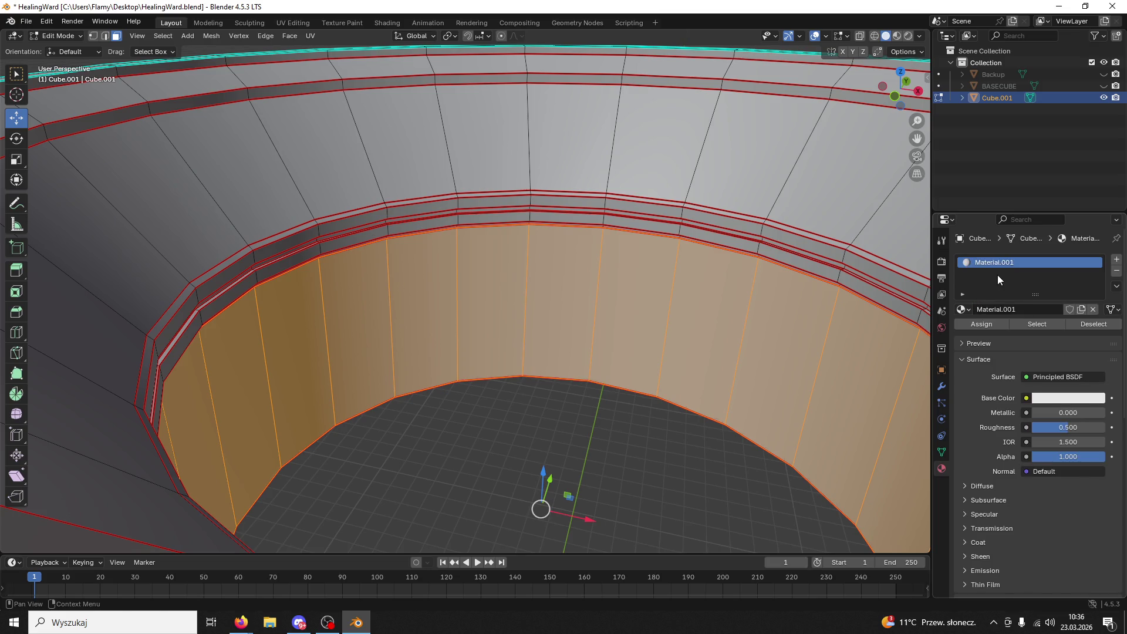
- Bring Texture_Brick01 into the Shading nodes and link its Color to Base Color
{"action": "mouse_move", "coordinate": [265, 8]}
{"action": "left_mouse_down"}
{"action": "mouse_move", "coordinate": [514, 82]}
{"action": "mouse_move", "coordinate": [433, 33]}
{"action": "left_mouse_up"}
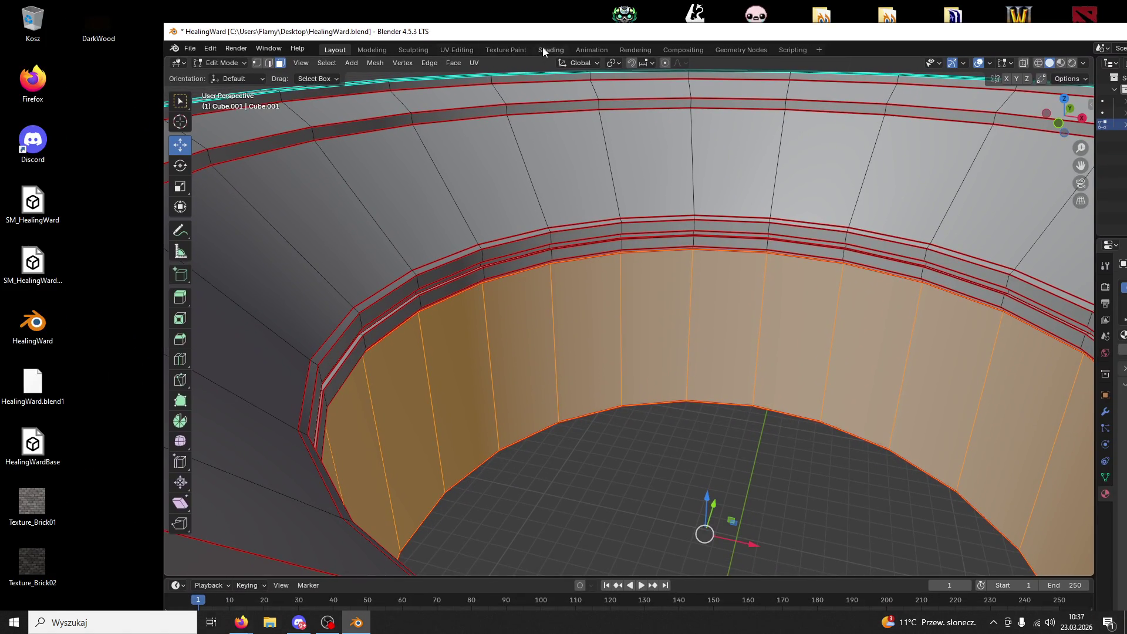
{"action": "left_click", "coordinate": [541, 50]}
{"action": "mouse_move", "coordinate": [47, 505]}
{"action": "left_mouse_down"}
{"action": "mouse_move", "coordinate": [294, 505]}
{"action": "mouse_move", "coordinate": [467, 485]}
{"action": "left_mouse_up"}
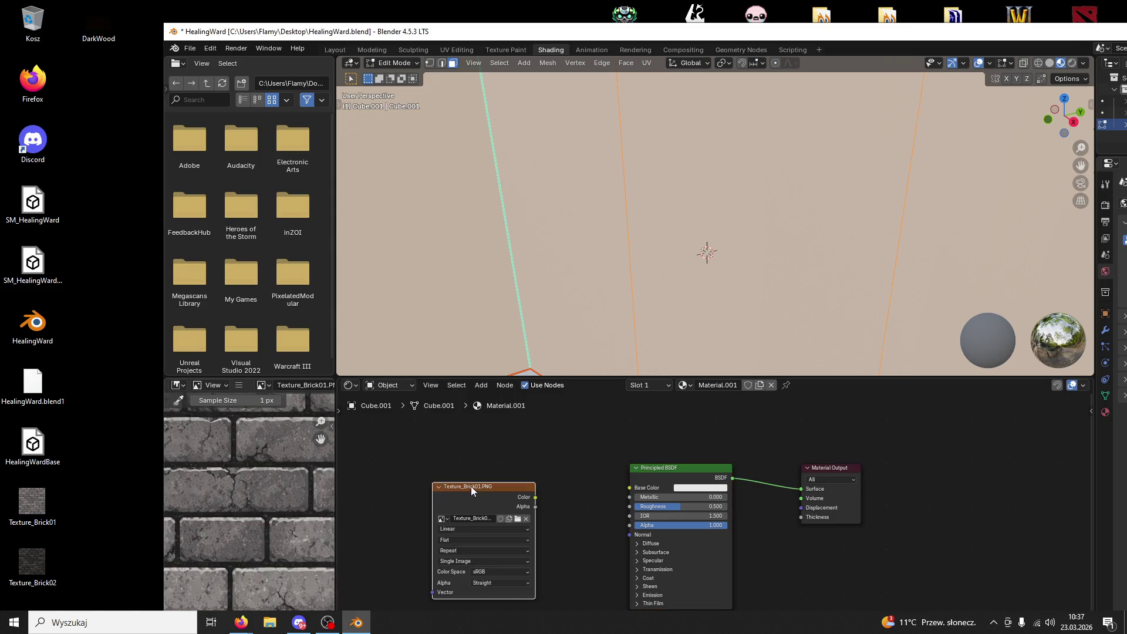
{"action": "left_click_drag", "start_coordinate": [629, 490], "coordinate": [629, 490]}
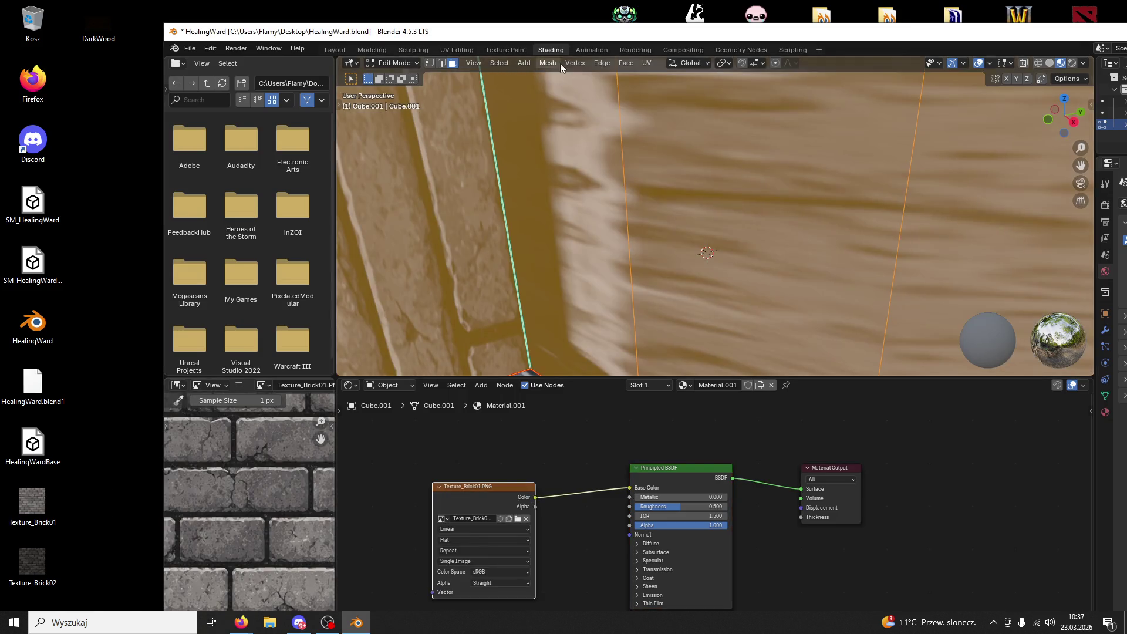
{"action": "double_click", "coordinate": [543, 31]}
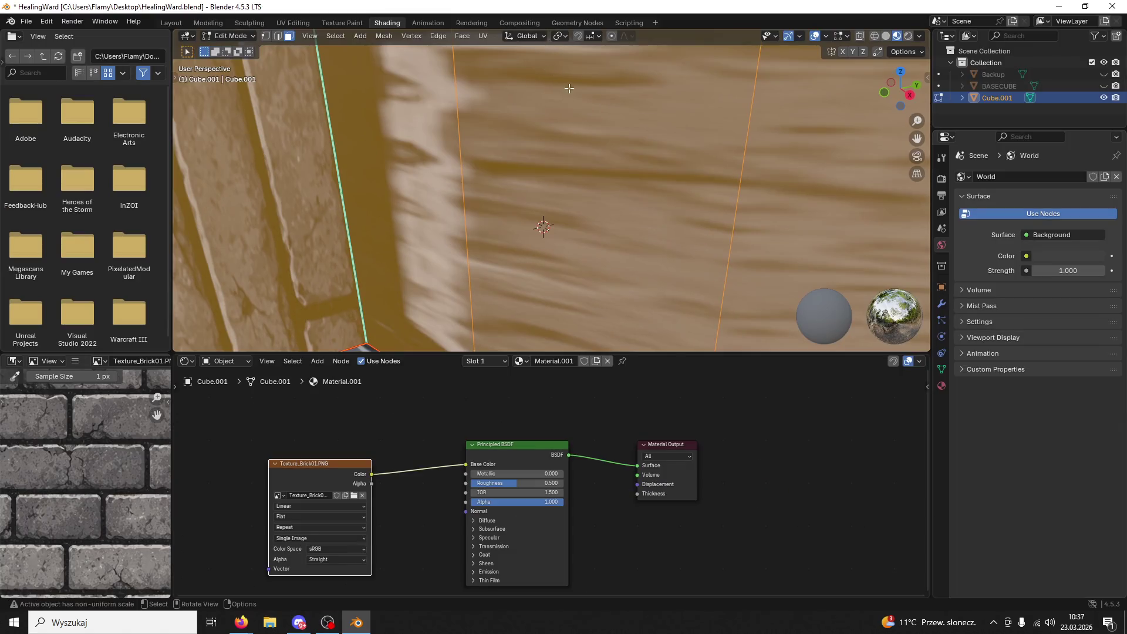
- Add a second empty material slot and switch to the UV Editing workspace
{"action": "scroll", "coordinate": [611, 153], "scroll_direction": "down", "scroll_amount": 5}
{"action": "key", "text": "h"}
{"action": "mouse_move", "coordinate": [663, 218]}
{"action": "middle_mouse_down"}
{"action": "mouse_move", "coordinate": [598, 315]}
{"action": "mouse_move", "coordinate": [586, 264]}
{"action": "mouse_move", "coordinate": [616, 253]}
{"action": "middle_mouse_up"}
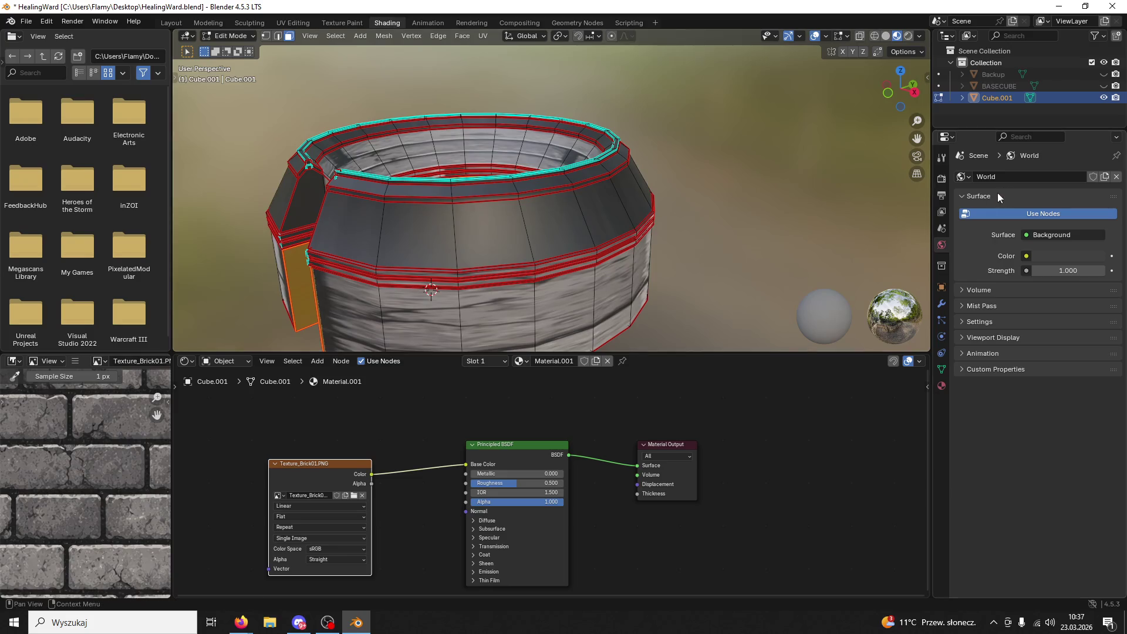
{"action": "left_click", "coordinate": [942, 386]}
{"action": "left_click", "coordinate": [1116, 176]}
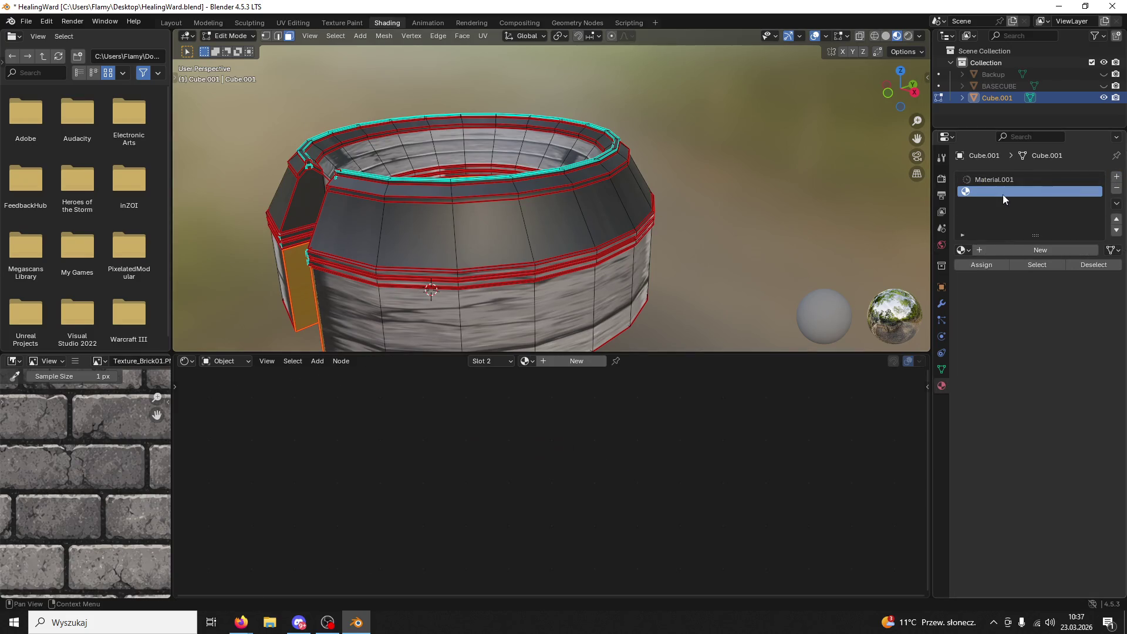
{"action": "left_click", "coordinate": [291, 23]}
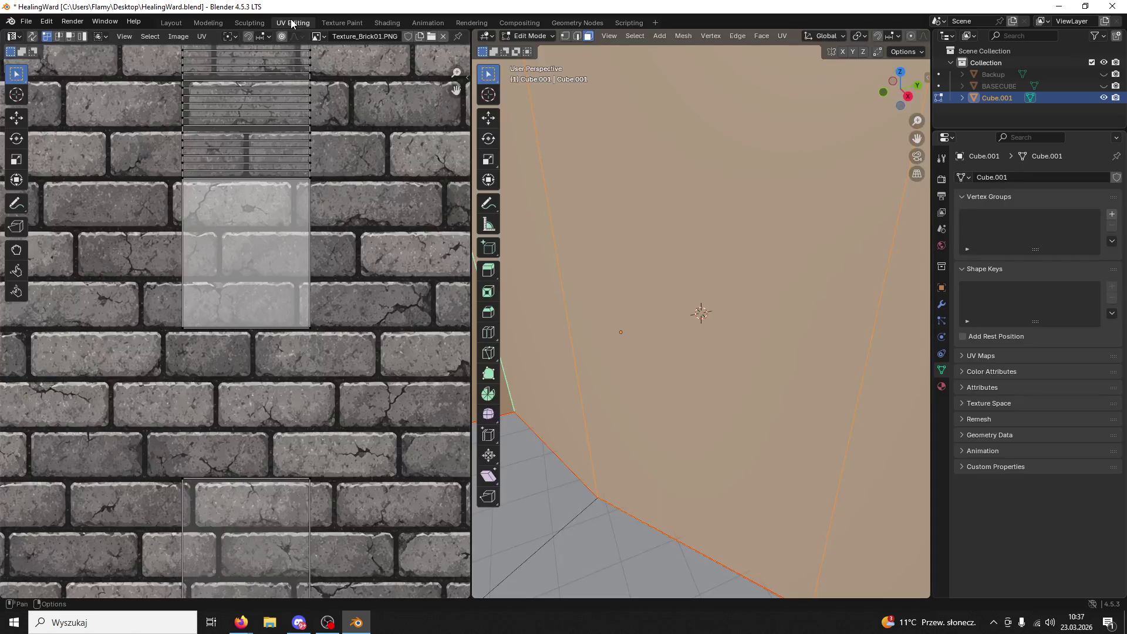
- Select the whole ring and assign the empty material slot to all of it
{"action": "key", "text": "Home"}
{"action": "key", "text": "a"}
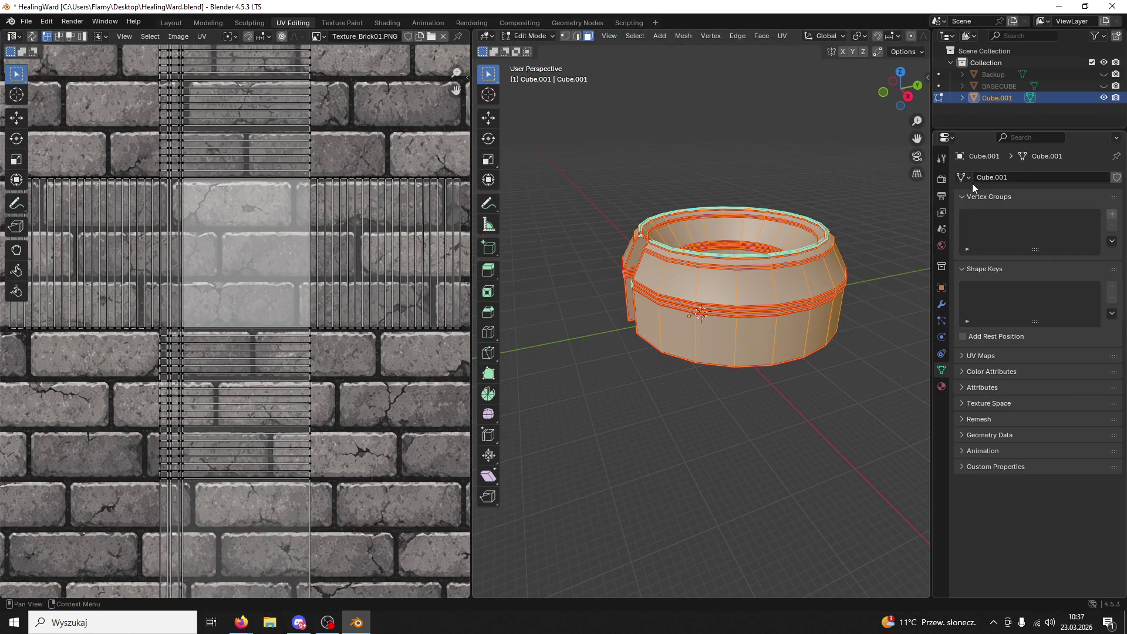
{"action": "left_click", "coordinate": [941, 386]}
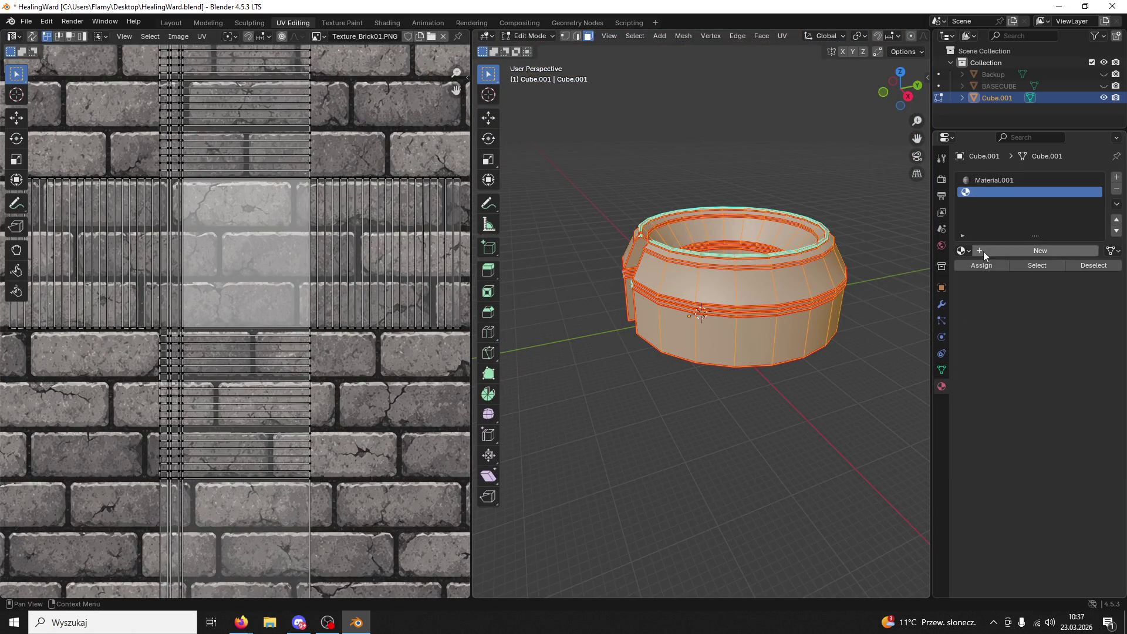
{"action": "left_click", "coordinate": [981, 266]}
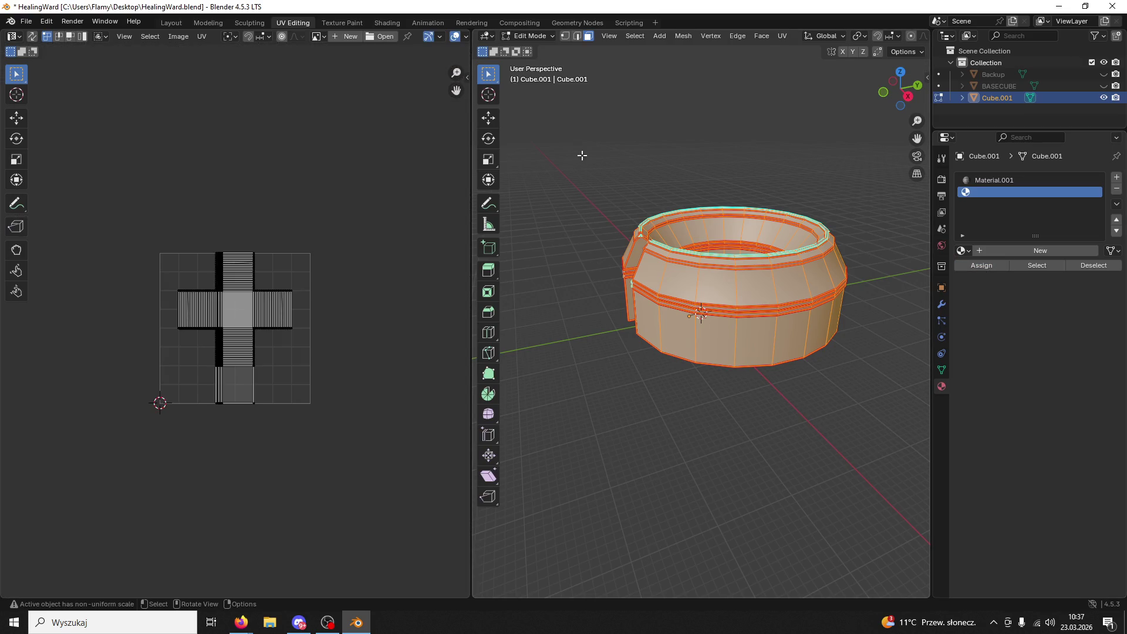
- Turn on material preview and assign the brick material to the connected inner wall faces
{"action": "left_click_drag", "start_coordinate": [471, 193], "coordinate": [270, 180]}
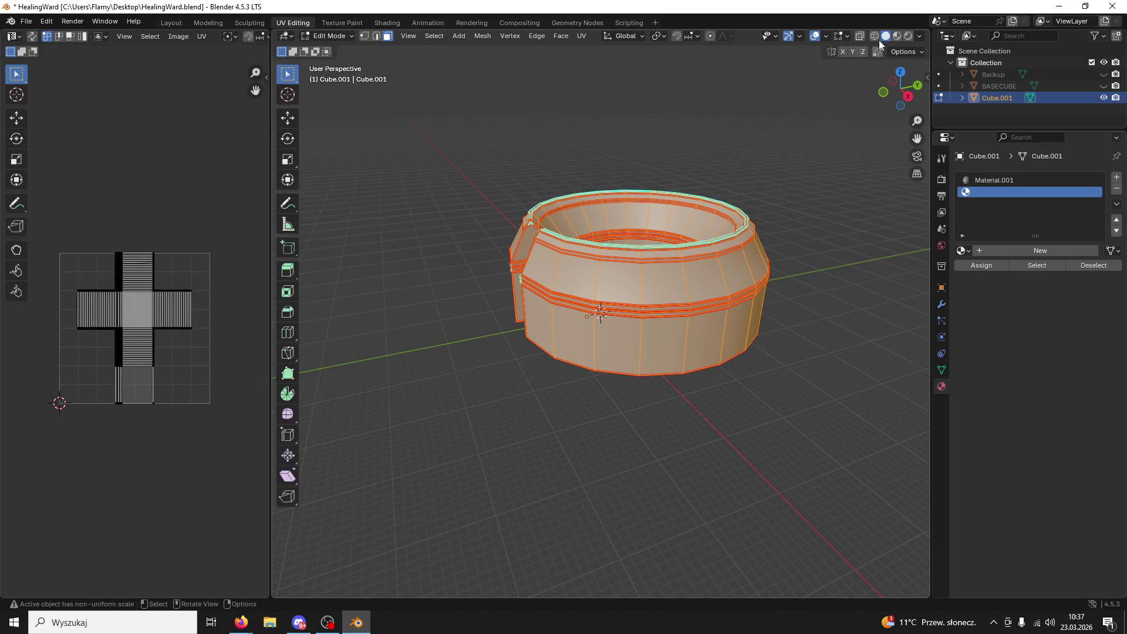
{"action": "left_click", "coordinate": [897, 36]}
{"action": "mouse_move", "coordinate": [269, 239]}
{"action": "left_mouse_down"}
{"action": "mouse_move", "coordinate": [277, 176]}
{"action": "mouse_move", "coordinate": [516, 70]}
{"action": "mouse_move", "coordinate": [520, 42]}
{"action": "left_mouse_up"}
{"action": "middle_click_drag", "start_coordinate": [722, 147], "coordinate": [716, 395]}
{"action": "scroll", "coordinate": [762, 340], "scroll_direction": "up", "scroll_amount": 5}
{"action": "left_click", "coordinate": [762, 340]}
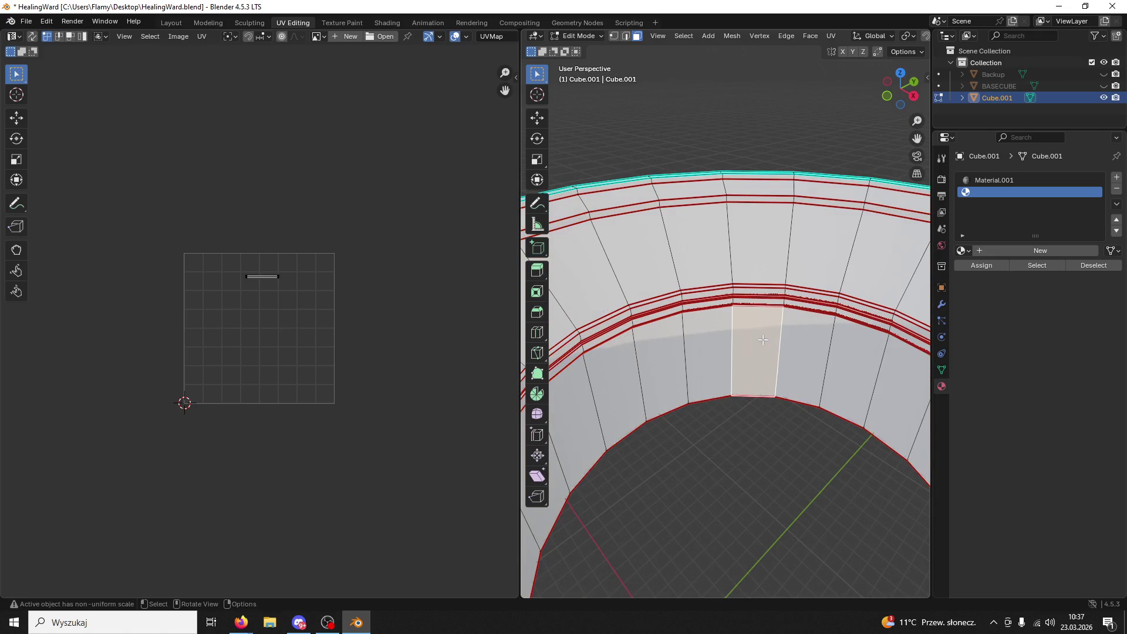
{"action": "key", "text": "ctrl+l"}
{"action": "left_click", "coordinate": [992, 179]}
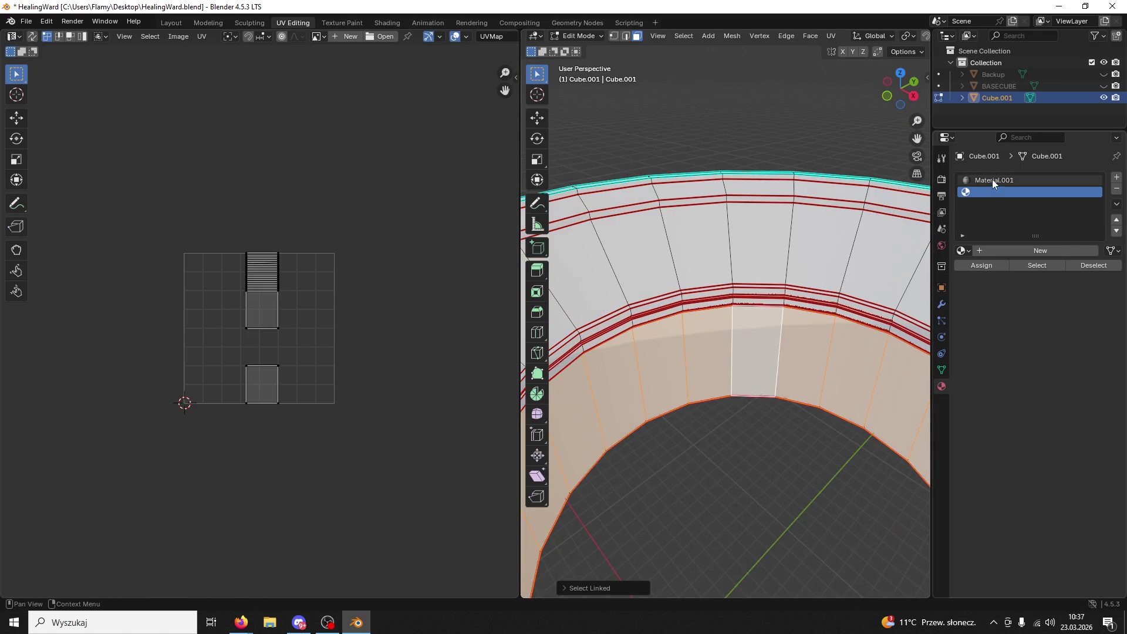
{"action": "left_click", "coordinate": [974, 267]}
- Unwrap the inner wall faces into a UV strip
{"action": "scroll", "coordinate": [235, 303], "scroll_direction": "down", "scroll_amount": 2}
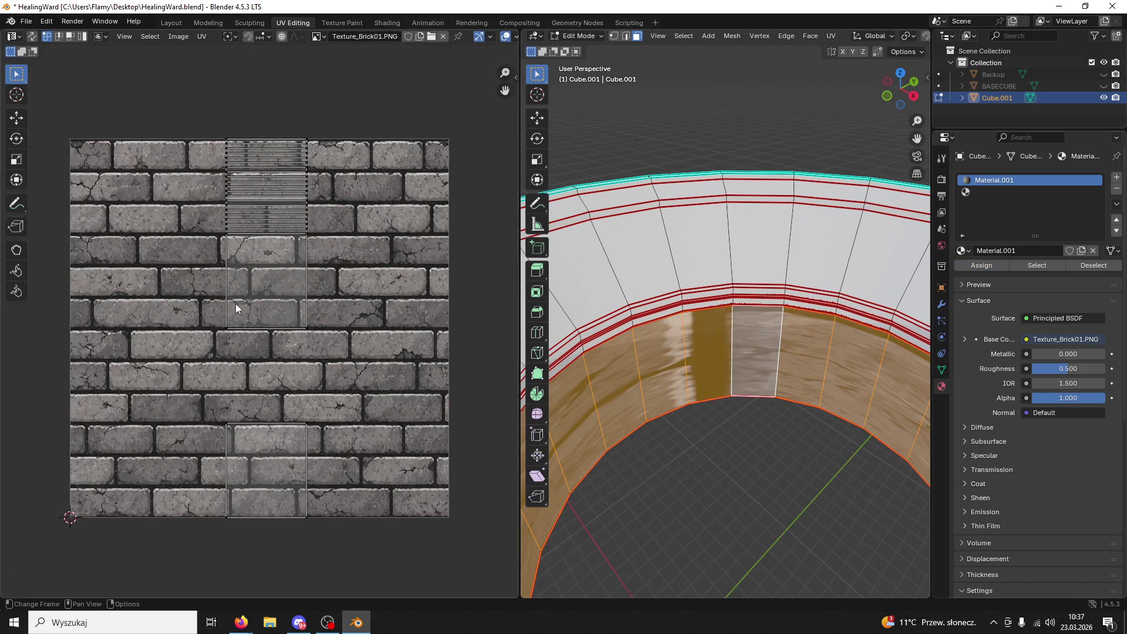
{"action": "key", "text": "a"}
{"action": "key", "text": "u"}
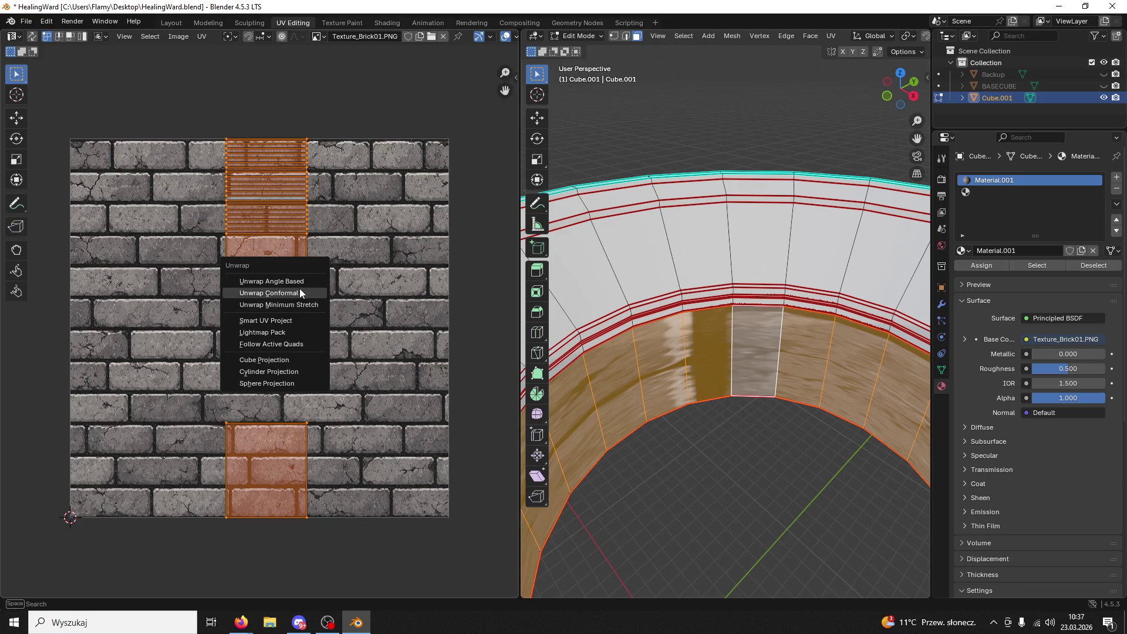
{"action": "left_click", "coordinate": [298, 302]}
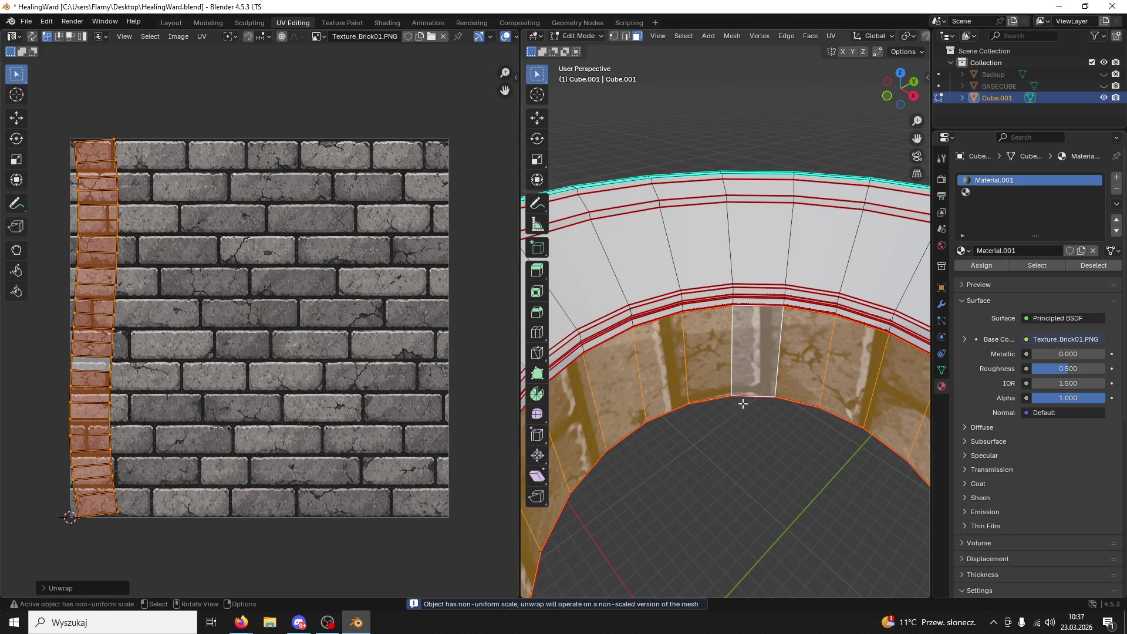
{"action": "scroll", "coordinate": [725, 329], "scroll_direction": "down", "scroll_amount": 5}
{"action": "scroll", "coordinate": [725, 329], "scroll_direction": "up", "scroll_amount": 4}
- Move the strip's right UV column rightward and straighten it to zero width (S X 0)
{"action": "key", "text": "b"}
{"action": "mouse_move", "coordinate": [156, 157]}
{"action": "left_mouse_down"}
{"action": "mouse_move", "coordinate": [107, 393]}
{"action": "mouse_move", "coordinate": [98, 530]}
{"action": "left_mouse_up"}
{"action": "mouse_move", "coordinate": [156, 107]}
{"action": "left_mouse_down"}
{"action": "mouse_move", "coordinate": [131, 146]}
{"action": "mouse_move", "coordinate": [93, 537]}
{"action": "left_mouse_up"}
{"action": "left_click", "coordinate": [20, 122]}
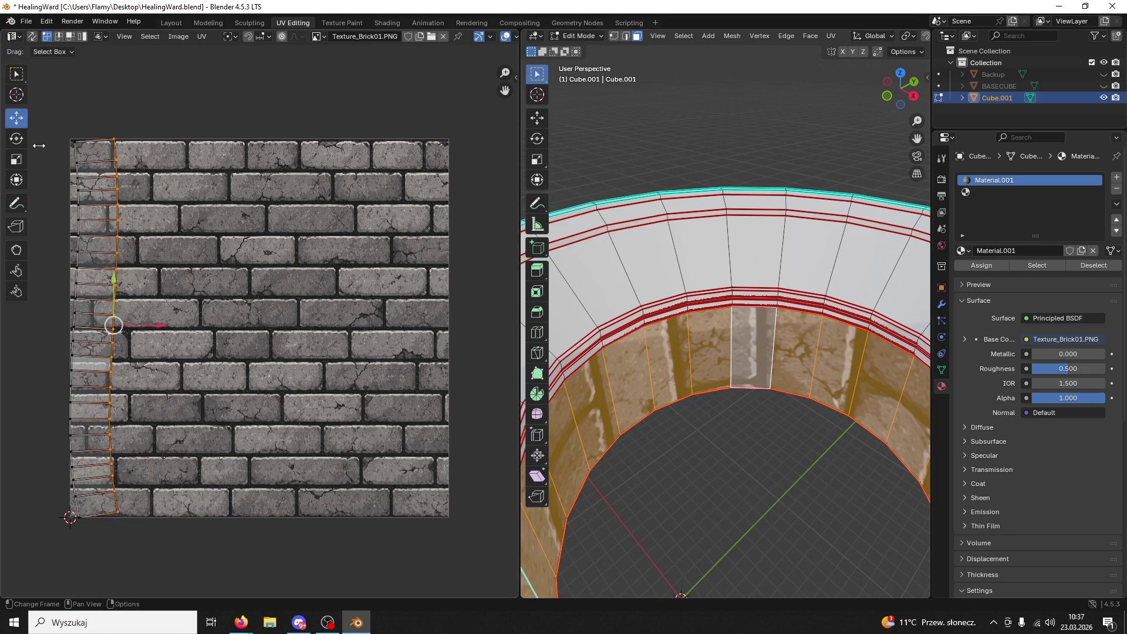
{"action": "left_click_drag", "start_coordinate": [157, 326], "coordinate": [274, 316]}
{"action": "key", "text": "s"}
{"action": "key", "text": "x"}
{"action": "key", "text": "0"}
{"action": "key", "text": "Return"}
- Straighten the strip's left UV column to zero width with S X 0
{"action": "mouse_move", "coordinate": [151, 118]}
{"action": "left_mouse_down"}
{"action": "mouse_move", "coordinate": [34, 457]}
{"action": "mouse_move", "coordinate": [8, 614]}
{"action": "left_mouse_up"}
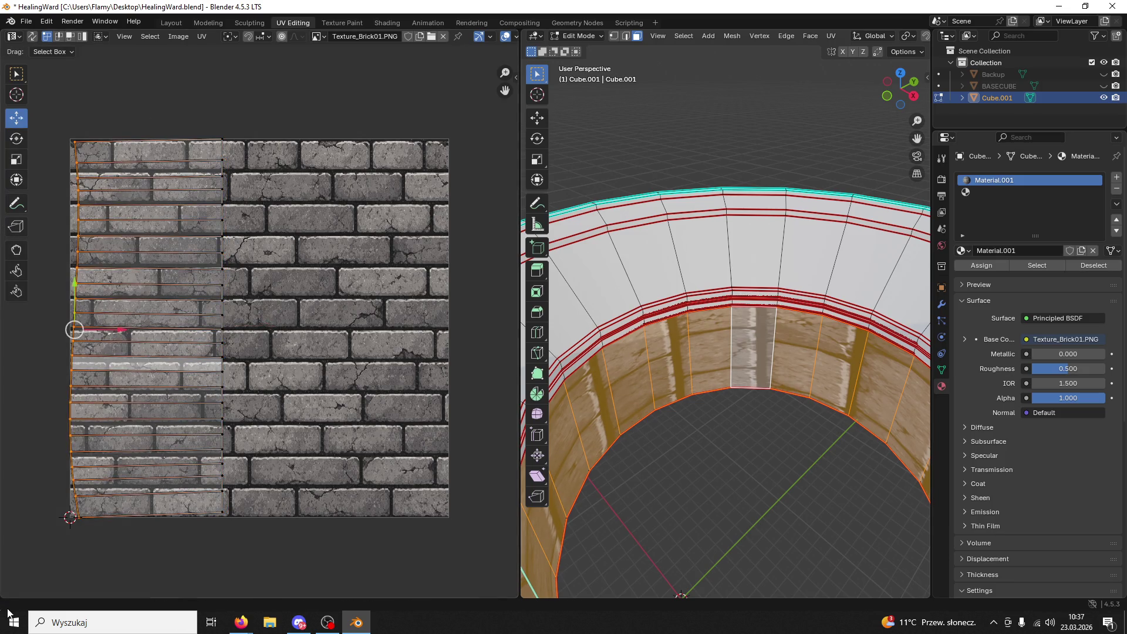
{"action": "left_click", "coordinate": [73, 139]}
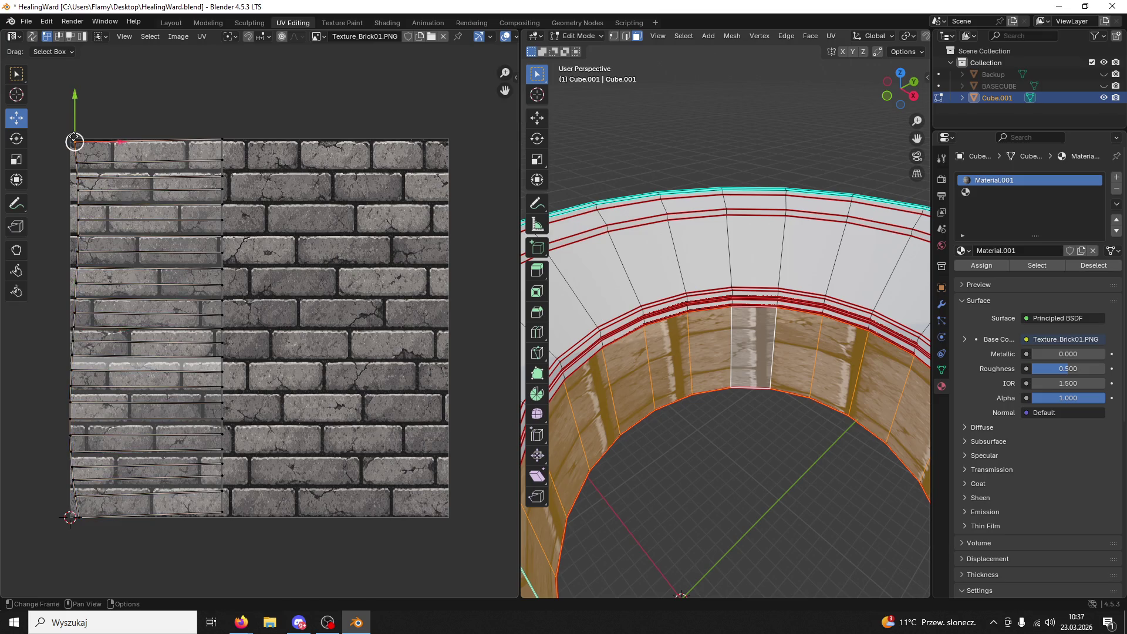
{"action": "left_click_drag", "start_coordinate": [132, 114], "coordinate": [9, 590]}
{"action": "key", "text": "s"}
{"action": "key", "text": "x"}
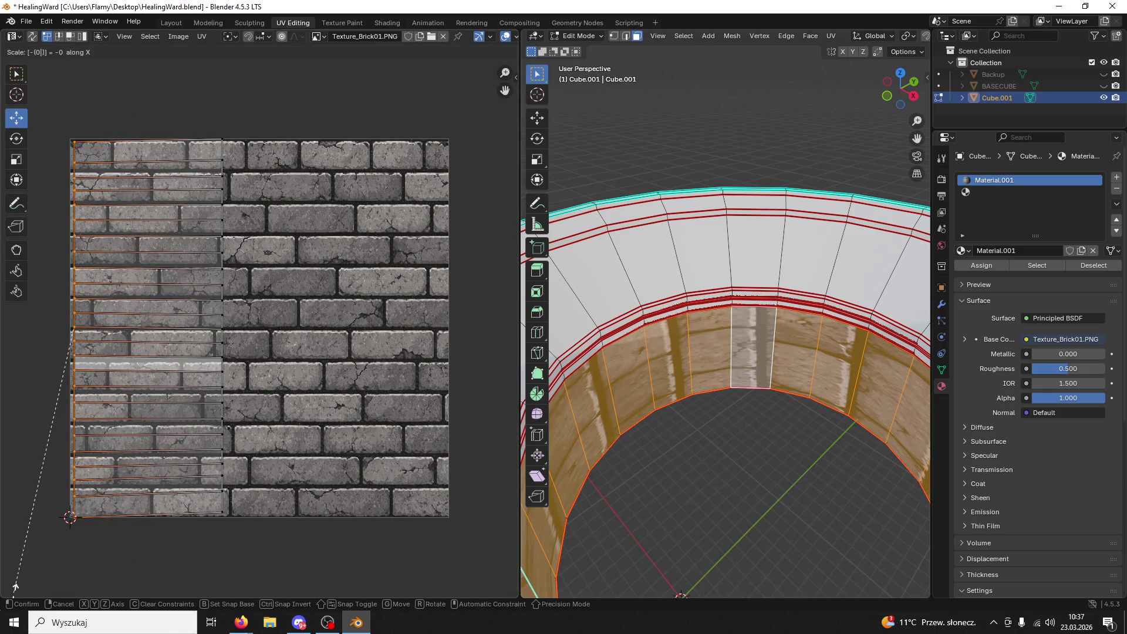
{"action": "key", "text": "0"}
{"action": "key", "text": "Return"}
- Select the strip's top edge row and try a vertical scale, then cancel it
{"action": "left_click", "coordinate": [76, 140]}
{"action": "left_click", "coordinate": [221, 140], "text": "shift"}
{"action": "key", "text": "s"}
{"action": "key", "text": "y"}
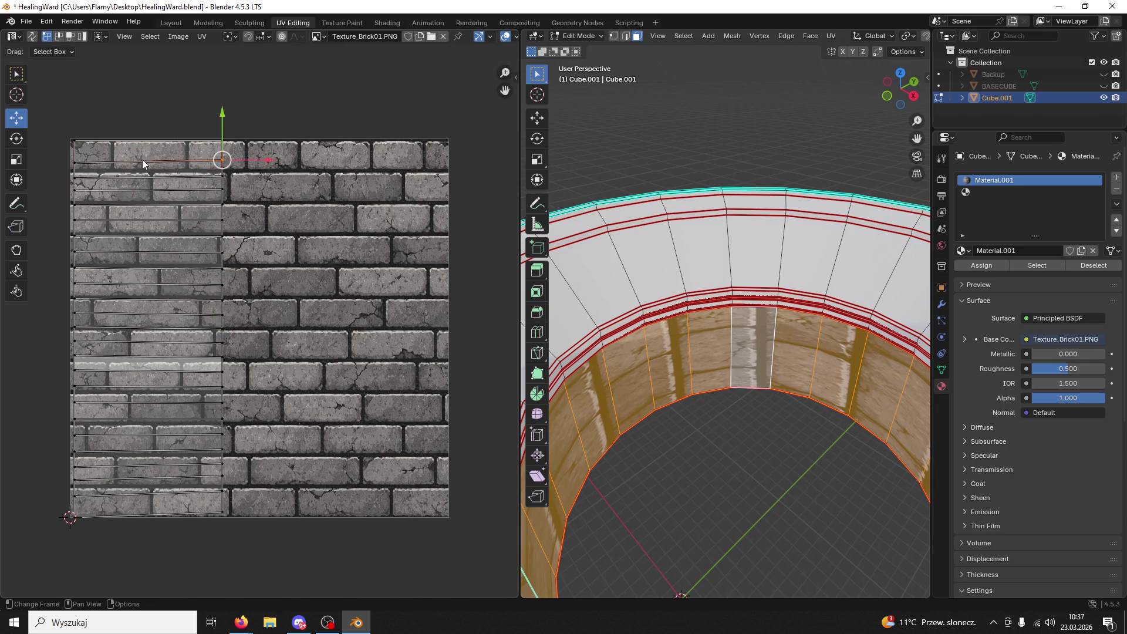
{"action": "key", "text": "y"}
{"action": "key", "text": "Escape"}
{"action": "left_click", "coordinate": [74, 177]}
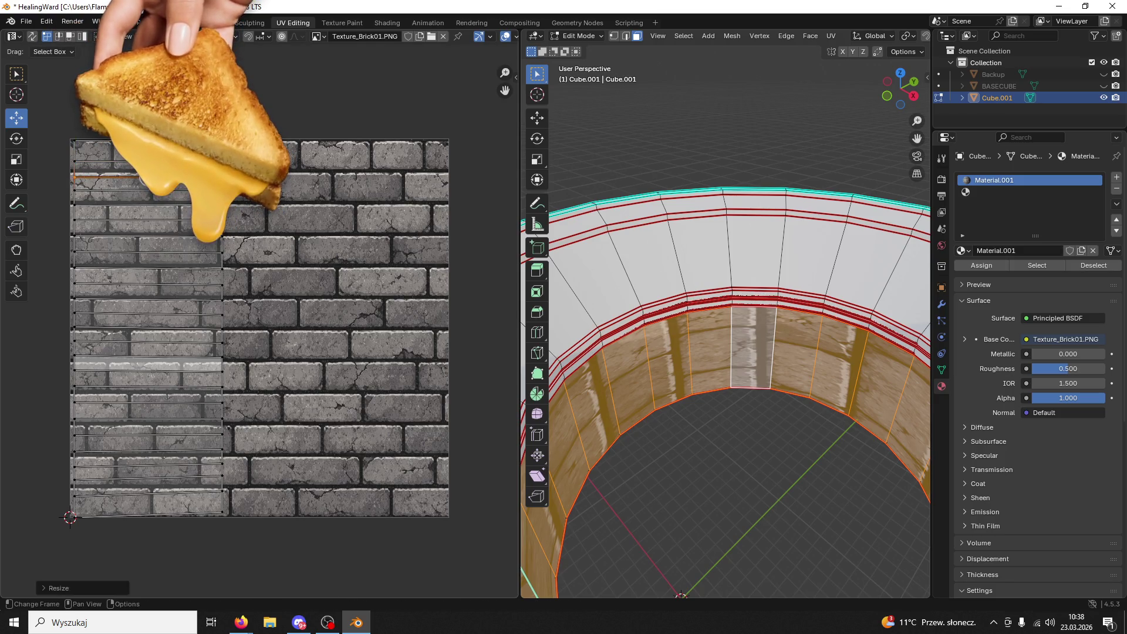
- Select the next few horizontal edge rows in turn and try resizing each
{"action": "left_click", "coordinate": [97, 190]}
{"action": "key", "text": "s"}
{"action": "key", "text": "y"}
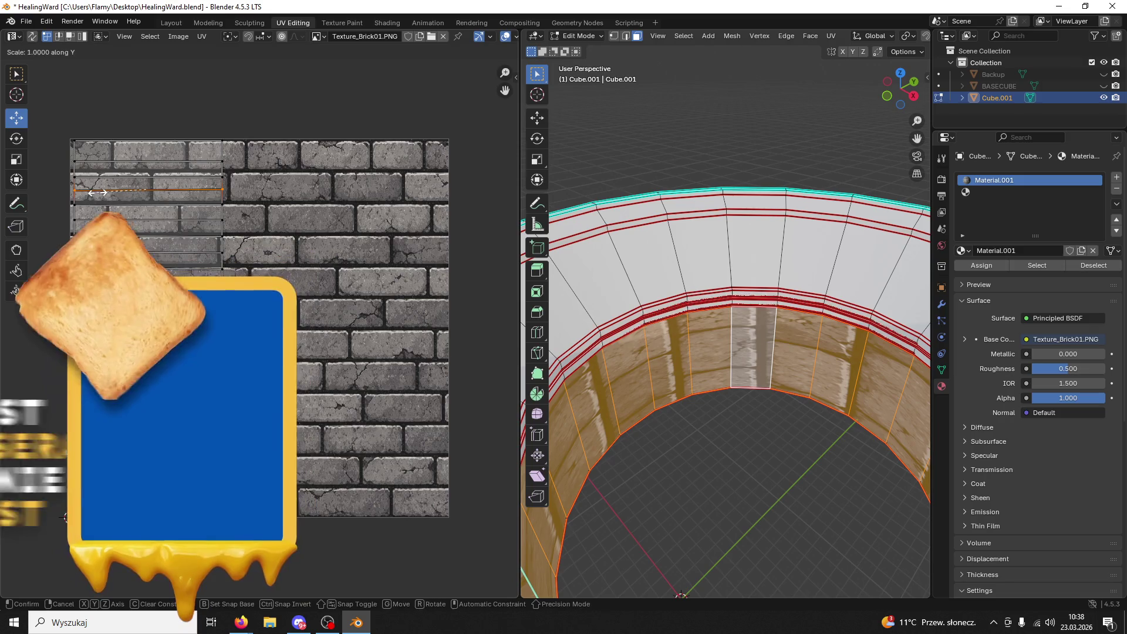
{"action": "key", "text": "Escape"}
{"action": "left_click", "coordinate": [194, 203]}
{"action": "key", "text": "s"}
{"action": "key", "text": "Escape"}
{"action": "left_click", "coordinate": [222, 220]}
{"action": "key", "text": "s"}
{"action": "left_click", "coordinate": [83, 222]}
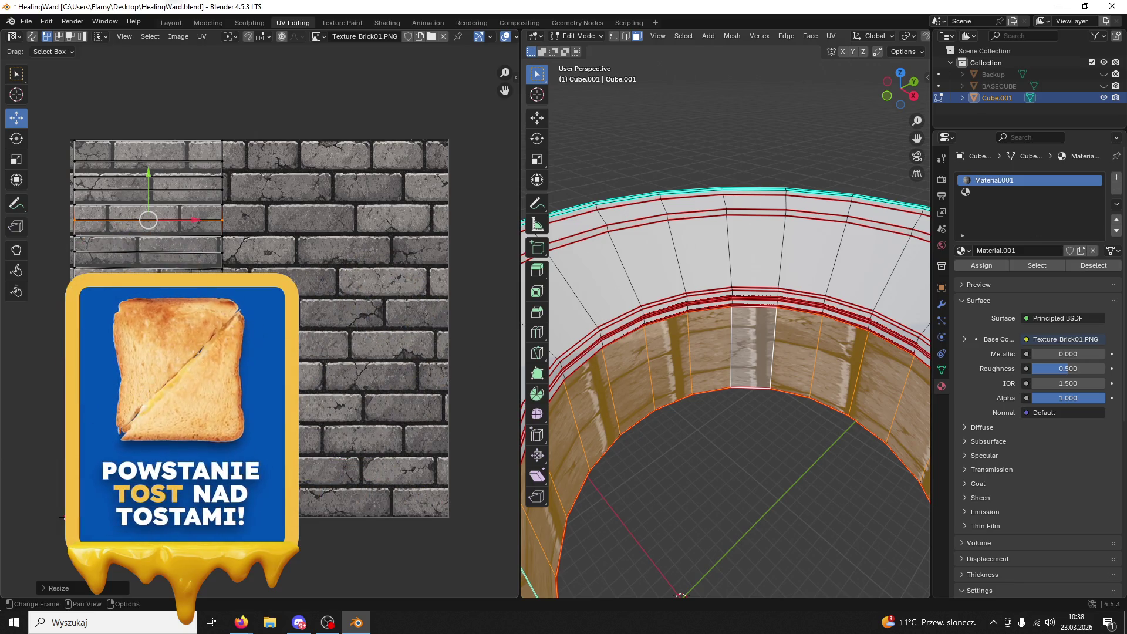
- Flatten the mid-height edge row to zero vertical height (S Y 0)
{"action": "left_click", "coordinate": [223, 245]}
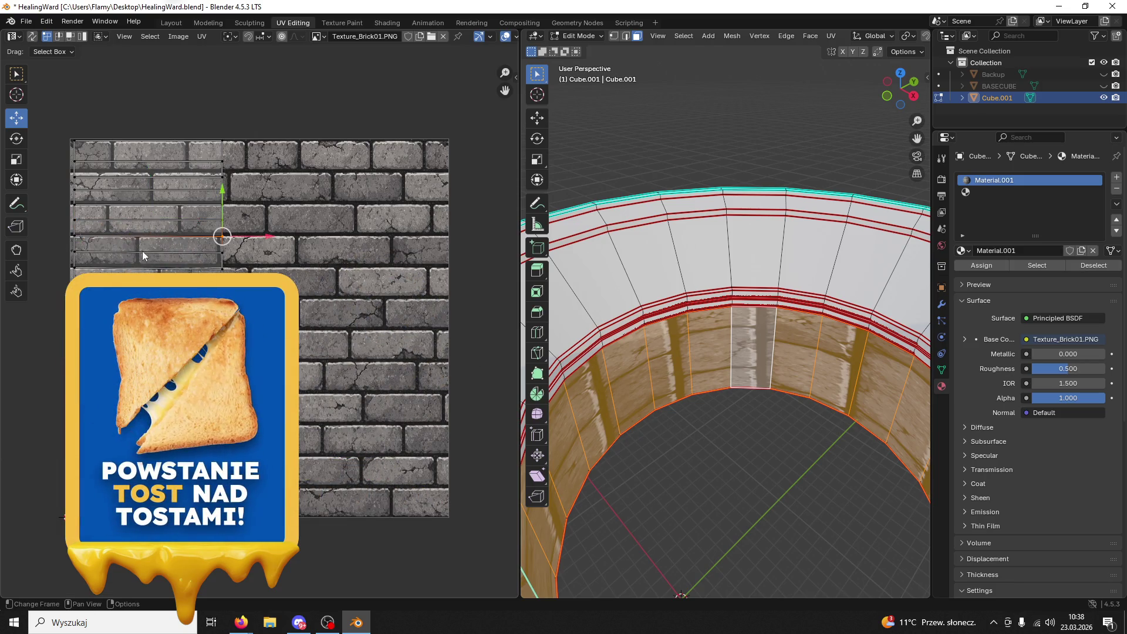
{"action": "left_click", "coordinate": [82, 244], "text": "shift"}
{"action": "key", "text": "s"}
{"action": "key", "text": "y"}
{"action": "key", "text": "0"}
{"action": "key", "text": "Return"}
- Flatten a lower edge row level with S Y 0, after a cancelled attempt
{"action": "left_click", "coordinate": [82, 251]}
{"action": "key", "text": "s"}
{"action": "key", "text": "y"}
{"action": "key", "text": "Escape"}
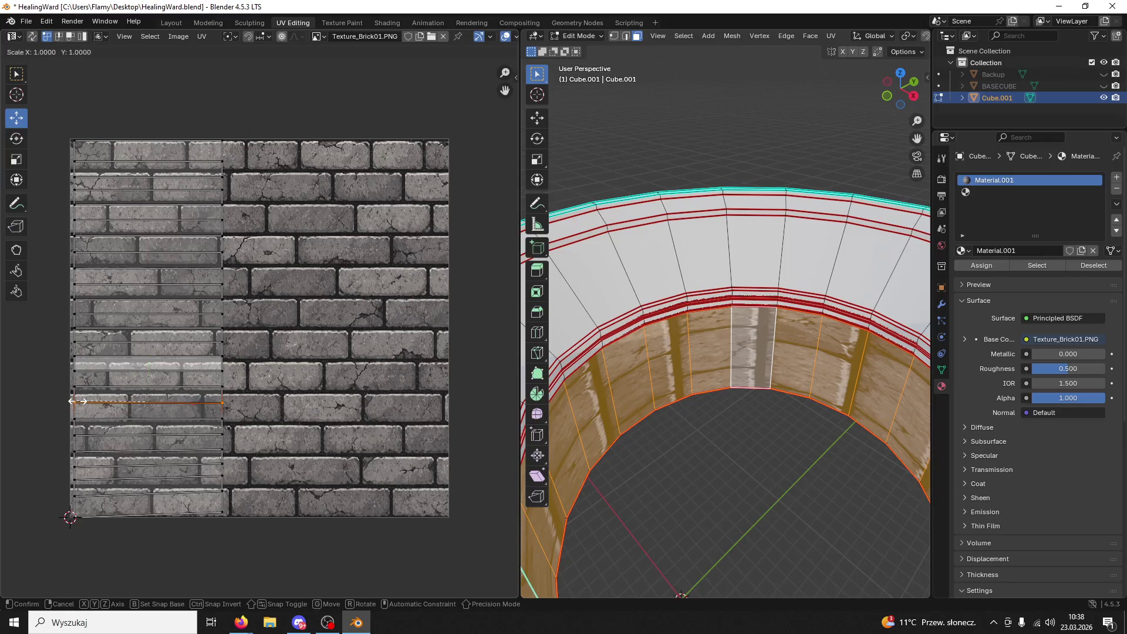
{"action": "left_click", "coordinate": [217, 419]}
{"action": "key", "text": "s"}
{"action": "key", "text": "y"}
{"action": "key", "text": "0"}
{"action": "key", "text": "Return"}
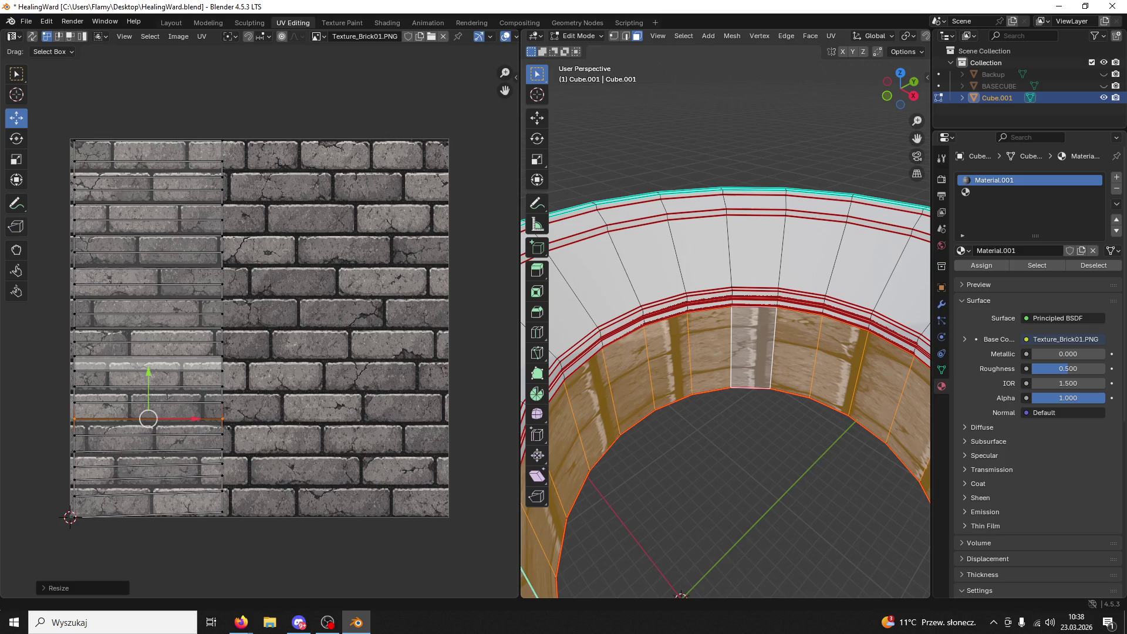
- Select the next lower edge row across its full width and flatten it level
{"action": "left_click", "coordinate": [225, 435]}
{"action": "left_click", "coordinate": [84, 436]}
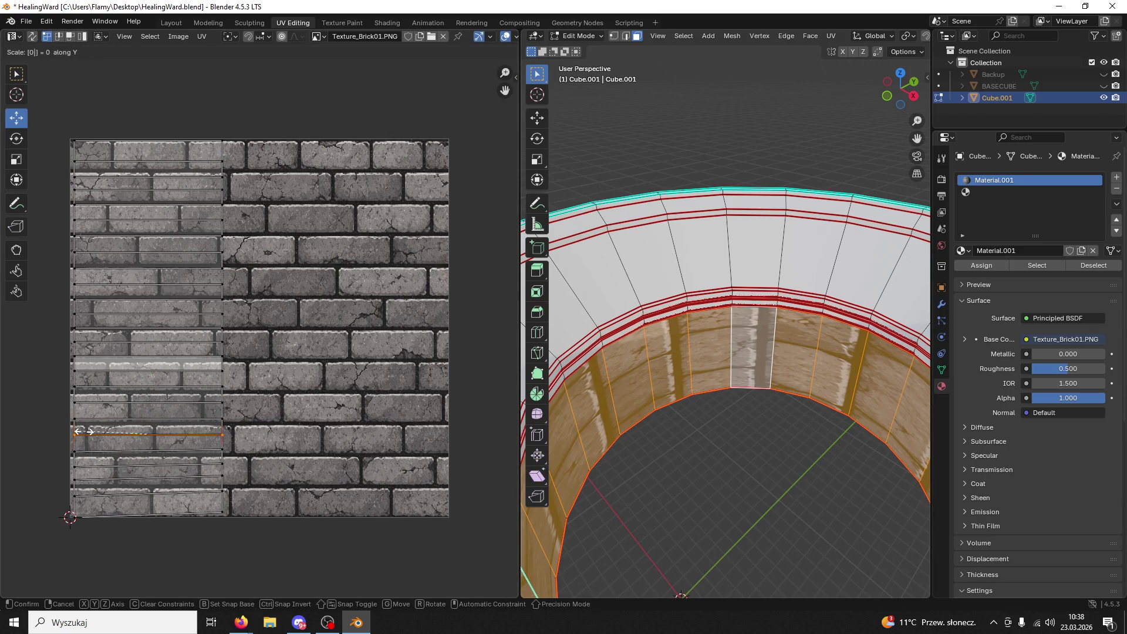
{"action": "left_click", "coordinate": [85, 452]}
{"action": "left_click", "coordinate": [222, 449], "text": "shift"}
{"action": "key", "text": "s"}
{"action": "key", "text": "y"}
{"action": "key", "text": "0"}
{"action": "key", "text": "Return"}
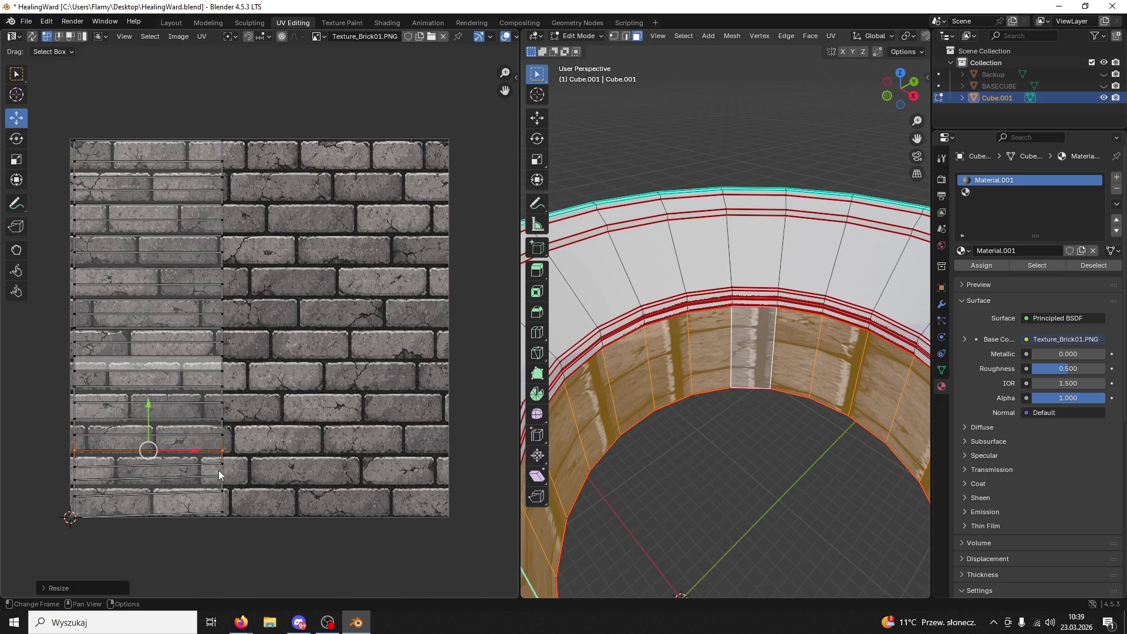
- Select the remaining lower edge rows down to the strip's bottom-left corner
{"action": "left_click", "coordinate": [218, 466]}
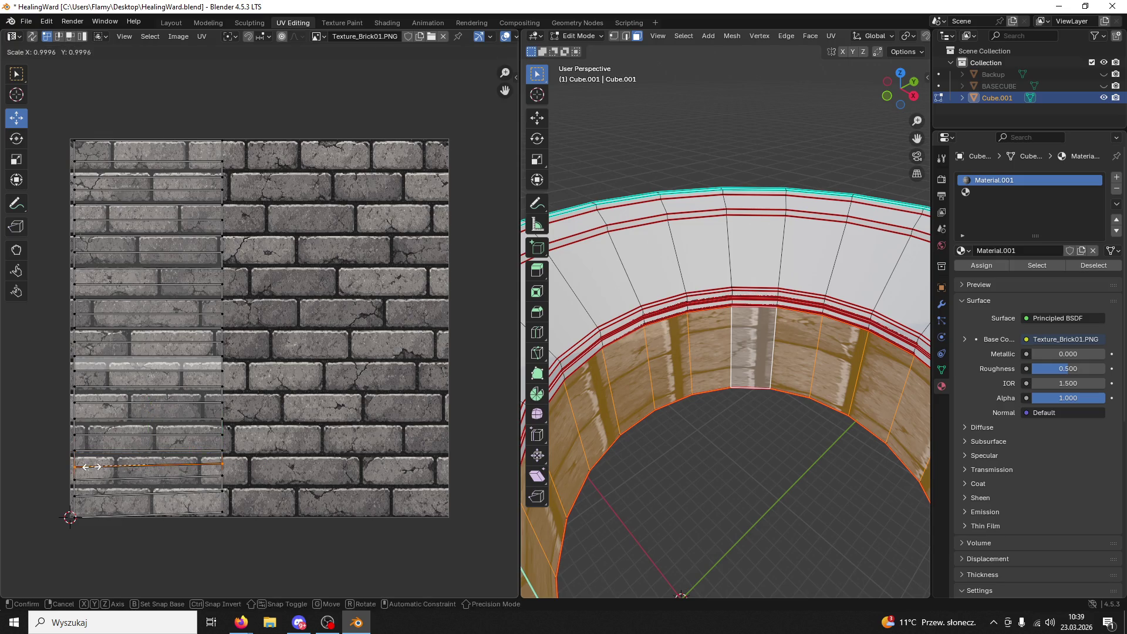
{"action": "left_click", "coordinate": [86, 480]}
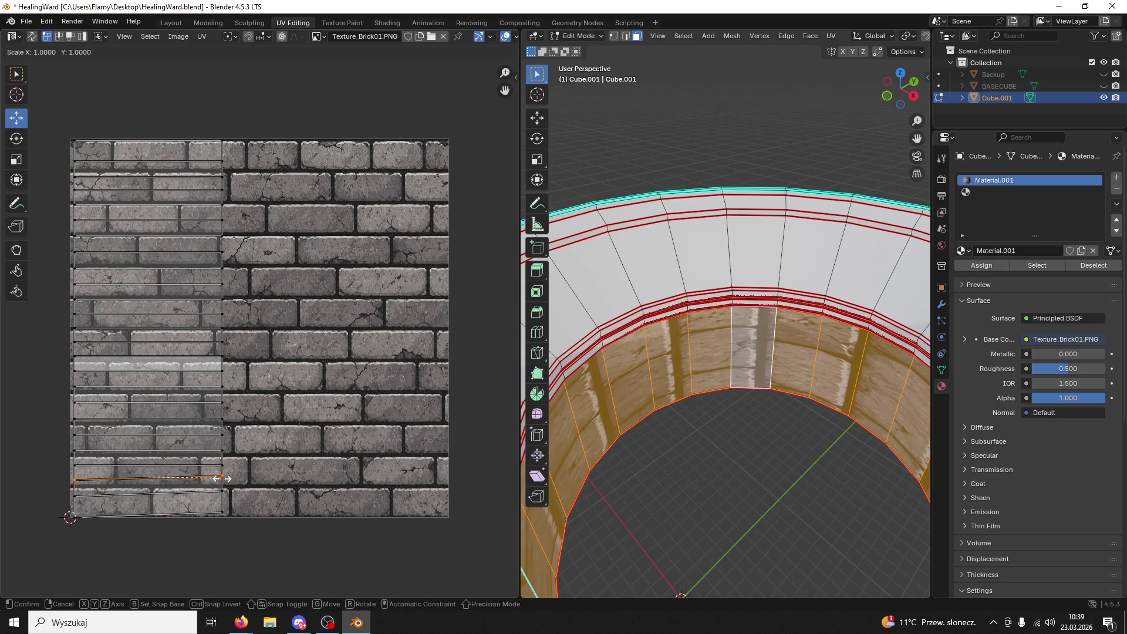
{"action": "left_click", "coordinate": [222, 492]}
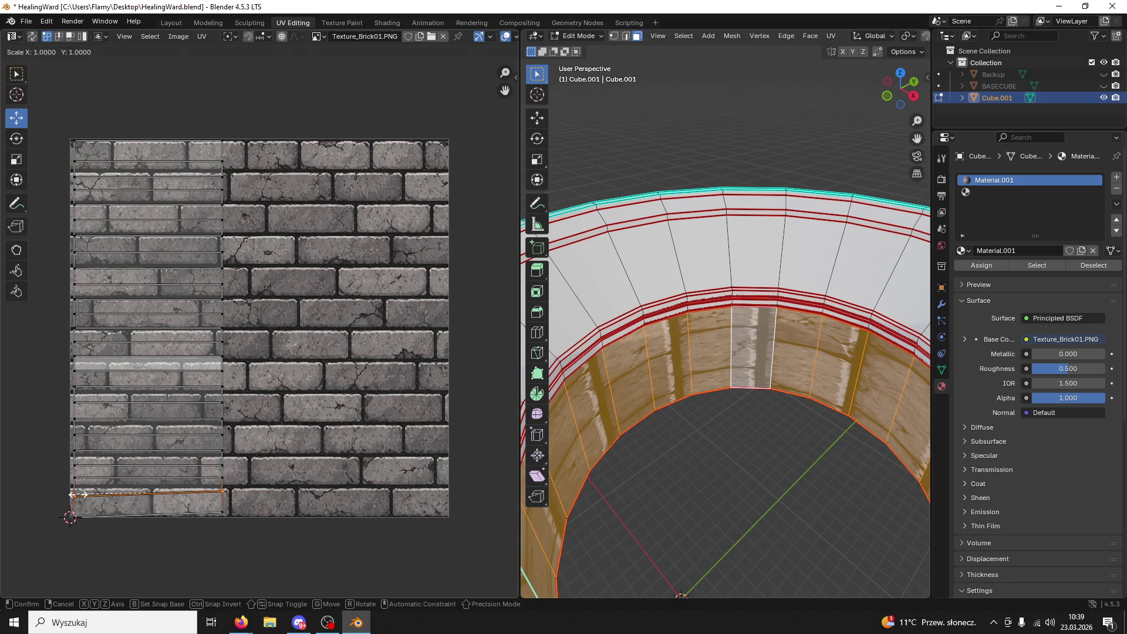
{"action": "left_click", "coordinate": [78, 515]}
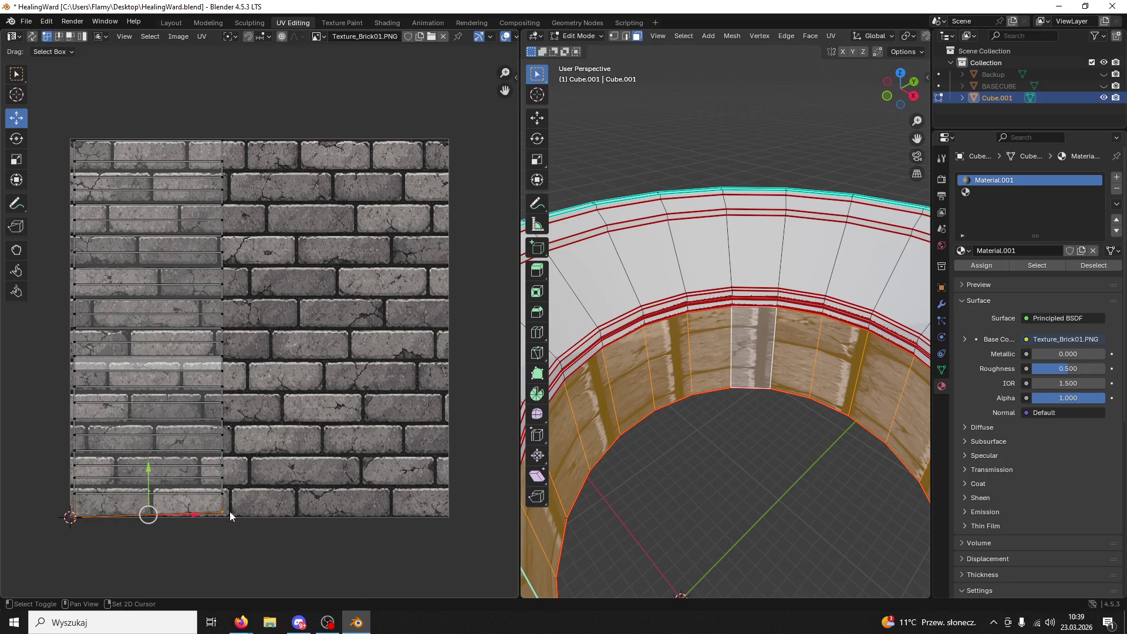
- Rotate all UVs 90°, enlarge them about 4x, and stretch them horizontally
{"action": "type", "text": "as"}
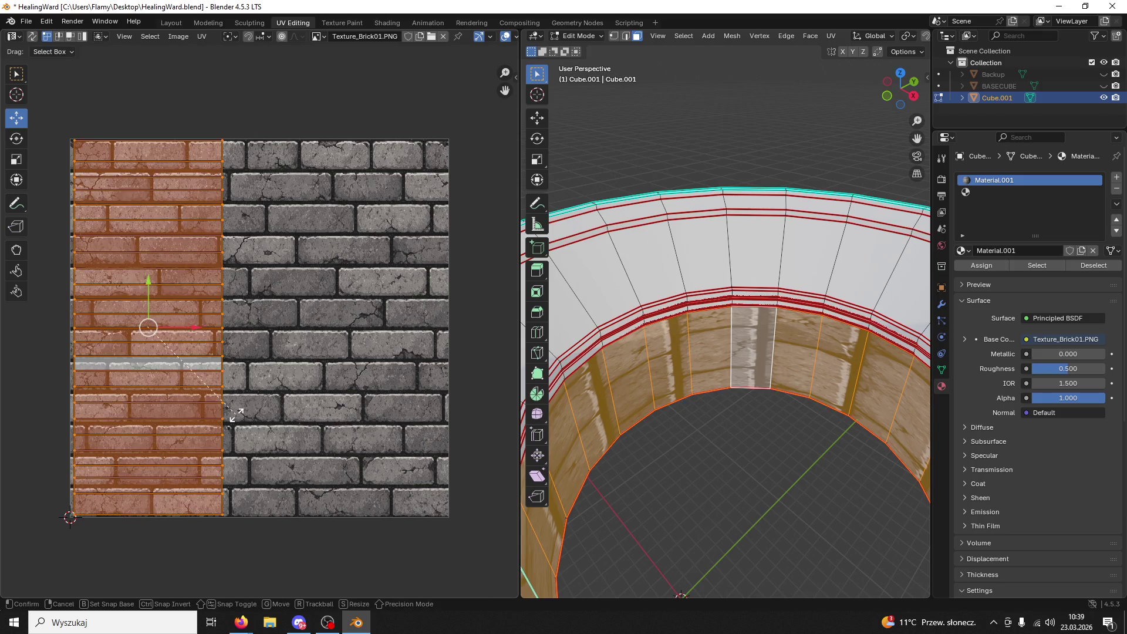
{"action": "type", "text": "90"}
{"action": "key", "text": "Return"}
{"action": "key", "text": "s"}
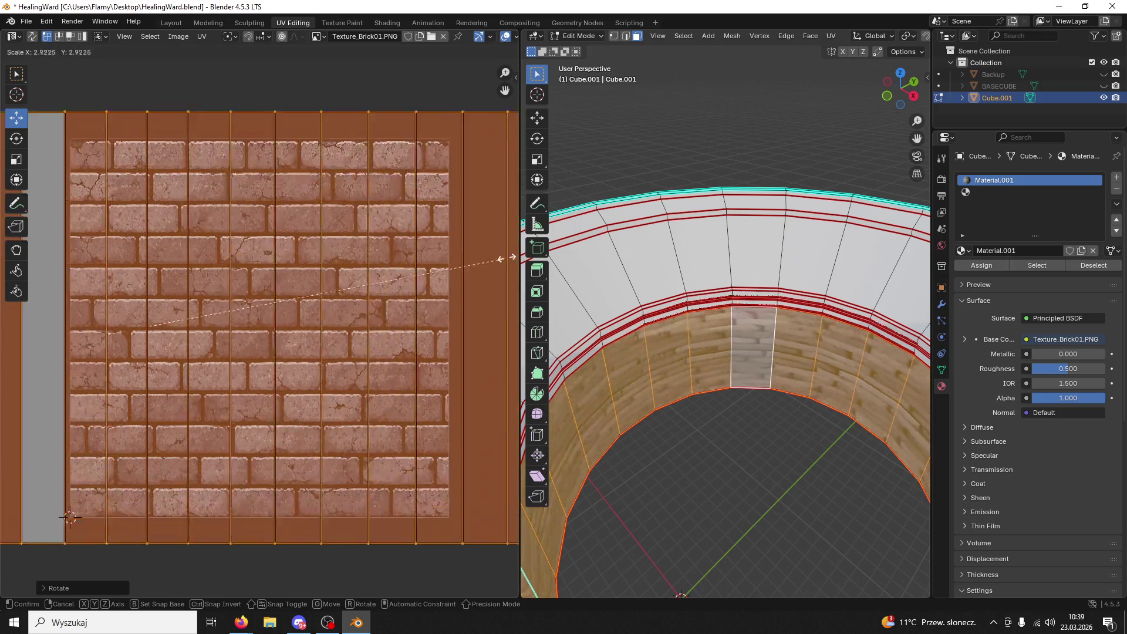
{"action": "key", "text": "Return"}
{"action": "key", "text": "s"}
{"action": "key", "text": "x"}
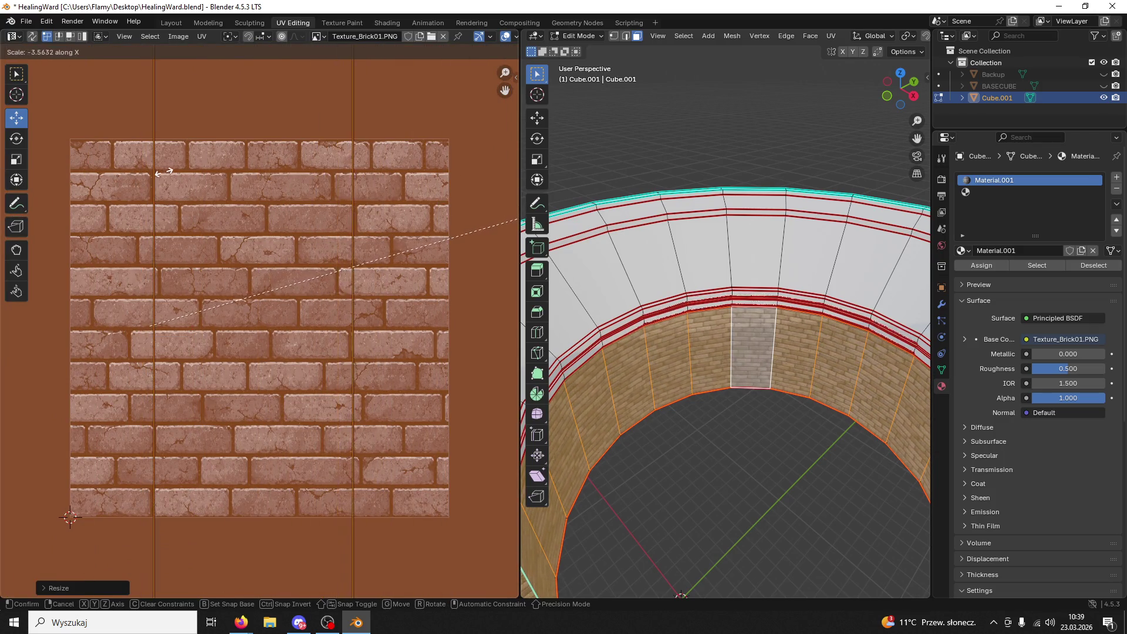
{"action": "left_click", "coordinate": [201, 173]}
- Shift the brick texture vertically on the inner wall
{"action": "scroll", "coordinate": [659, 448], "scroll_direction": "up", "scroll_amount": 5}
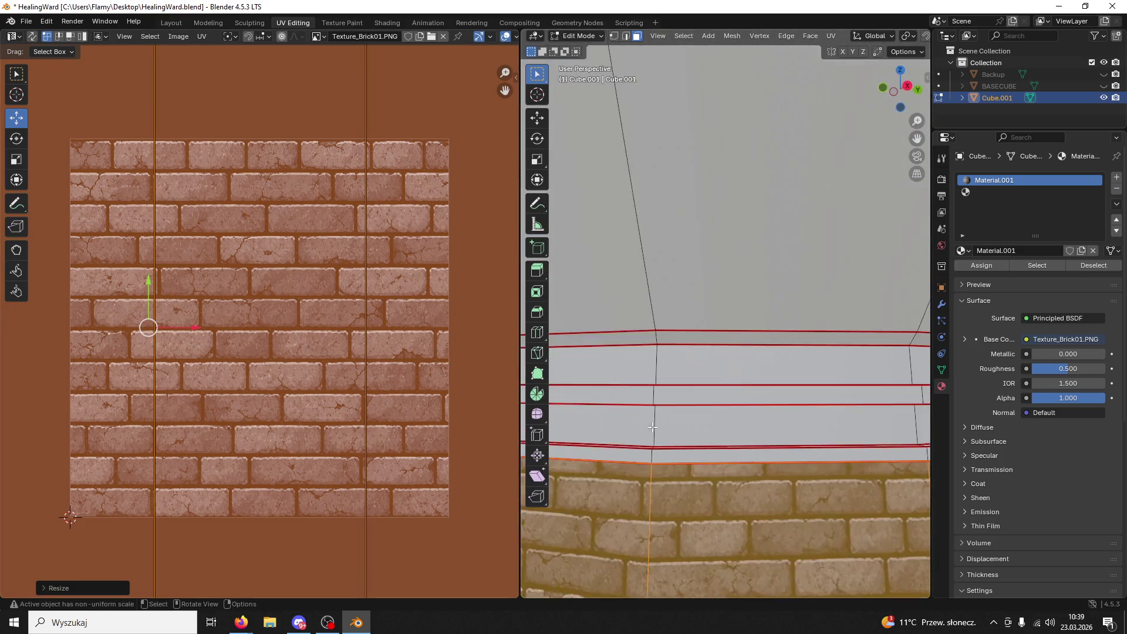
{"action": "middle_click_drag", "start_coordinate": [659, 448], "coordinate": [656, 329]}
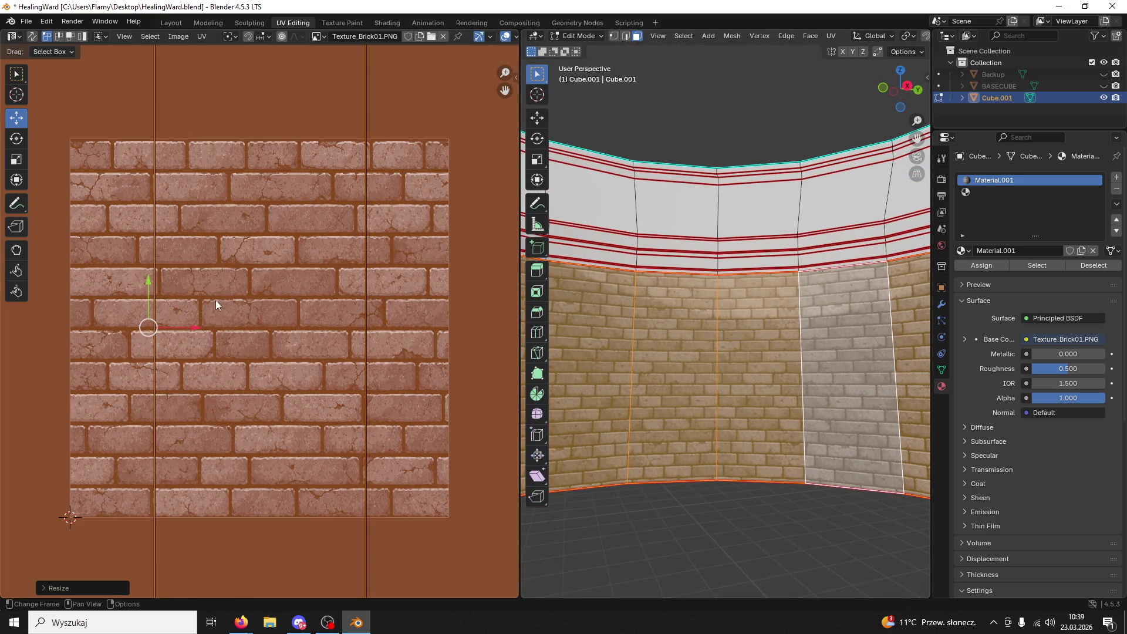
{"action": "left_click_drag", "start_coordinate": [147, 283], "coordinate": [143, 290]}
{"action": "left_click", "coordinate": [672, 535]}
- Save HealingWard.blend after inspecting the brick wall from inside the ring
{"action": "mouse_move", "coordinate": [672, 535]}
{"action": "middle_mouse_down"}
{"action": "mouse_move", "coordinate": [575, 459]}
{"action": "mouse_move", "coordinate": [792, 346]}
{"action": "middle_mouse_up"}
{"action": "scroll", "coordinate": [716, 335], "scroll_direction": "up", "scroll_amount": 3}
{"action": "scroll", "coordinate": [722, 342], "scroll_direction": "up", "scroll_amount": 3}
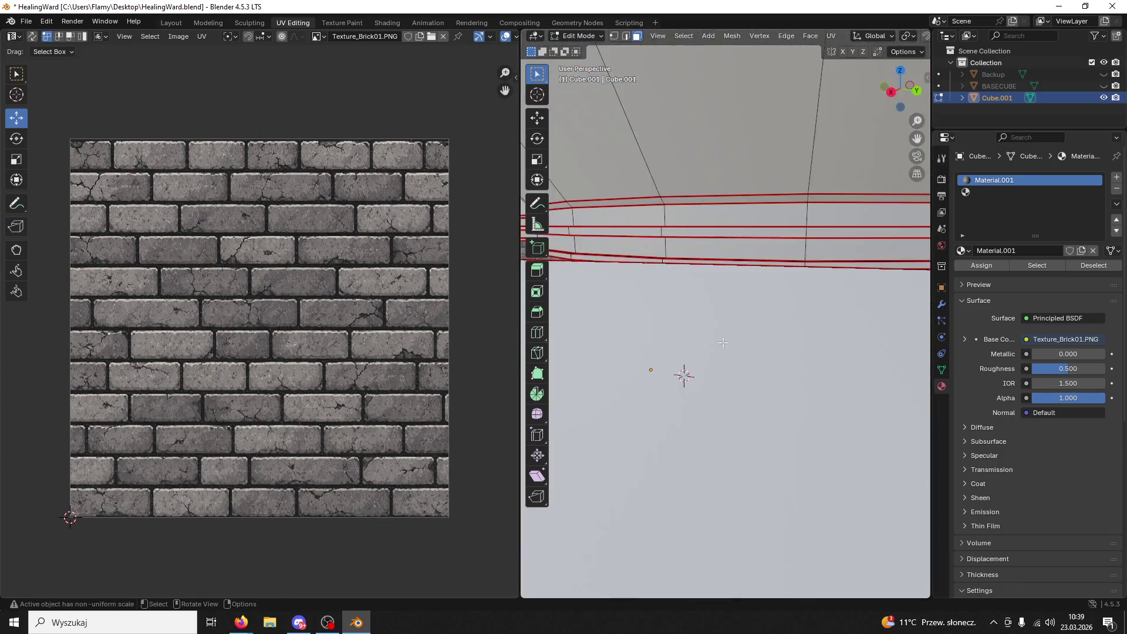
{"action": "scroll", "coordinate": [722, 342], "scroll_direction": "down", "scroll_amount": 5}
{"action": "scroll", "coordinate": [723, 342], "scroll_direction": "up", "scroll_amount": 4}
{"action": "middle_click_drag", "start_coordinate": [722, 342], "coordinate": [750, 302]}
{"action": "key", "text": "ctrl+s"}
{"action": "scroll", "coordinate": [750, 302], "scroll_direction": "down", "scroll_amount": 6}
{"action": "mouse_move", "coordinate": [696, 370]}
{"action": "middle_mouse_down"}
{"action": "mouse_move", "coordinate": [694, 397]}
{"action": "mouse_move", "coordinate": [716, 352]}
{"action": "middle_mouse_up"}
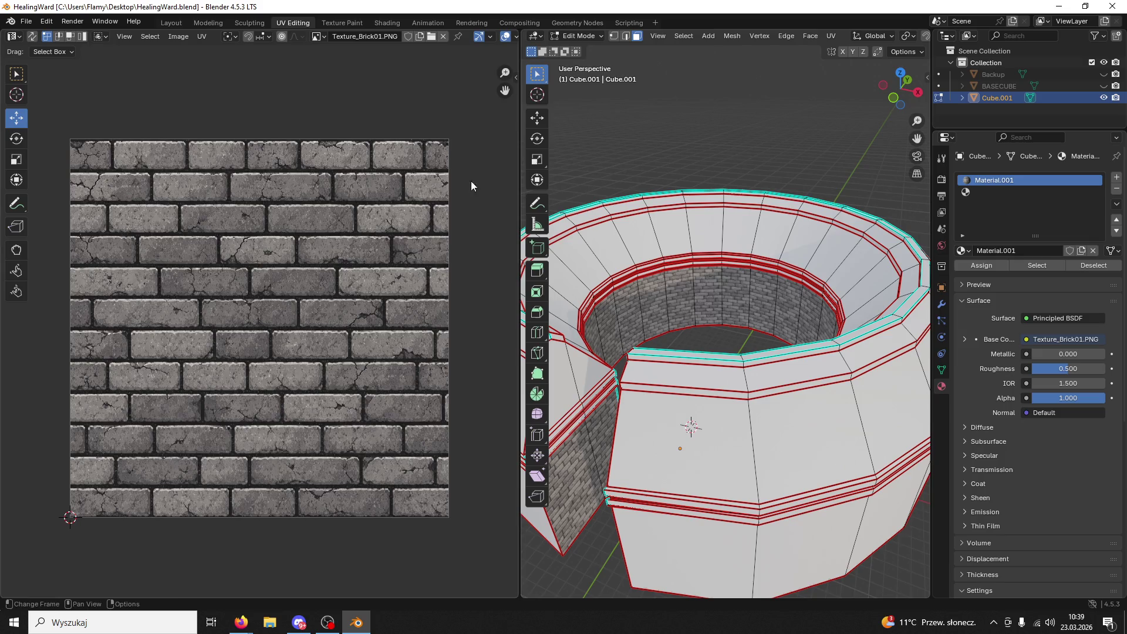
- Add a new material slot holding a new material, Material.002
{"action": "key", "text": "2"}
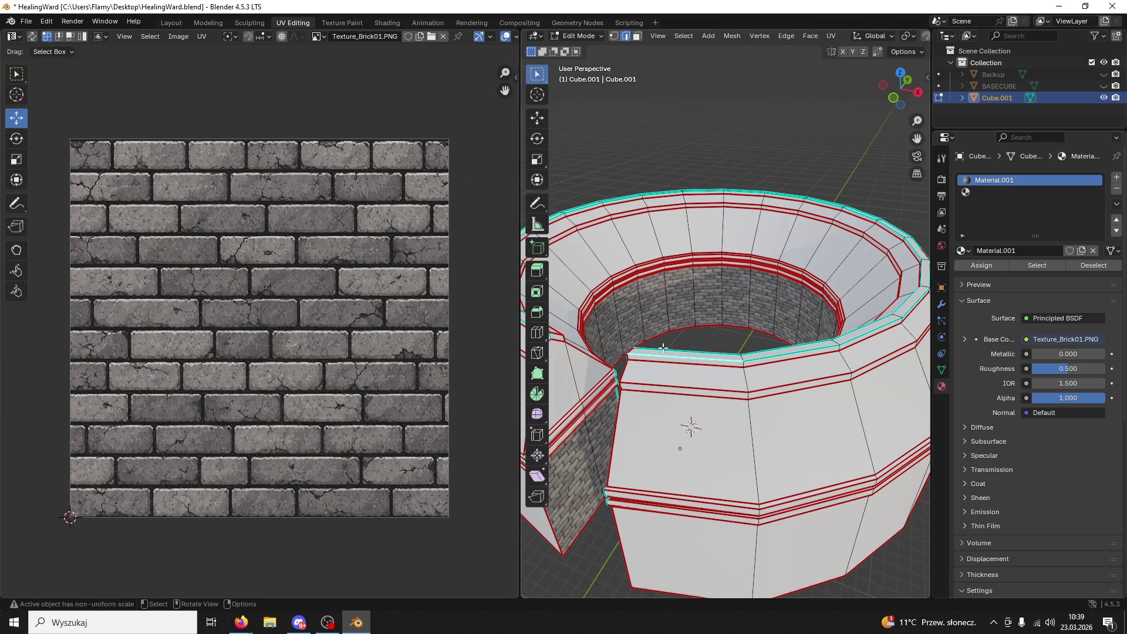
{"action": "mouse_move", "coordinate": [664, 359]}
{"action": "middle_mouse_down"}
{"action": "mouse_move", "coordinate": [912, 290]}
{"action": "mouse_move", "coordinate": [681, 260]}
{"action": "middle_mouse_up"}
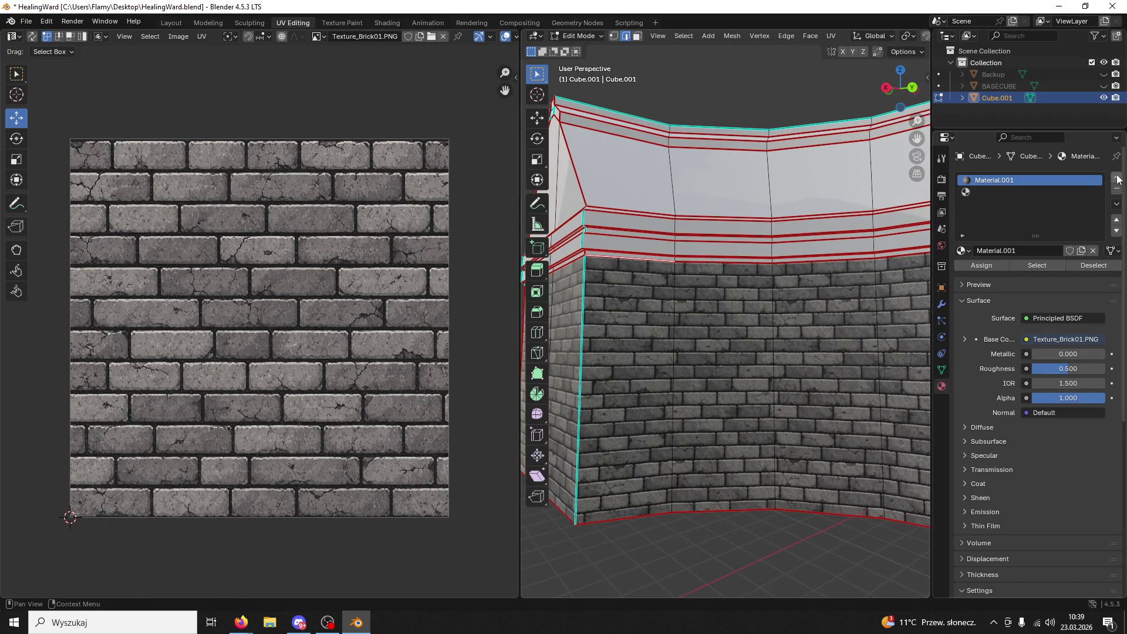
{"action": "left_click", "coordinate": [1116, 177]}
{"action": "left_click", "coordinate": [978, 250]}
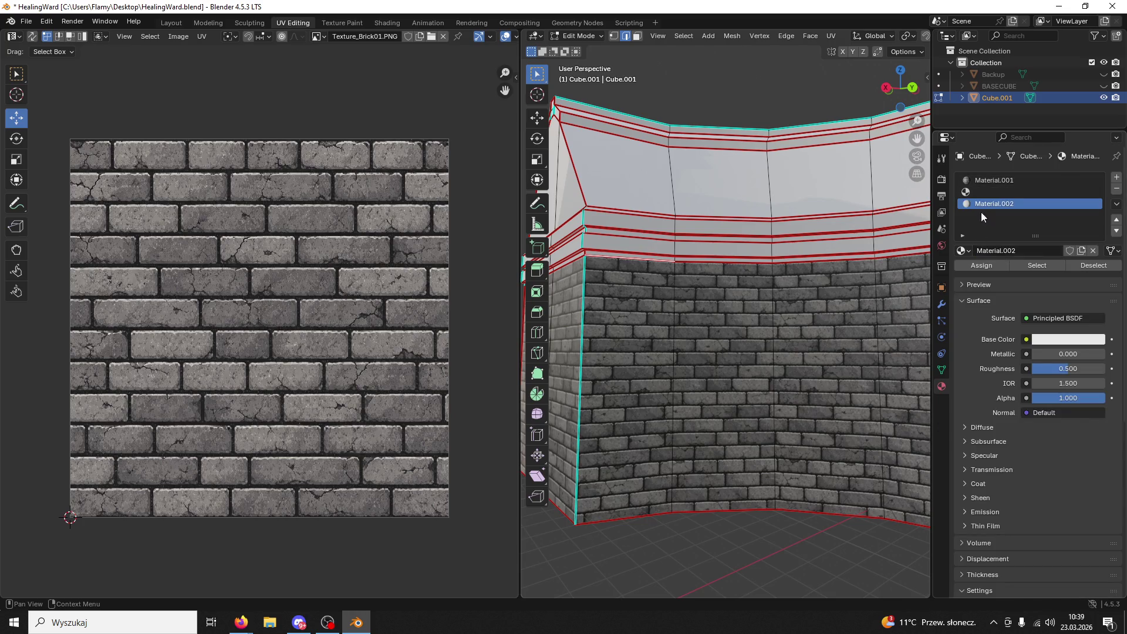
- Add WoodNew.png as an image texture node and link its Color to Base Color
{"action": "left_click", "coordinate": [382, 22]}
{"action": "mouse_move", "coordinate": [385, 6]}
{"action": "left_mouse_down"}
{"action": "mouse_move", "coordinate": [722, 113]}
{"action": "mouse_move", "coordinate": [524, 133]}
{"action": "mouse_move", "coordinate": [509, 523]}
{"action": "mouse_move", "coordinate": [328, 163]}
{"action": "left_mouse_up"}
{"action": "mouse_move", "coordinate": [639, 138]}
{"action": "left_mouse_down"}
{"action": "mouse_move", "coordinate": [755, 140]}
{"action": "mouse_move", "coordinate": [397, 539]}
{"action": "left_mouse_up"}
{"action": "mouse_move", "coordinate": [442, 168]}
{"action": "left_mouse_down"}
{"action": "mouse_move", "coordinate": [523, 55]}
{"action": "mouse_move", "coordinate": [467, 23]}
{"action": "left_mouse_up"}
{"action": "left_click_drag", "start_coordinate": [491, 465], "coordinate": [491, 472]}
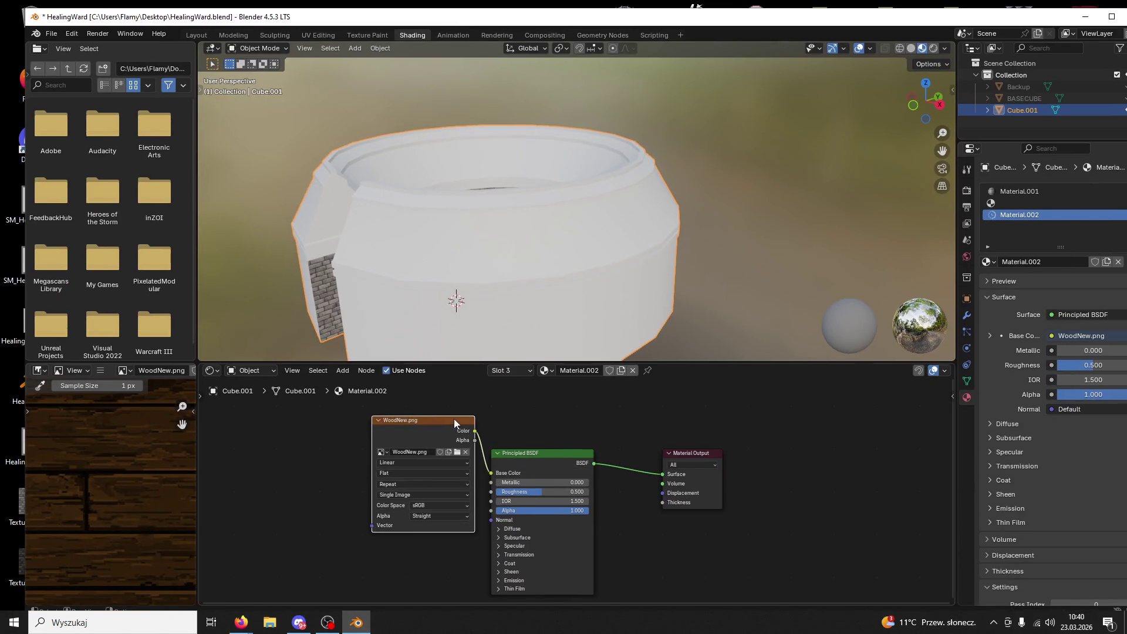
{"action": "left_click_drag", "start_coordinate": [411, 420], "coordinate": [341, 456]}
{"action": "double_click", "coordinate": [98, 21]}
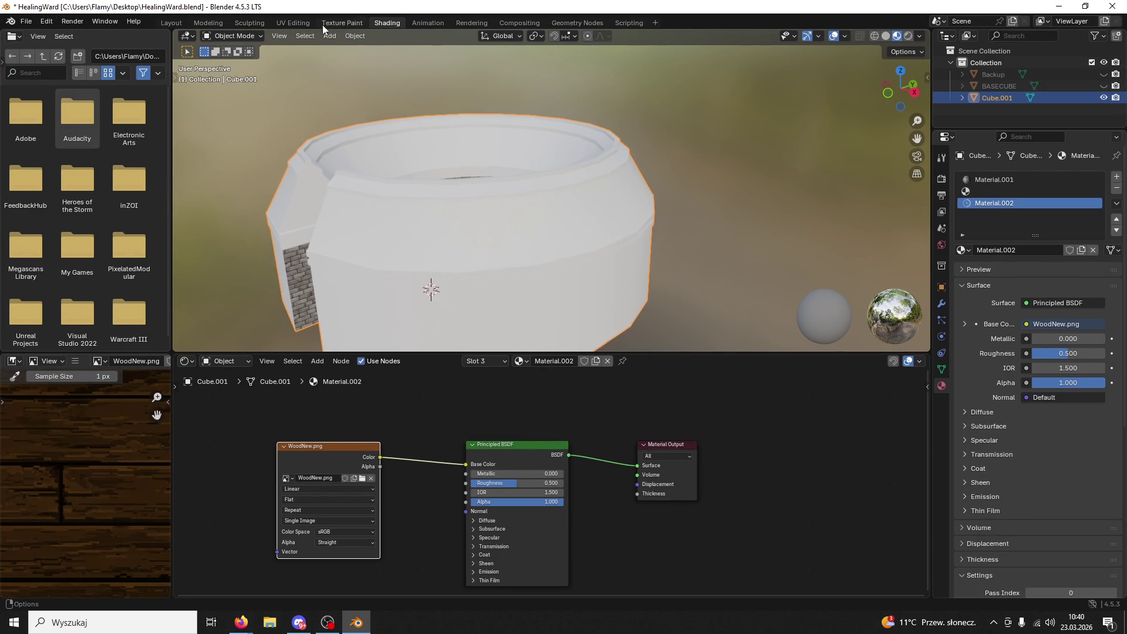
{"action": "left_click", "coordinate": [294, 23]}
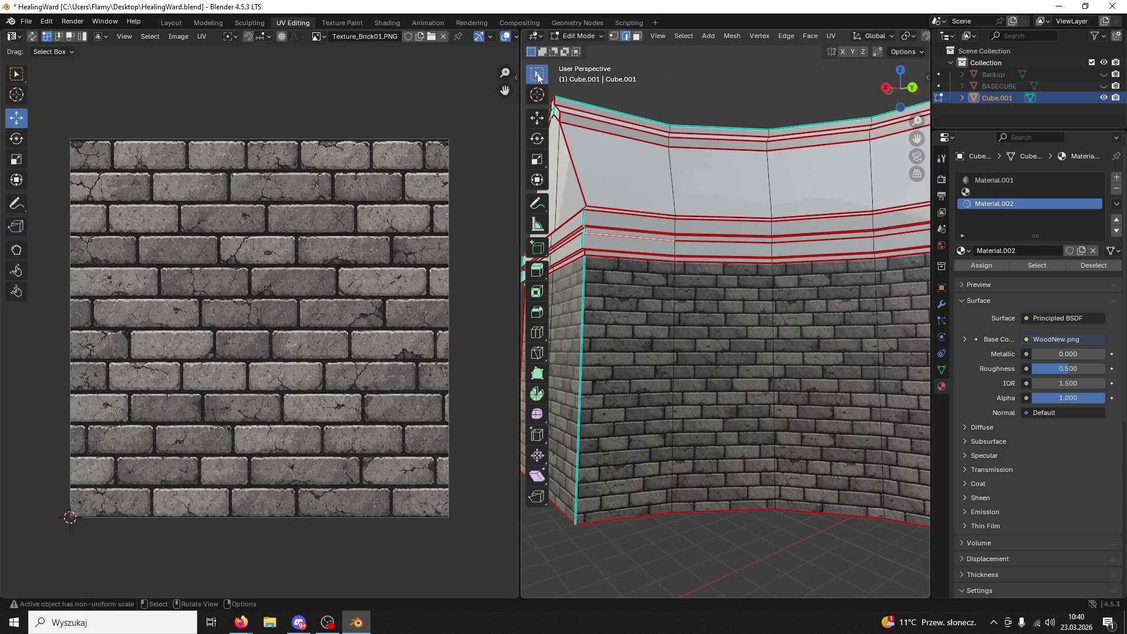
- In face mode, select the linked wall band and assign it the wood Material.002
{"action": "left_click", "coordinate": [634, 37]}
{"action": "left_click", "coordinate": [658, 243]}
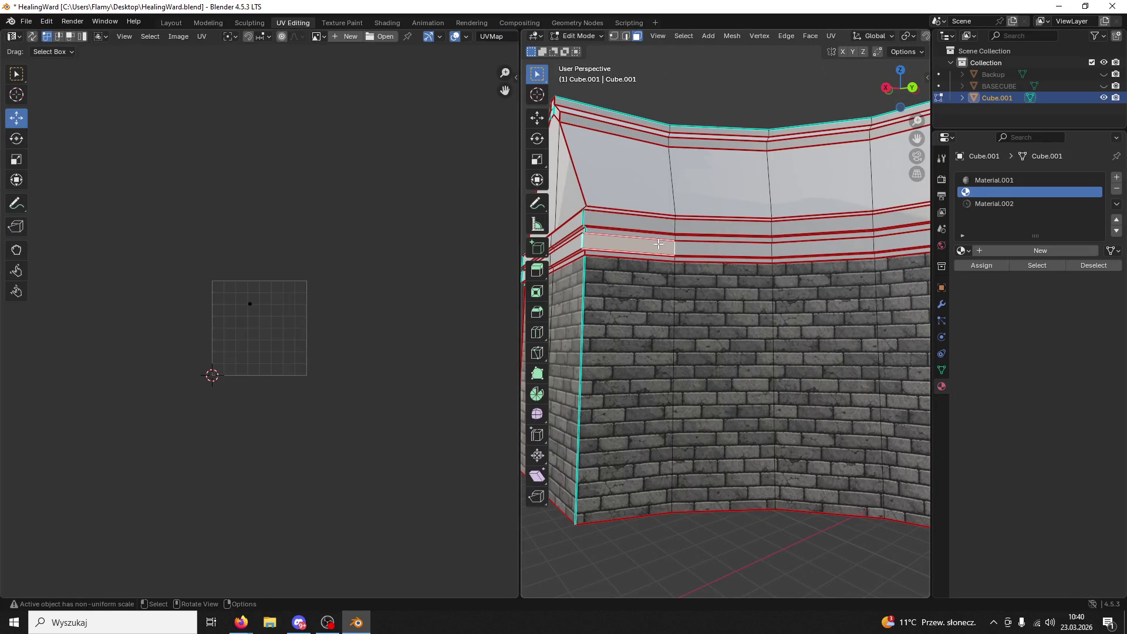
{"action": "key", "text": "ctrl+l"}
{"action": "middle_click_drag", "start_coordinate": [658, 244], "coordinate": [706, 240]}
{"action": "scroll", "coordinate": [791, 294], "scroll_direction": "up", "scroll_amount": 3}
{"action": "scroll", "coordinate": [716, 324], "scroll_direction": "down", "scroll_amount": 6}
{"action": "mouse_move", "coordinate": [760, 407]}
{"action": "middle_mouse_down"}
{"action": "mouse_move", "coordinate": [715, 324]}
{"action": "mouse_move", "coordinate": [712, 360]}
{"action": "mouse_move", "coordinate": [680, 411]}
{"action": "middle_mouse_up"}
{"action": "scroll", "coordinate": [681, 324], "scroll_direction": "up", "scroll_amount": 6}
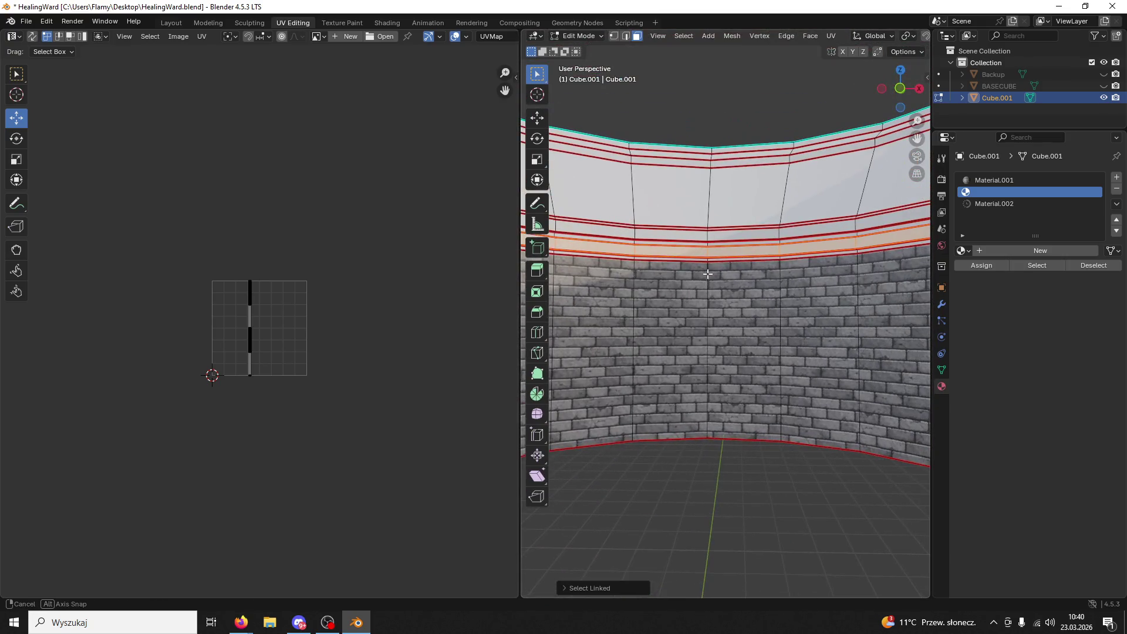
{"action": "scroll", "coordinate": [361, 345], "scroll_direction": "up", "scroll_amount": 3}
{"action": "scroll", "coordinate": [341, 361], "scroll_direction": "up", "scroll_amount": 3}
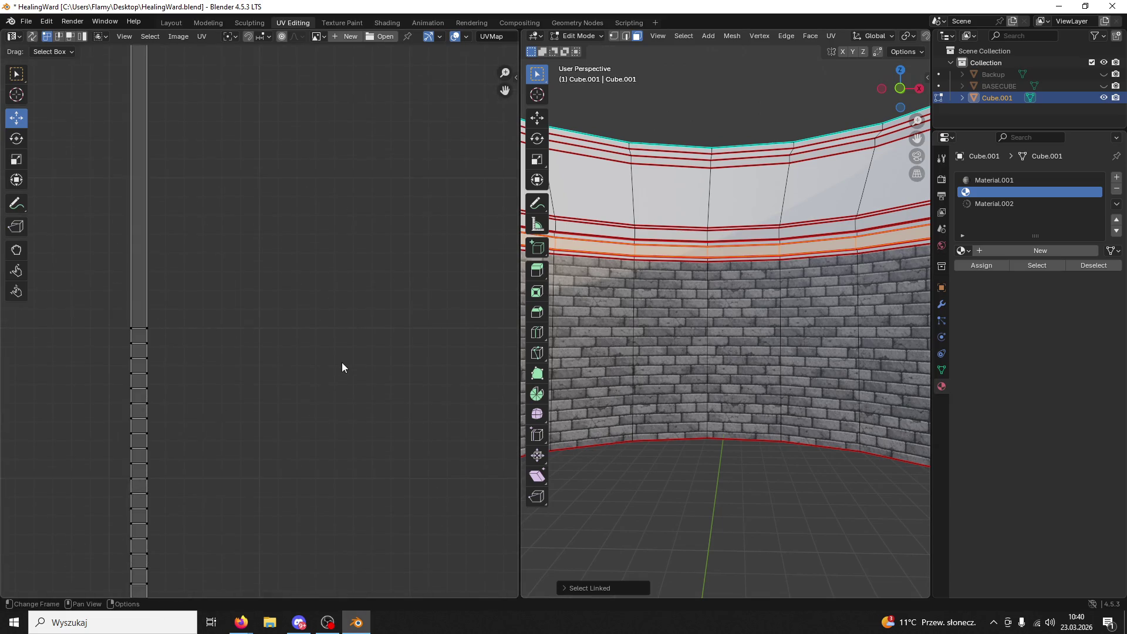
{"action": "scroll", "coordinate": [341, 361], "scroll_direction": "down", "scroll_amount": 2}
{"action": "left_click", "coordinate": [1010, 203]}
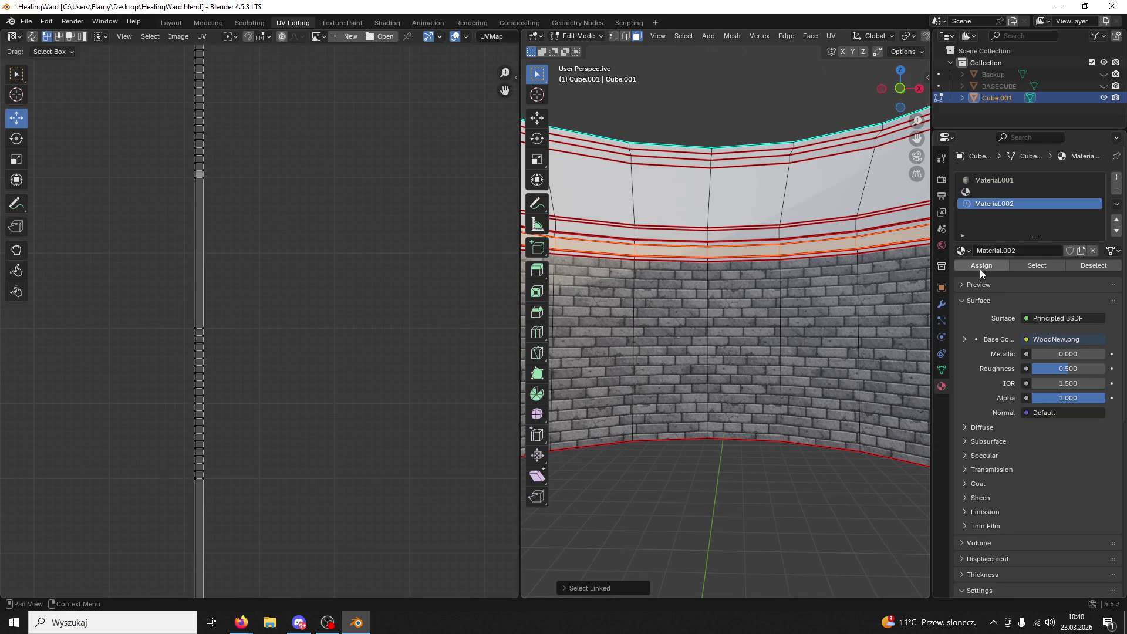
{"action": "left_click", "coordinate": [979, 267]}
- Rotate the band's UVs 90° with r90, enlarge them and nudge the strip slightly down
{"action": "left_click", "coordinate": [721, 331]}
{"action": "scroll", "coordinate": [725, 330], "scroll_direction": "up", "scroll_amount": 1}
{"action": "left_click", "coordinate": [674, 233]}
{"action": "left_click", "coordinate": [673, 233], "text": "alt"}
{"action": "scroll", "coordinate": [192, 387], "scroll_direction": "down", "scroll_amount": 5}
{"action": "type", "text": "r90"}
{"action": "key", "text": "Return"}
{"action": "key", "text": "s"}
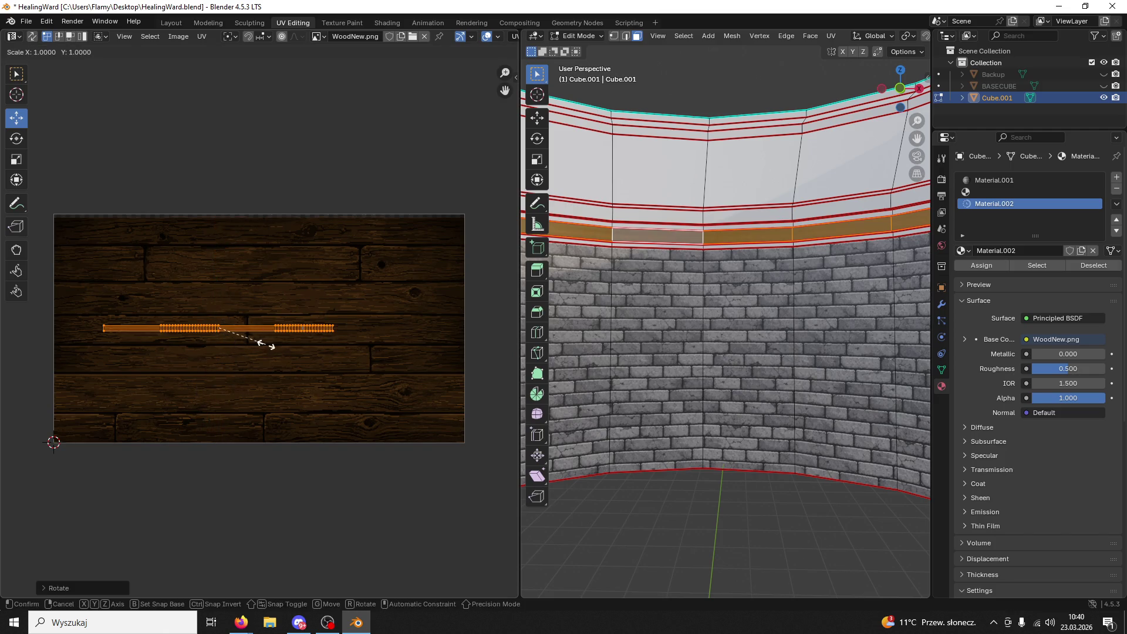
{"action": "left_click", "coordinate": [490, 300]}
{"action": "scroll", "coordinate": [332, 323], "scroll_direction": "up", "scroll_amount": 2}
{"action": "mouse_move", "coordinate": [190, 284]}
{"action": "left_mouse_down"}
{"action": "mouse_move", "coordinate": [259, 285]}
{"action": "mouse_move", "coordinate": [187, 285]}
{"action": "left_mouse_up"}
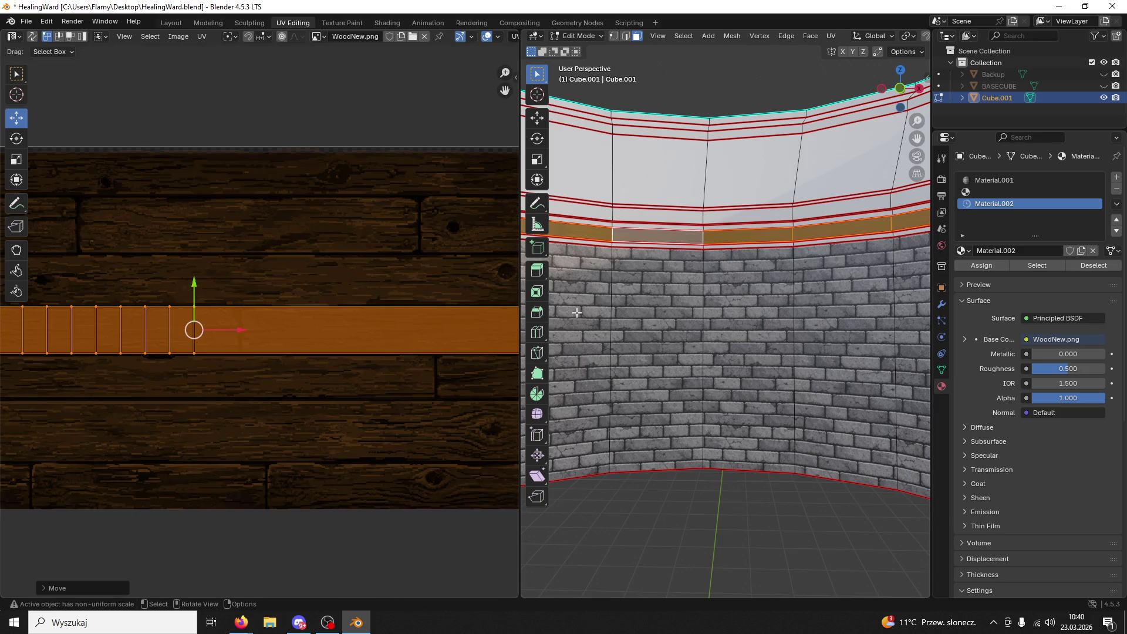
- Reselect the whole connected wood band and stretch its UVs horizontally along X
{"action": "left_click", "coordinate": [657, 358]}
{"action": "mouse_move", "coordinate": [658, 358]}
{"action": "middle_mouse_down"}
{"action": "mouse_move", "coordinate": [610, 264]}
{"action": "mouse_move", "coordinate": [569, 250]}
{"action": "middle_mouse_up"}
{"action": "left_click", "coordinate": [593, 239]}
{"action": "key", "text": "ctrl+l"}
{"action": "key", "text": "s"}
{"action": "key", "text": "x"}
{"action": "left_click", "coordinate": [304, 294]}
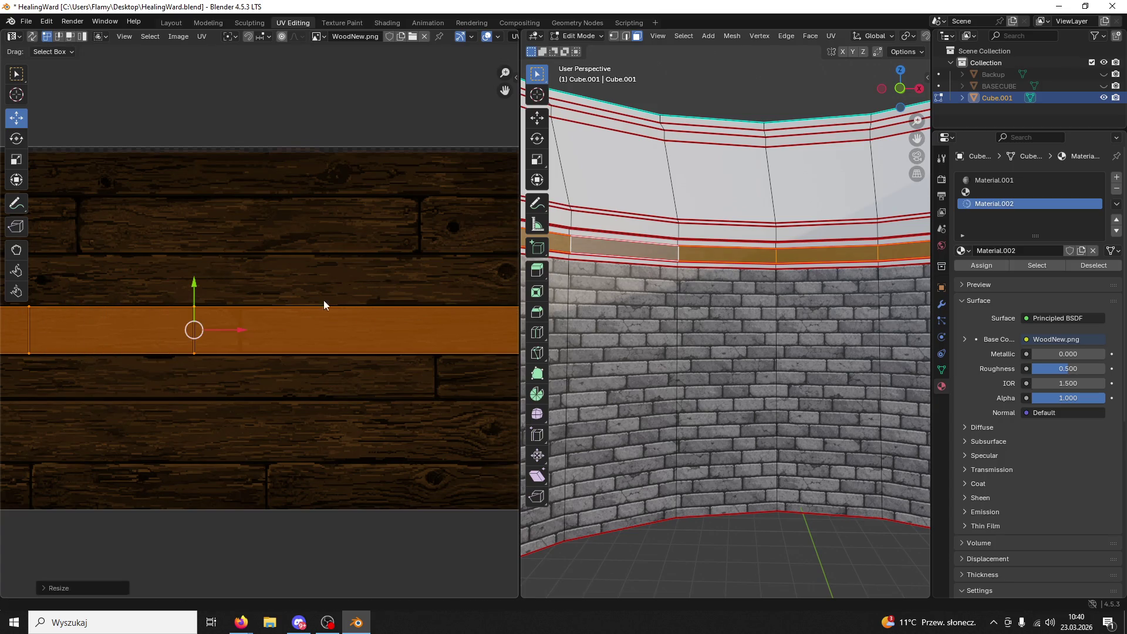
{"action": "left_click", "coordinate": [622, 399]}
{"action": "middle_click_drag", "start_coordinate": [646, 352], "coordinate": [849, 328]}
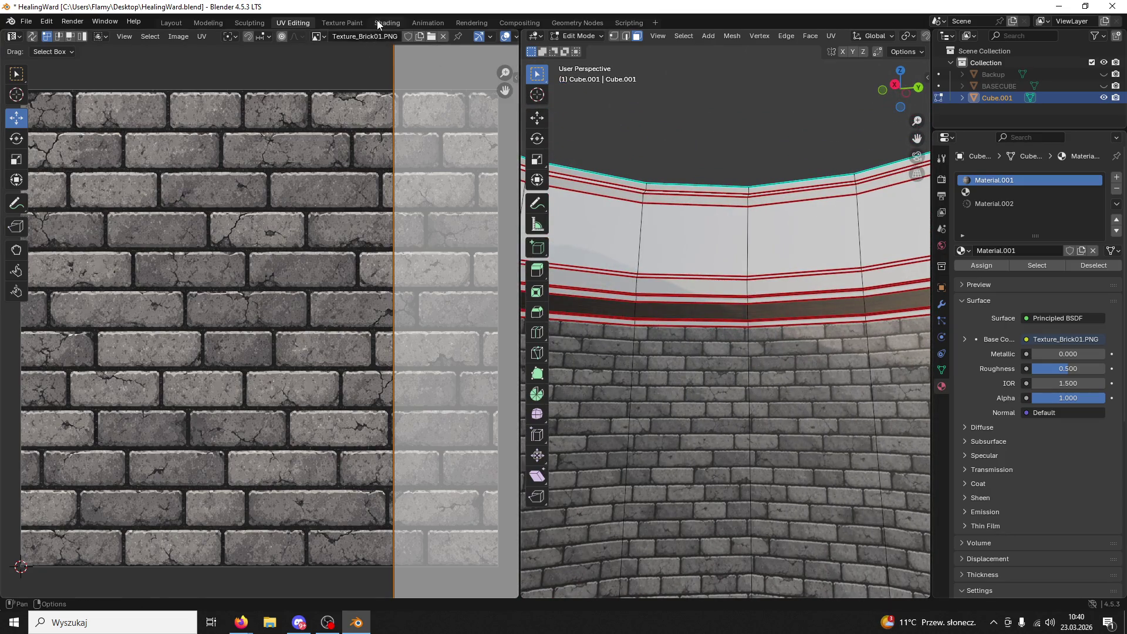
- Set the brick material's Principled BSDF Roughness to 1.000 in Shading, then return to UV Editing
{"action": "left_click", "coordinate": [378, 24]}
{"action": "left_click_drag", "start_coordinate": [499, 487], "coordinate": [565, 482]}
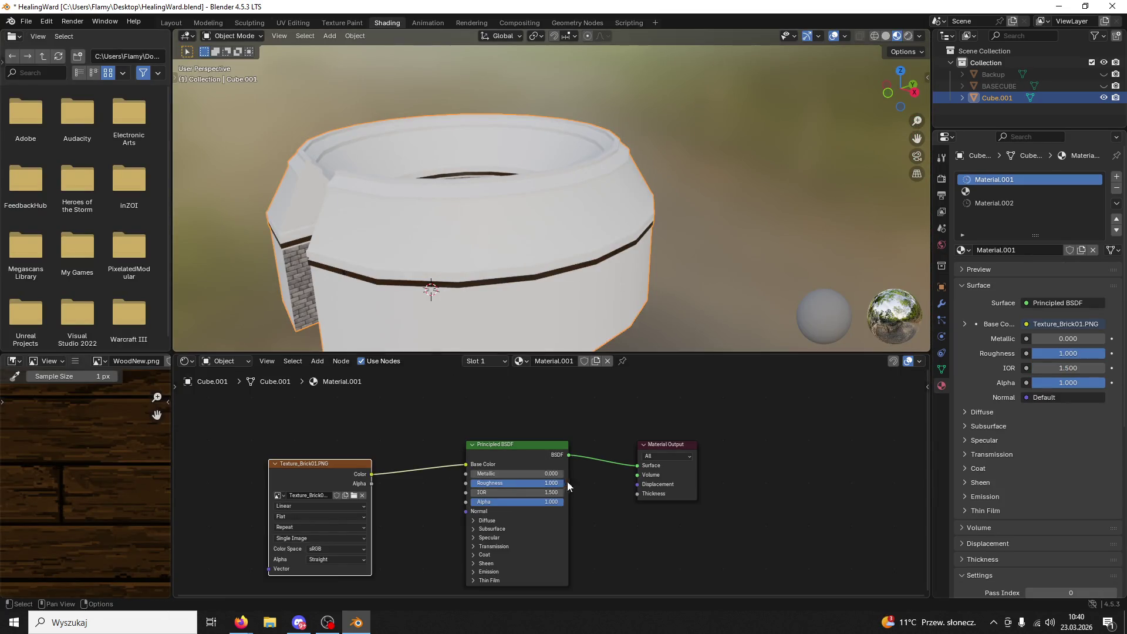
{"action": "left_click", "coordinate": [209, 22]}
{"action": "left_click", "coordinate": [292, 22]}
{"action": "mouse_move", "coordinate": [695, 315]}
{"action": "middle_mouse_down"}
{"action": "mouse_move", "coordinate": [654, 271]}
{"action": "mouse_move", "coordinate": [657, 306]}
{"action": "mouse_move", "coordinate": [705, 341]}
{"action": "mouse_move", "coordinate": [675, 352]}
{"action": "middle_mouse_up"}
{"action": "middle_click_drag", "start_coordinate": [695, 195], "coordinate": [890, 396]}
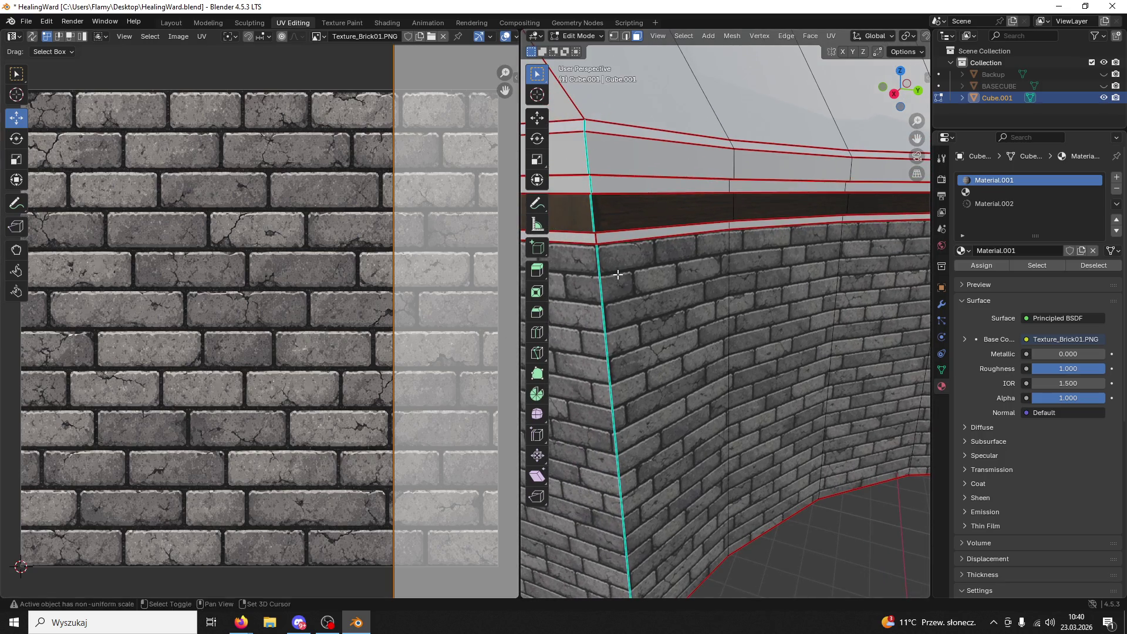
{"action": "middle_click_drag", "start_coordinate": [618, 274], "coordinate": [420, 302]}
{"action": "scroll", "coordinate": [421, 302], "scroll_direction": "up", "scroll_amount": 3}
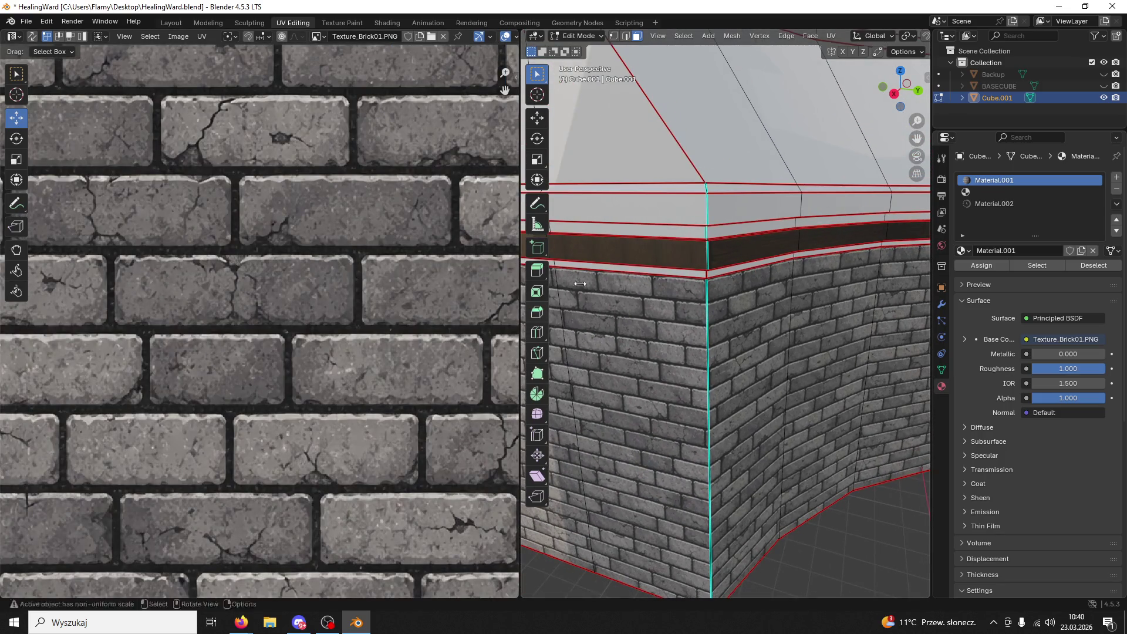
- Pick out the wood strip faces around the wall corner
{"action": "left_click", "coordinate": [739, 253]}
{"action": "scroll", "coordinate": [255, 326], "scroll_direction": "down", "scroll_amount": 3}
{"action": "left_click", "coordinate": [805, 325]}
{"action": "middle_click_drag", "start_coordinate": [806, 325], "coordinate": [858, 313]}
{"action": "left_click", "coordinate": [774, 272]}
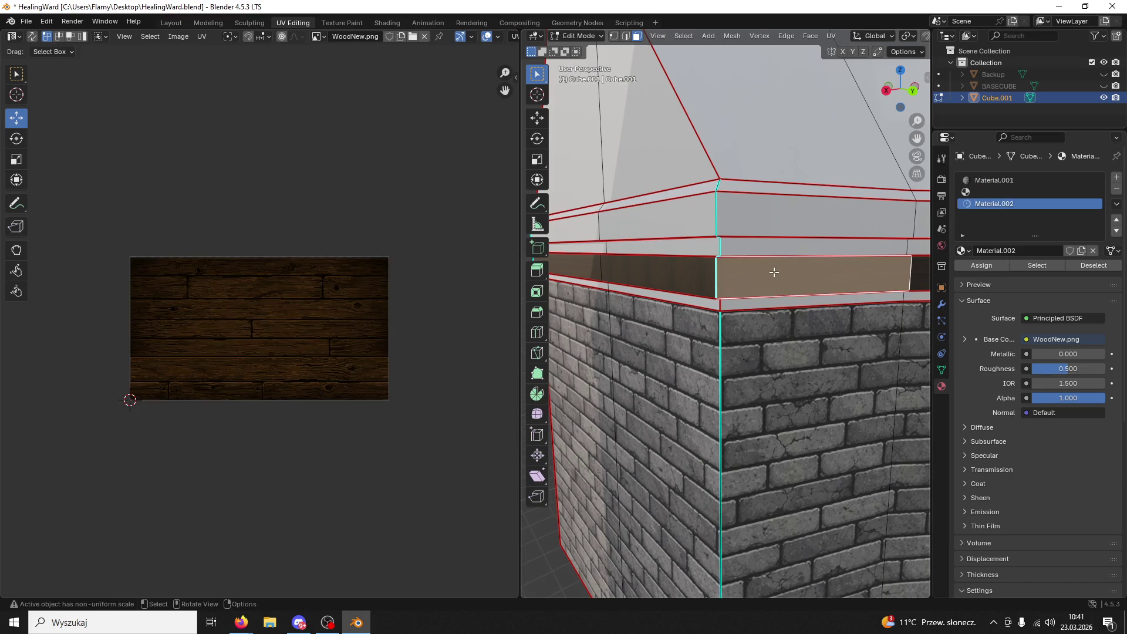
{"action": "key", "text": "l"}
{"action": "scroll", "coordinate": [171, 311], "scroll_direction": "down", "scroll_amount": 8}
{"action": "scroll", "coordinate": [206, 330], "scroll_direction": "down", "scroll_amount": 2}
{"action": "scroll", "coordinate": [206, 330], "scroll_direction": "up", "scroll_amount": 4}
{"action": "left_click", "coordinate": [623, 272]}
{"action": "left_click", "coordinate": [572, 267], "text": "shift"}
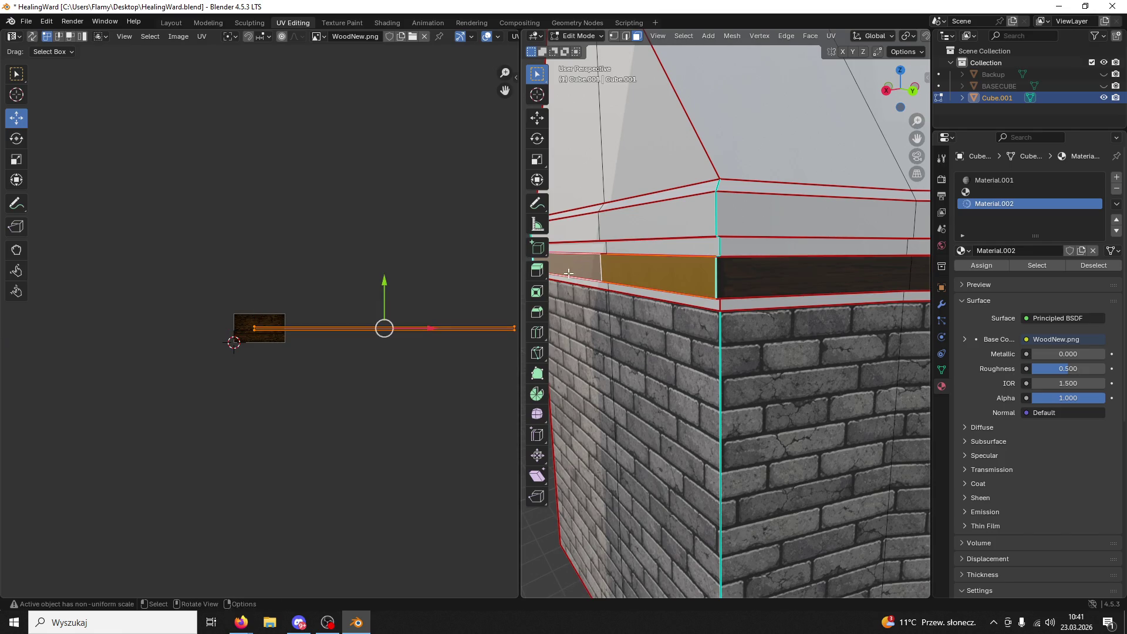
{"action": "scroll", "coordinate": [459, 319], "scroll_direction": "up", "scroll_amount": 4}
{"action": "mouse_move", "coordinate": [668, 296]}
{"action": "middle_mouse_down"}
{"action": "mouse_move", "coordinate": [681, 292]}
{"action": "mouse_move", "coordinate": [669, 295]}
{"action": "middle_mouse_up"}
{"action": "left_click", "coordinate": [743, 265]}
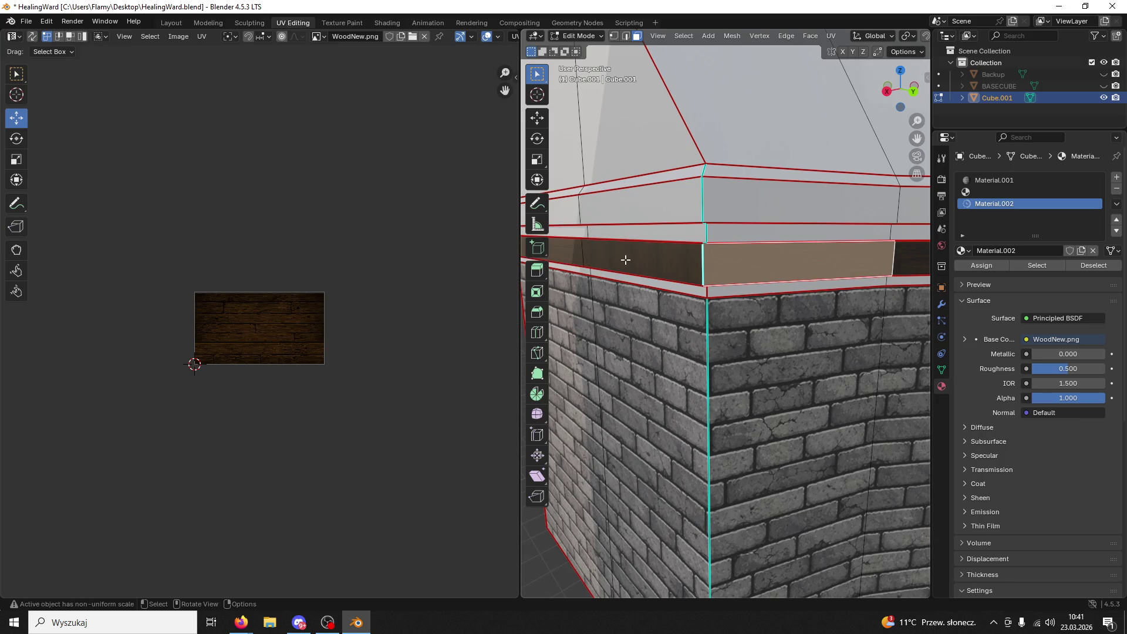
{"action": "key", "text": "l"}
{"action": "scroll", "coordinate": [456, 320], "scroll_direction": "down", "scroll_amount": 3}
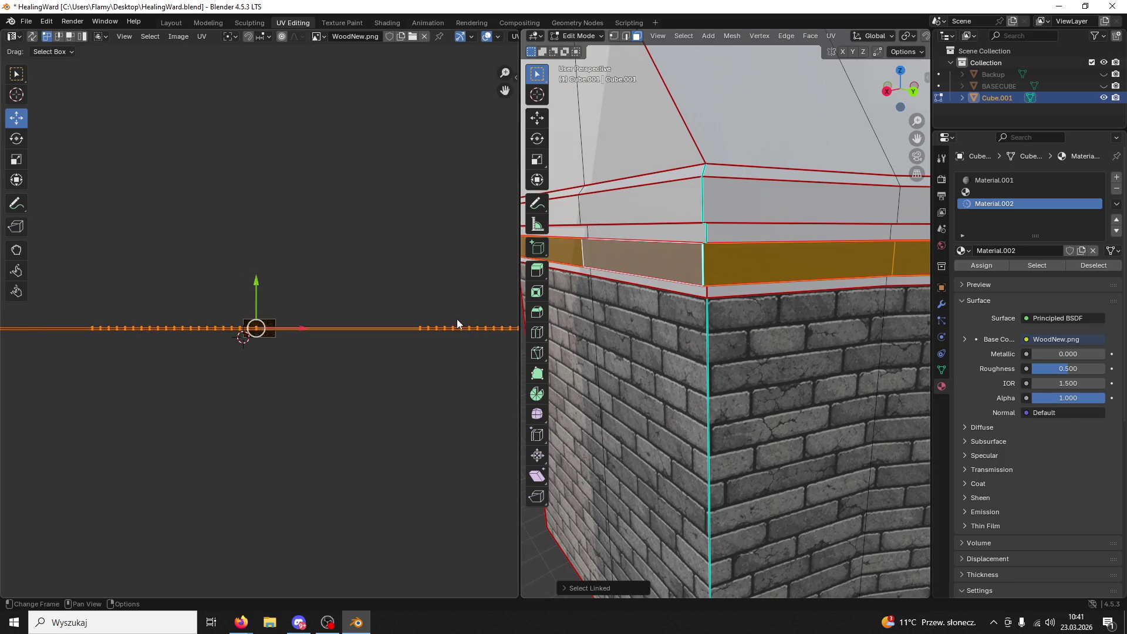
- Select strip faces on both sides of the corner and narrow their UVs horizontally
{"action": "left_click", "coordinate": [631, 264]}
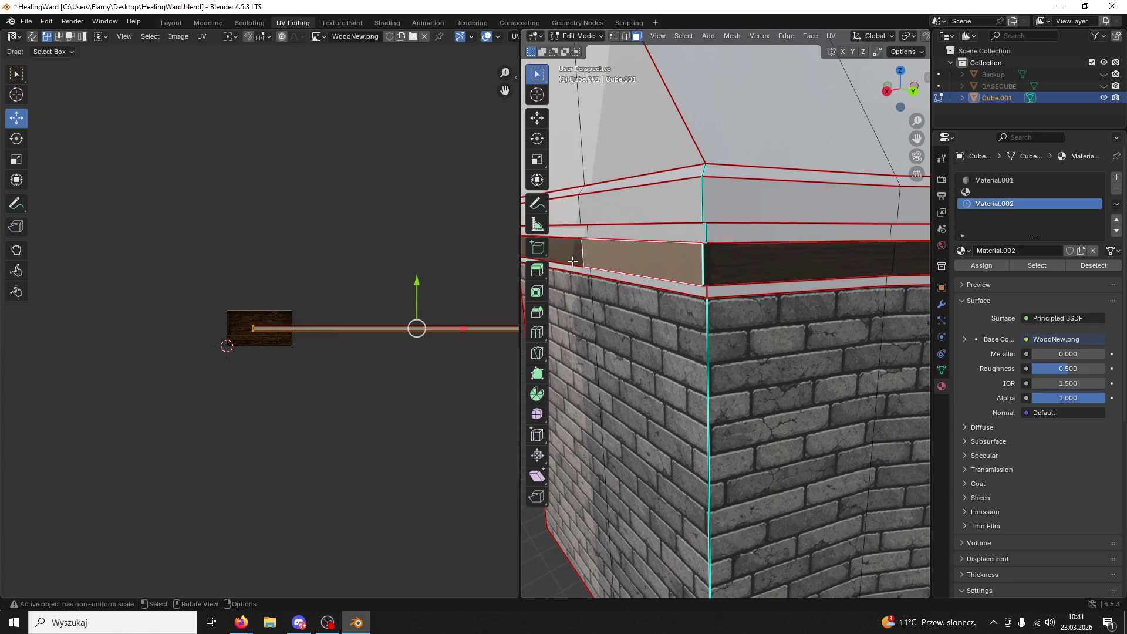
{"action": "mouse_move", "coordinate": [572, 261]}
{"action": "middle_mouse_down"}
{"action": "mouse_move", "coordinate": [716, 341]}
{"action": "mouse_move", "coordinate": [678, 310]}
{"action": "middle_mouse_up"}
{"action": "left_click", "coordinate": [720, 343]}
{"action": "left_click", "coordinate": [621, 264]}
{"action": "mouse_move", "coordinate": [620, 264]}
{"action": "middle_mouse_down"}
{"action": "mouse_move", "coordinate": [598, 268]}
{"action": "mouse_move", "coordinate": [663, 233]}
{"action": "mouse_move", "coordinate": [711, 231]}
{"action": "middle_mouse_up"}
{"action": "left_click", "coordinate": [711, 231], "text": "shift"}
{"action": "left_click", "coordinate": [712, 231], "text": "shift"}
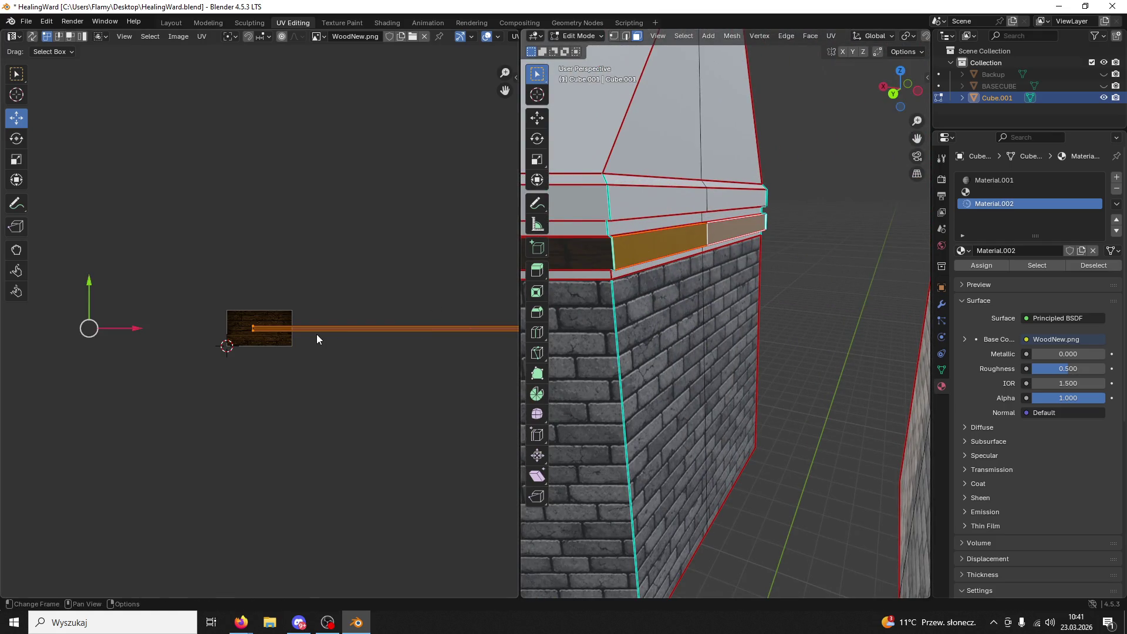
{"action": "scroll", "coordinate": [373, 327], "scroll_direction": "down", "scroll_amount": 3}
{"action": "key", "text": "s"}
{"action": "key", "text": "x"}
{"action": "left_click", "coordinate": [234, 334]}
- Reselect the wood band loop while checking its texture from both sides of the corner
{"action": "mouse_move", "coordinate": [646, 293]}
{"action": "middle_mouse_down"}
{"action": "mouse_move", "coordinate": [685, 299]}
{"action": "mouse_move", "coordinate": [629, 302]}
{"action": "mouse_move", "coordinate": [748, 300]}
{"action": "middle_mouse_up"}
{"action": "left_click", "coordinate": [684, 299]}
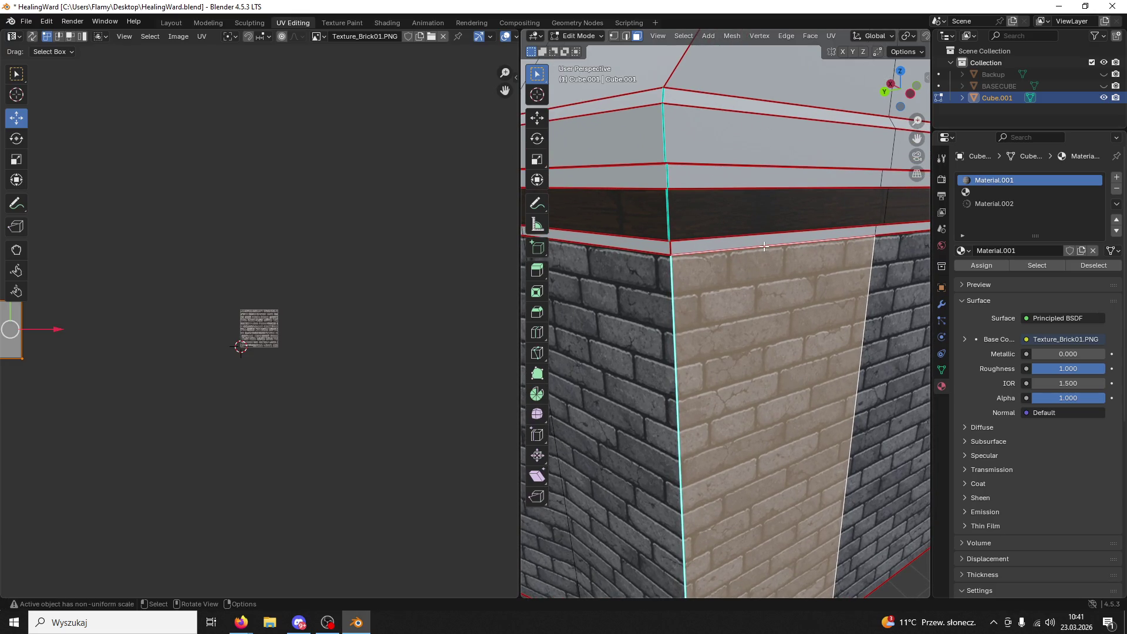
{"action": "left_click", "coordinate": [899, 208]}
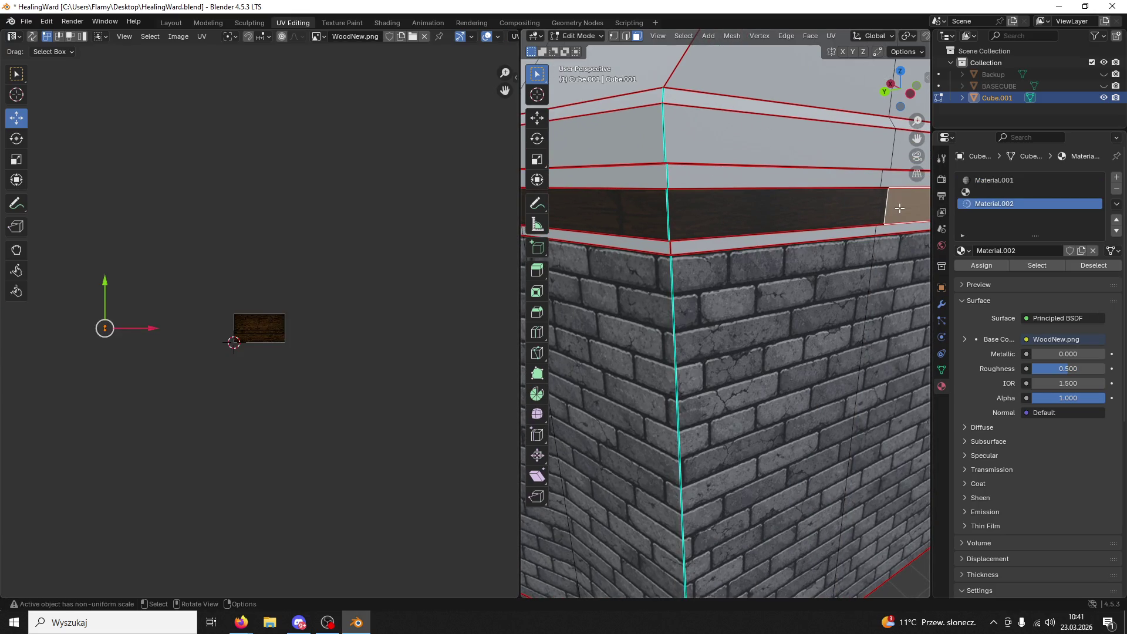
{"action": "left_click", "coordinate": [645, 216]}
{"action": "left_click", "coordinate": [645, 217], "text": "alt"}
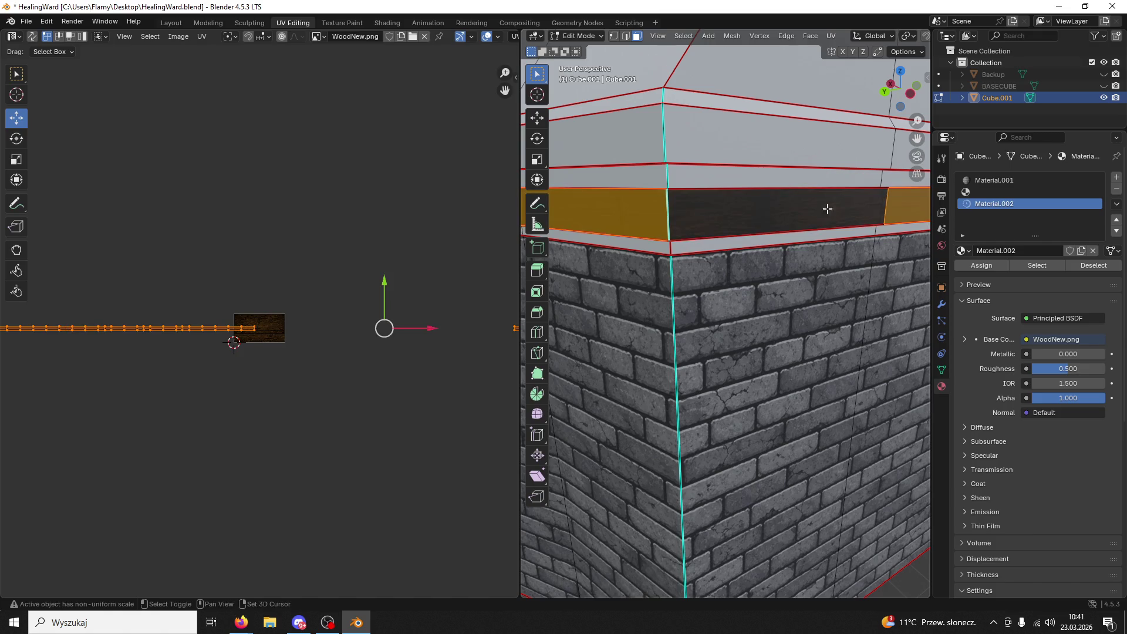
{"action": "mouse_move", "coordinate": [893, 206]}
{"action": "middle_mouse_down"}
{"action": "mouse_move", "coordinate": [927, 208]}
{"action": "mouse_move", "coordinate": [699, 214]}
{"action": "middle_mouse_up"}
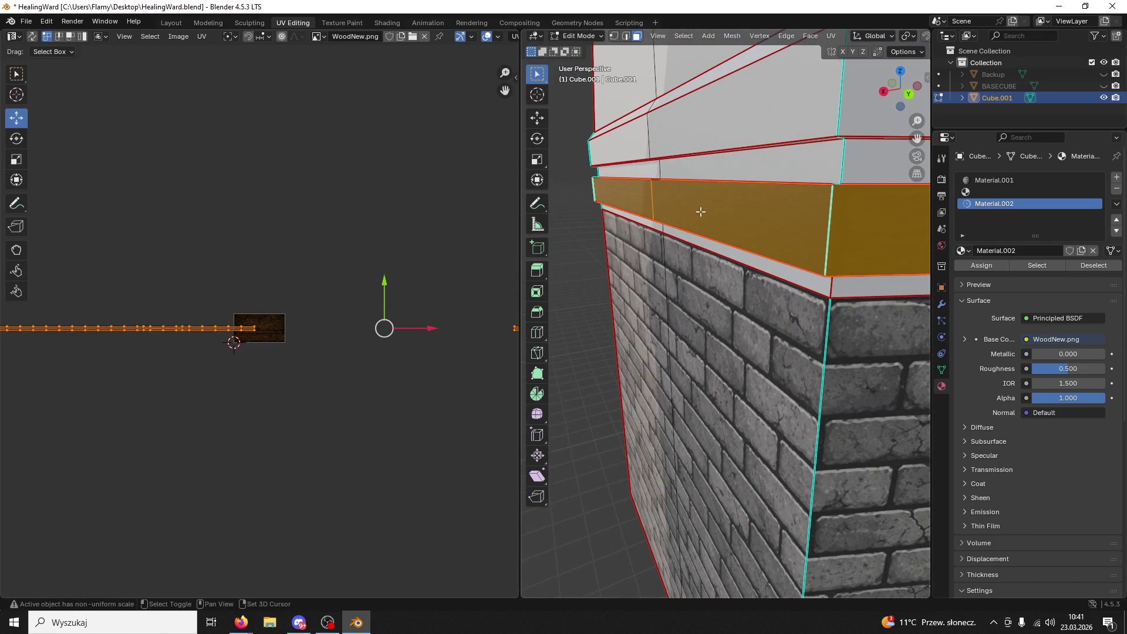
{"action": "mouse_move", "coordinate": [608, 229]}
{"action": "middle_mouse_down"}
{"action": "mouse_move", "coordinate": [709, 204]}
{"action": "mouse_move", "coordinate": [779, 206]}
{"action": "mouse_move", "coordinate": [675, 231]}
{"action": "mouse_move", "coordinate": [546, 239]}
{"action": "mouse_move", "coordinate": [644, 201]}
{"action": "mouse_move", "coordinate": [864, 212]}
{"action": "middle_mouse_up"}
{"action": "left_click", "coordinate": [803, 313]}
{"action": "left_click", "coordinate": [804, 223], "text": "alt"}
- Stretch the UVs of three selected band faces horizontally along X
{"action": "left_click", "coordinate": [644, 201]}
{"action": "left_click", "coordinate": [689, 182], "text": "shift"}
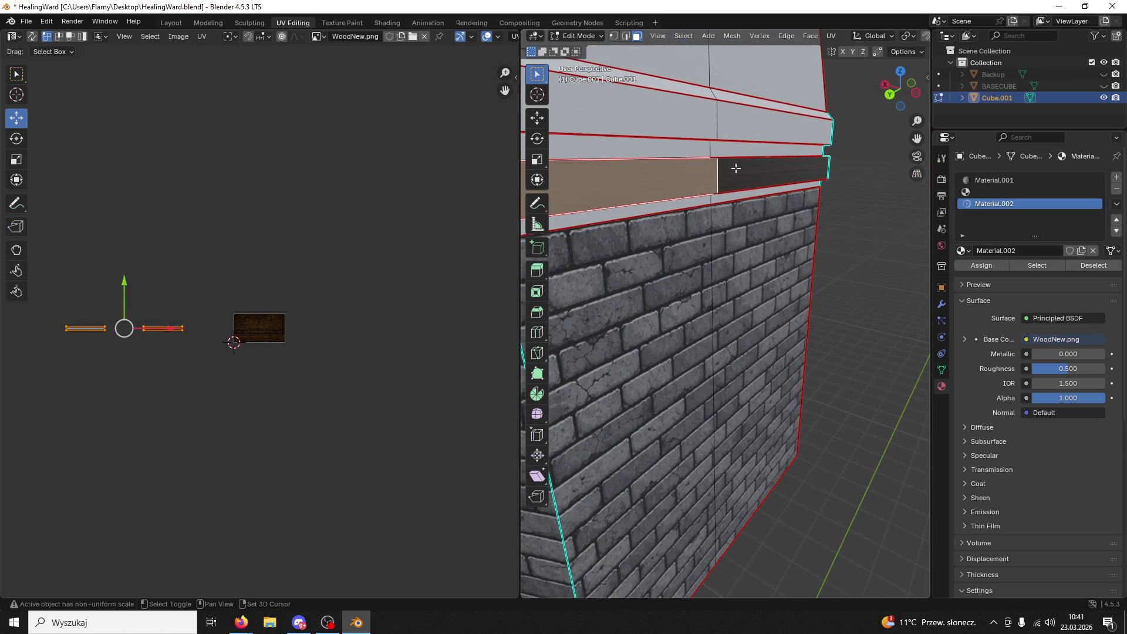
{"action": "left_click", "coordinate": [734, 169], "text": "shift"}
{"action": "key", "text": "s"}
{"action": "key", "text": "x"}
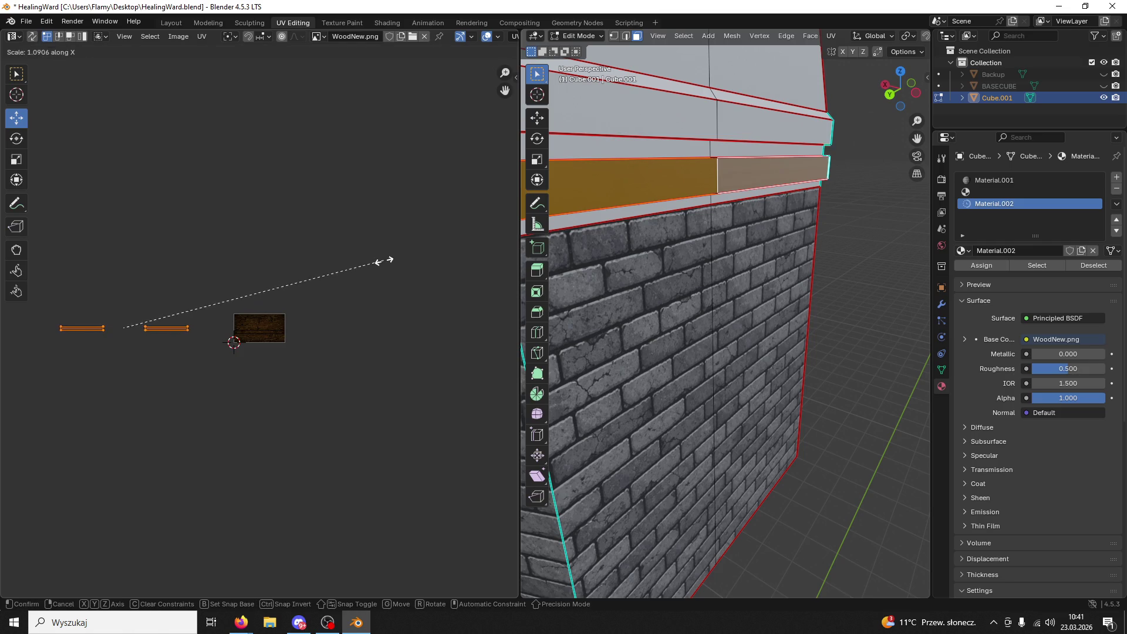
{"action": "left_click", "coordinate": [431, 253]}
- Select two wood band faces at the other side of the corner
{"action": "left_click", "coordinate": [645, 381]}
{"action": "mouse_move", "coordinate": [645, 382]}
{"action": "middle_mouse_down"}
{"action": "mouse_move", "coordinate": [608, 266]}
{"action": "mouse_move", "coordinate": [620, 259]}
{"action": "middle_mouse_up"}
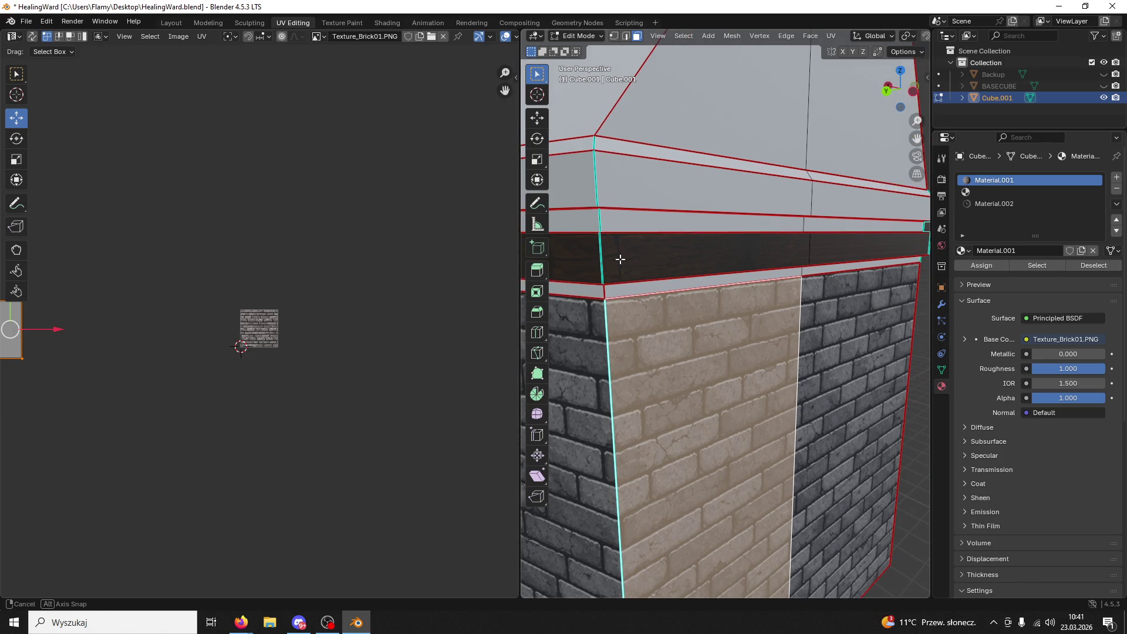
{"action": "left_click", "coordinate": [848, 244]}
{"action": "scroll", "coordinate": [270, 346], "scroll_direction": "up", "scroll_amount": 4}
{"action": "scroll", "coordinate": [248, 352], "scroll_direction": "down", "scroll_amount": 2}
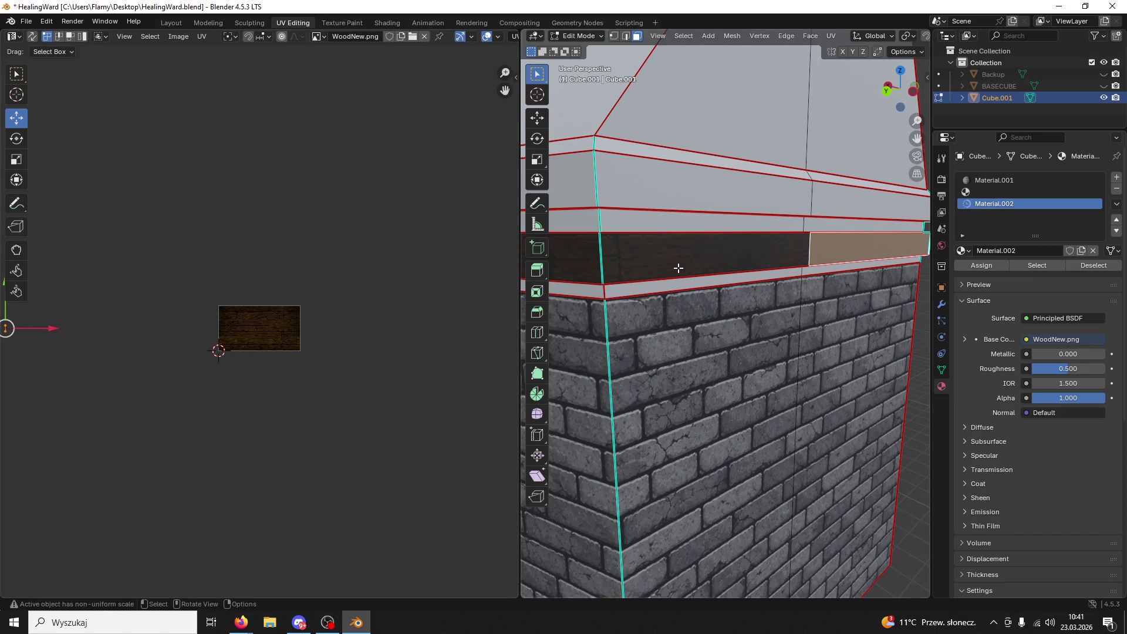
{"action": "left_click", "coordinate": [717, 258], "text": "shift"}
{"action": "middle_click_drag", "start_coordinate": [718, 258], "coordinate": [597, 279]}
{"action": "left_click", "coordinate": [624, 285], "text": "shift"}
{"action": "left_click", "coordinate": [592, 280], "text": "shift"}
- Unwrap those faces Angle Based, rotate the UVs 90°, and move and enlarge them onto WoodNew.png
{"action": "key", "text": "u"}
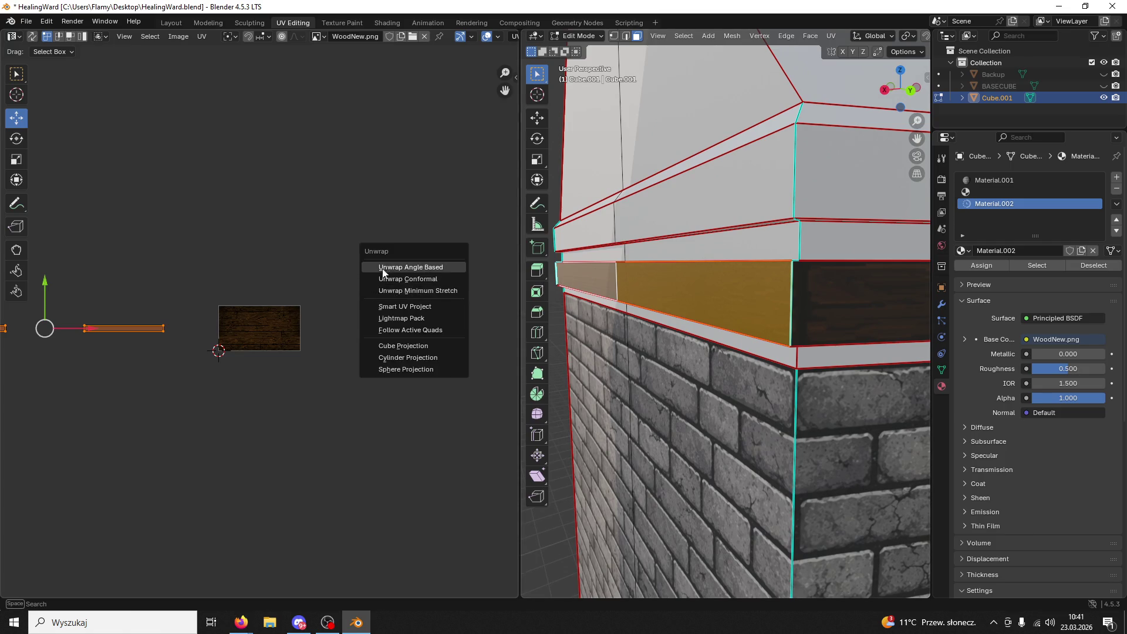
{"action": "left_click", "coordinate": [381, 274]}
{"action": "scroll", "coordinate": [244, 337], "scroll_direction": "up", "scroll_amount": 9}
{"action": "scroll", "coordinate": [245, 337], "scroll_direction": "down", "scroll_amount": 2}
{"action": "type", "text": "r90"}
{"action": "key", "text": "Return"}
{"action": "left_click_drag", "start_coordinate": [118, 329], "coordinate": [269, 329]}
{"action": "mouse_move", "coordinate": [194, 280]}
{"action": "left_mouse_down"}
{"action": "mouse_move", "coordinate": [188, 261]}
{"action": "mouse_move", "coordinate": [166, 312]}
{"action": "mouse_move", "coordinate": [155, 267]}
{"action": "left_mouse_up"}
{"action": "key", "text": "s"}
{"action": "left_click", "coordinate": [301, 279]}
{"action": "key", "text": "s"}
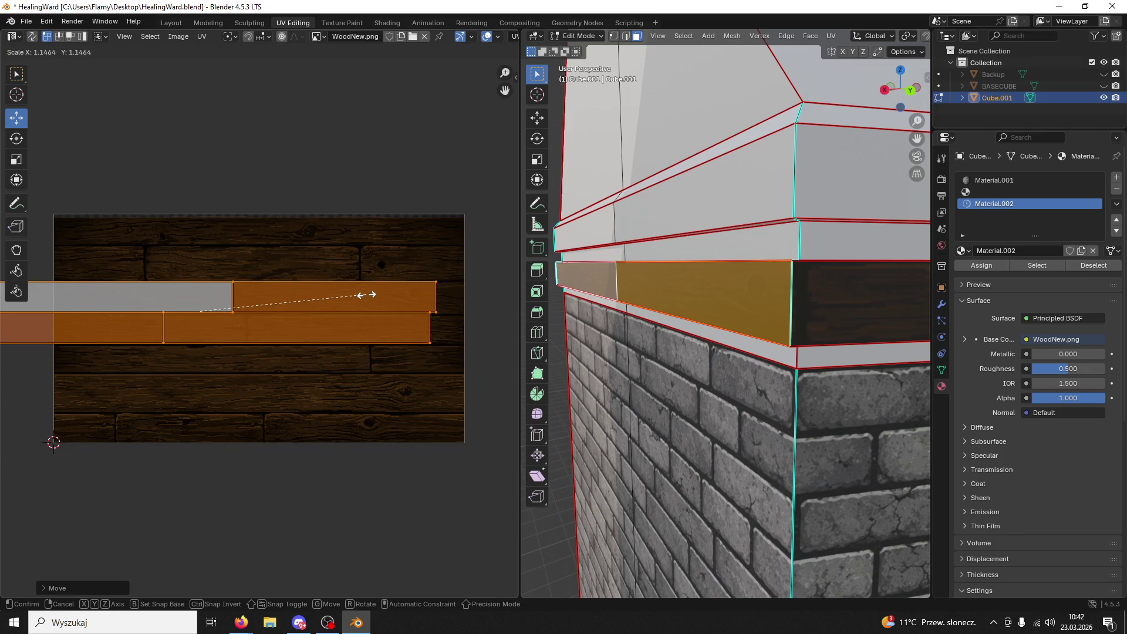
{"action": "left_click", "coordinate": [324, 285]}
- Select the linked band minus four faces and resize the remaining strip's UVs horizontally
{"action": "left_click", "coordinate": [686, 375]}
{"action": "middle_click_drag", "start_coordinate": [687, 376], "coordinate": [707, 354]}
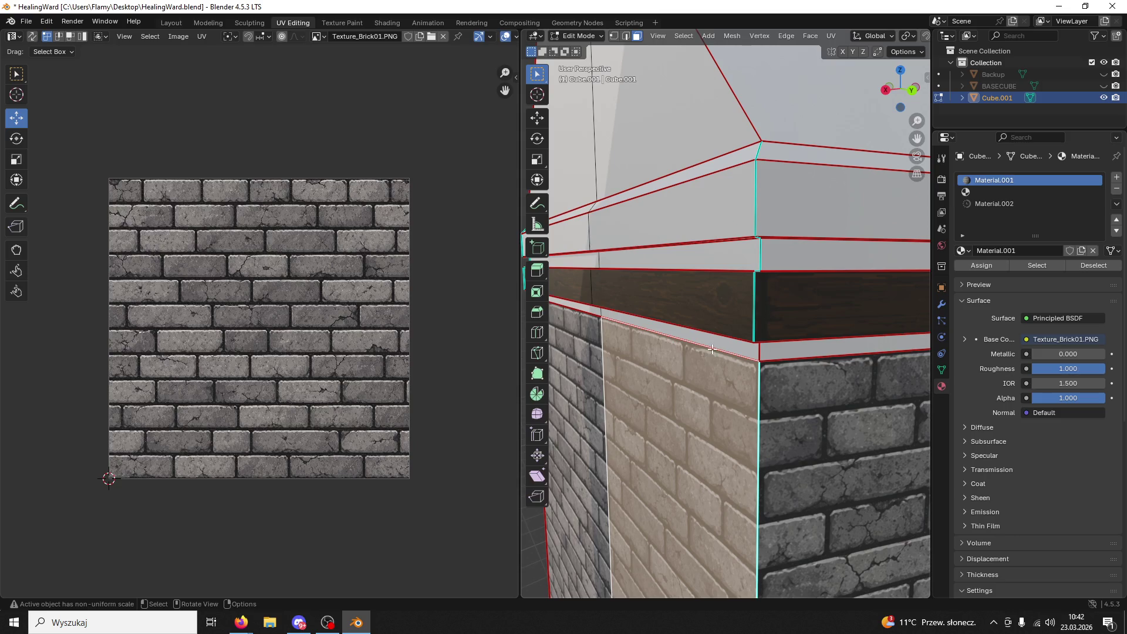
{"action": "left_click", "coordinate": [768, 305]}
{"action": "key", "text": "ctrl+l"}
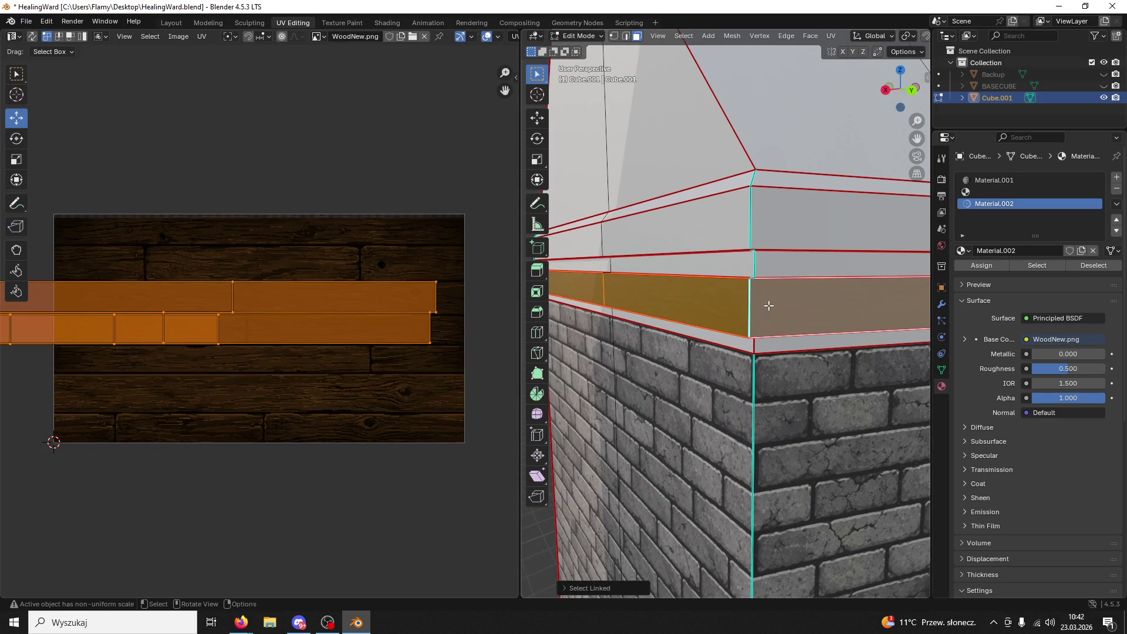
{"action": "left_click", "coordinate": [686, 311], "text": "shift"}
{"action": "left_click", "coordinate": [589, 290], "text": "shift"}
{"action": "mouse_move", "coordinate": [588, 290]}
{"action": "middle_mouse_down"}
{"action": "mouse_move", "coordinate": [898, 294]}
{"action": "mouse_move", "coordinate": [872, 269]}
{"action": "middle_mouse_up"}
{"action": "left_click", "coordinate": [741, 271], "text": "shift"}
{"action": "left_click", "coordinate": [799, 264], "text": "shift"}
{"action": "scroll", "coordinate": [222, 339], "scroll_direction": "down", "scroll_amount": 3}
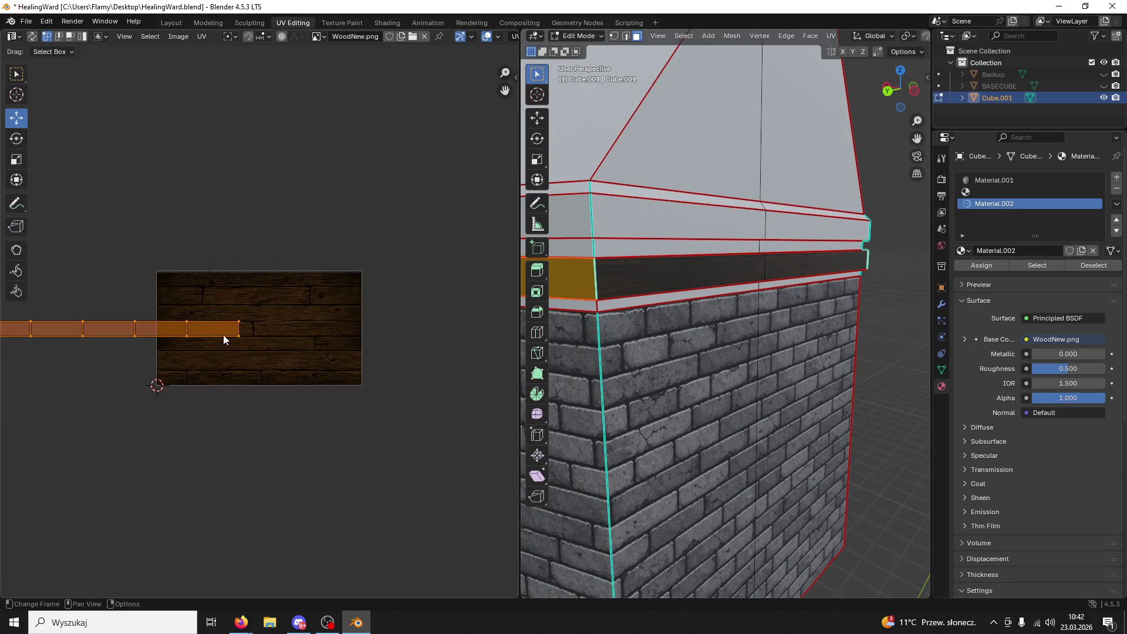
{"action": "scroll", "coordinate": [243, 339], "scroll_direction": "up", "scroll_amount": 4}
{"action": "mouse_move", "coordinate": [833, 334]}
{"action": "middle_mouse_down"}
{"action": "mouse_move", "coordinate": [873, 336]}
{"action": "mouse_move", "coordinate": [624, 334]}
{"action": "middle_mouse_up"}
{"action": "key", "text": "s"}
{"action": "key", "text": "x"}
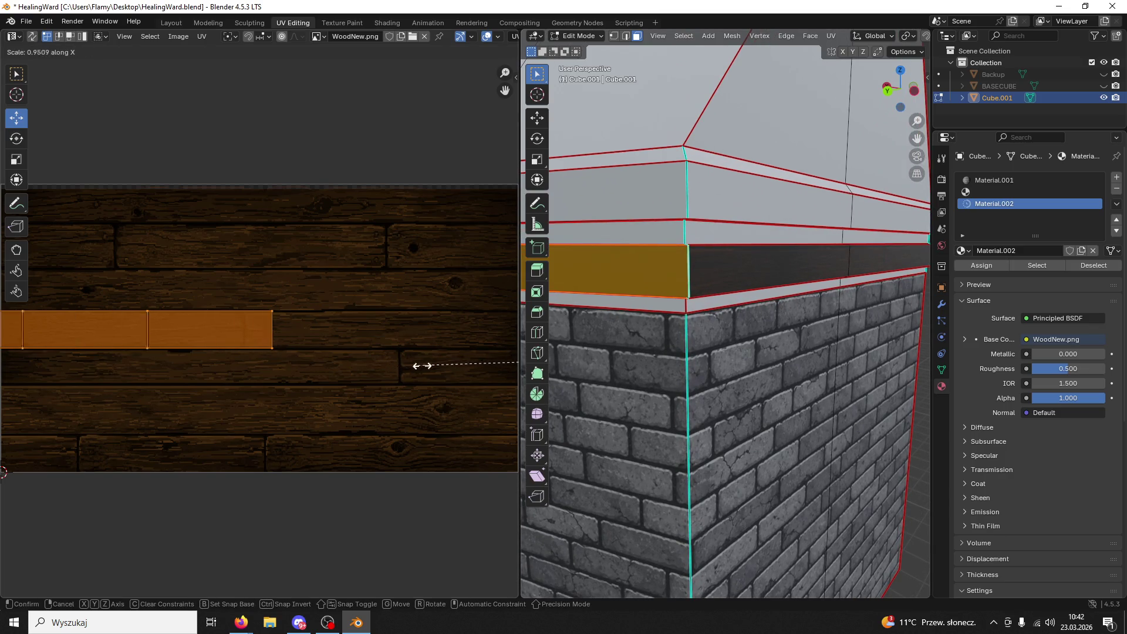
{"action": "left_click", "coordinate": [496, 360]}
- Start selecting faces on the upper band
{"action": "left_click", "coordinate": [622, 458]}
{"action": "mouse_move", "coordinate": [622, 458]}
{"action": "middle_mouse_down"}
{"action": "mouse_move", "coordinate": [578, 365]}
{"action": "mouse_move", "coordinate": [618, 348]}
{"action": "middle_mouse_up"}
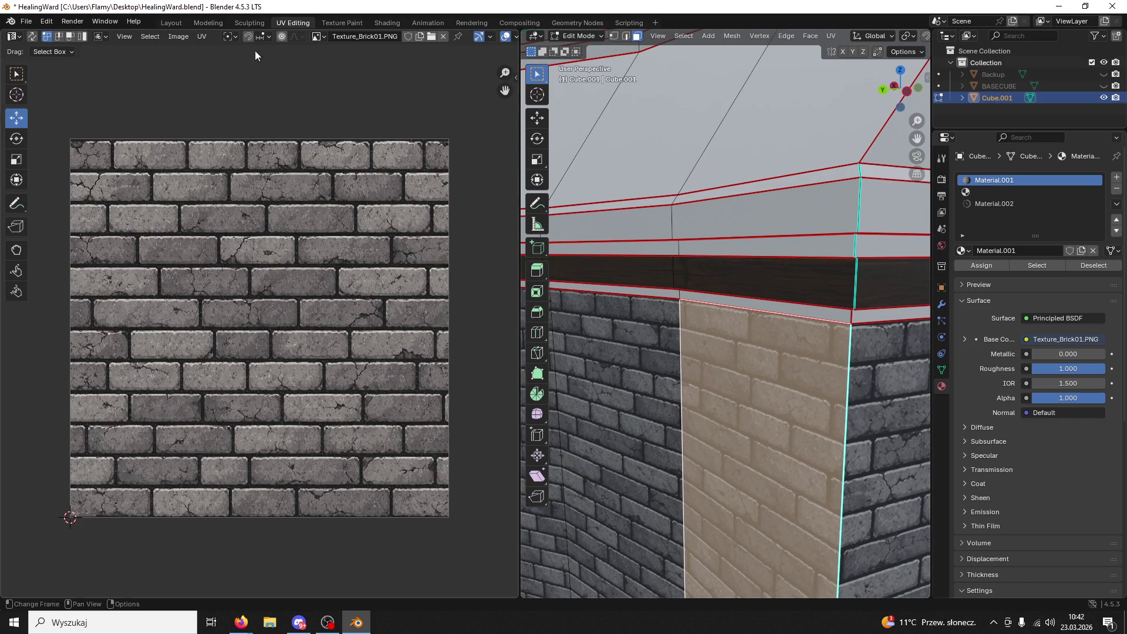
{"action": "left_click", "coordinate": [758, 222]}
{"action": "mouse_move", "coordinate": [759, 221]}
{"action": "middle_mouse_down"}
{"action": "mouse_move", "coordinate": [875, 198]}
{"action": "mouse_move", "coordinate": [716, 223]}
{"action": "middle_mouse_up"}
{"action": "left_click", "coordinate": [875, 198], "text": "shift"}
- Add another upper band face and assign the selection the wood material
{"action": "left_click", "coordinate": [863, 223], "text": "shift"}
{"action": "scroll", "coordinate": [322, 340], "scroll_direction": "up", "scroll_amount": 7}
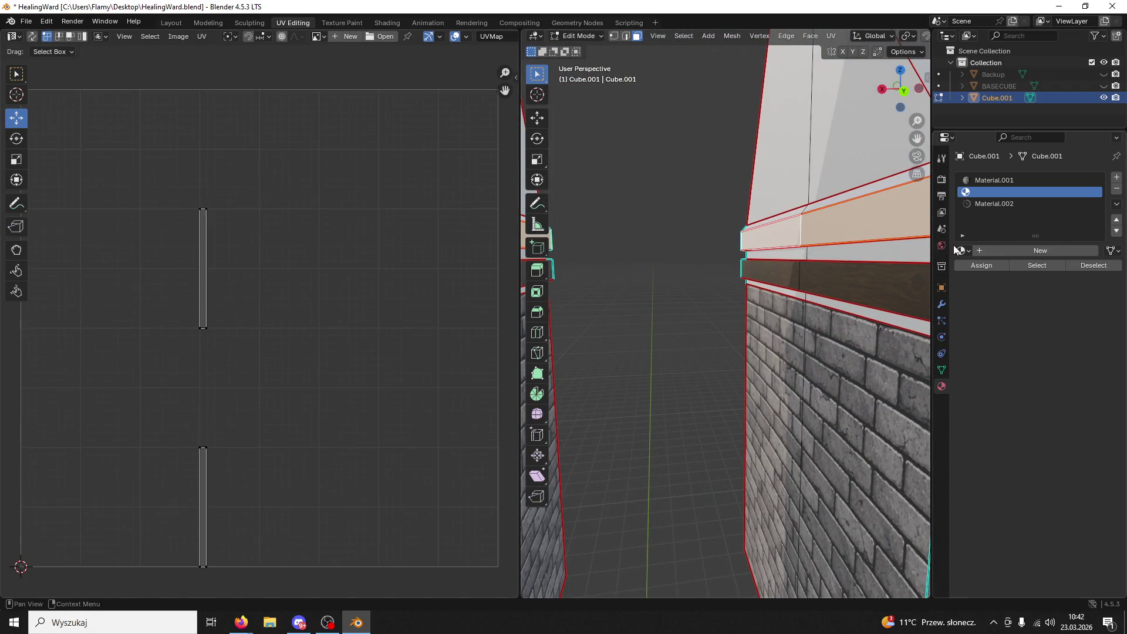
{"action": "left_click", "coordinate": [994, 203]}
{"action": "left_click", "coordinate": [978, 266]}
{"action": "scroll", "coordinate": [292, 371], "scroll_direction": "down", "scroll_amount": 5}
- Unwrap the upper band faces, rotate the UV strip 90° and move it onto the wood planks
{"action": "key", "text": "u"}
{"action": "left_click", "coordinate": [292, 371]}
{"action": "scroll", "coordinate": [292, 371], "scroll_direction": "up", "scroll_amount": 3}
{"action": "scroll", "coordinate": [306, 358], "scroll_direction": "down", "scroll_amount": 3}
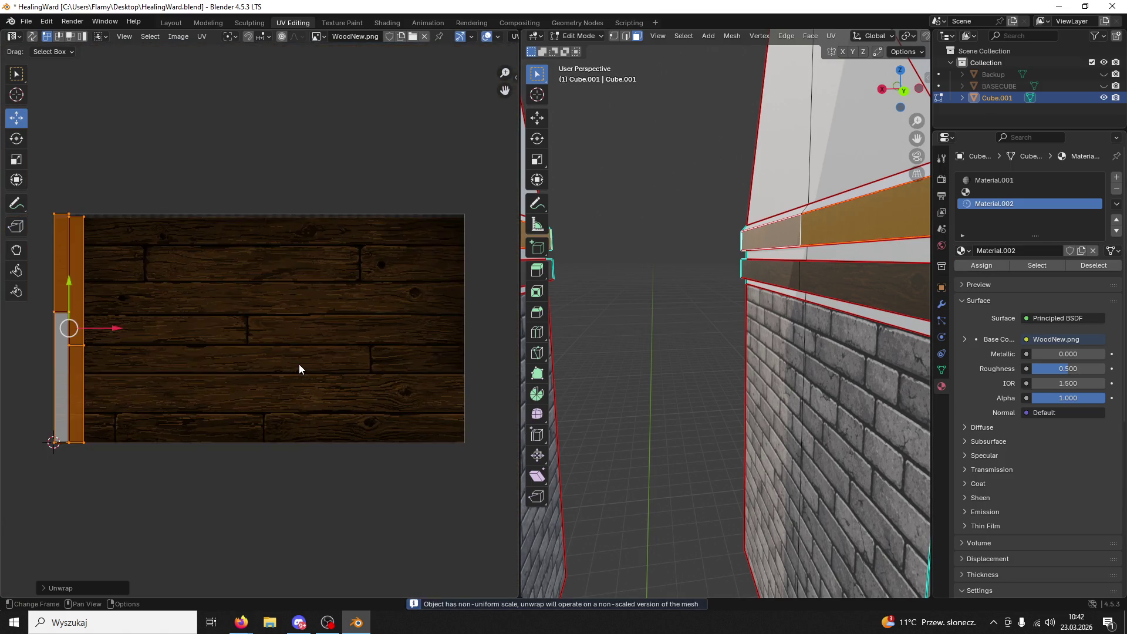
{"action": "type", "text": "r90"}
{"action": "key", "text": "Return"}
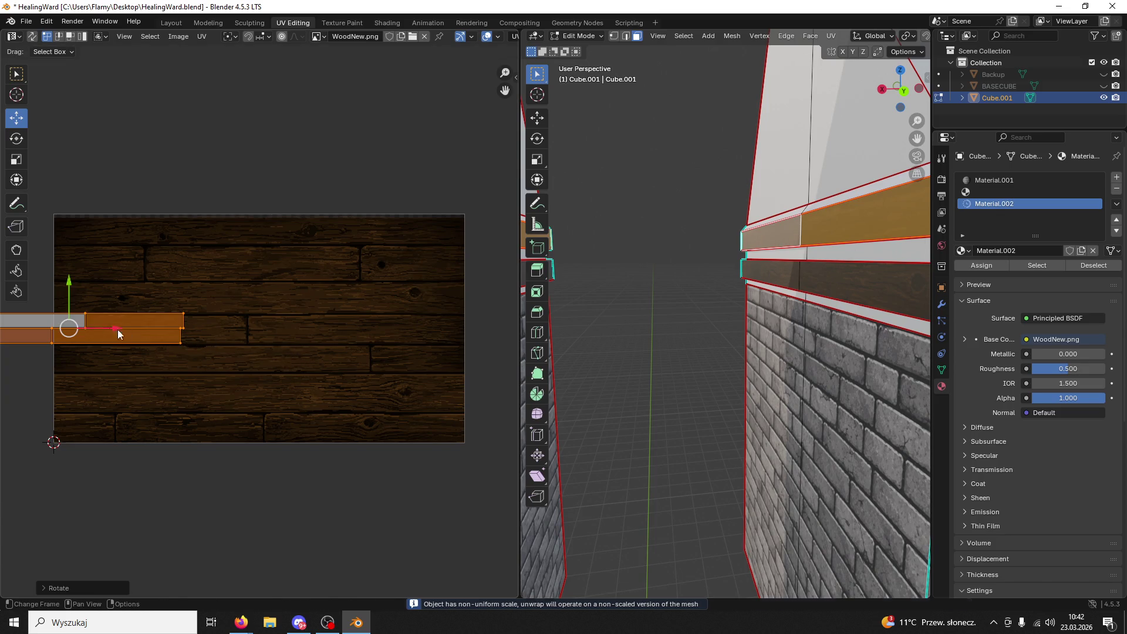
{"action": "left_click_drag", "start_coordinate": [111, 329], "coordinate": [223, 309]}
- Enlarge, reposition and fine-scale the UV strips to fit the planks
{"action": "key", "text": "s"}
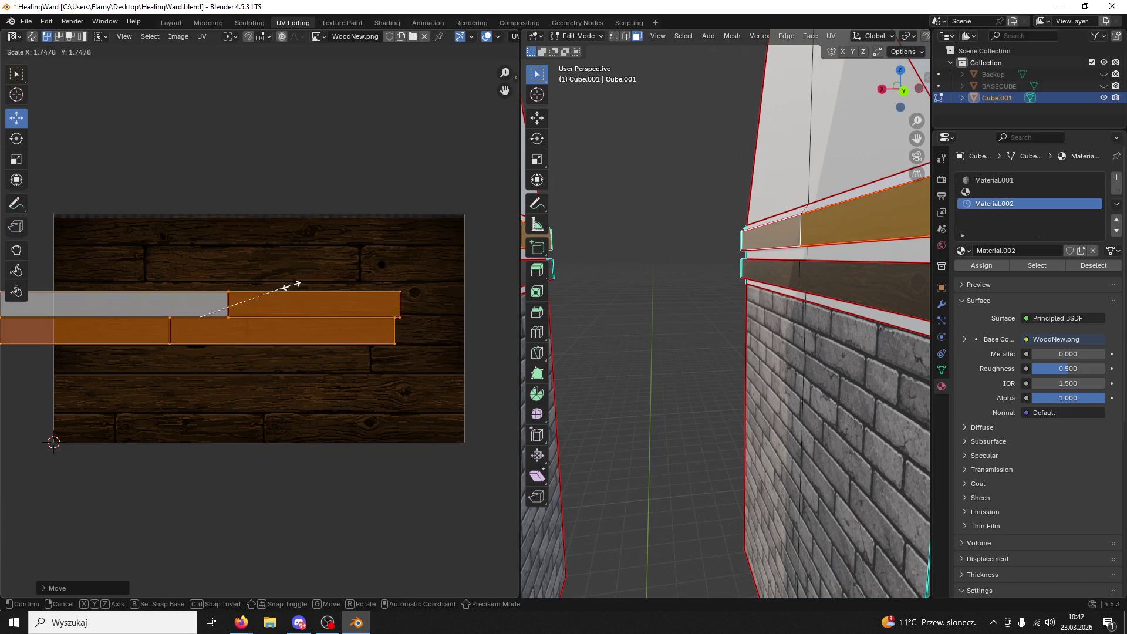
{"action": "left_click", "coordinate": [292, 284]}
{"action": "key", "text": "g"}
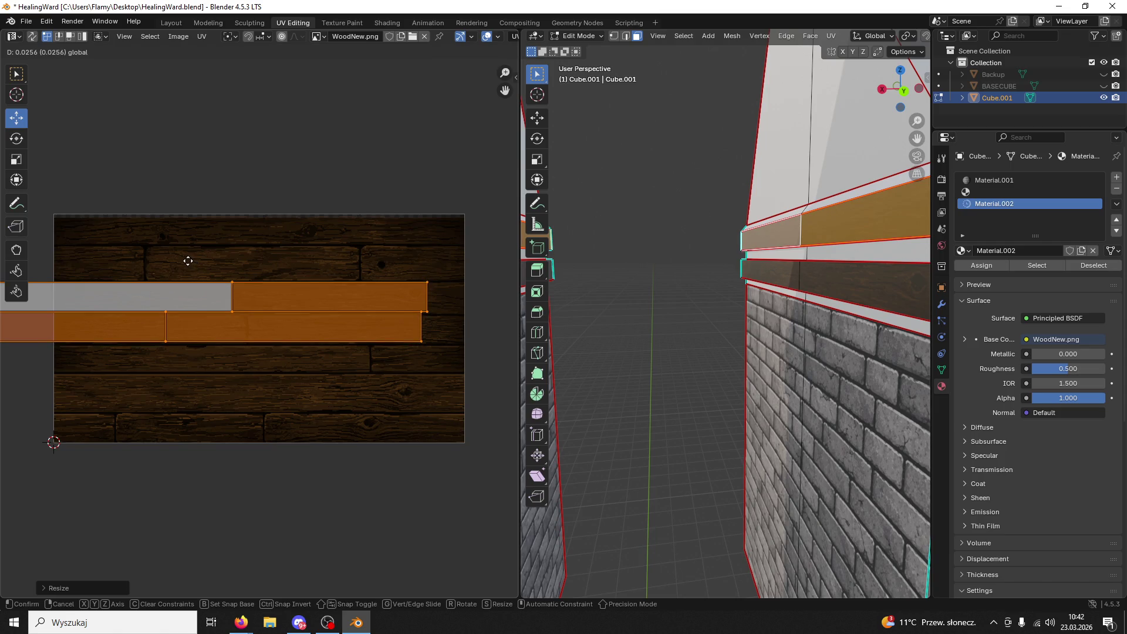
{"action": "left_click", "coordinate": [187, 261]}
{"action": "key", "text": "s"}
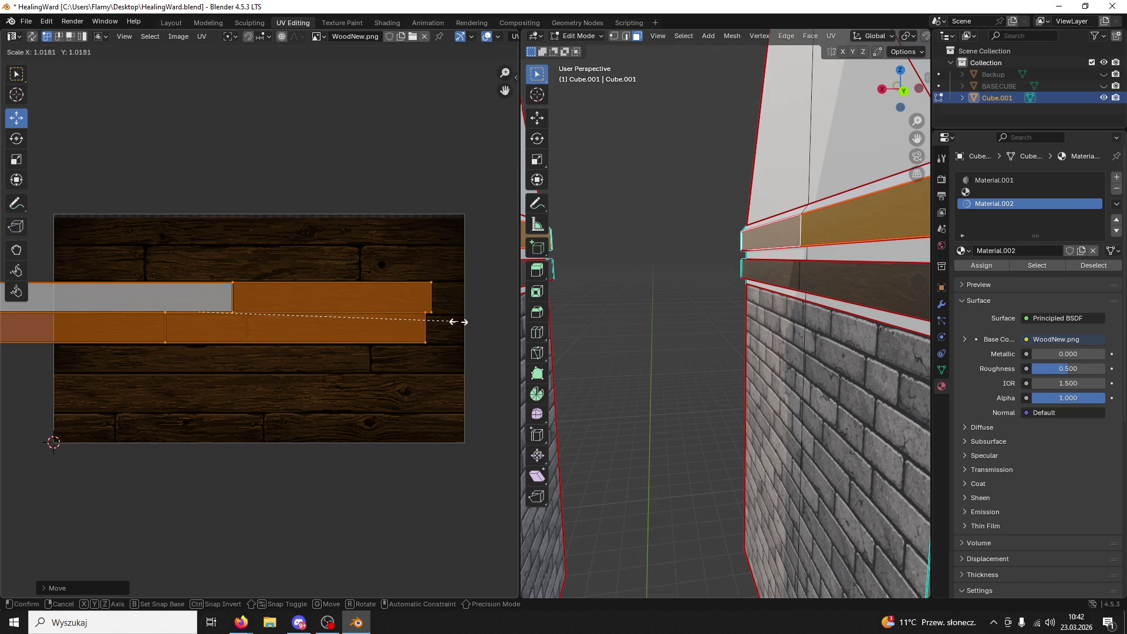
{"action": "left_click", "coordinate": [466, 319]}
- Select the upper band faces around the corner and shift their UV strips right on the image
{"action": "left_click", "coordinate": [692, 327]}
{"action": "middle_click_drag", "start_coordinate": [692, 327], "coordinate": [713, 278]}
{"action": "left_click", "coordinate": [684, 223]}
{"action": "left_click", "coordinate": [683, 223], "text": "shift"}
{"action": "middle_click_drag", "start_coordinate": [684, 223], "coordinate": [674, 203]}
{"action": "left_click", "coordinate": [674, 204], "text": "shift"}
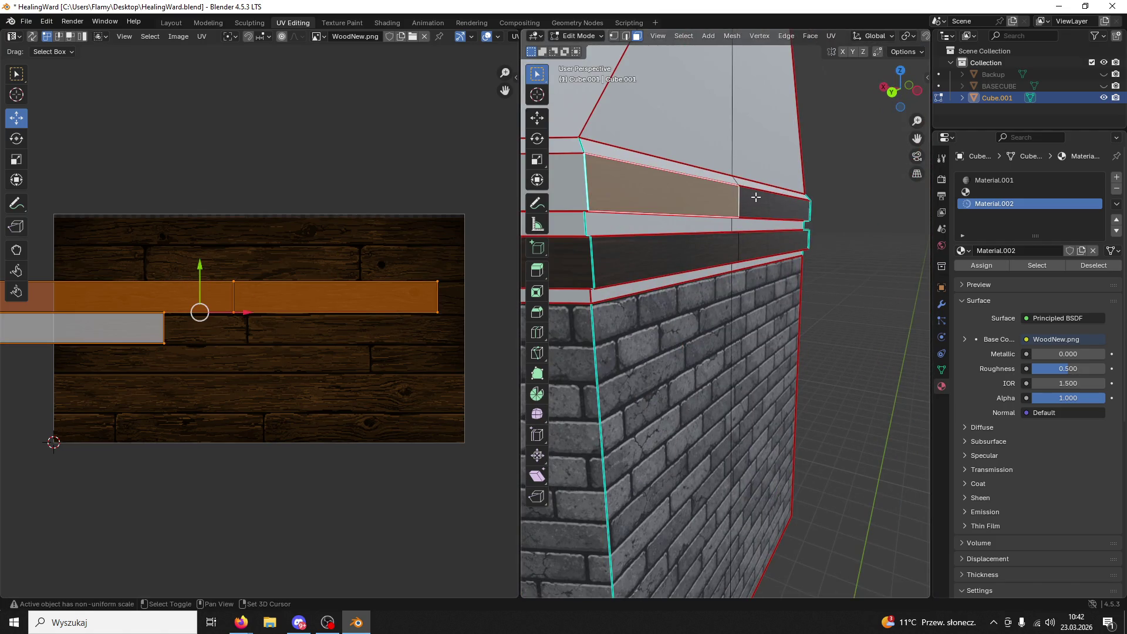
{"action": "left_click", "coordinate": [751, 194], "text": "shift"}
{"action": "left_click_drag", "start_coordinate": [274, 318], "coordinate": [440, 318]}
{"action": "left_click", "coordinate": [425, 207]}
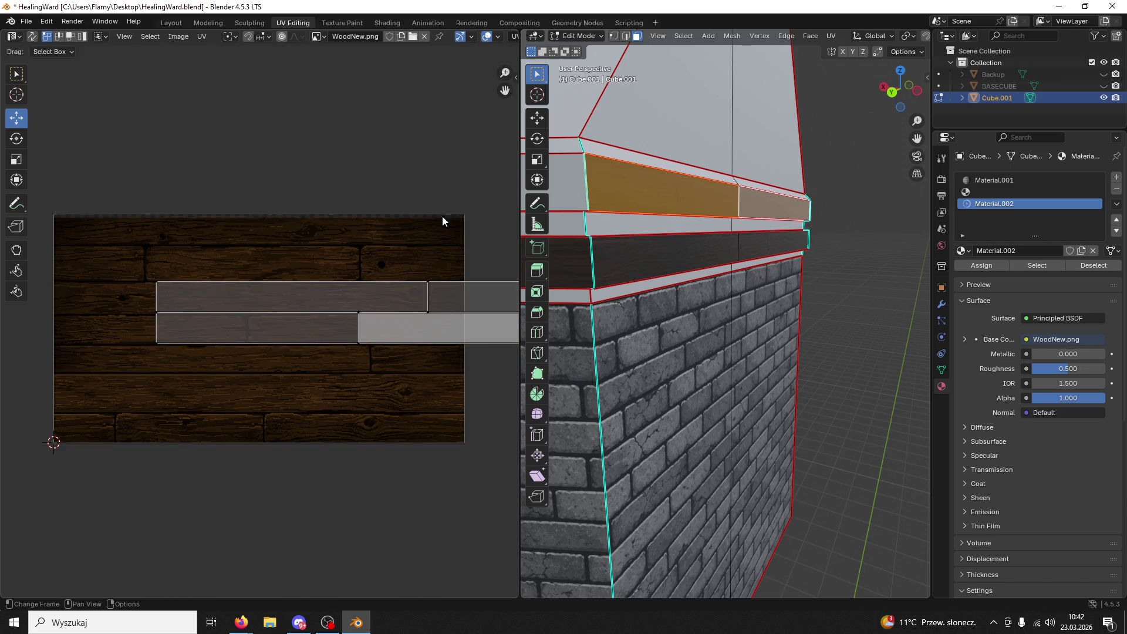
- Select the linked wood band faces, with the wood material showing WoodNew.png
{"action": "left_click", "coordinate": [750, 304]}
{"action": "middle_click_drag", "start_coordinate": [751, 304], "coordinate": [741, 292]}
{"action": "left_click", "coordinate": [652, 216]}
{"action": "middle_click_drag", "start_coordinate": [651, 216], "coordinate": [659, 219]}
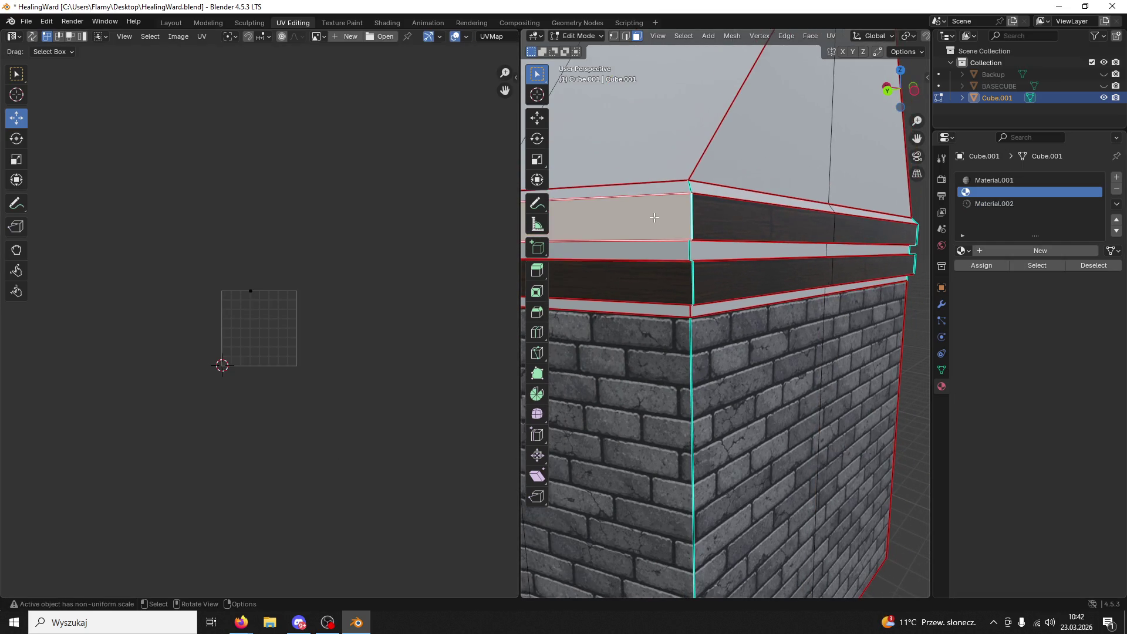
{"action": "key", "text": "ctrl+l"}
{"action": "left_click", "coordinate": [741, 225], "text": "shift"}
{"action": "left_click", "coordinate": [845, 227], "text": "shift"}
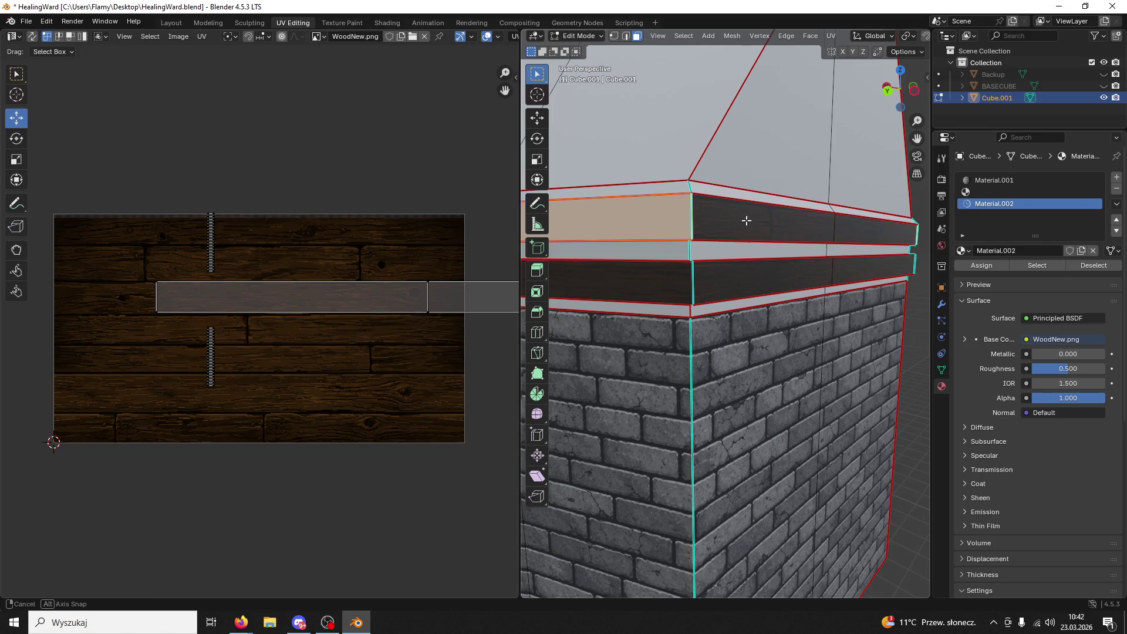
{"action": "middle_click_drag", "start_coordinate": [745, 221], "coordinate": [634, 194]}
{"action": "left_click", "coordinate": [635, 194], "text": "shift"}
{"action": "left_click", "coordinate": [635, 193], "text": "shift"}
- Turn the band UVs 90° to horizontal, enlarge them and move them onto a plank row
{"action": "scroll", "coordinate": [413, 244], "scroll_direction": "down", "scroll_amount": 3}
{"action": "type", "text": "a"}
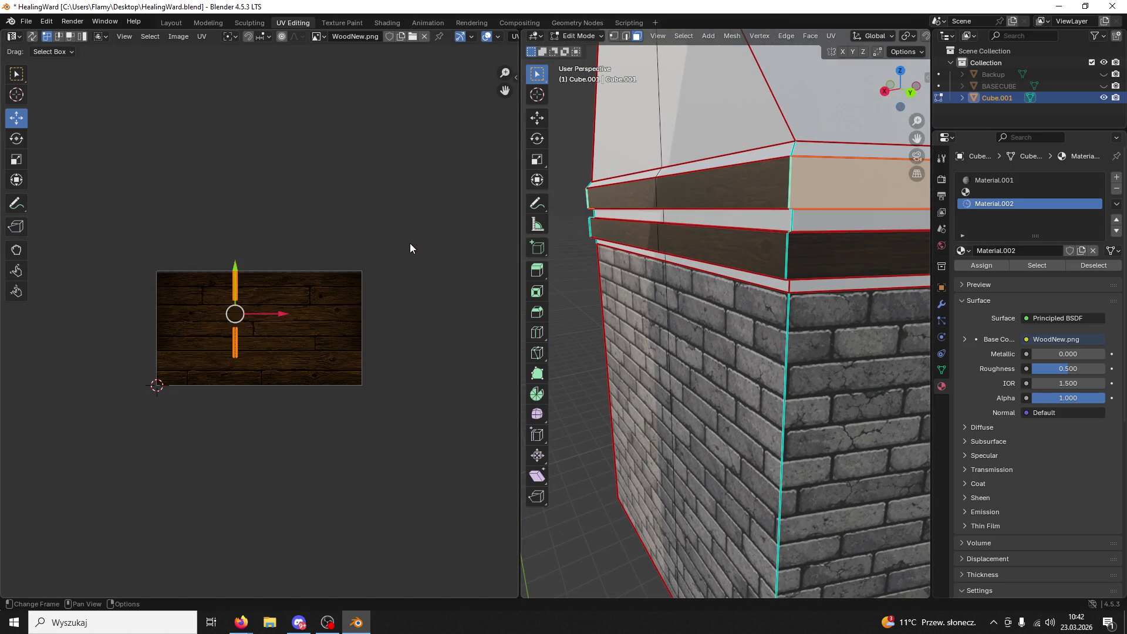
{"action": "type", "text": "r90"}
{"action": "key", "text": "Return"}
{"action": "scroll", "coordinate": [425, 298], "scroll_direction": "up", "scroll_amount": 5}
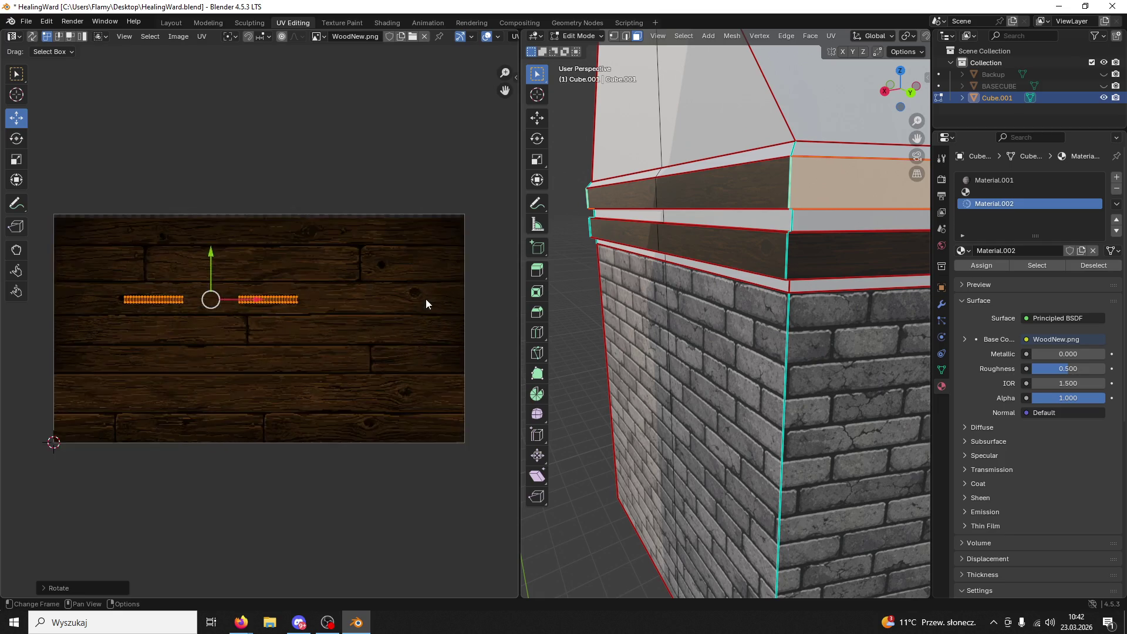
{"action": "key", "text": "s"}
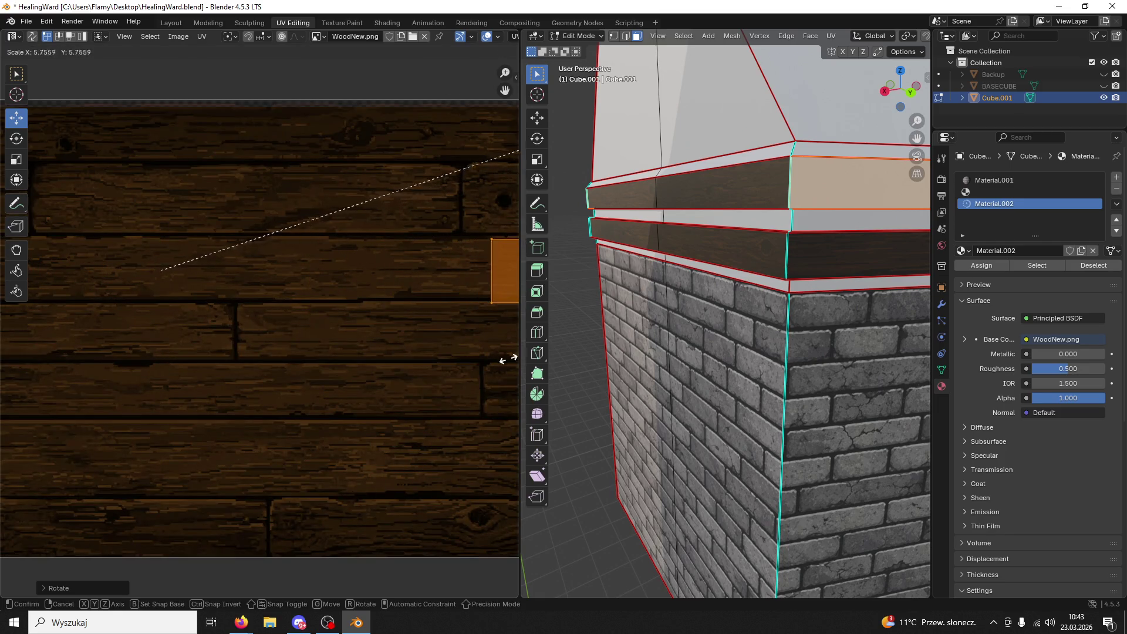
{"action": "left_click", "coordinate": [468, 360]}
{"action": "key", "text": "Home"}
{"action": "left_click_drag", "start_coordinate": [200, 247], "coordinate": [194, 242]}
- Resize the UV strip and stretch it horizontally across the planks
{"action": "key", "text": "s"}
{"action": "left_click", "coordinate": [355, 308]}
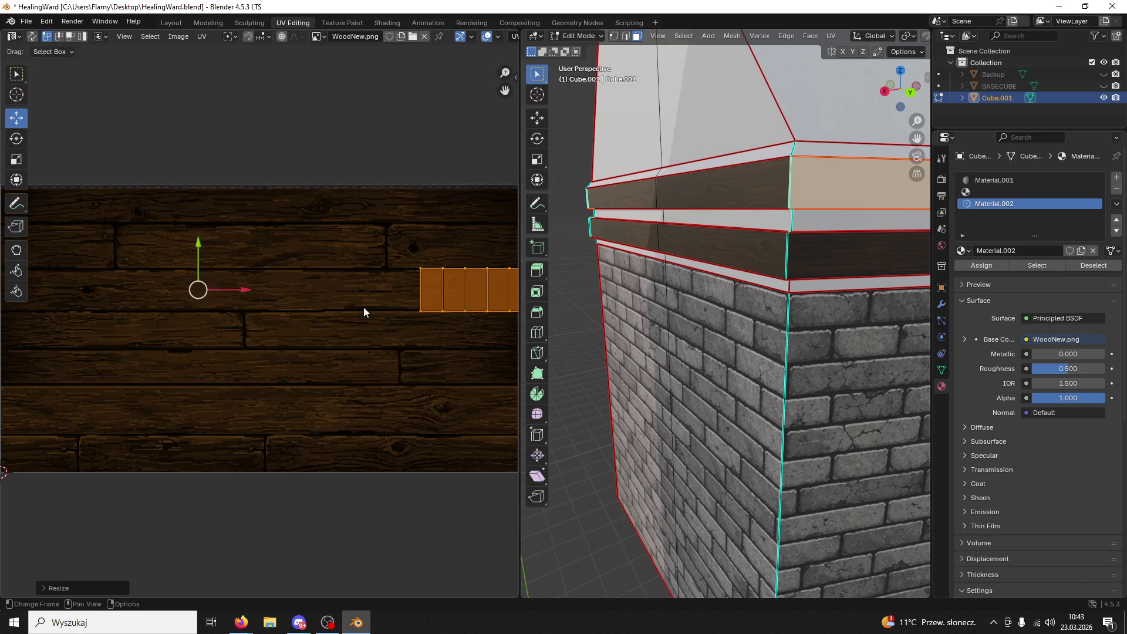
{"action": "key", "text": "Home"}
{"action": "scroll", "coordinate": [282, 311], "scroll_direction": "up", "scroll_amount": 6}
{"action": "key", "text": "s"}
{"action": "left_click", "coordinate": [303, 311]}
{"action": "scroll", "coordinate": [304, 312], "scroll_direction": "down", "scroll_amount": 7}
{"action": "key", "text": "s"}
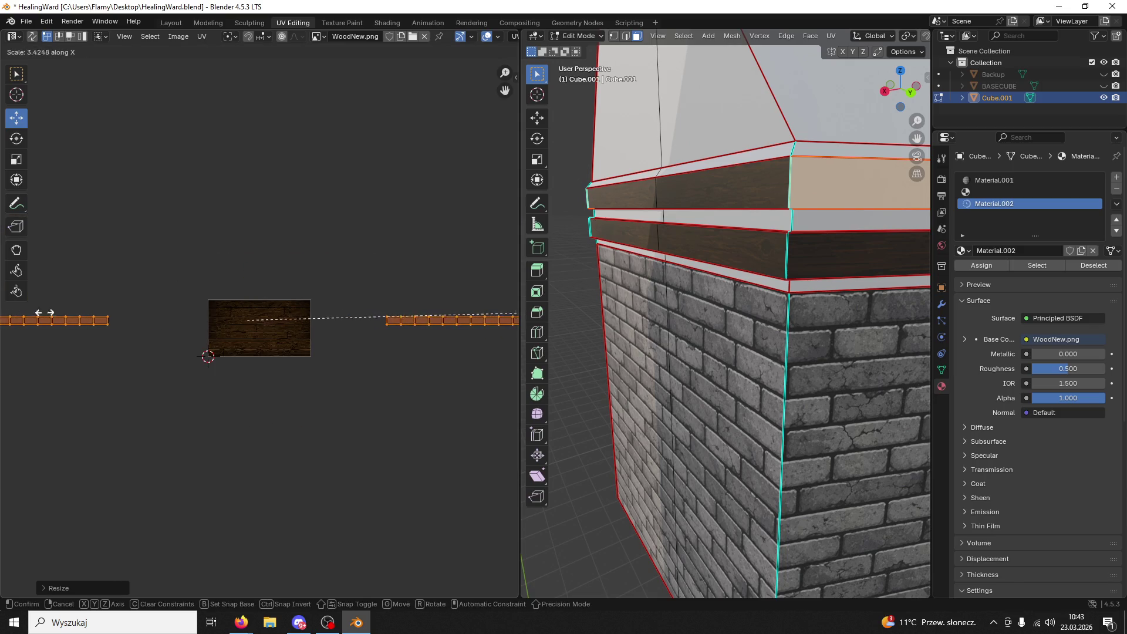
{"action": "left_click", "coordinate": [150, 303]}
- Assign the wood material (Material.002) to the upper band
{"action": "left_click", "coordinate": [857, 440]}
{"action": "middle_click_drag", "start_coordinate": [857, 441], "coordinate": [765, 234]}
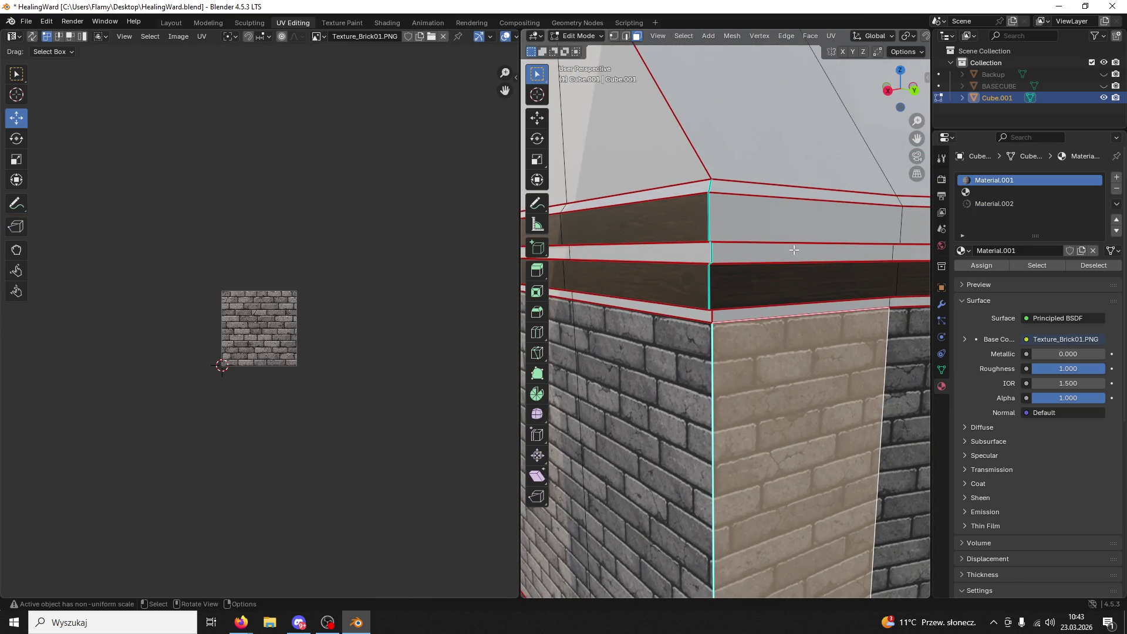
{"action": "key", "text": "ctrl+z"}
{"action": "left_click", "coordinate": [996, 204]}
{"action": "left_click", "coordinate": [976, 264]}
- Select the upper band loop, excluding the small side faces
{"action": "left_click", "coordinate": [743, 289]}
{"action": "left_click", "coordinate": [753, 219]}
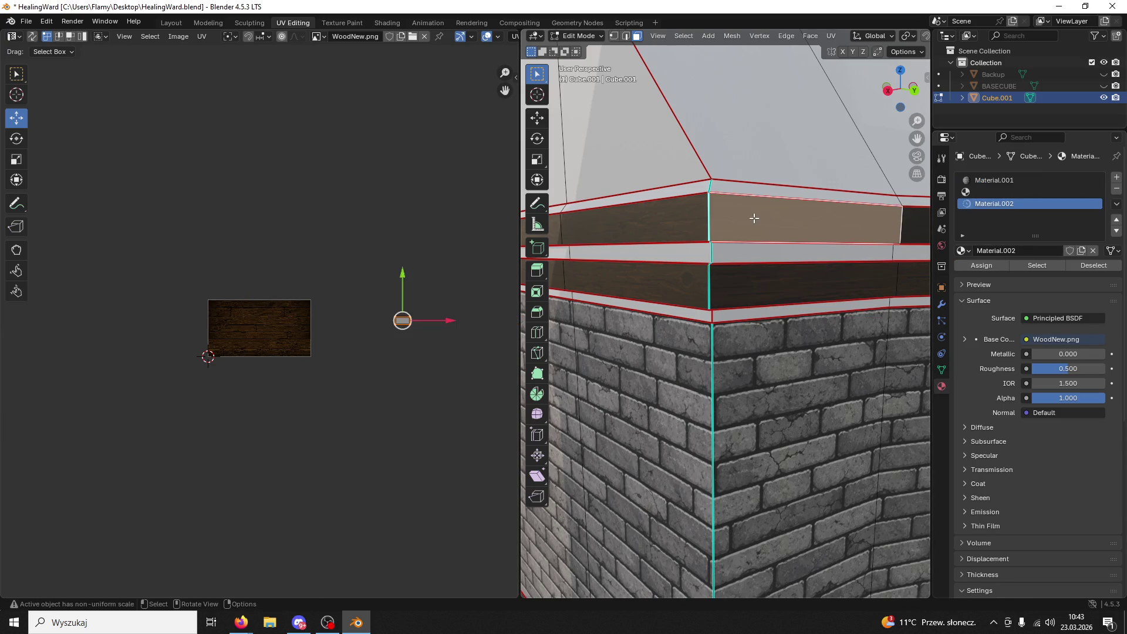
{"action": "scroll", "coordinate": [396, 353], "scroll_direction": "up", "scroll_amount": 3}
{"action": "scroll", "coordinate": [395, 354], "scroll_direction": "down", "scroll_amount": 3}
{"action": "left_click", "coordinate": [642, 221], "text": "alt"}
{"action": "left_click", "coordinate": [650, 220], "text": "shift"}
{"action": "left_click", "coordinate": [562, 237], "text": "shift"}
{"action": "mouse_move", "coordinate": [562, 237]}
{"action": "middle_mouse_down"}
{"action": "mouse_move", "coordinate": [882, 244]}
{"action": "mouse_move", "coordinate": [921, 230]}
{"action": "middle_mouse_up"}
{"action": "left_click", "coordinate": [680, 241]}
{"action": "left_click", "coordinate": [680, 240], "text": "shift"}
- Stretch the band UVs about 1.12× along X to widen the planks around the corner
{"action": "scroll", "coordinate": [398, 347], "scroll_direction": "up", "scroll_amount": 2}
{"action": "scroll", "coordinate": [398, 347], "scroll_direction": "down", "scroll_amount": 2}
{"action": "key", "text": "s"}
{"action": "key", "text": "x"}
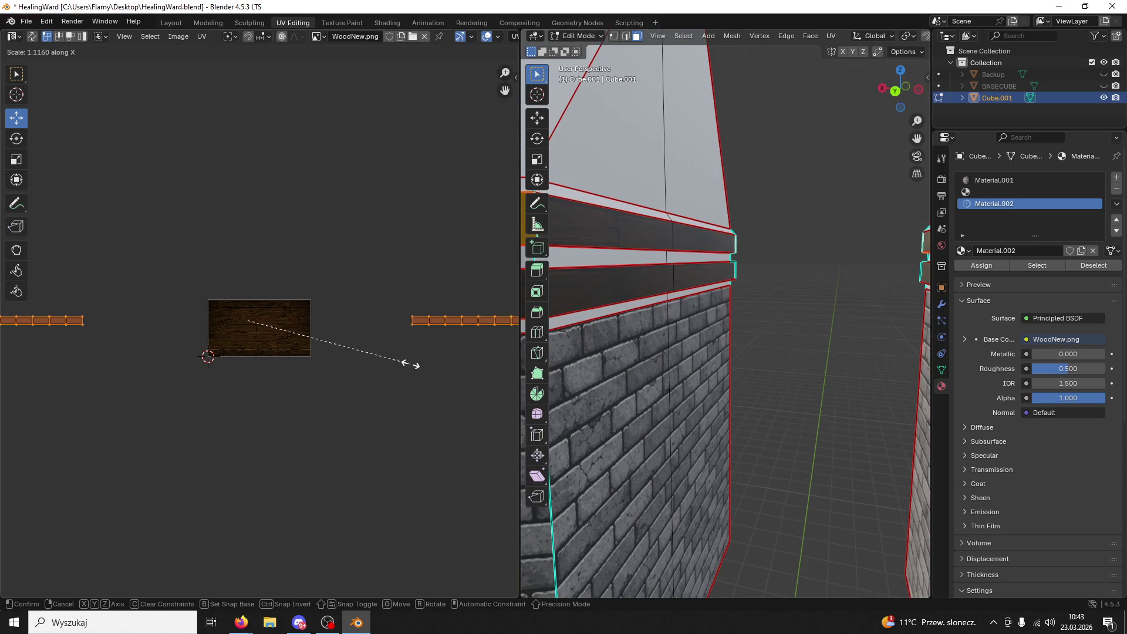
{"action": "left_click", "coordinate": [496, 356]}
- Select the thin face strip at the wall corner
{"action": "middle_click_drag", "start_coordinate": [828, 302], "coordinate": [901, 314]}
{"action": "left_click", "coordinate": [799, 349]}
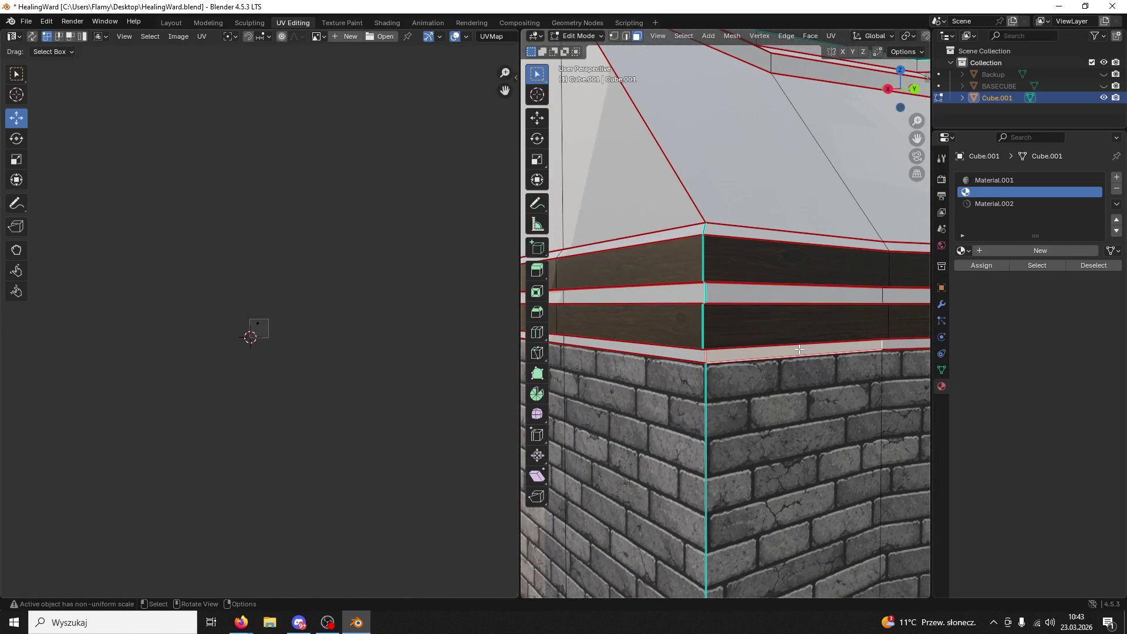
{"action": "middle_click_drag", "start_coordinate": [800, 349], "coordinate": [656, 245]}
{"action": "left_click", "coordinate": [578, 36]}
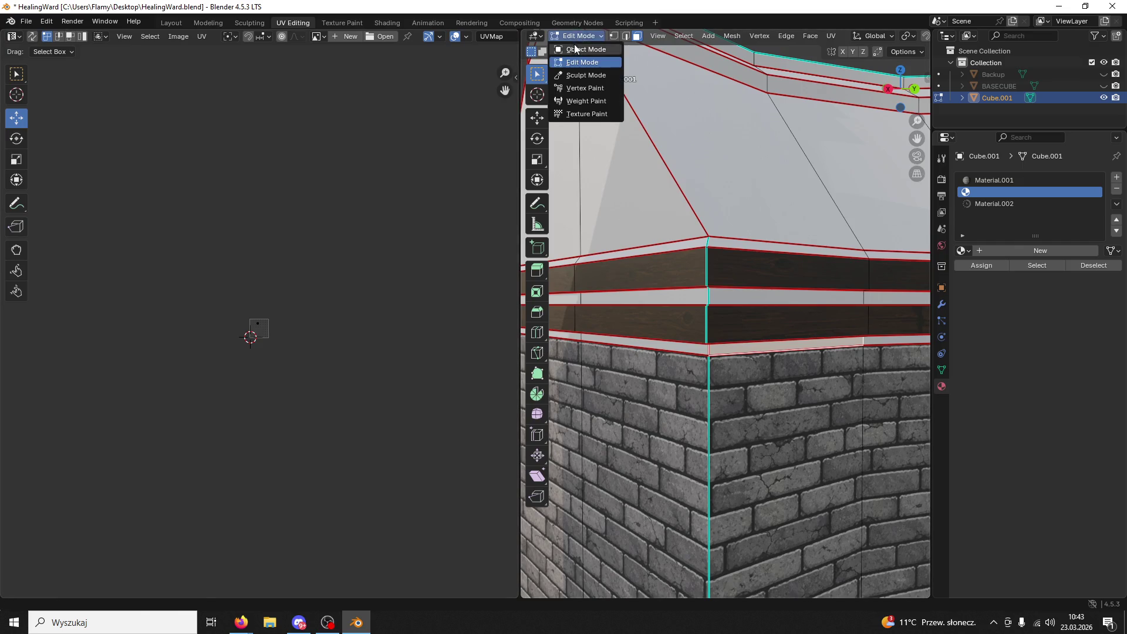
- Switch to Object Mode and save HealingWard.blend
{"action": "left_click", "coordinate": [581, 49]}
{"action": "scroll", "coordinate": [651, 178], "scroll_direction": "down", "scroll_amount": 5}
{"action": "mouse_move", "coordinate": [754, 199]}
{"action": "middle_mouse_down"}
{"action": "mouse_move", "coordinate": [727, 219]}
{"action": "mouse_move", "coordinate": [656, 189]}
{"action": "mouse_move", "coordinate": [716, 208]}
{"action": "mouse_move", "coordinate": [865, 204]}
{"action": "mouse_move", "coordinate": [554, 220]}
{"action": "mouse_move", "coordinate": [548, 308]}
{"action": "mouse_move", "coordinate": [664, 302]}
{"action": "mouse_move", "coordinate": [667, 371]}
{"action": "mouse_move", "coordinate": [684, 362]}
{"action": "mouse_move", "coordinate": [569, 348]}
{"action": "middle_mouse_up"}
{"action": "key", "text": "ctrl+s"}
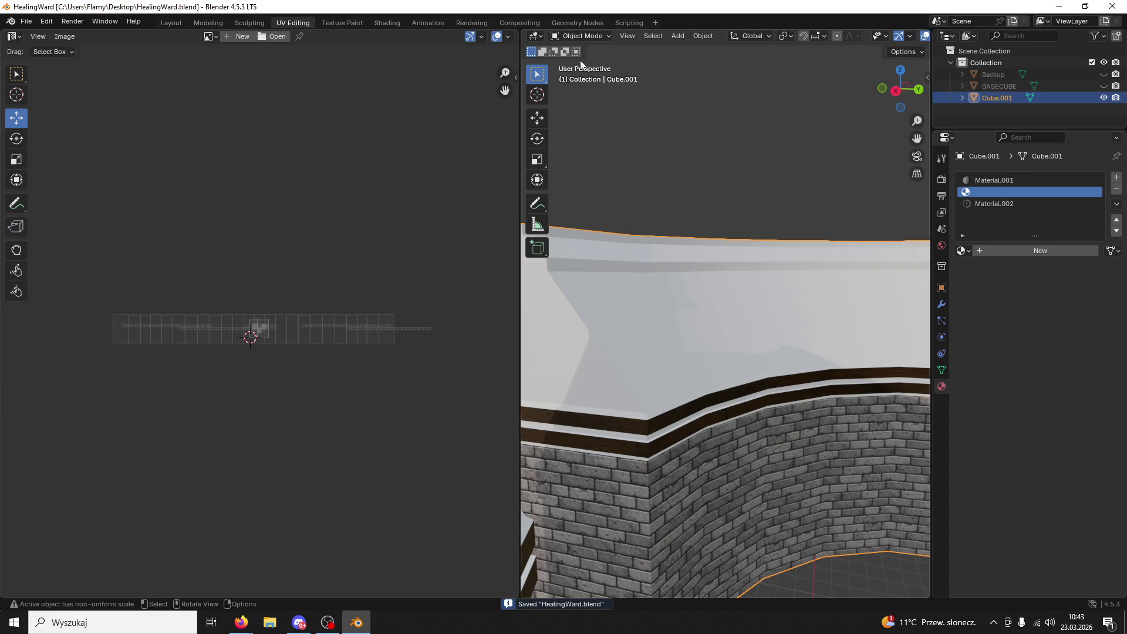
- Back in Edit Mode, select the linked roof-edge strip faces and unwrap them
{"action": "left_click", "coordinate": [585, 36]}
{"action": "left_click", "coordinate": [590, 63]}
{"action": "middle_click_drag", "start_coordinate": [596, 267], "coordinate": [911, 252]}
{"action": "key", "text": "l"}
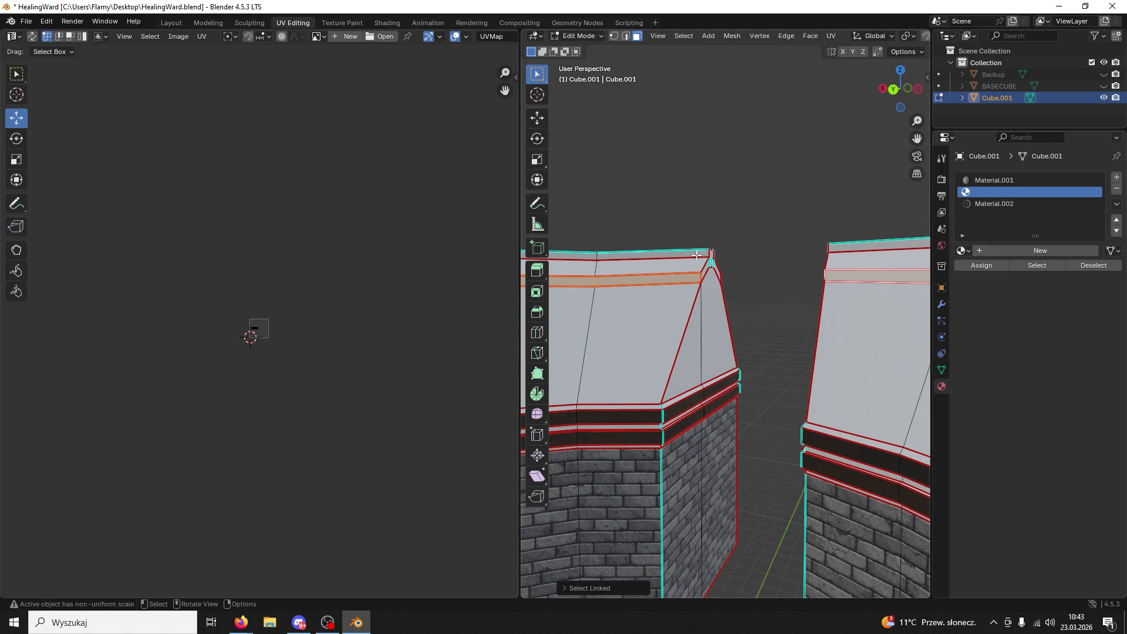
{"action": "scroll", "coordinate": [299, 389], "scroll_direction": "up", "scroll_amount": 10}
{"action": "key", "text": "u"}
{"action": "left_click", "coordinate": [301, 408]}
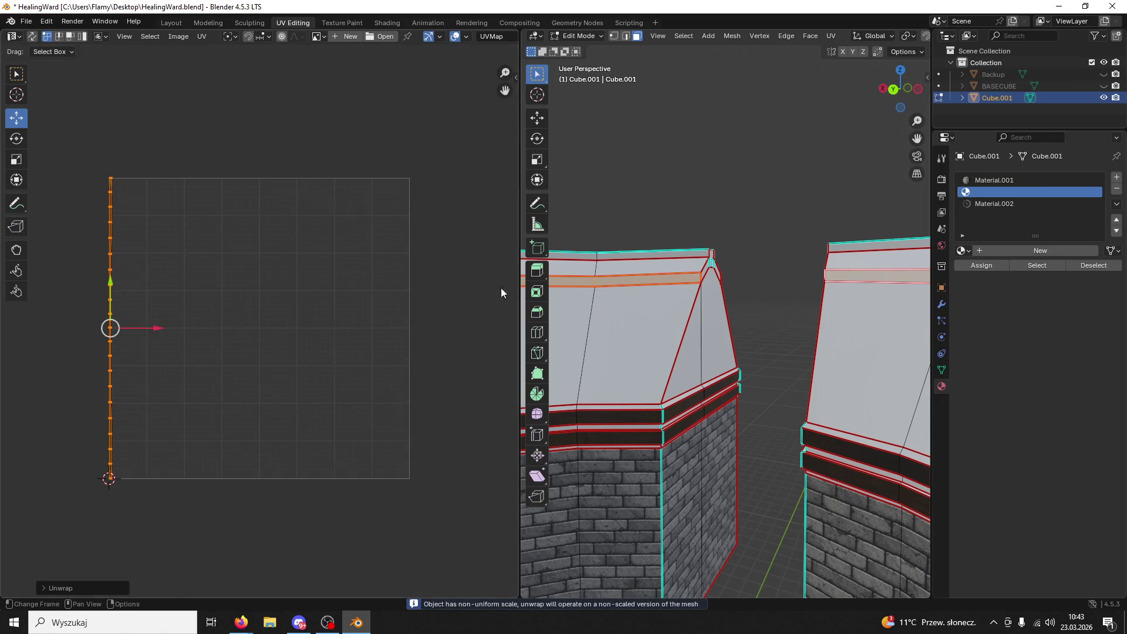
- Re-unwrap the strip Angle Based, enlarge its UVs about 3.22× and rotate them 90° horizontal
{"action": "left_click", "coordinate": [988, 203]}
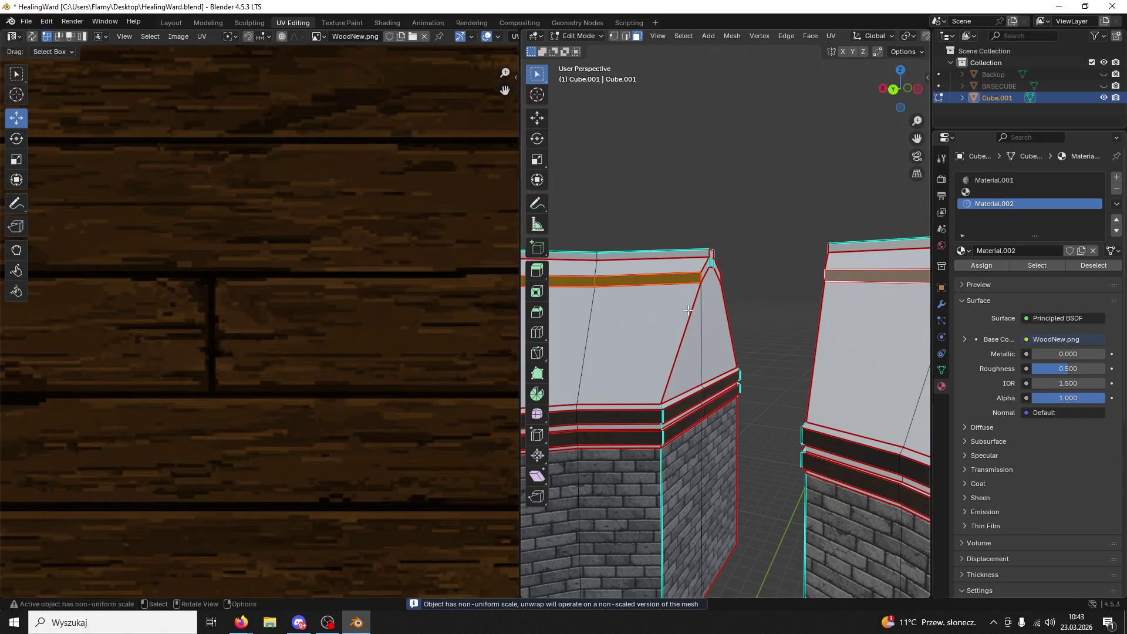
{"action": "scroll", "coordinate": [371, 355], "scroll_direction": "down", "scroll_amount": 5}
{"action": "key", "text": "u"}
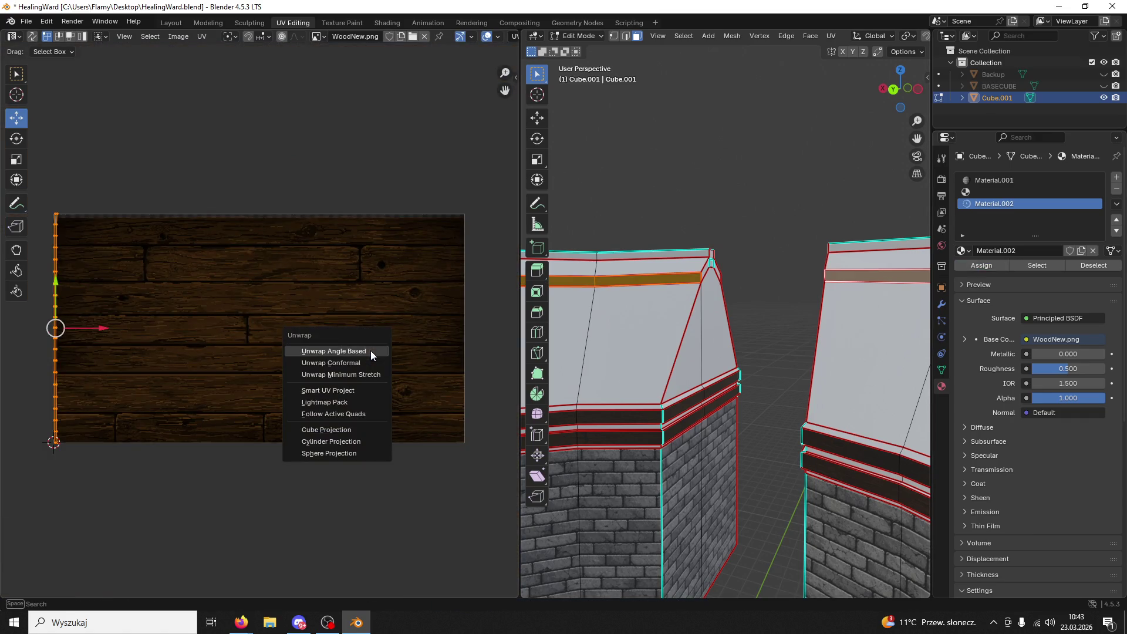
{"action": "left_click", "coordinate": [371, 350]}
{"action": "key", "text": "s"}
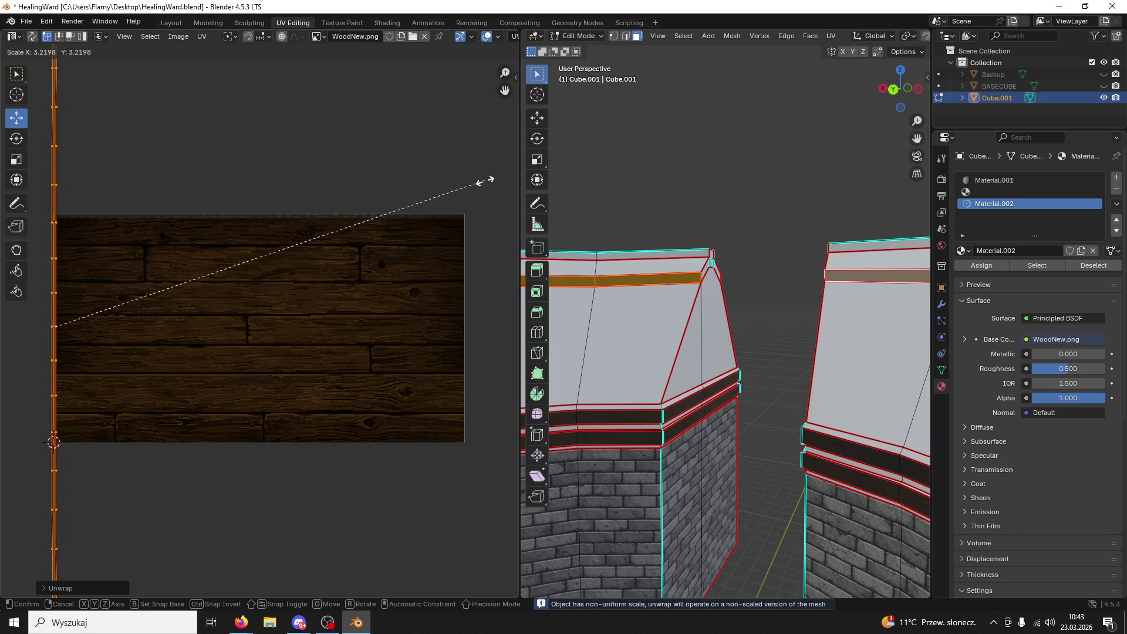
{"action": "left_click", "coordinate": [484, 181]}
{"action": "type", "text": "r90"}
{"action": "key", "text": "Return"}
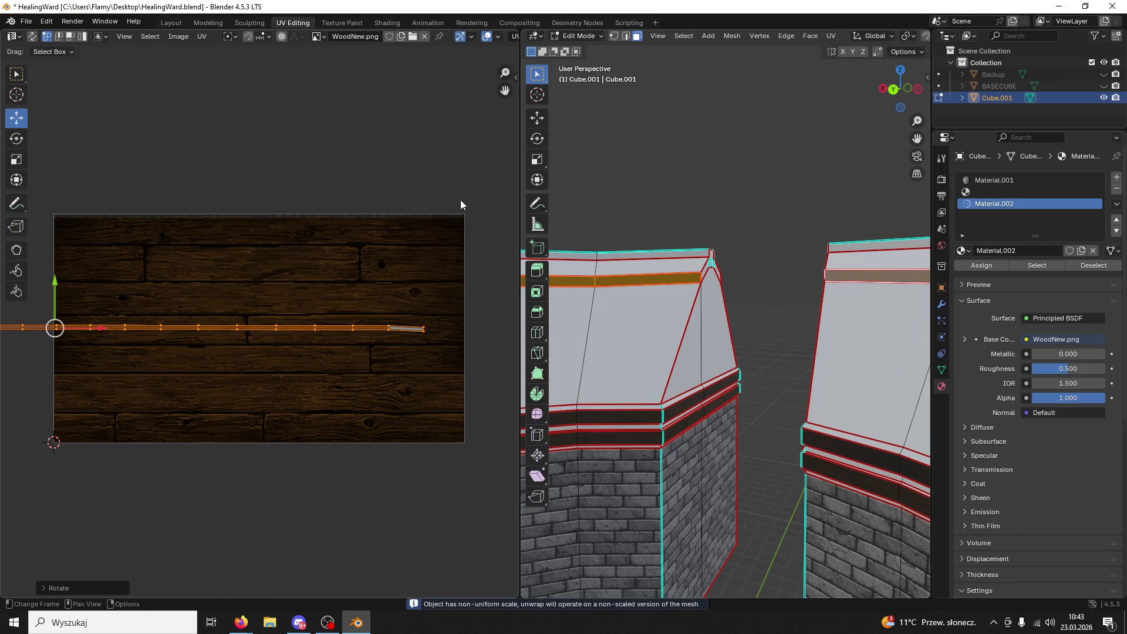
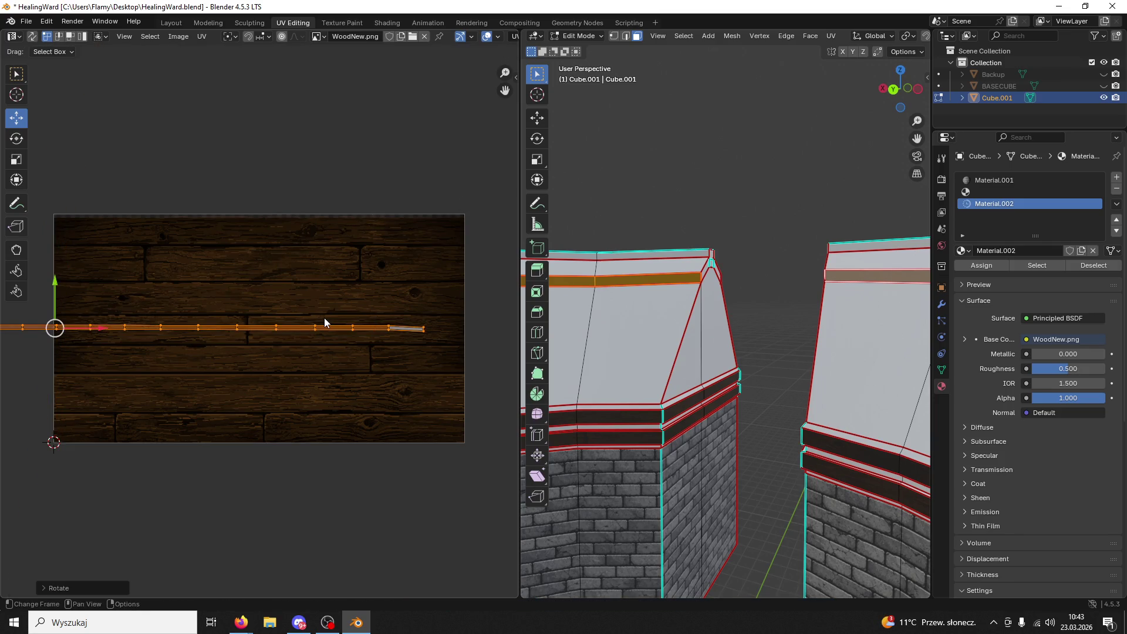
- Try Conformal, another unwrap method, Smart UV Project and Lightmap Pack on the trim strip
{"action": "key", "text": "u"}
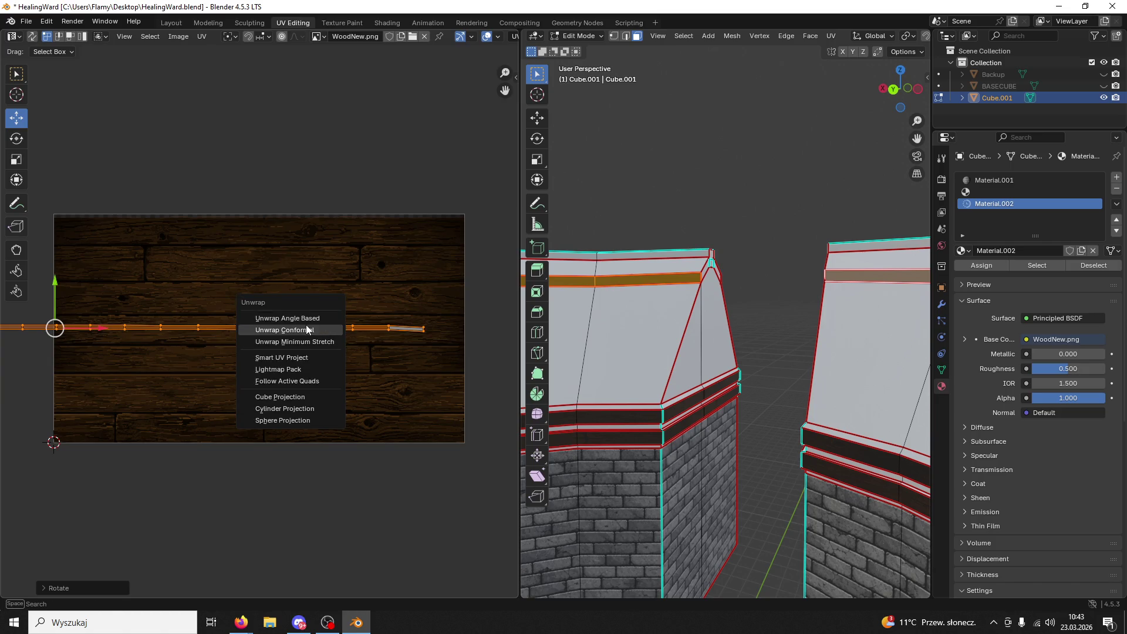
{"action": "left_click", "coordinate": [306, 327]}
{"action": "key", "text": "u"}
{"action": "left_click", "coordinate": [242, 354]}
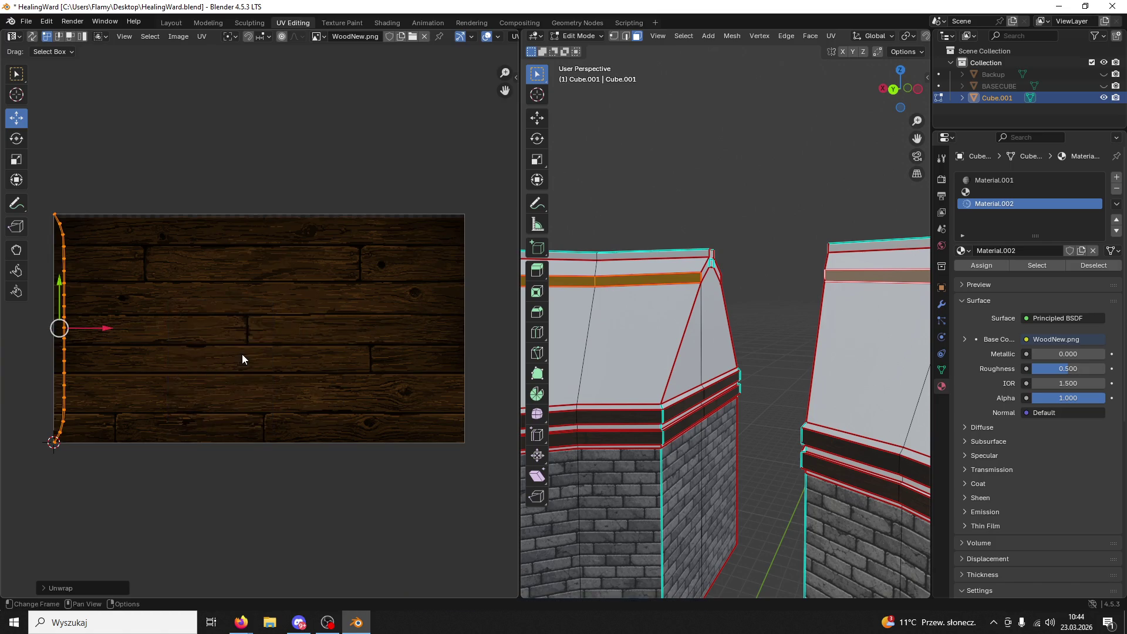
{"action": "key", "text": "u"}
{"action": "left_click", "coordinate": [227, 371]}
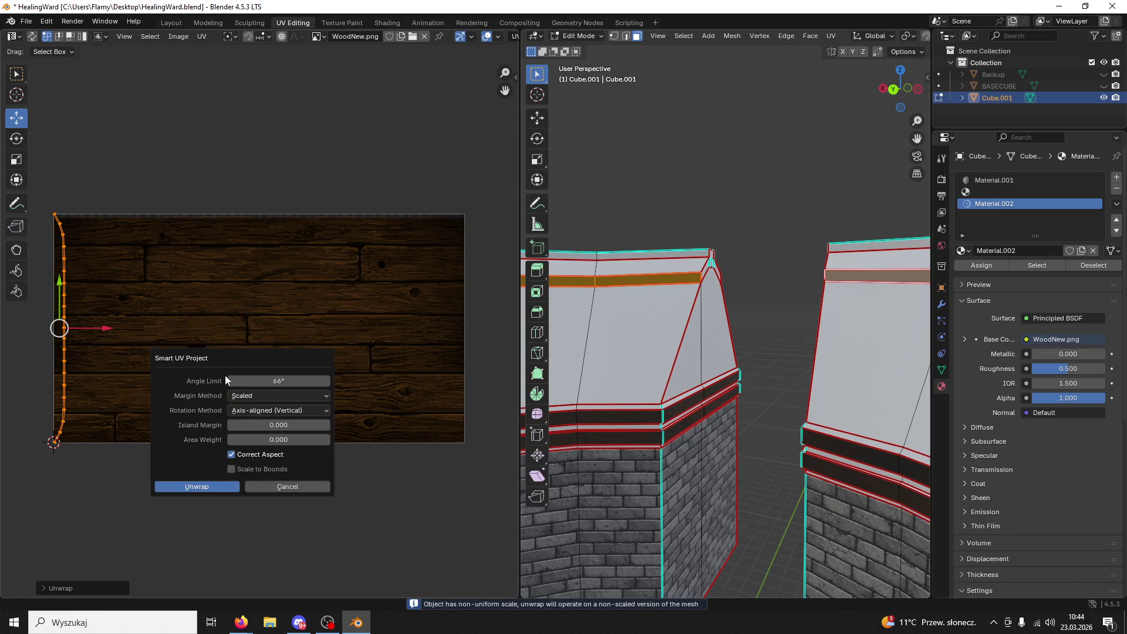
{"action": "left_click", "coordinate": [196, 484]}
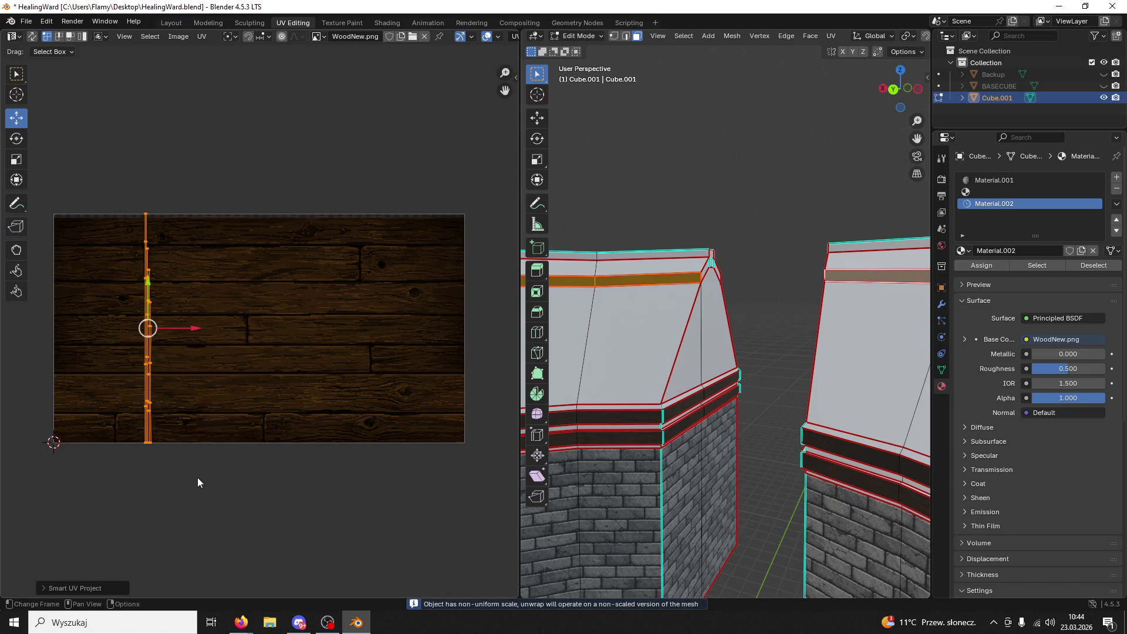
{"action": "key", "text": "u"}
{"action": "left_click", "coordinate": [178, 489]}
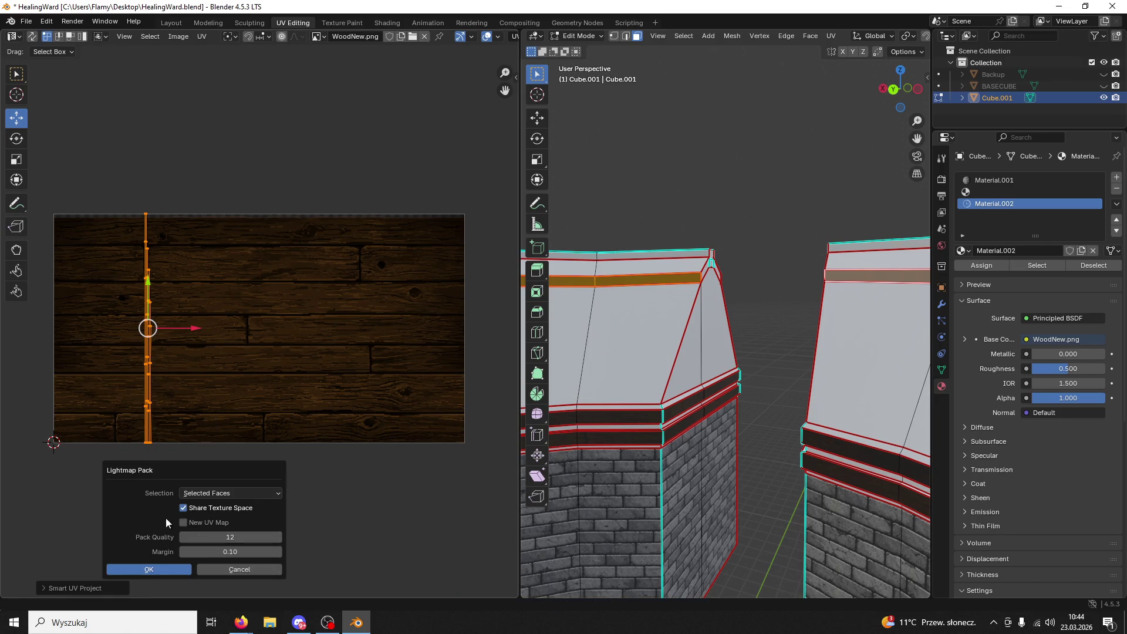
{"action": "left_click", "coordinate": [146, 565]}
- Unwrap the trim strip with Follow Active Quads along its face loop
{"action": "key", "text": "u"}
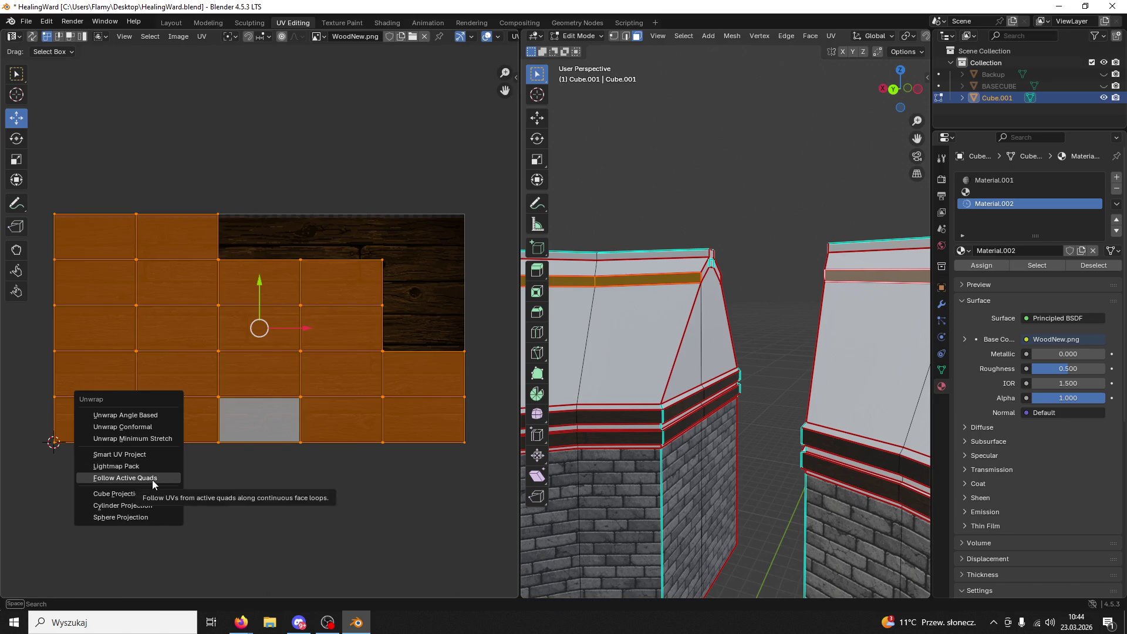
{"action": "left_click", "coordinate": [153, 480]}
{"action": "left_click", "coordinate": [133, 502]}
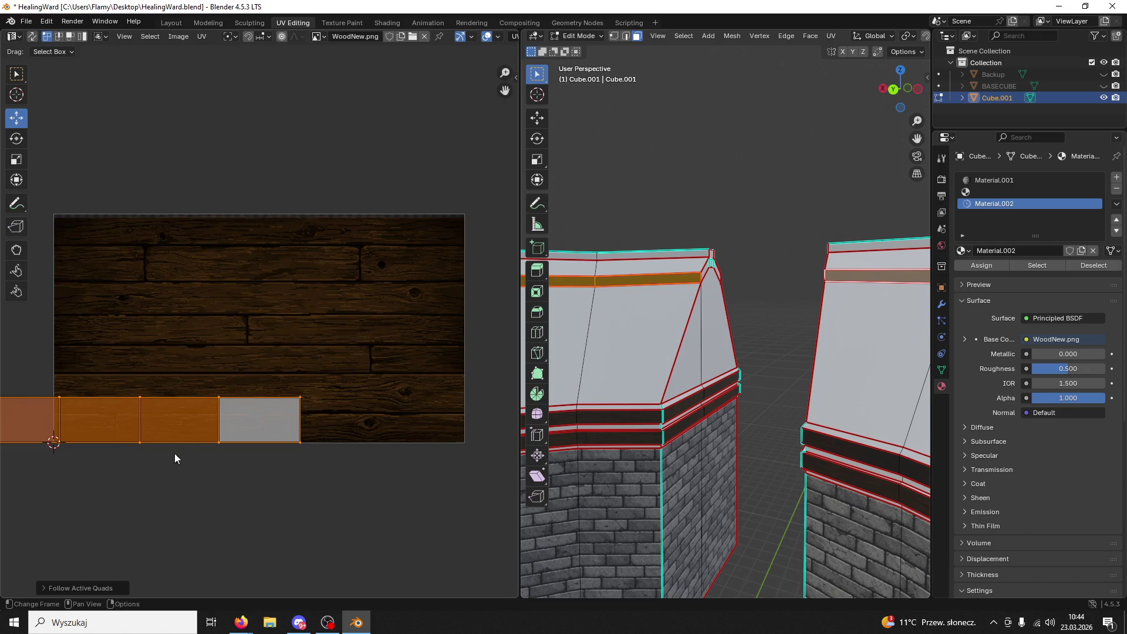
{"action": "scroll", "coordinate": [176, 454], "scroll_direction": "down", "scroll_amount": 4}
{"action": "scroll", "coordinate": [190, 454], "scroll_direction": "down", "scroll_amount": 4}
{"action": "scroll", "coordinate": [191, 457], "scroll_direction": "up", "scroll_amount": 7}
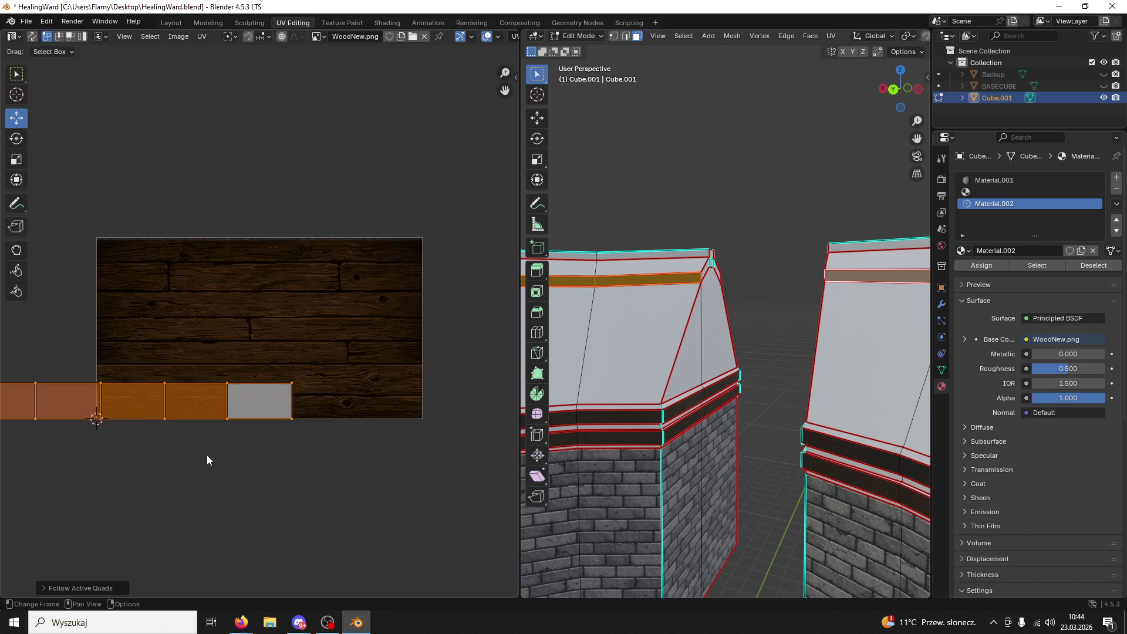
{"action": "scroll", "coordinate": [79, 435], "scroll_direction": "down", "scroll_amount": 3}
- Move the unwrapped UV strip onto the WoodNew.png texture
{"action": "key", "text": "g"}
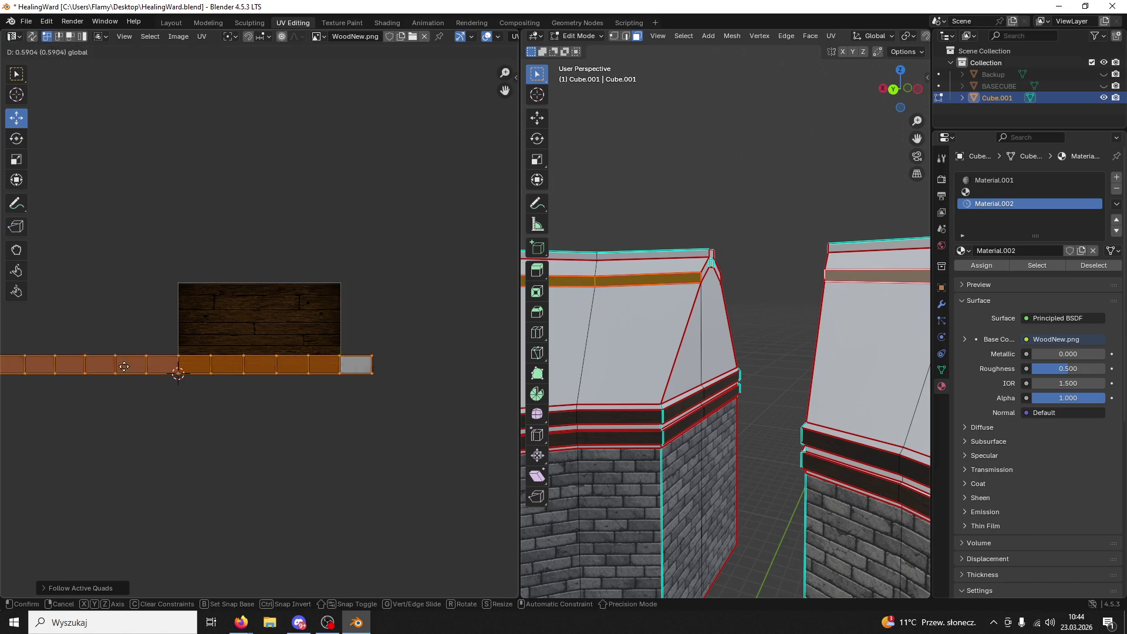
{"action": "left_click", "coordinate": [223, 367]}
{"action": "key", "text": "g"}
{"action": "left_click", "coordinate": [211, 260]}
{"action": "scroll", "coordinate": [305, 350], "scroll_direction": "up", "scroll_amount": 6}
- Scale the UV strip and fit it over a single plank row, then deselect
{"action": "key", "text": "s"}
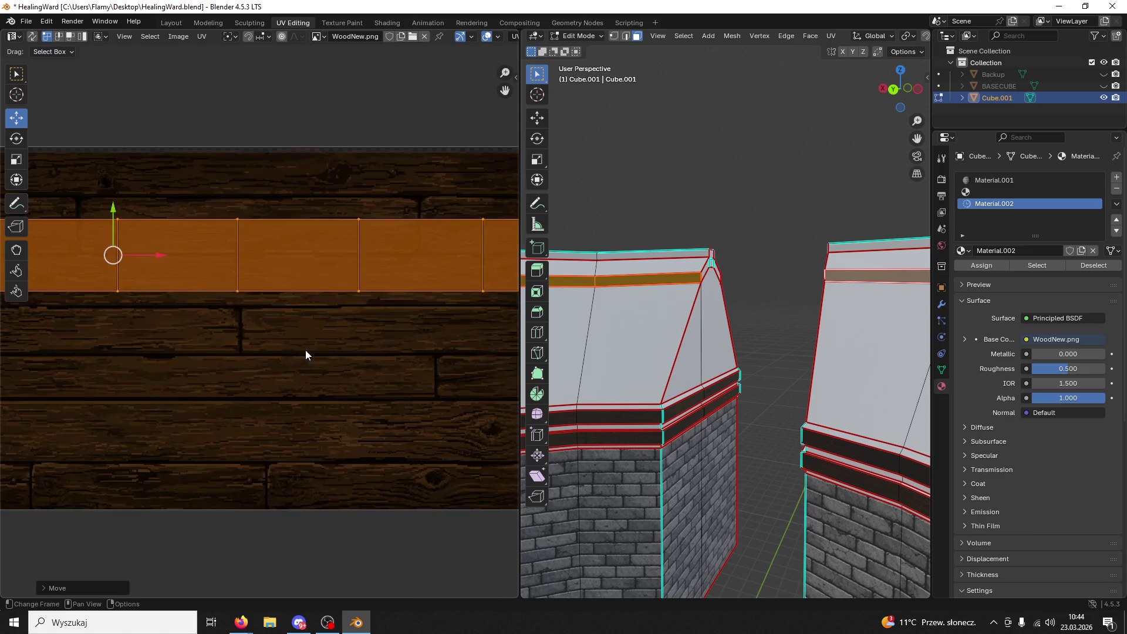
{"action": "left_click", "coordinate": [105, 206]}
{"action": "left_click_drag", "start_coordinate": [106, 206], "coordinate": [88, 234]}
{"action": "key", "text": "s"}
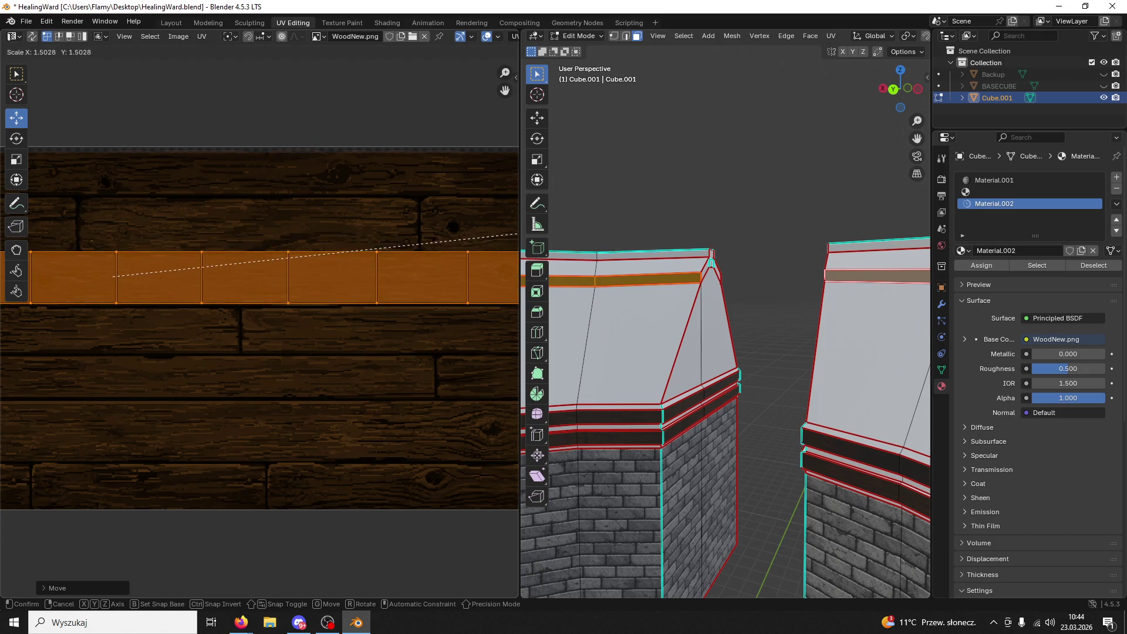
{"action": "left_click", "coordinate": [525, 253]}
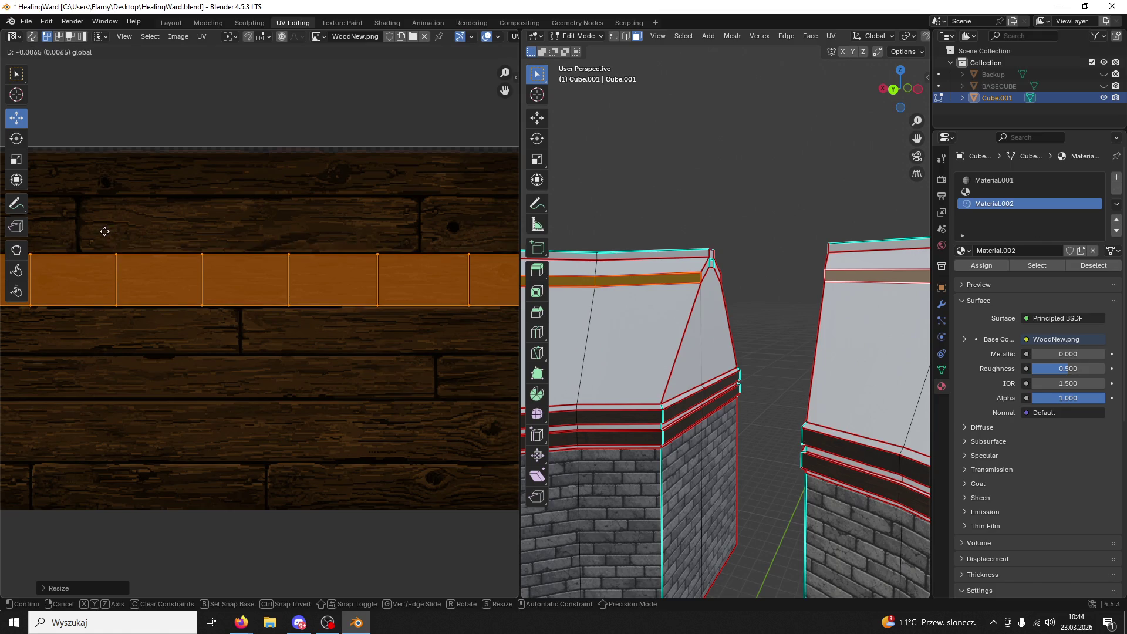
{"action": "left_click", "coordinate": [100, 231]}
{"action": "scroll", "coordinate": [751, 252], "scroll_direction": "up", "scroll_amount": 2}
{"action": "left_click", "coordinate": [726, 274]}
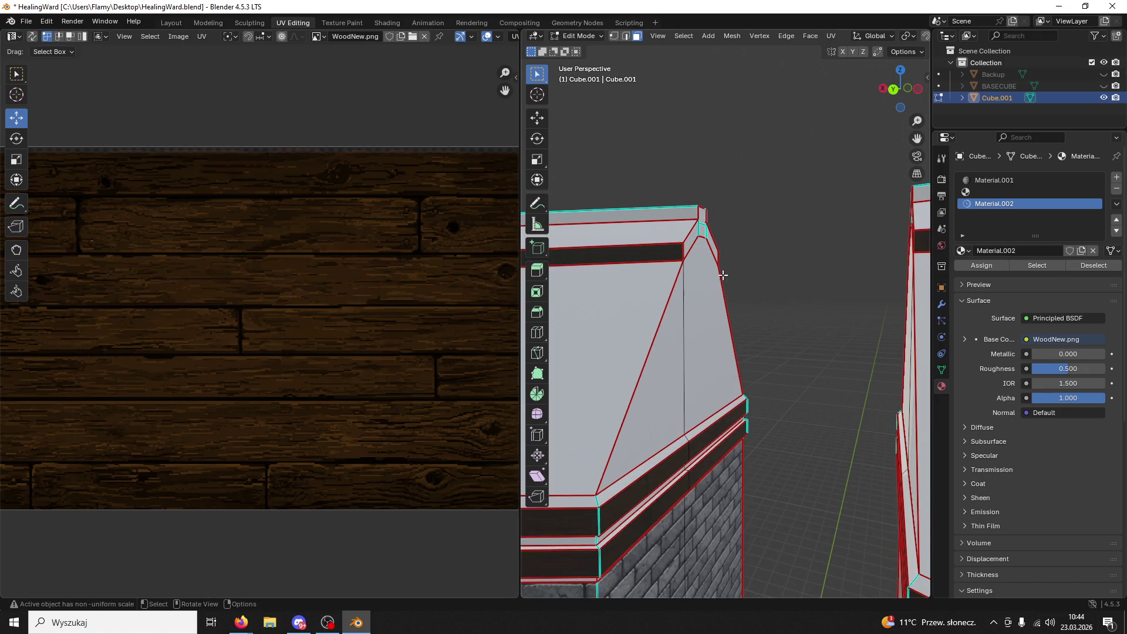
- Orbit the UV Editing viewport around the roof corner
{"action": "scroll", "coordinate": [727, 274], "scroll_direction": "up", "scroll_amount": 2}
{"action": "middle_click_drag", "start_coordinate": [727, 275], "coordinate": [664, 275]}
{"action": "scroll", "coordinate": [786, 269], "scroll_direction": "down", "scroll_amount": 2}
{"action": "middle_click_drag", "start_coordinate": [786, 269], "coordinate": [667, 314]}
{"action": "scroll", "coordinate": [667, 314], "scroll_direction": "up", "scroll_amount": 1}
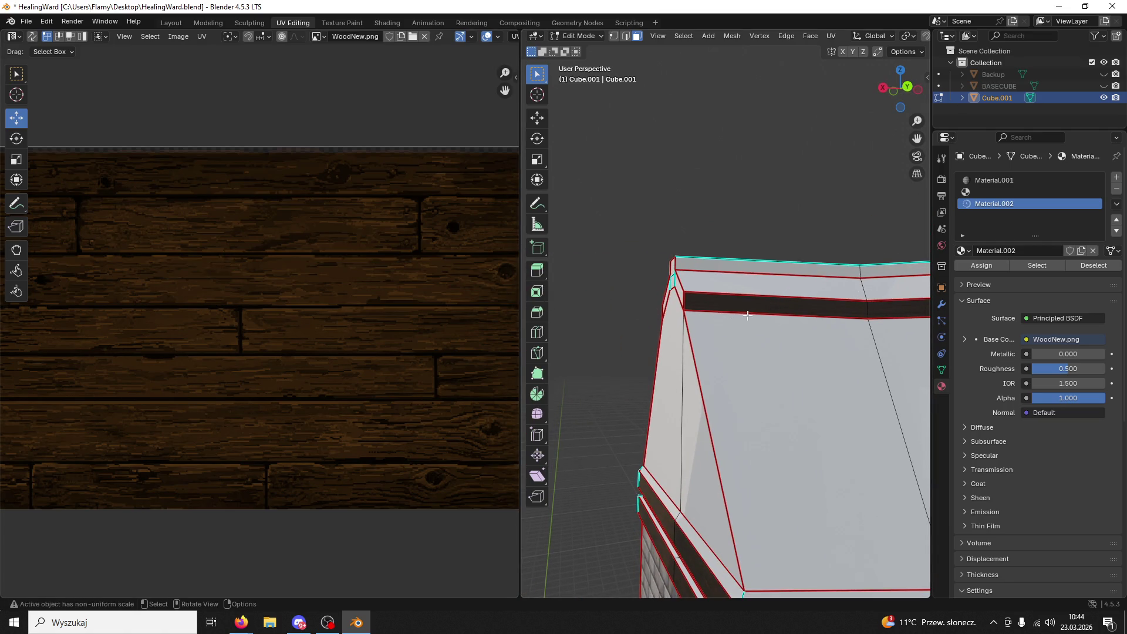
{"action": "middle_click_drag", "start_coordinate": [747, 316], "coordinate": [792, 324]}
{"action": "middle_click_drag", "start_coordinate": [720, 318], "coordinate": [657, 253]}
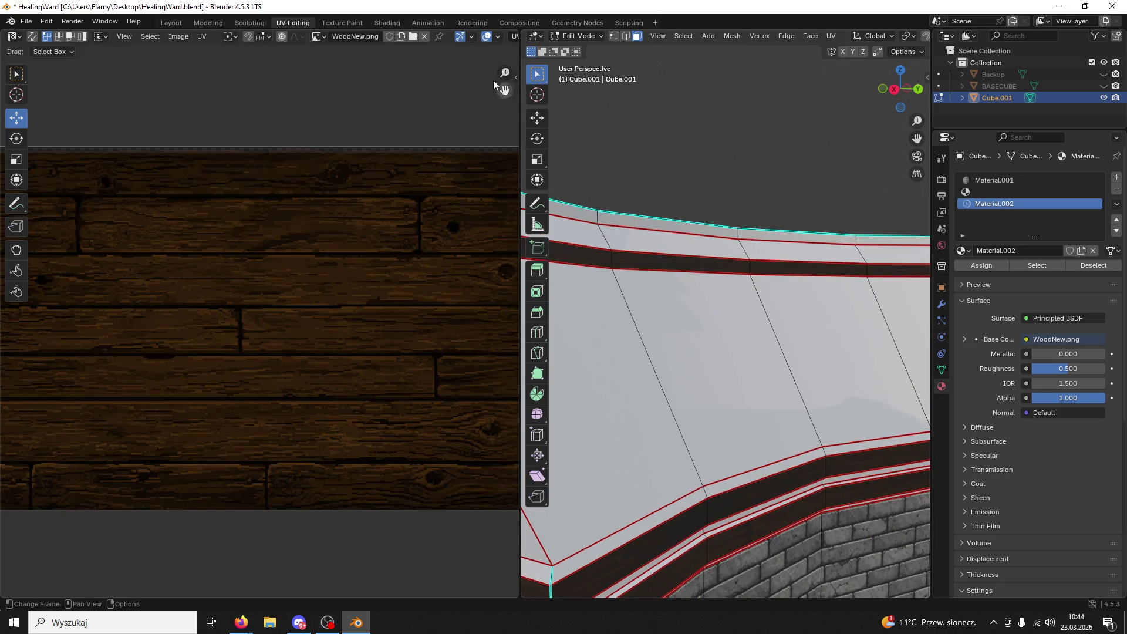
- In the Modeling workspace, show material textures and orbit in on the wall's wooden trim
{"action": "left_click", "coordinate": [198, 23]}
{"action": "scroll", "coordinate": [365, 174], "scroll_direction": "down", "scroll_amount": 3}
{"action": "mouse_move", "coordinate": [411, 194]}
{"action": "middle_mouse_down"}
{"action": "mouse_move", "coordinate": [442, 214]}
{"action": "mouse_move", "coordinate": [249, 208]}
{"action": "mouse_move", "coordinate": [251, 234]}
{"action": "mouse_move", "coordinate": [300, 220]}
{"action": "middle_mouse_up"}
{"action": "scroll", "coordinate": [301, 219], "scroll_direction": "up", "scroll_amount": 5}
{"action": "left_click", "coordinate": [897, 36]}
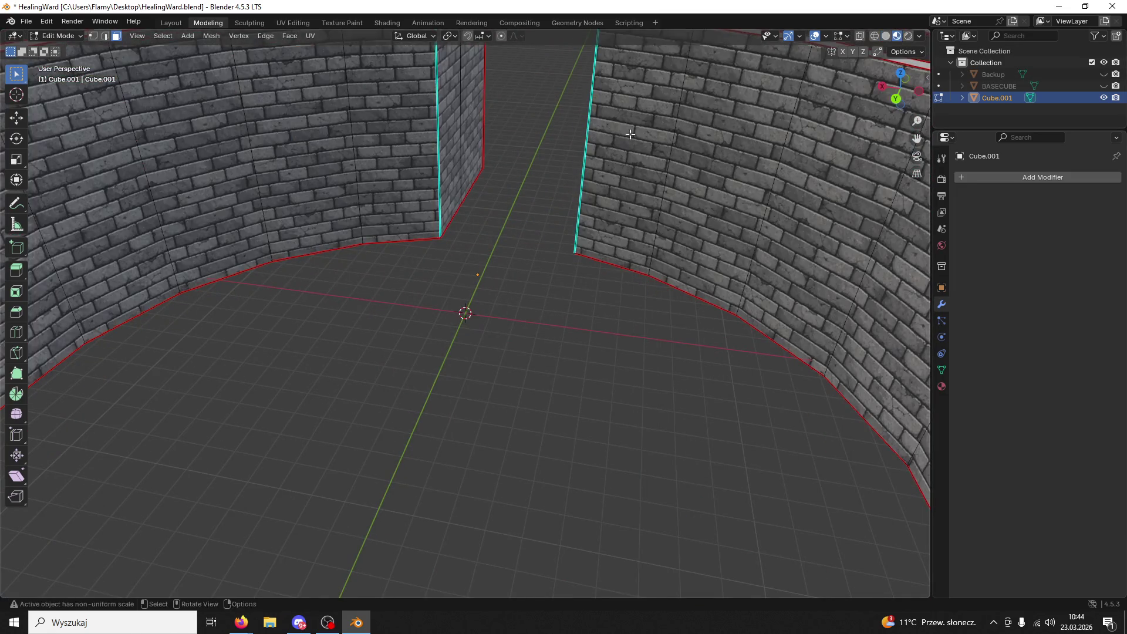
{"action": "middle_click_drag", "start_coordinate": [669, 126], "coordinate": [432, 370]}
{"action": "scroll", "coordinate": [432, 371], "scroll_direction": "up", "scroll_amount": 8}
{"action": "mouse_move", "coordinate": [536, 294]}
{"action": "middle_mouse_down"}
{"action": "mouse_move", "coordinate": [597, 262]}
{"action": "mouse_move", "coordinate": [672, 340]}
{"action": "mouse_move", "coordinate": [548, 402]}
{"action": "mouse_move", "coordinate": [551, 487]}
{"action": "middle_mouse_up"}
- Select the connected wooden trim strip and stretch its UVs horizontally along the planks
{"action": "left_click", "coordinate": [502, 181]}
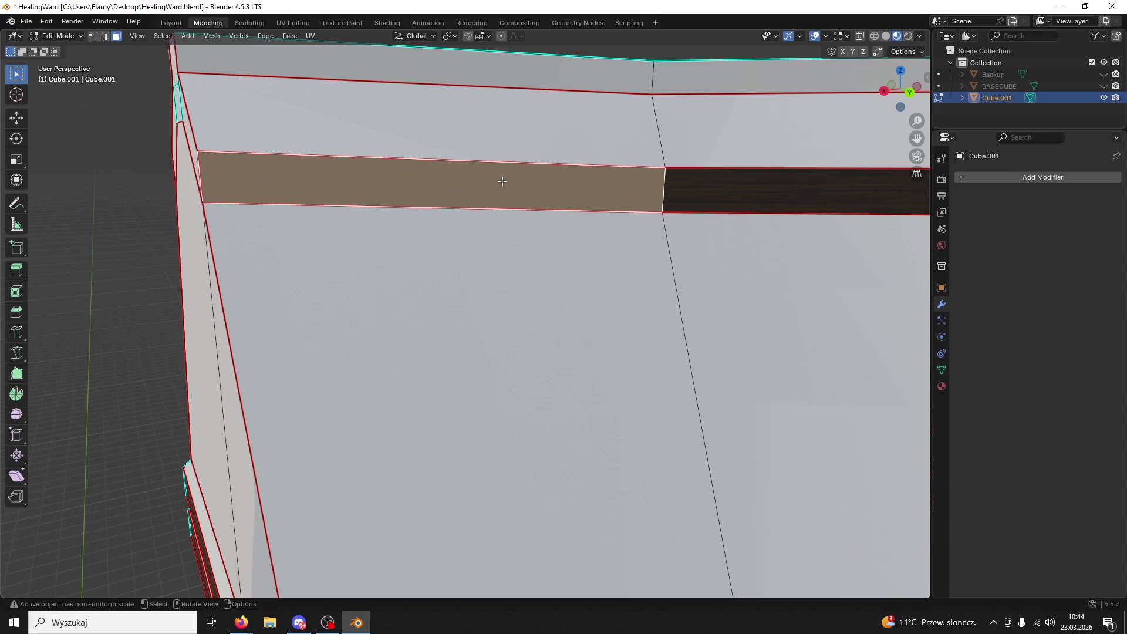
{"action": "key", "text": "ctrl+l"}
{"action": "left_click", "coordinate": [287, 25]}
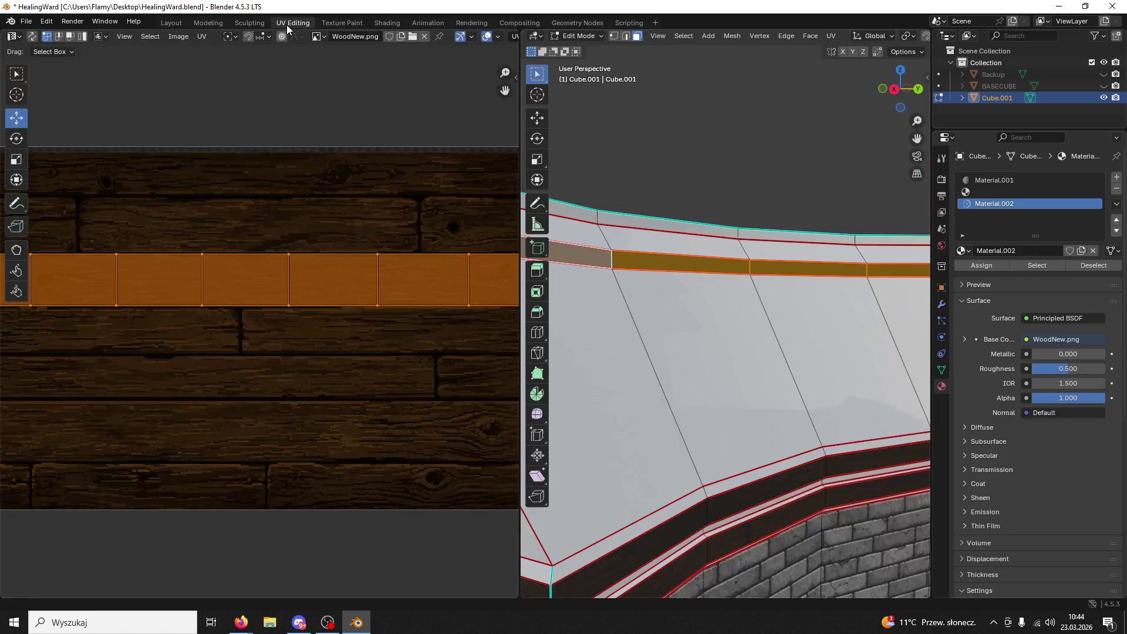
{"action": "key", "text": "s"}
{"action": "key", "text": "x"}
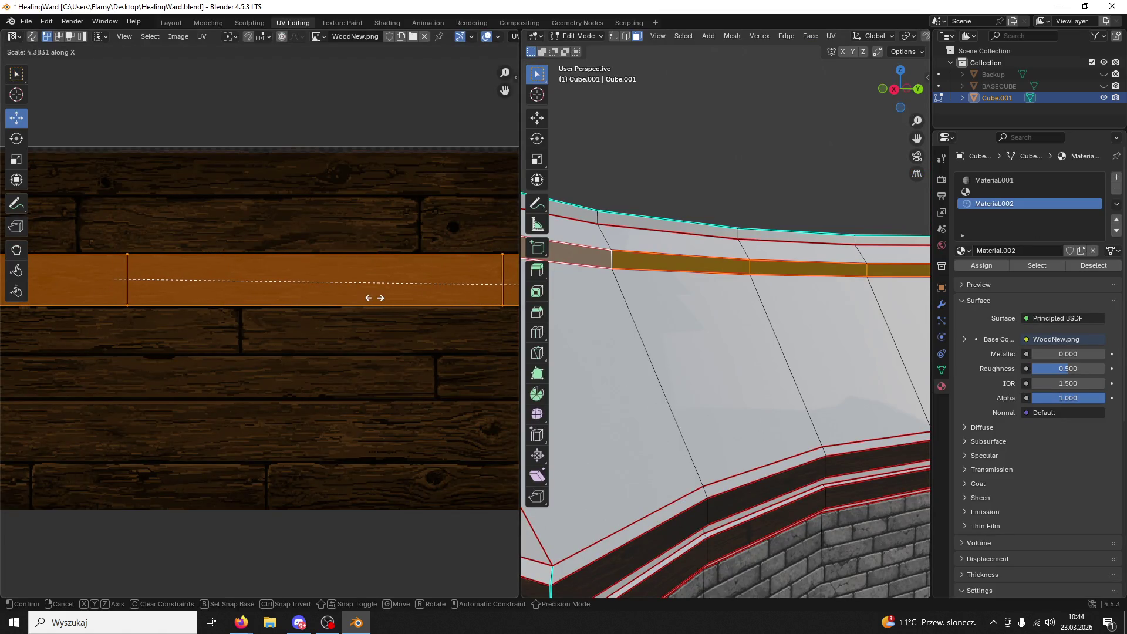
{"action": "left_click", "coordinate": [375, 296]}
{"action": "left_click", "coordinate": [812, 177]}
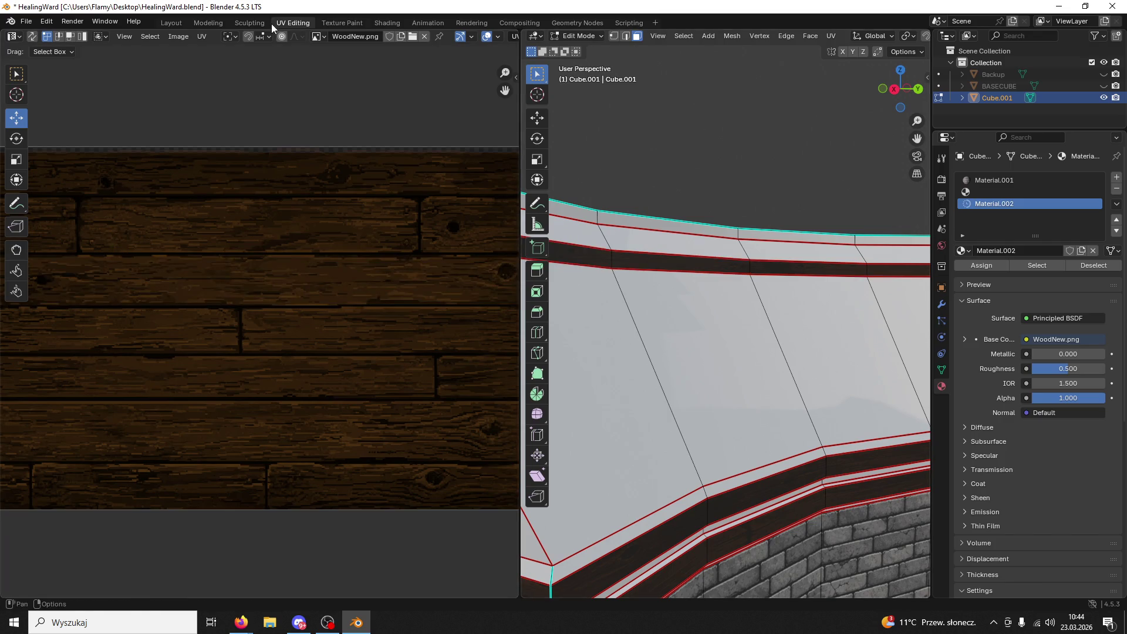
- Back in Modeling, select the whole untextured face strip on the tower's upper rim
{"action": "left_click", "coordinate": [205, 23]}
{"action": "scroll", "coordinate": [616, 193], "scroll_direction": "down", "scroll_amount": 4}
{"action": "mouse_move", "coordinate": [626, 197]}
{"action": "middle_mouse_down"}
{"action": "mouse_move", "coordinate": [108, 212]}
{"action": "mouse_move", "coordinate": [130, 234]}
{"action": "middle_mouse_up"}
{"action": "left_click", "coordinate": [399, 312]}
{"action": "key", "text": "ctrl+l"}
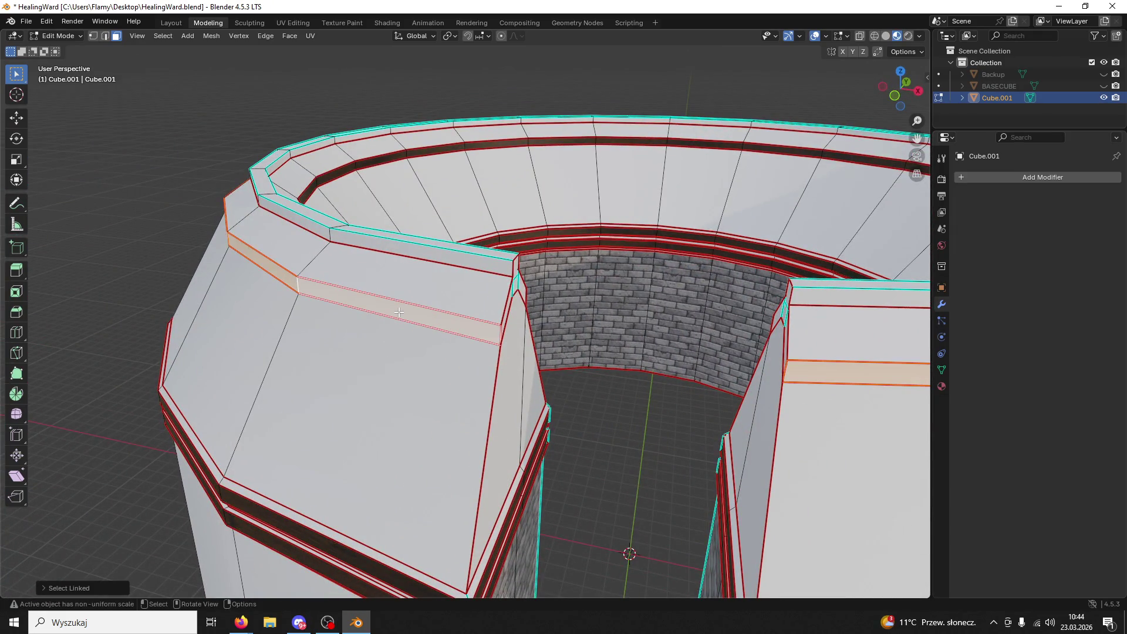
{"action": "middle_click_drag", "start_coordinate": [427, 299], "coordinate": [718, 256]}
- Assign the wood material Material.002 to the selected rim strip
{"action": "left_click", "coordinate": [959, 175]}
{"action": "left_click", "coordinate": [942, 387]}
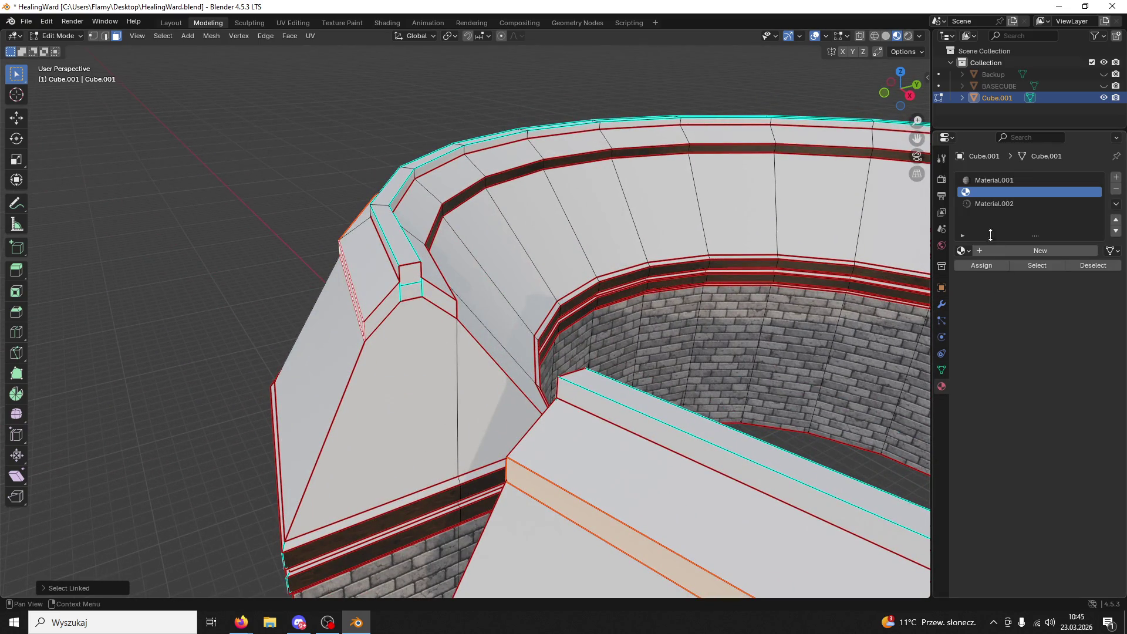
{"action": "left_click", "coordinate": [997, 204]}
{"action": "left_click", "coordinate": [977, 265]}
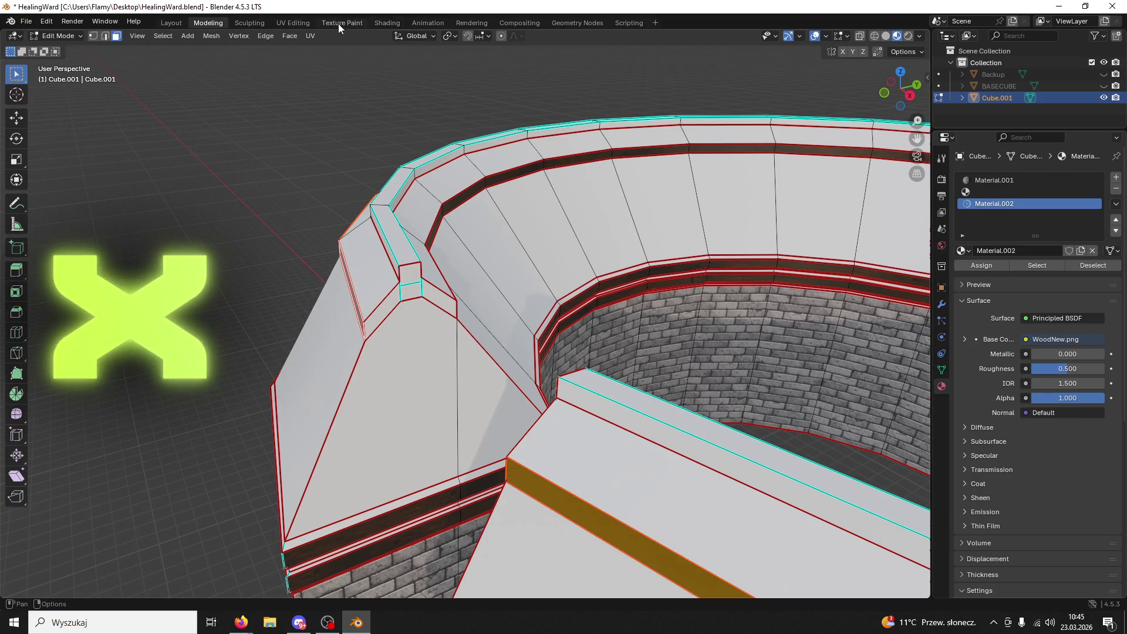
{"action": "left_click", "coordinate": [294, 23]}
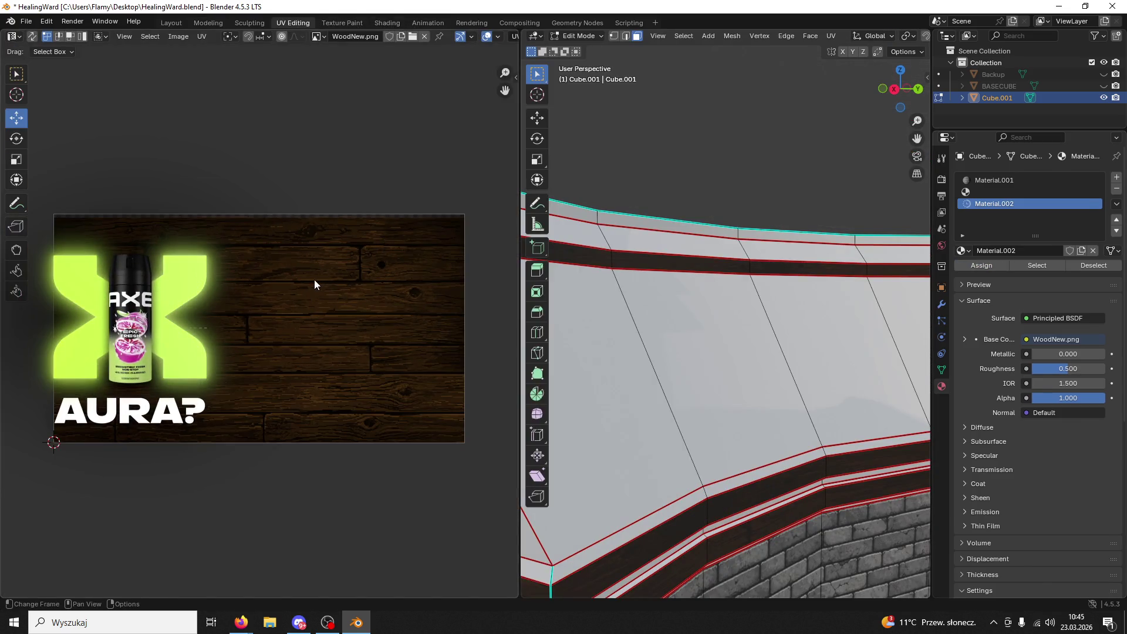
- Try Follow Active Quads and Angle Based unwraps on the rim strip, framing its UVs
{"action": "key", "text": "u"}
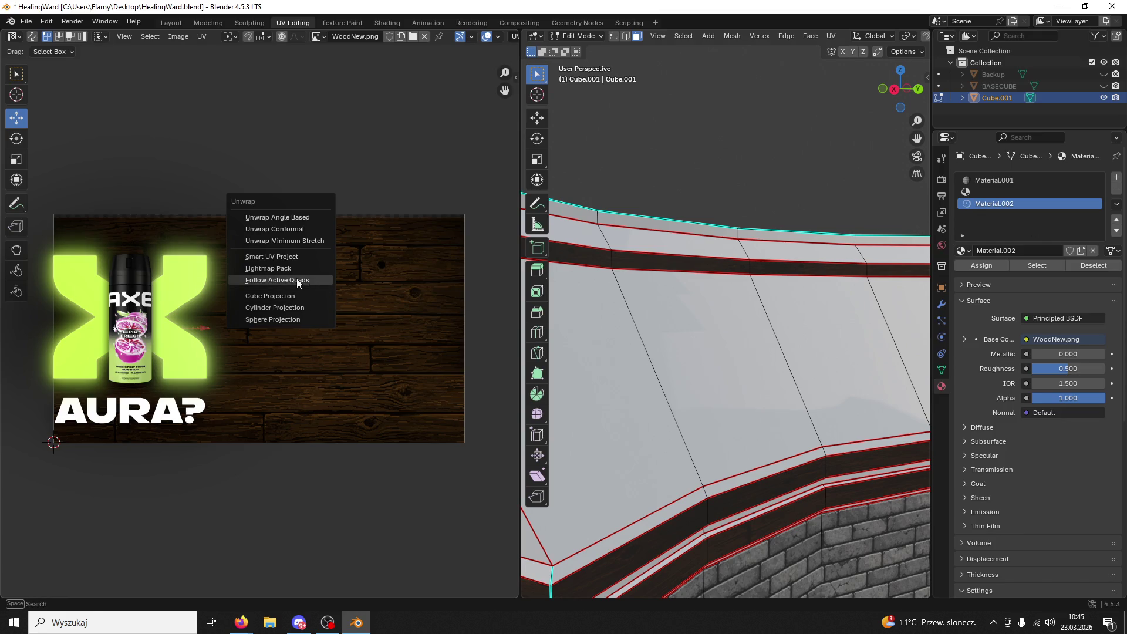
{"action": "left_click", "coordinate": [297, 278]}
{"action": "left_click", "coordinate": [278, 304]}
{"action": "scroll", "coordinate": [279, 308], "scroll_direction": "up", "scroll_amount": 3}
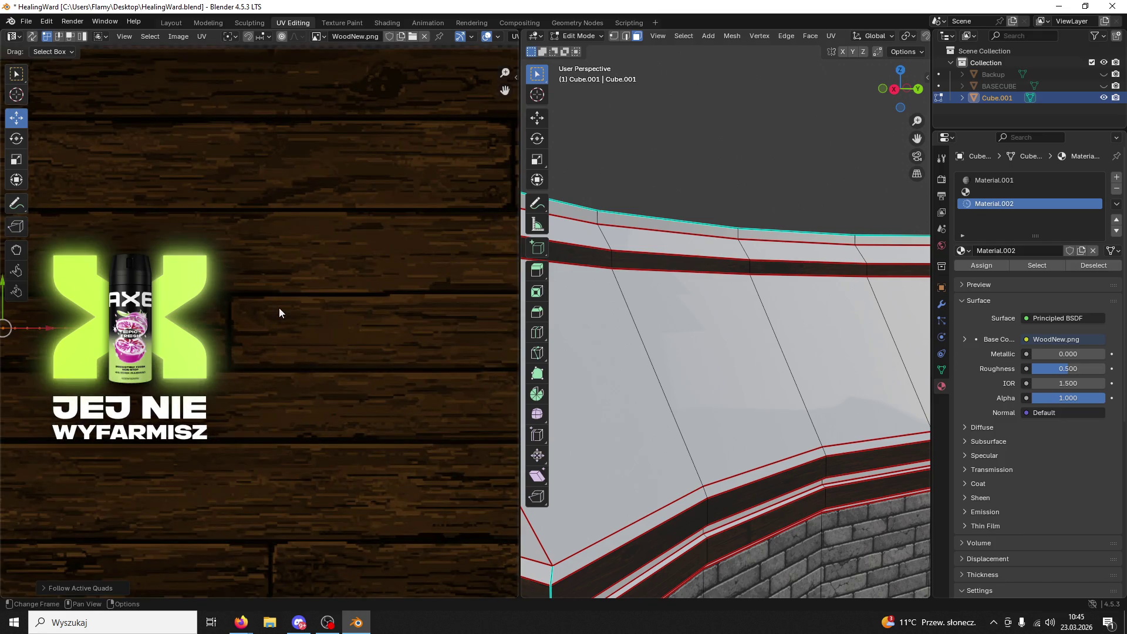
{"action": "key", "text": "s"}
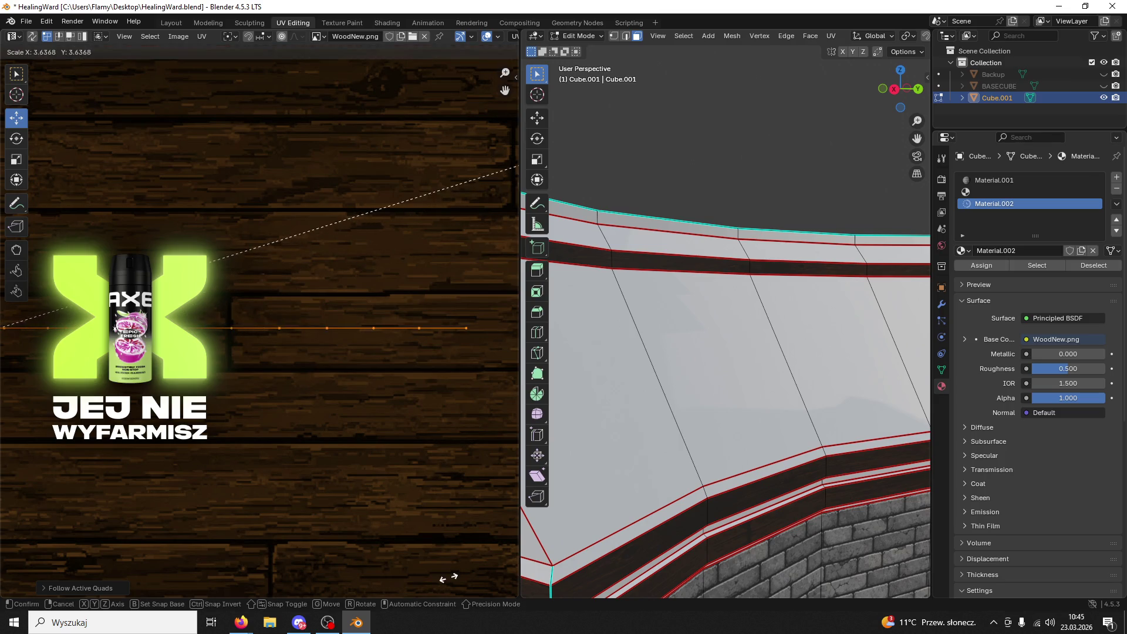
{"action": "left_click", "coordinate": [415, 567]}
{"action": "key", "text": "u"}
{"action": "left_click", "coordinate": [385, 495]}
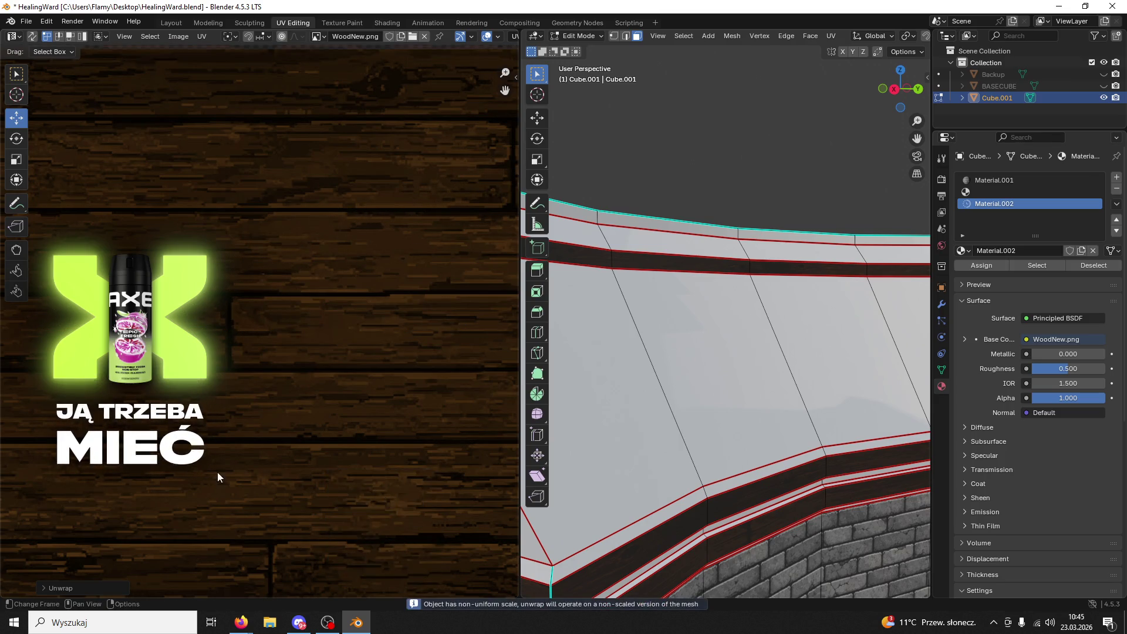
{"action": "scroll", "coordinate": [217, 472], "scroll_direction": "down", "scroll_amount": 4}
{"action": "key", "text": "KP_Decimal"}
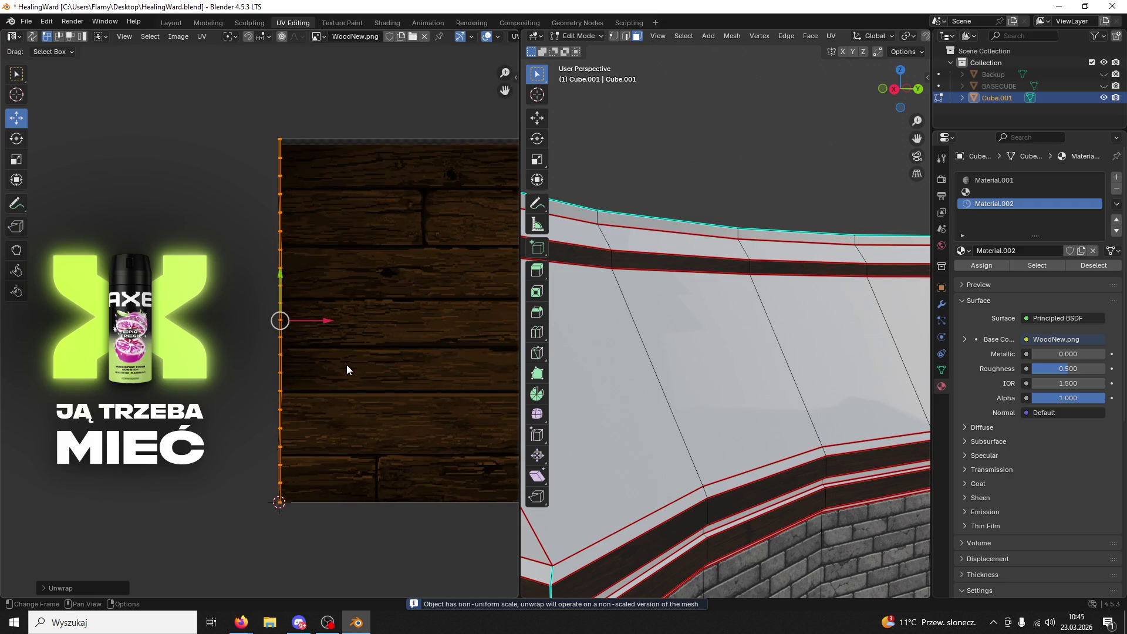
- Re-unwrap with Follow Active Quads, rotate the strip 90° and scale it across the planks
{"action": "key", "text": "u"}
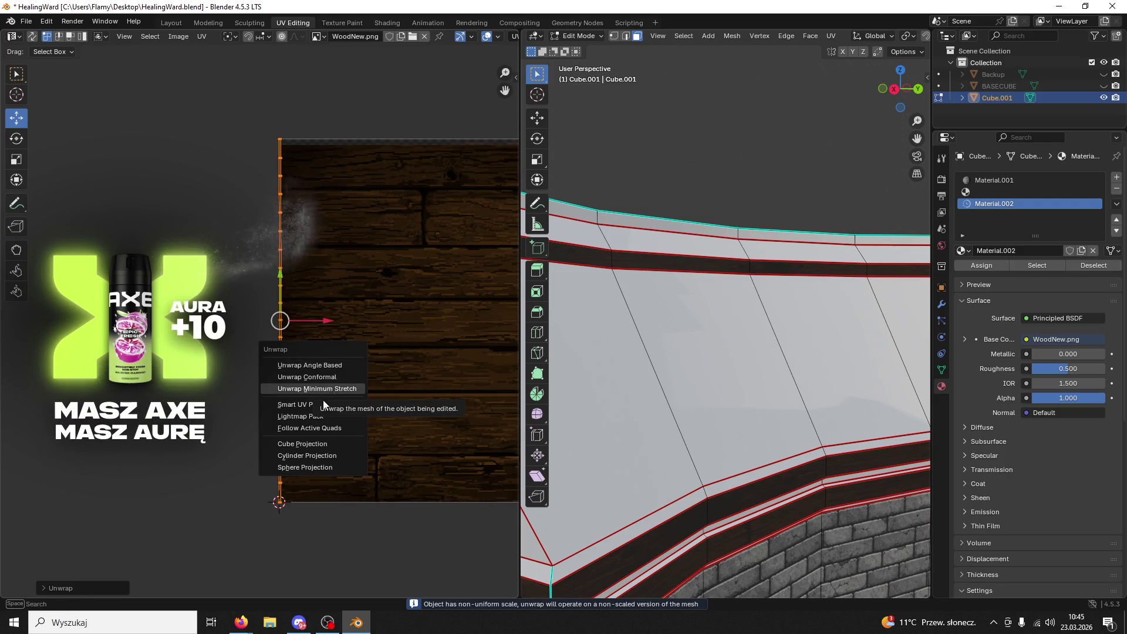
{"action": "left_click", "coordinate": [310, 428]}
{"action": "left_click", "coordinate": [315, 421]}
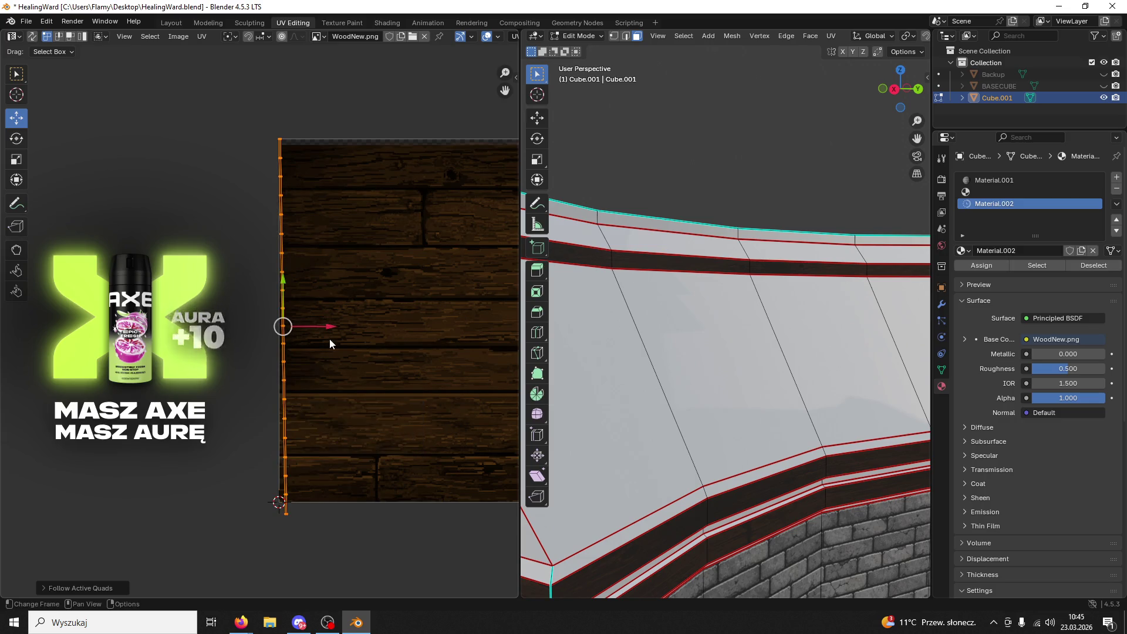
{"action": "left_click_drag", "start_coordinate": [324, 326], "coordinate": [336, 327]}
{"action": "type", "text": "r90"}
{"action": "key", "text": "Return"}
{"action": "key", "text": "s"}
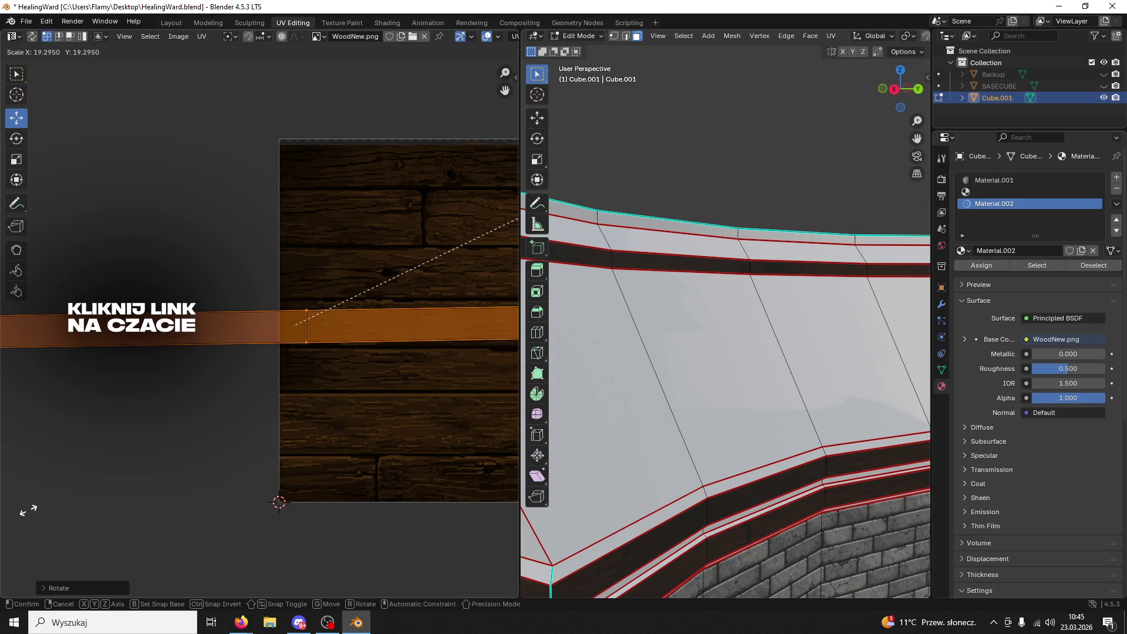
{"action": "left_click", "coordinate": [170, 402]}
{"action": "scroll", "coordinate": [240, 407], "scroll_direction": "down", "scroll_amount": 5}
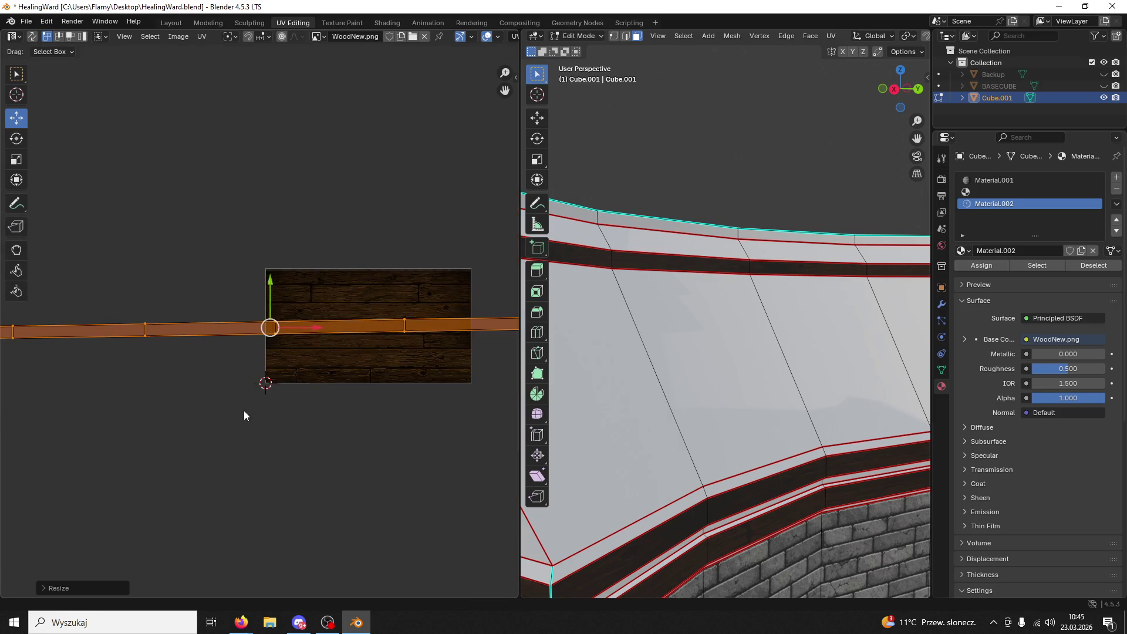
- Try a Lightmap Pack unwrap on the rim strip, then dismiss its options
{"action": "scroll", "coordinate": [247, 403], "scroll_direction": "up", "scroll_amount": 4}
{"action": "scroll", "coordinate": [294, 349], "scroll_direction": "down", "scroll_amount": 4}
{"action": "scroll", "coordinate": [385, 328], "scroll_direction": "down", "scroll_amount": 1}
{"action": "scroll", "coordinate": [378, 355], "scroll_direction": "up", "scroll_amount": 1}
{"action": "key", "text": "u"}
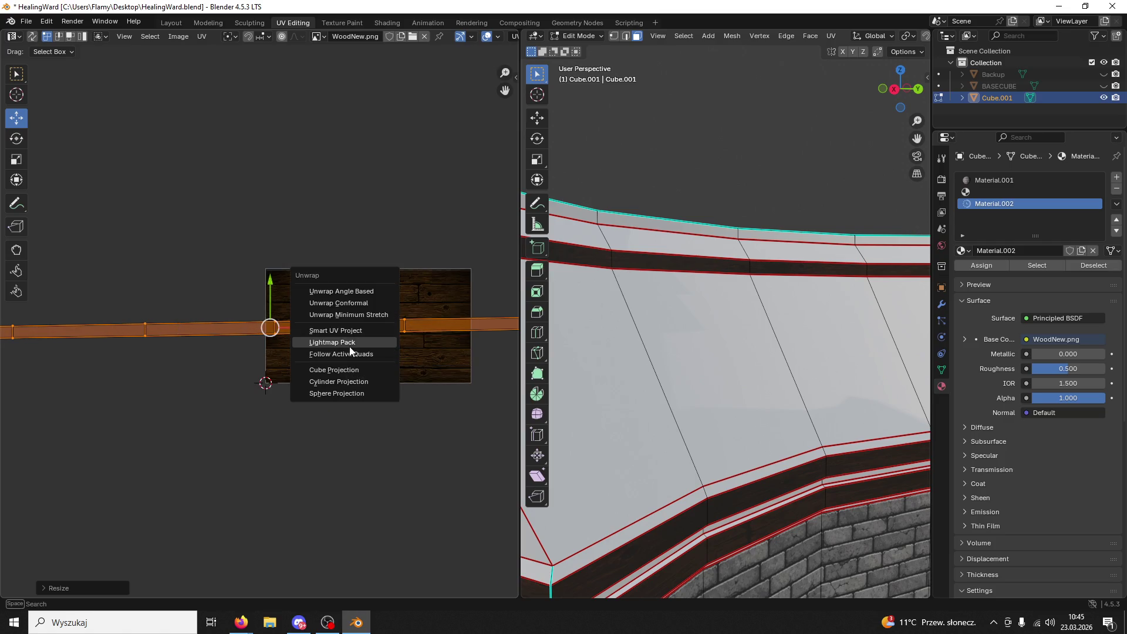
{"action": "left_click", "coordinate": [350, 343]}
{"action": "left_click", "coordinate": [369, 424]}
- Test Cube, Cylinder and Sphere Projection on the strip's UVs
{"action": "key", "text": "u"}
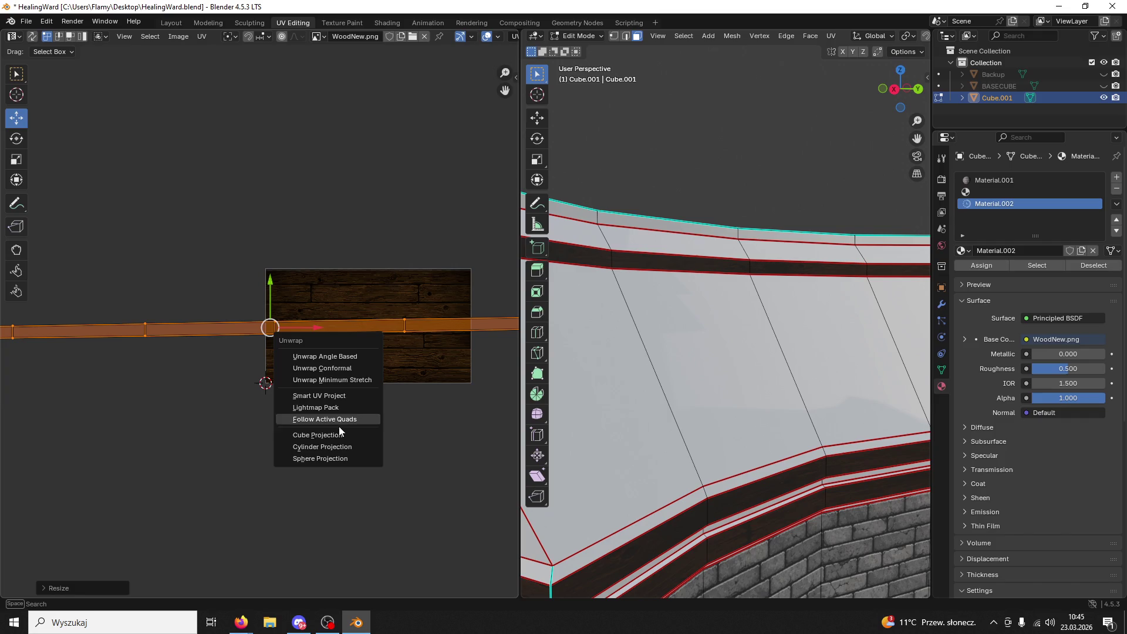
{"action": "left_click", "coordinate": [337, 428]}
{"action": "scroll", "coordinate": [353, 411], "scroll_direction": "up", "scroll_amount": 5}
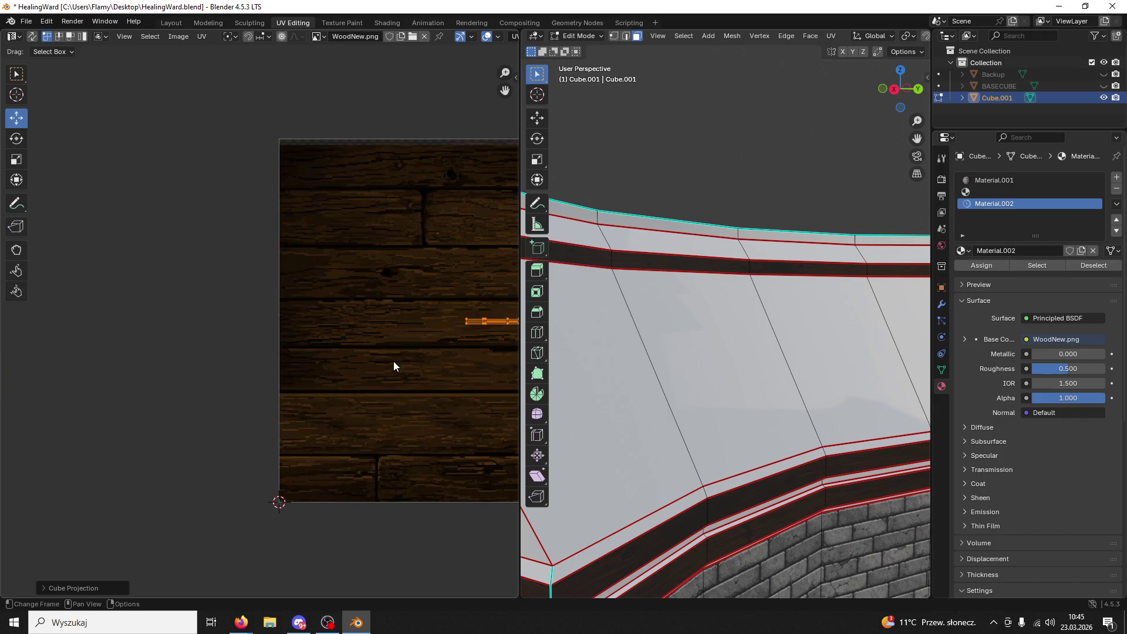
{"action": "key", "text": "KP_Decimal"}
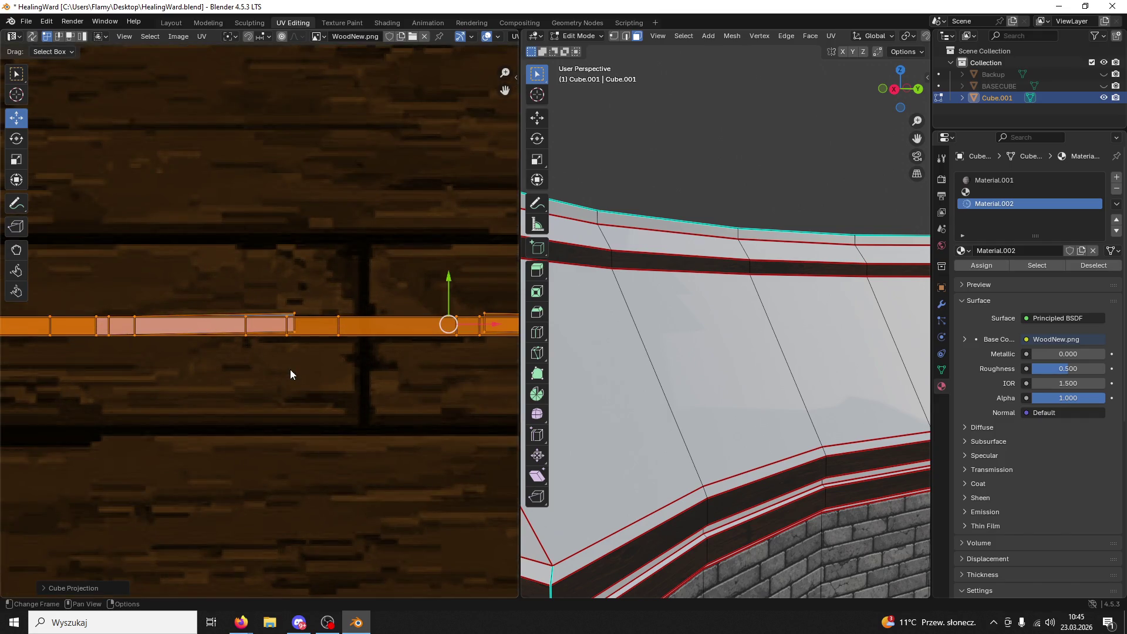
{"action": "key", "text": "u"}
{"action": "left_click", "coordinate": [261, 382]}
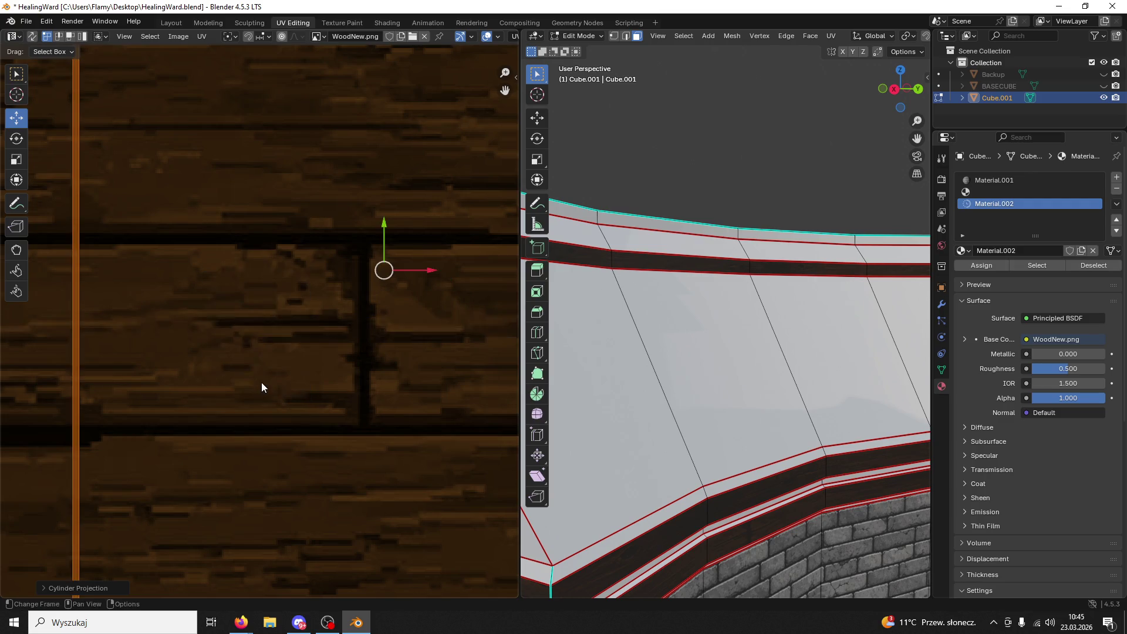
{"action": "scroll", "coordinate": [261, 382], "scroll_direction": "down", "scroll_amount": 6}
{"action": "key", "text": "u"}
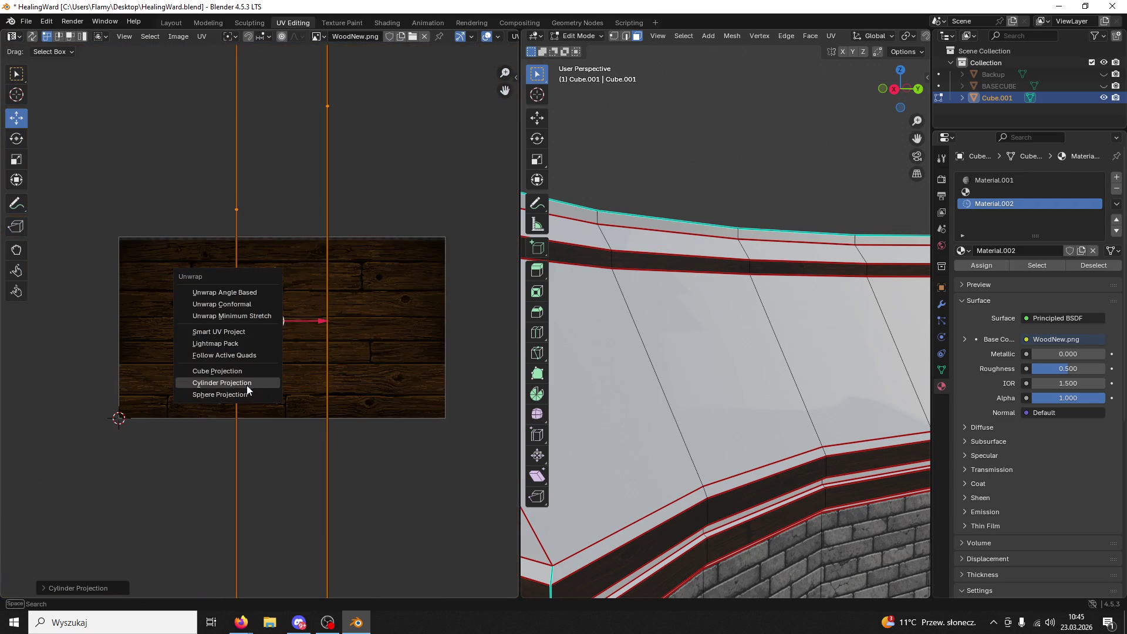
{"action": "left_click", "coordinate": [229, 398]}
{"action": "scroll", "coordinate": [249, 383], "scroll_direction": "up", "scroll_amount": 4}
- Unwrap with Follow Active Quads, then try Unwrap Minimum Stretch
{"action": "key", "text": "u"}
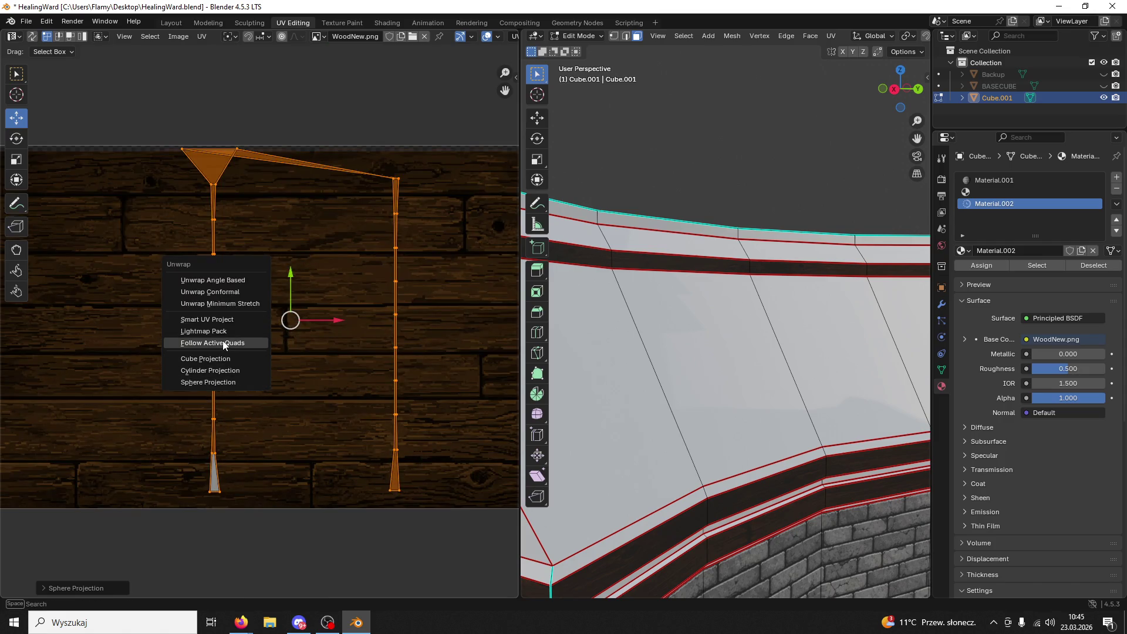
{"action": "left_click", "coordinate": [223, 343]}
{"action": "left_click", "coordinate": [209, 365]}
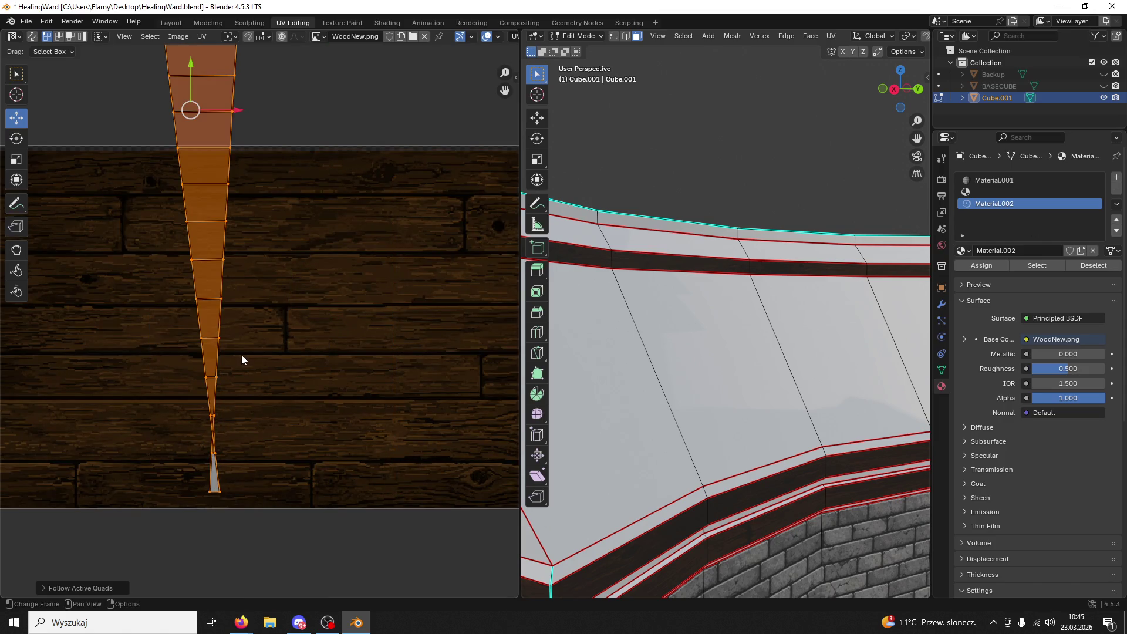
{"action": "key", "text": "u"}
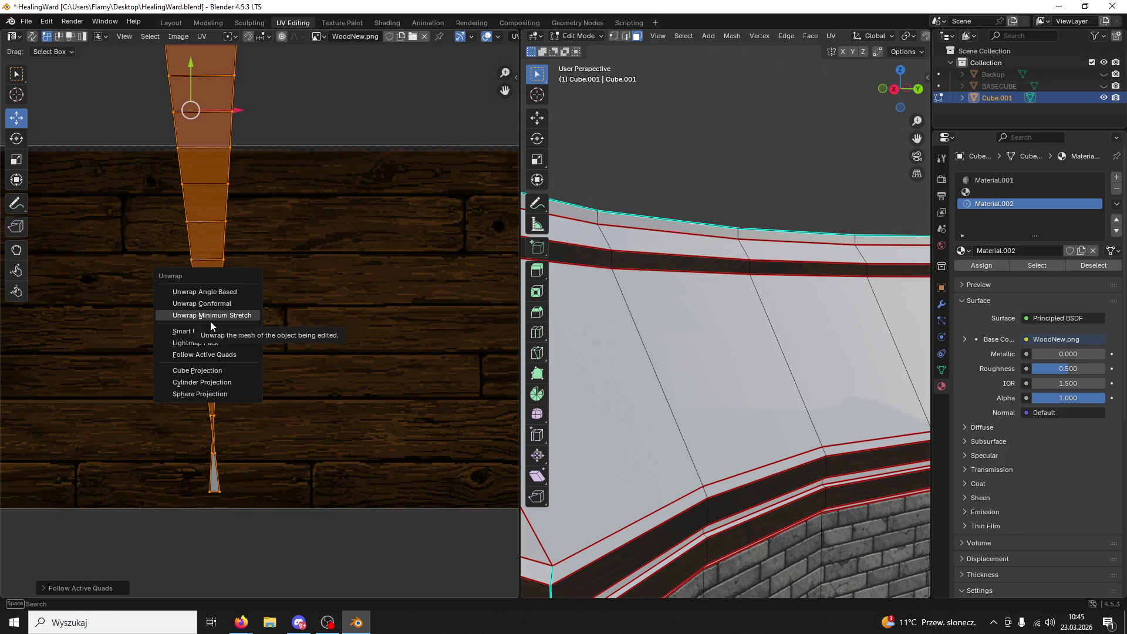
{"action": "left_click", "coordinate": [210, 322]}
{"action": "scroll", "coordinate": [193, 345], "scroll_direction": "down", "scroll_amount": 5}
- Alternate Follow Active Quads and Angle Based unwraps, ending on Follow Active Quads
{"action": "key", "text": "u"}
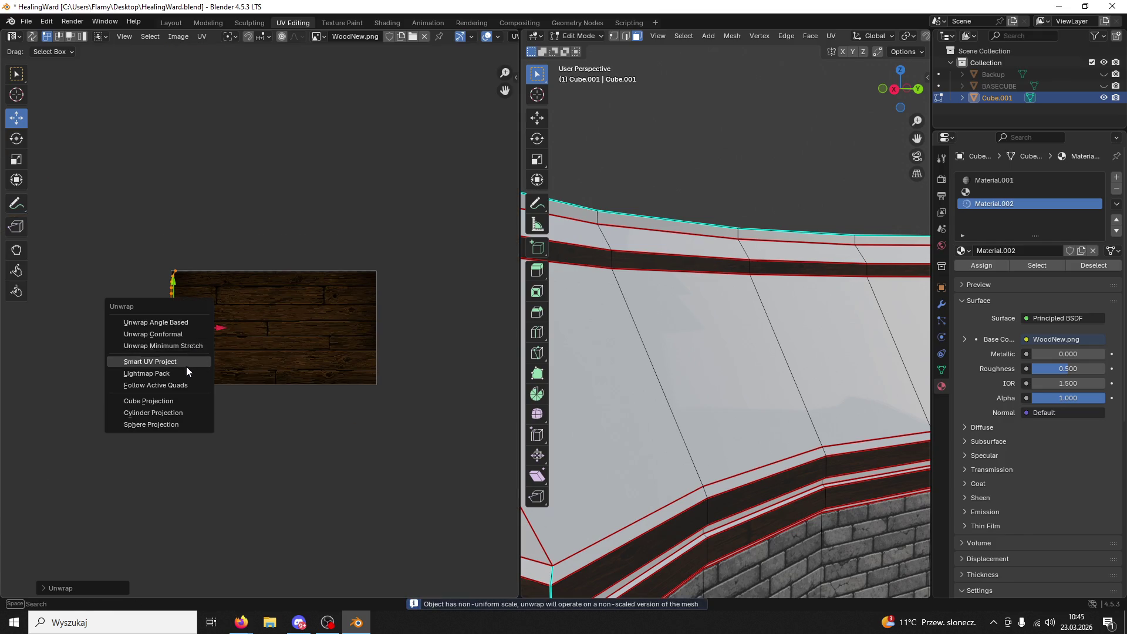
{"action": "left_click", "coordinate": [181, 385]}
{"action": "left_click", "coordinate": [174, 410]}
{"action": "scroll", "coordinate": [182, 403], "scroll_direction": "up", "scroll_amount": 3}
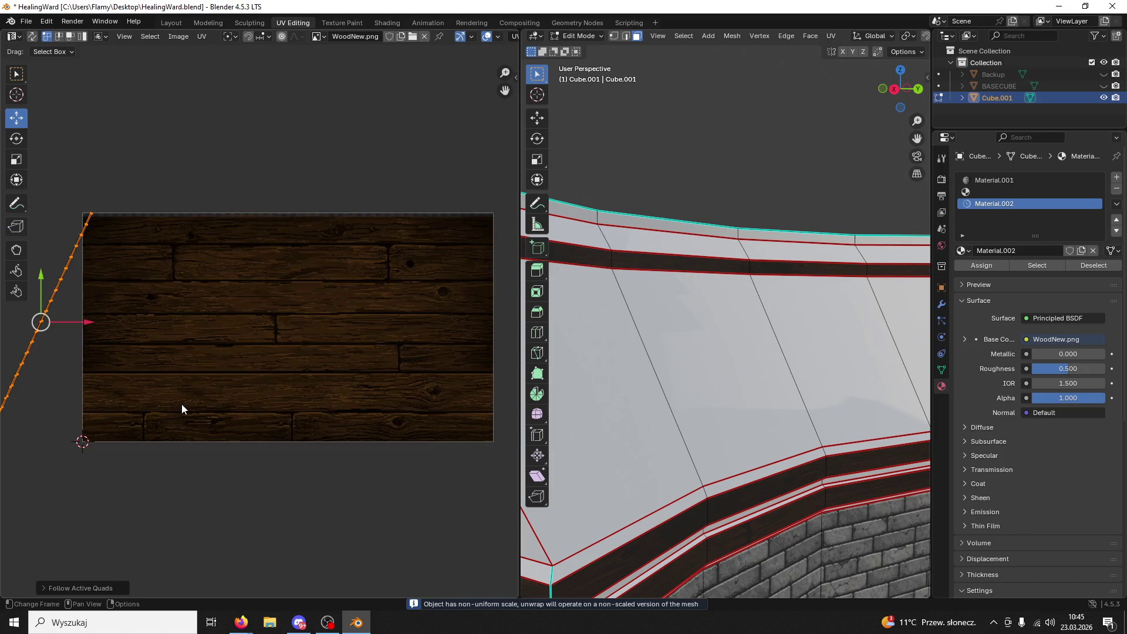
{"action": "key", "text": "u"}
{"action": "left_click", "coordinate": [168, 345]}
{"action": "key", "text": "u"}
{"action": "left_click", "coordinate": [160, 406]}
{"action": "left_click", "coordinate": [149, 426]}
- Rotate the strip 90° and scale it, then re-unwrap with Minimum Stretch into a thin vertical line
{"action": "type", "text": "r90"}
{"action": "key", "text": "Return"}
{"action": "key", "text": "s"}
{"action": "key", "text": "Return"}
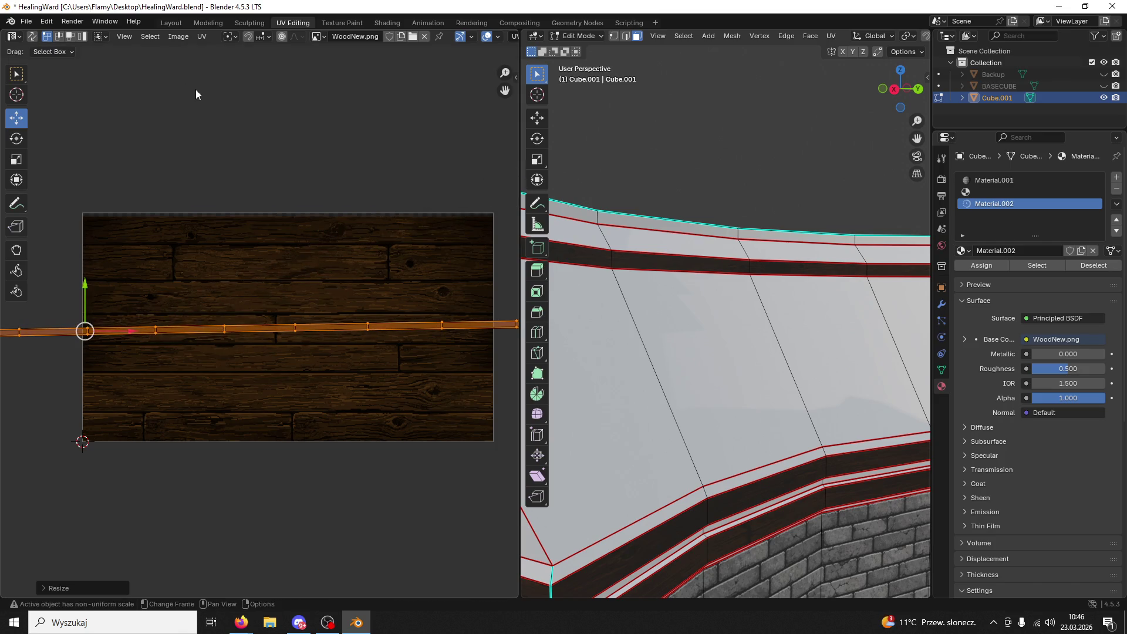
{"action": "key", "text": "u"}
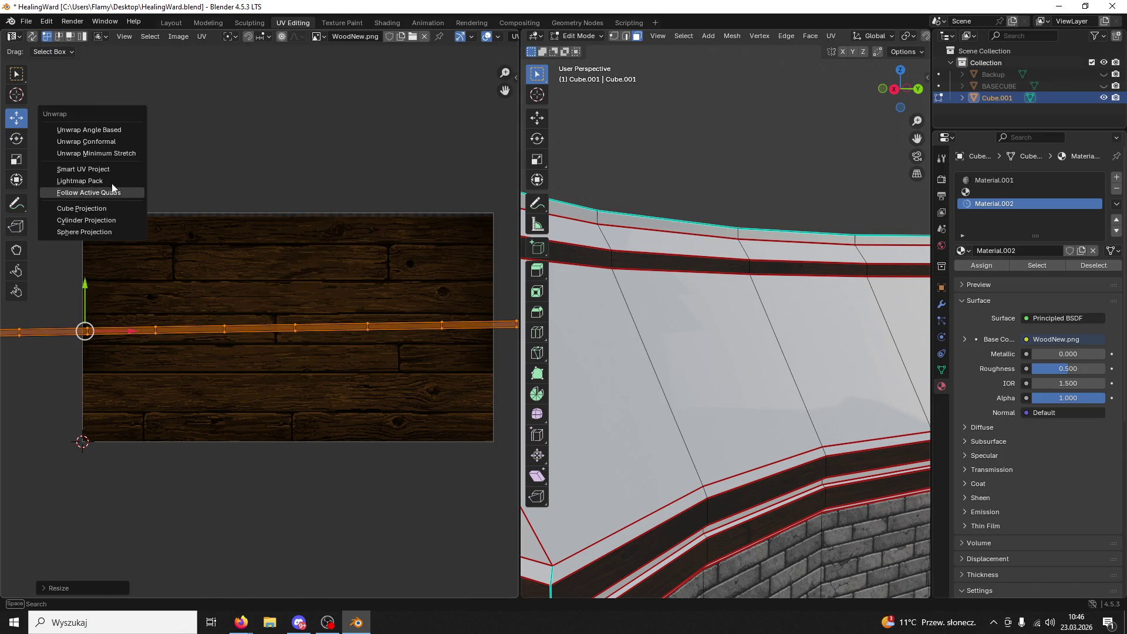
{"action": "left_click", "coordinate": [134, 153]}
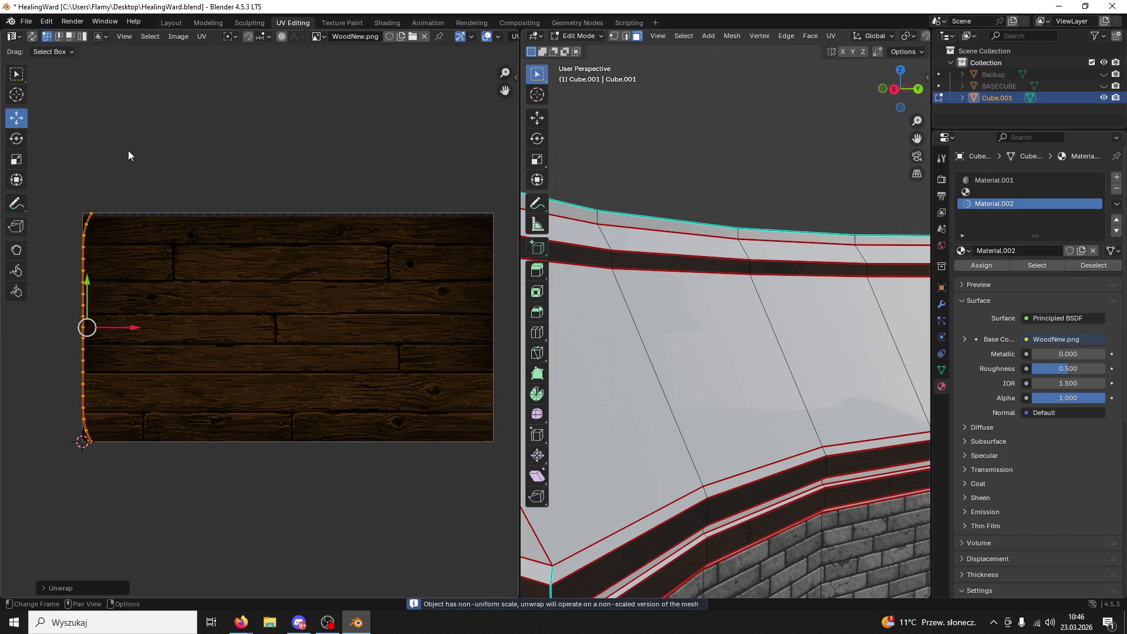
- Try a Follow Active Quads unwrap on the trim strip, then undo back to the horizontal layout
{"action": "key", "text": "u"}
{"action": "left_click", "coordinate": [109, 190]}
{"action": "left_click", "coordinate": [83, 214]}
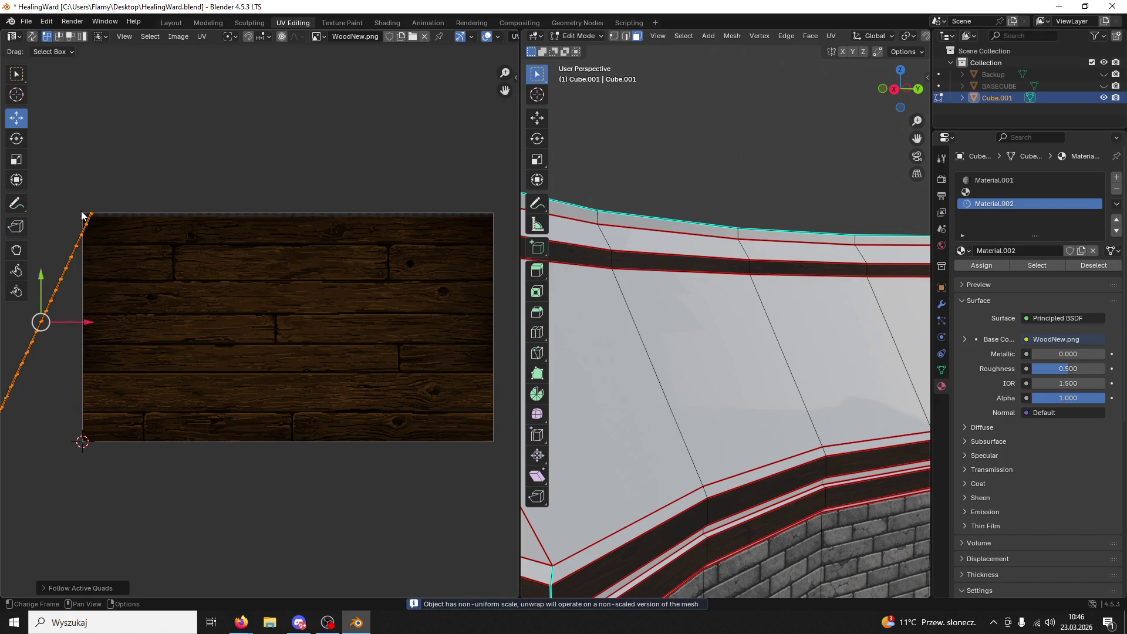
{"action": "left_click_drag", "start_coordinate": [80, 326], "coordinate": [230, 312]}
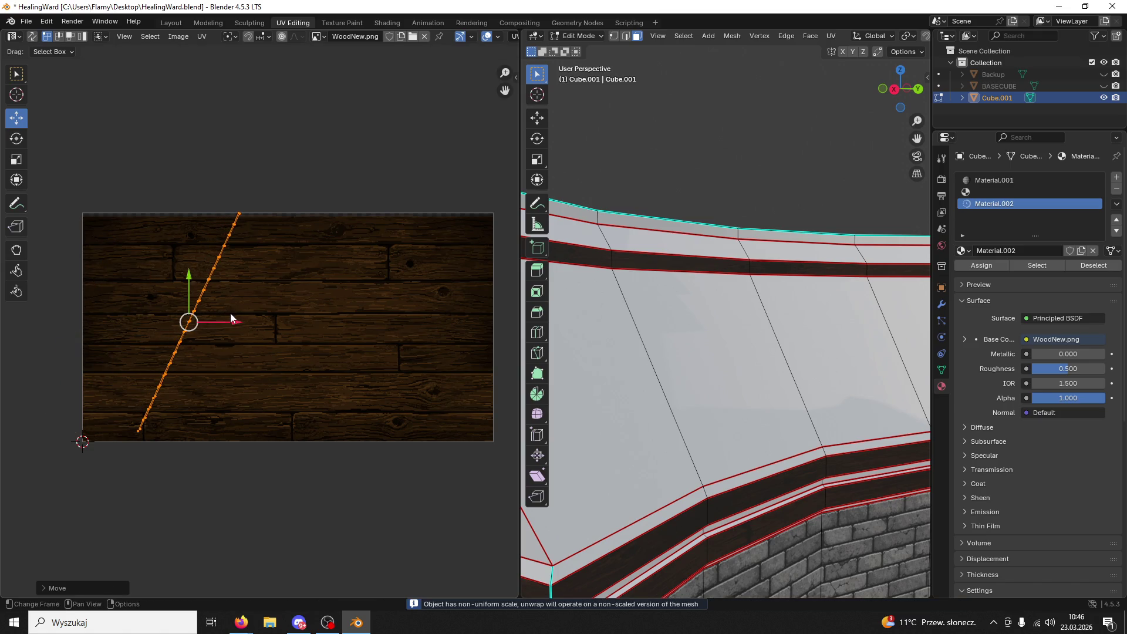
{"action": "key", "text": "ctrl+z"}
{"action": "key", "text": "ctrl+z"}
{"action": "key", "text": "ctrl+z"}
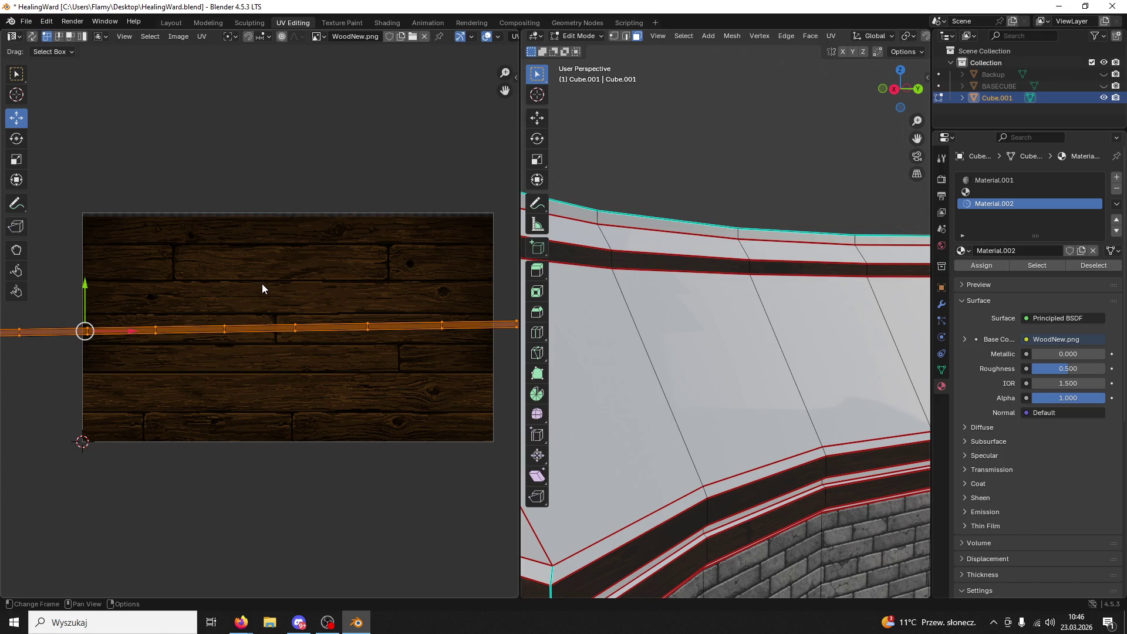
- Re-unwrap the trim strip with a standard unwrap
{"action": "key", "text": "u"}
{"action": "left_click", "coordinate": [239, 246]}
{"action": "key", "text": "u"}
{"action": "left_click", "coordinate": [240, 222]}
- Rotate the strip's UVs 90°, scale them up about 9x, and move them onto a plank row
{"action": "key", "text": "r"}
{"action": "key", "text": "9"}
{"action": "key", "text": "0"}
{"action": "key", "text": "Return"}
{"action": "key", "text": "s"}
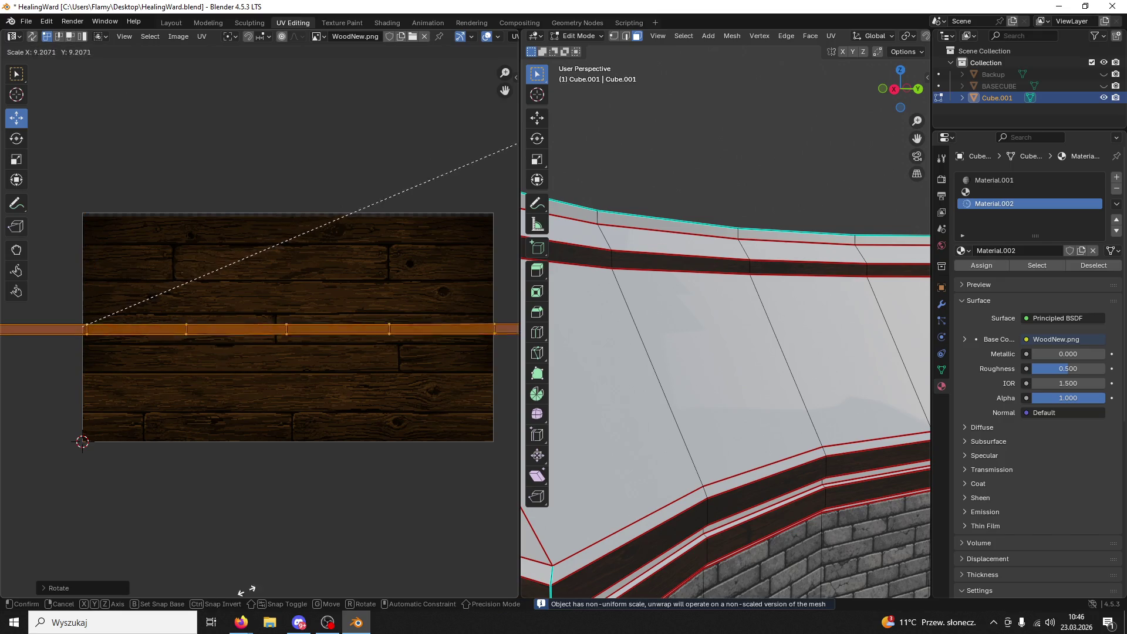
{"action": "key", "text": "Return"}
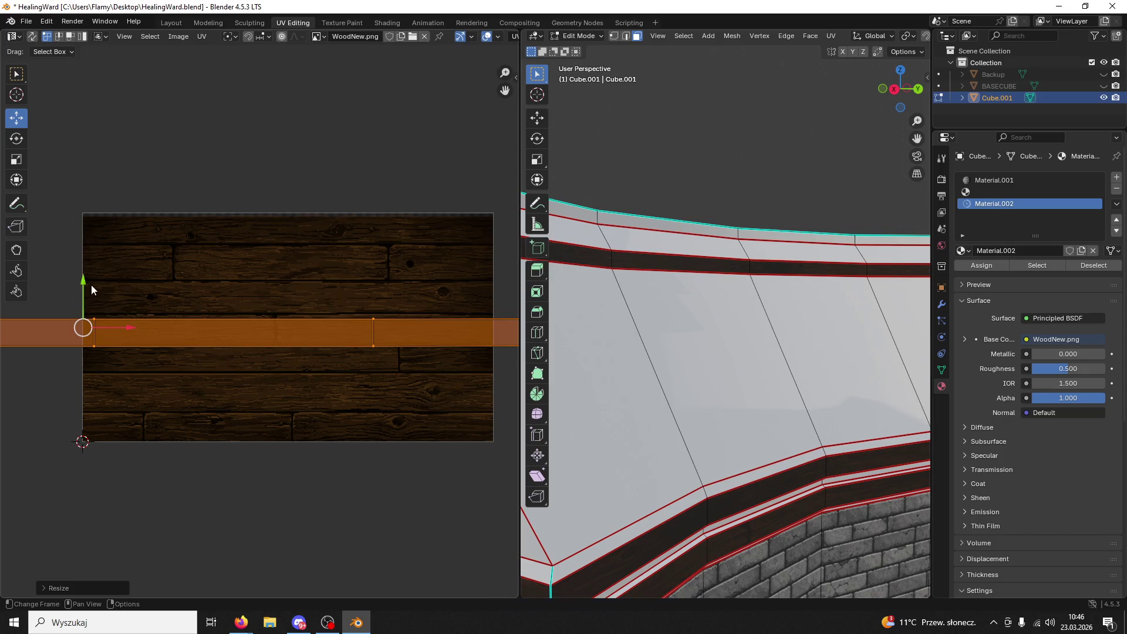
{"action": "key", "text": "g"}
{"action": "key", "text": "Return"}
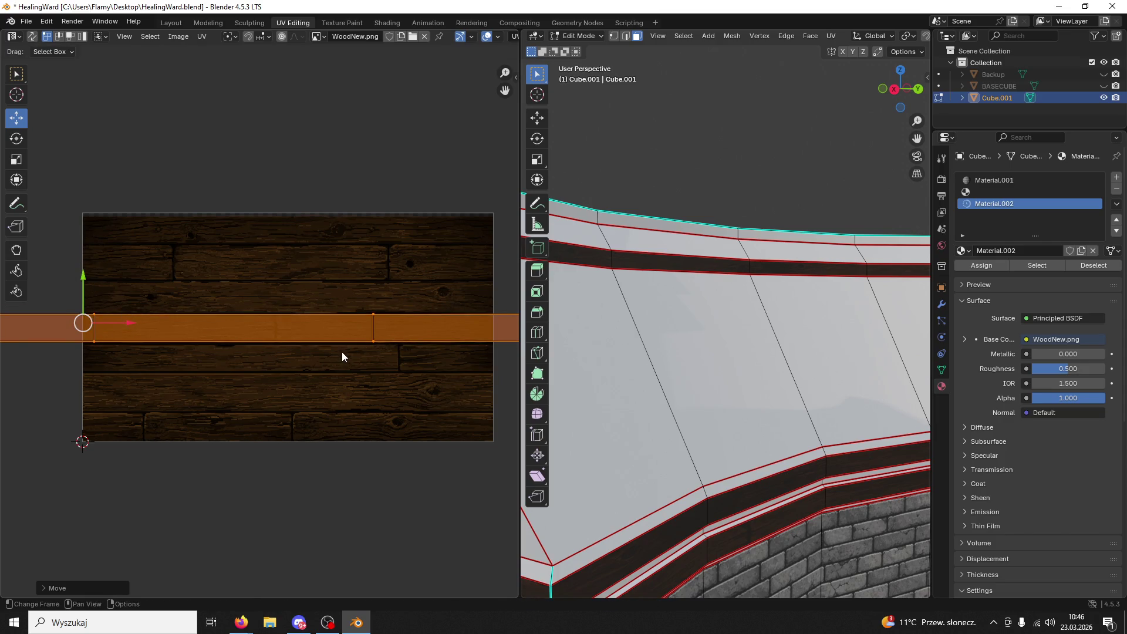
- Select a face on the next roof piece and save HealingWard.blend
{"action": "middle_click_drag", "start_coordinate": [780, 343], "coordinate": [827, 335]}
{"action": "mouse_move", "coordinate": [644, 368]}
{"action": "middle_mouse_down"}
{"action": "mouse_move", "coordinate": [693, 352]}
{"action": "mouse_move", "coordinate": [645, 350]}
{"action": "mouse_move", "coordinate": [719, 359]}
{"action": "mouse_move", "coordinate": [579, 324]}
{"action": "middle_mouse_up"}
{"action": "left_click", "coordinate": [719, 358]}
{"action": "key", "text": "ctrl+s"}
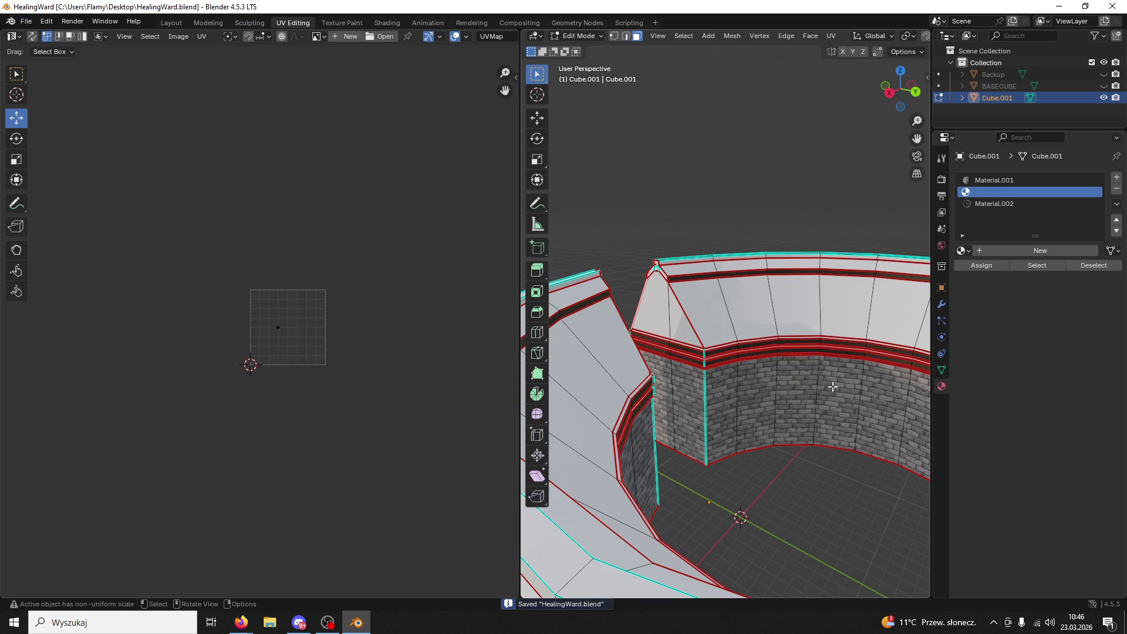
- Unwrap the small roof-end piece angle based and assign it the Material.002 wood material
{"action": "scroll", "coordinate": [836, 438], "scroll_direction": "up", "scroll_amount": 5}
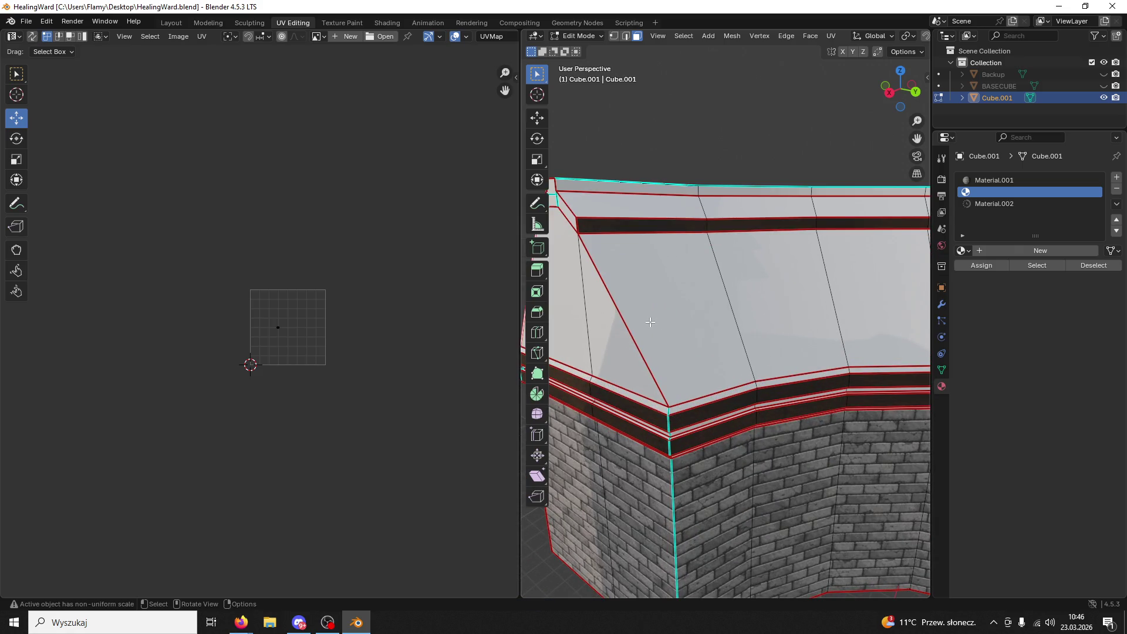
{"action": "scroll", "coordinate": [650, 321], "scroll_direction": "down", "scroll_amount": 3}
{"action": "key", "text": "ctrl+l"}
{"action": "scroll", "coordinate": [381, 370], "scroll_direction": "up", "scroll_amount": 7}
{"action": "key", "text": "a"}
{"action": "key", "text": "u"}
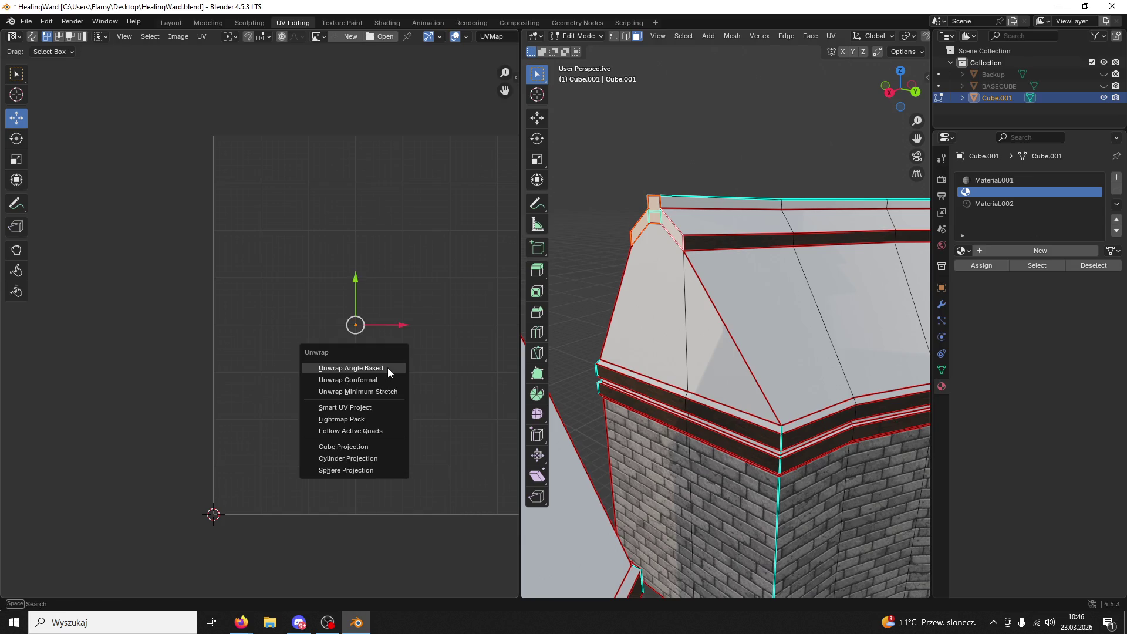
{"action": "left_click", "coordinate": [387, 367]}
{"action": "left_click", "coordinate": [957, 203]}
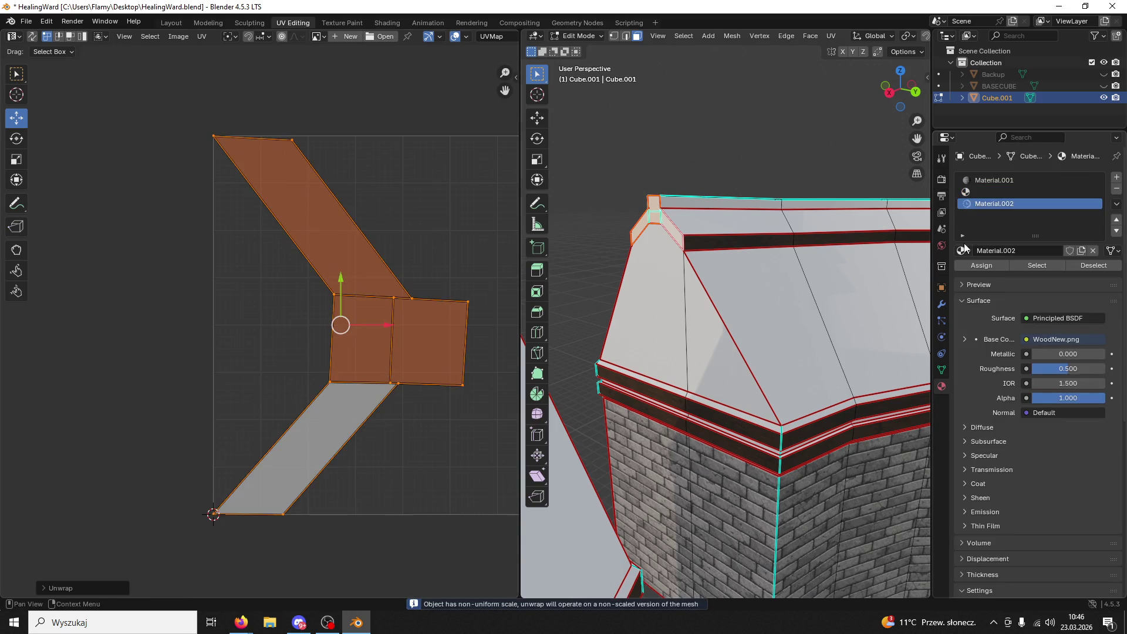
{"action": "left_click", "coordinate": [981, 266]}
- Re-unwrap the piece angle based, try a 90° UV rotation, then undo it
{"action": "scroll", "coordinate": [427, 346], "scroll_direction": "down", "scroll_amount": 5}
{"action": "key", "text": "u"}
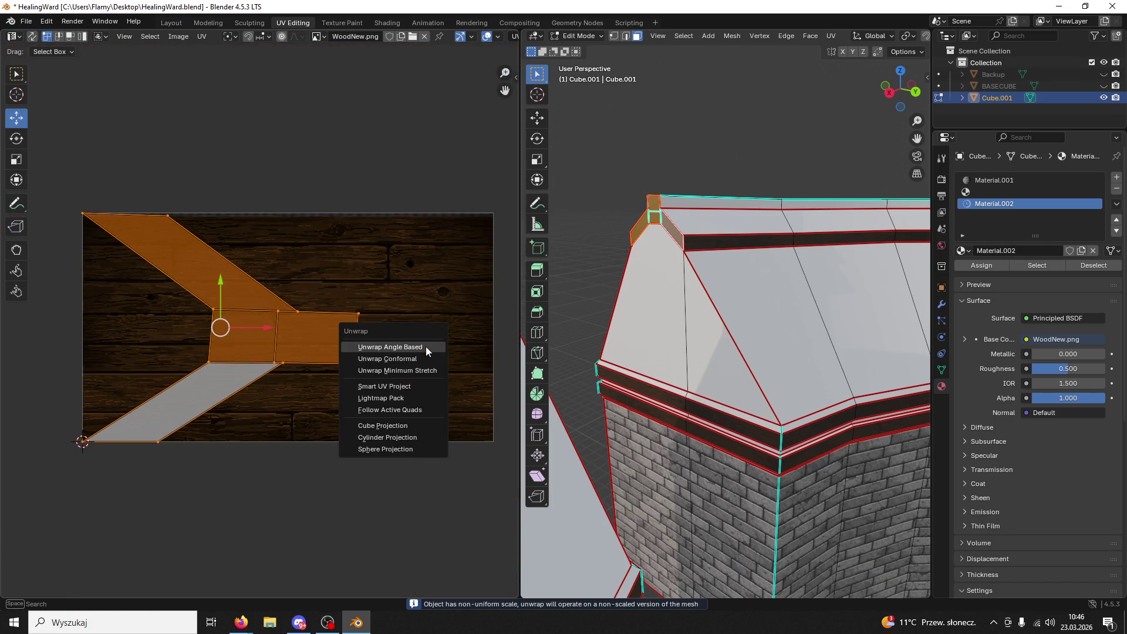
{"action": "left_click", "coordinate": [407, 370]}
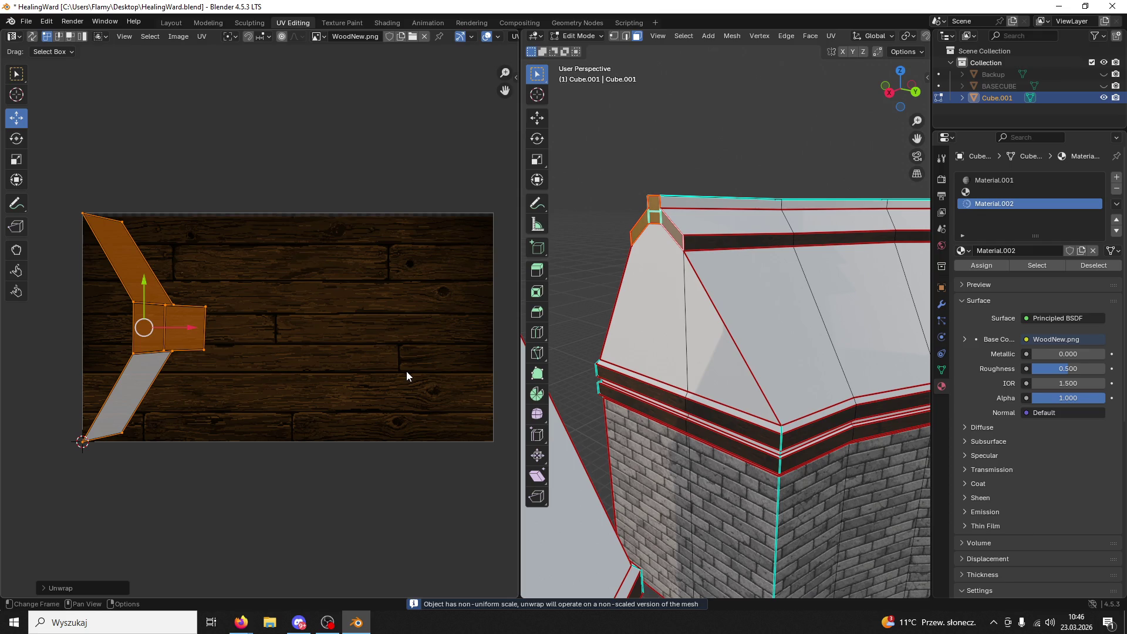
{"action": "key", "text": "r"}
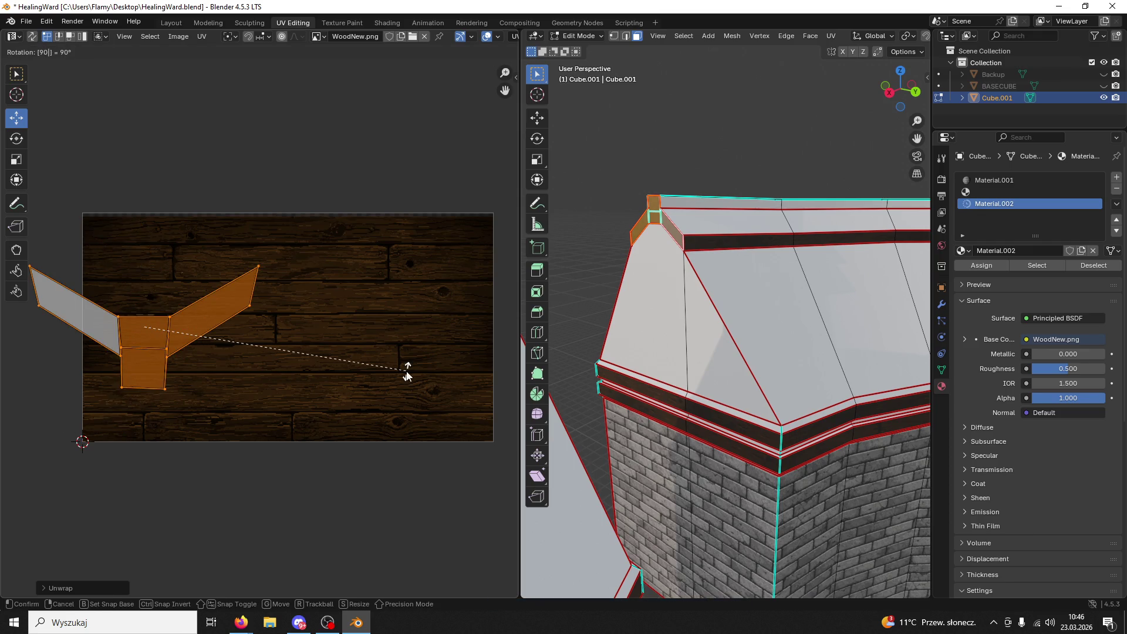
{"action": "left_click", "coordinate": [406, 371]}
{"action": "scroll", "coordinate": [248, 403], "scroll_direction": "up", "scroll_amount": 4}
{"action": "scroll", "coordinate": [247, 403], "scroll_direction": "up", "scroll_amount": 2}
{"action": "middle_click_drag", "start_coordinate": [218, 402], "coordinate": [23, 405]}
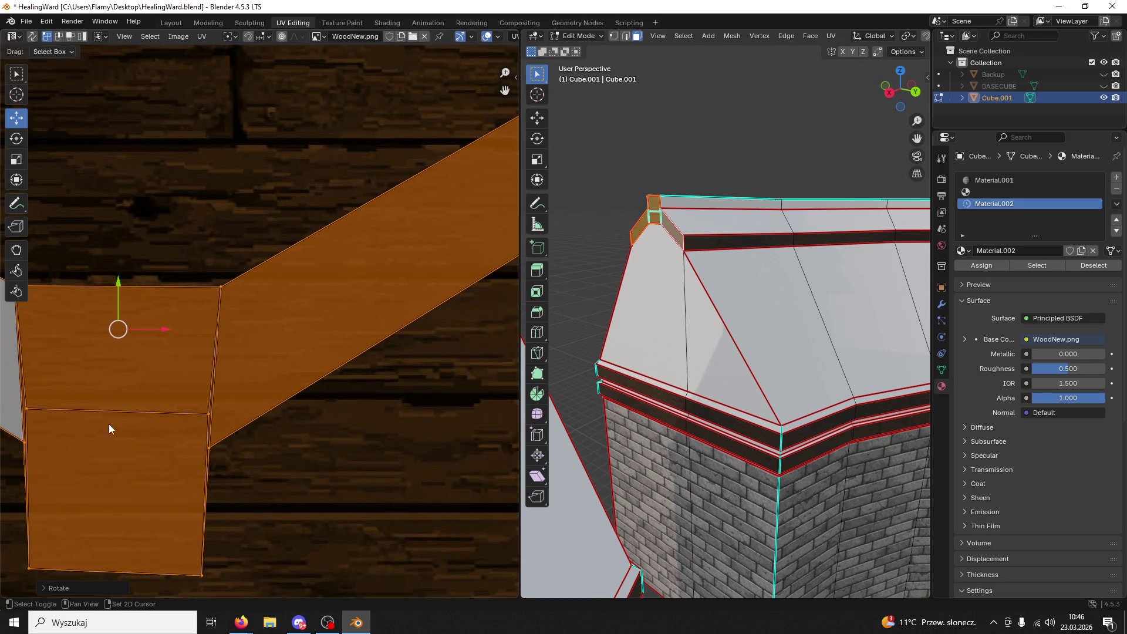
{"action": "middle_click_drag", "start_coordinate": [97, 424], "coordinate": [259, 382]}
{"action": "scroll", "coordinate": [259, 382], "scroll_direction": "down", "scroll_amount": 2}
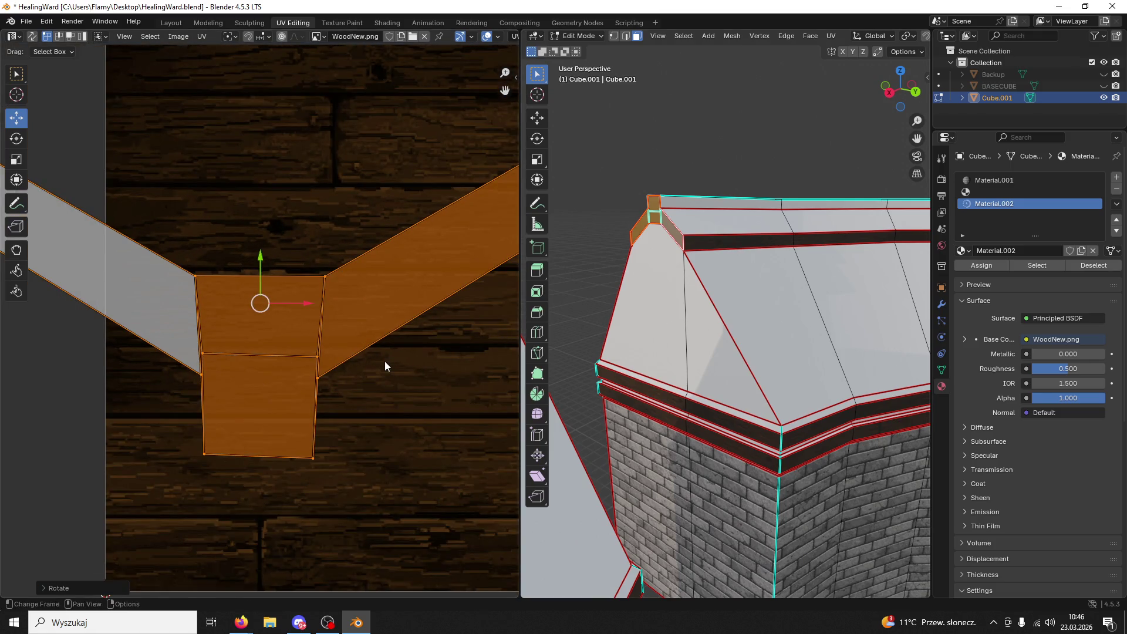
{"action": "key", "text": "ctrl+z"}
{"action": "key", "text": "ctrl+z"}
{"action": "key", "text": "ctrl+z"}
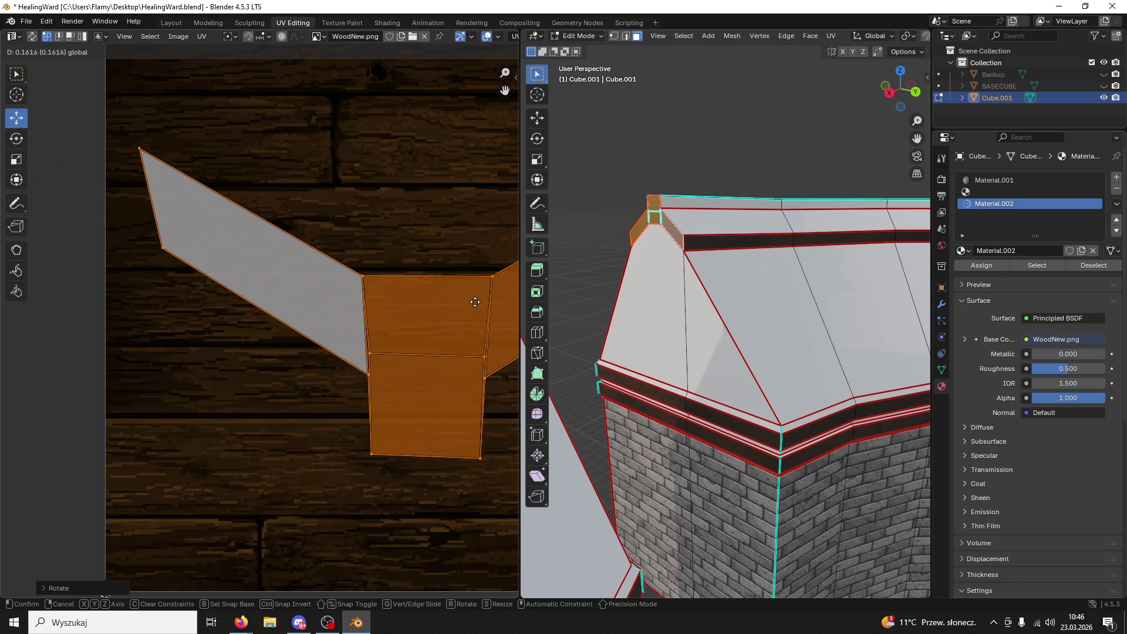
- Select the connected dark trim faces at the roof peak and move the right wing's outer UV edge down
{"action": "mouse_move", "coordinate": [727, 296]}
{"action": "middle_mouse_down"}
{"action": "mouse_move", "coordinate": [700, 295]}
{"action": "mouse_move", "coordinate": [899, 315]}
{"action": "middle_mouse_up"}
{"action": "left_click", "coordinate": [649, 236]}
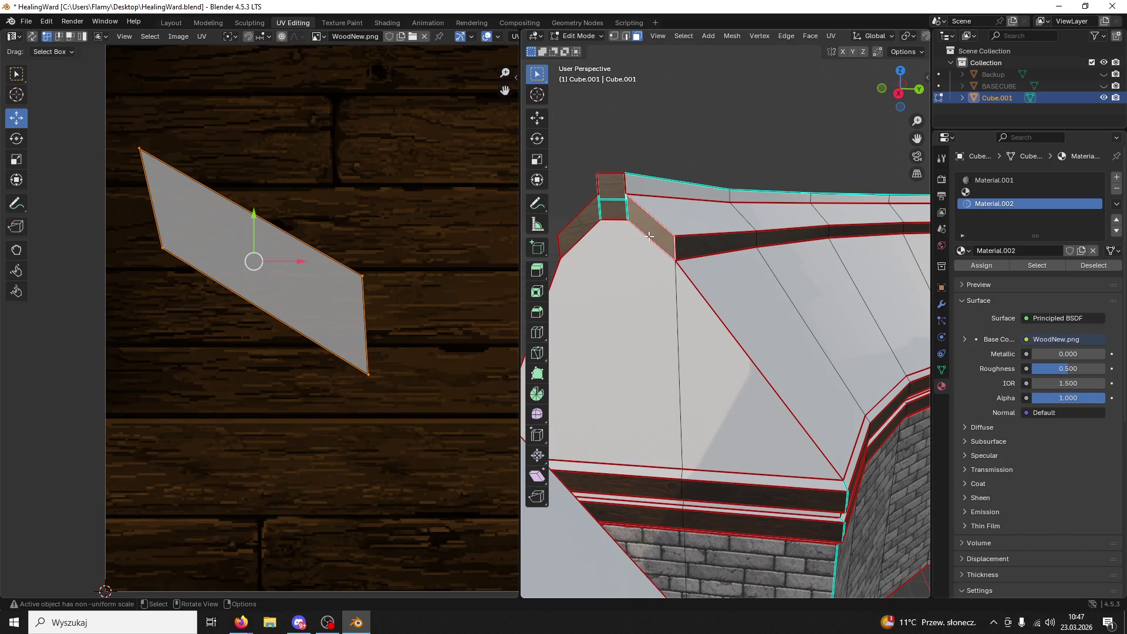
{"action": "key", "text": "ctrl+l"}
{"action": "scroll", "coordinate": [462, 270], "scroll_direction": "down", "scroll_amount": 4}
{"action": "left_click", "coordinate": [399, 288]}
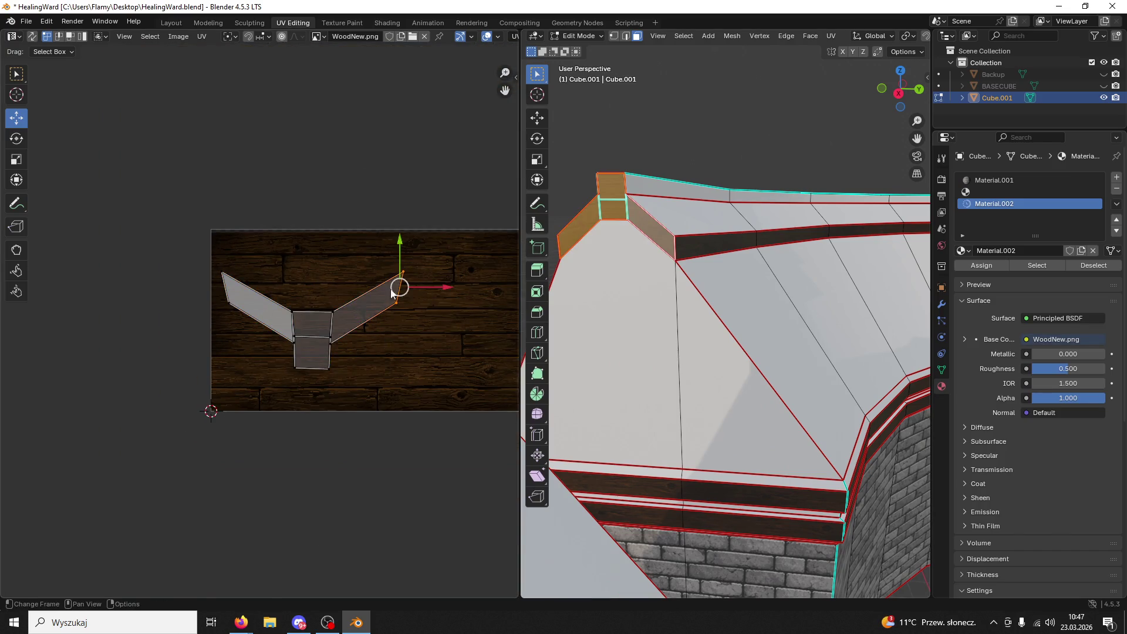
{"action": "key", "text": "g"}
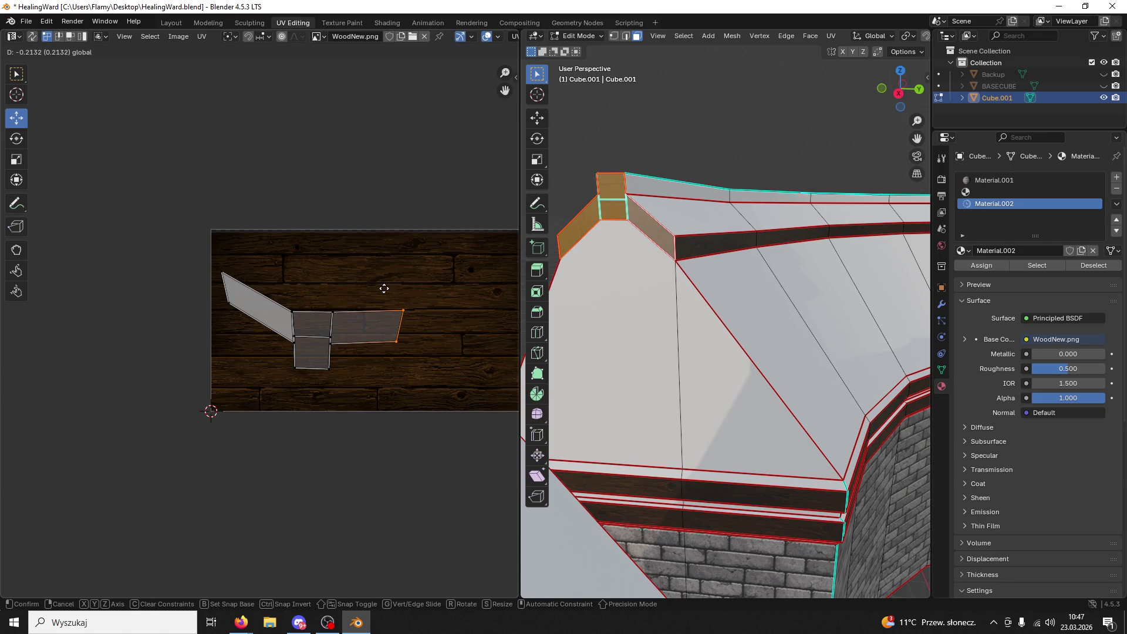
{"action": "left_click", "coordinate": [384, 288]}
- Move the left wing's outer UV edge down, then try collapsing the top edges and undo it
{"action": "left_click", "coordinate": [225, 286]}
{"action": "key", "text": "g"}
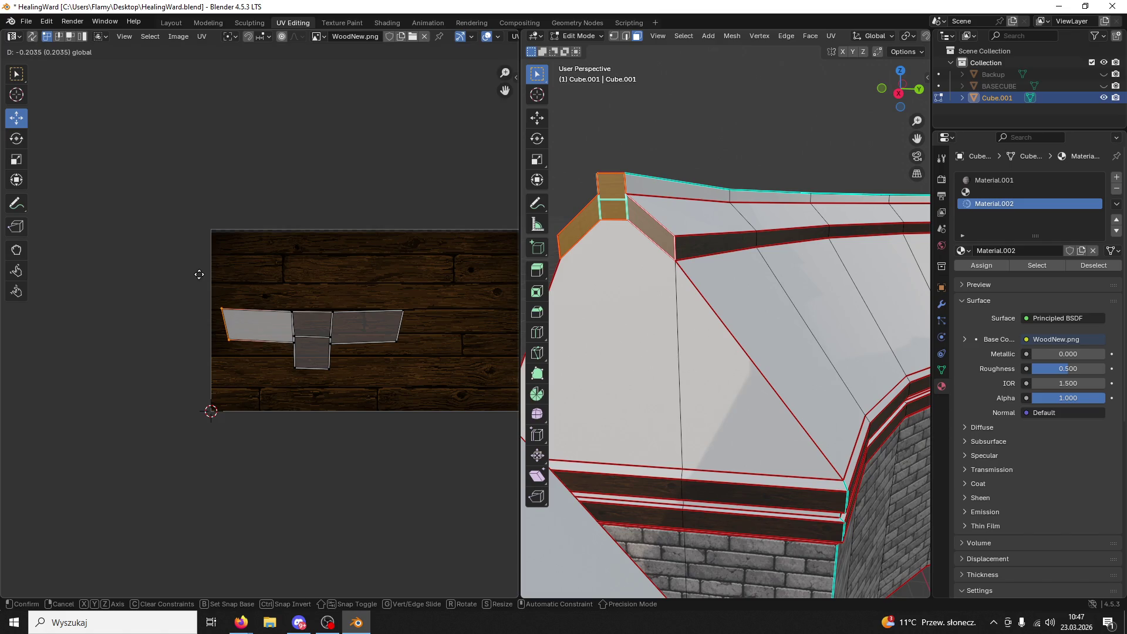
{"action": "left_click", "coordinate": [199, 274]}
{"action": "left_click_drag", "start_coordinate": [209, 284], "coordinate": [454, 320]}
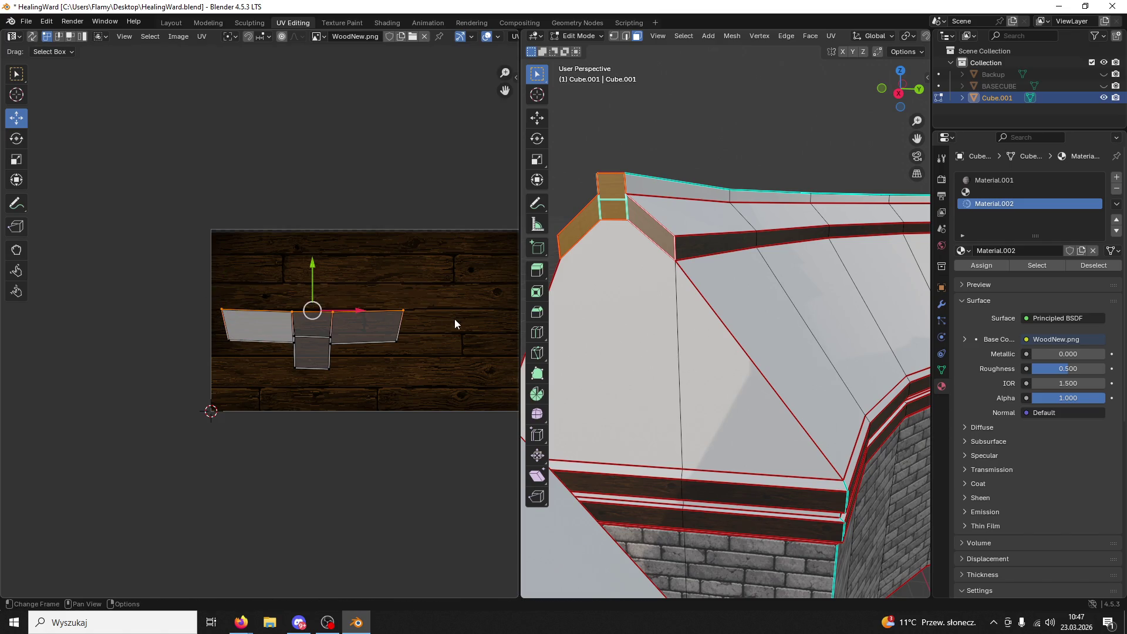
{"action": "key", "text": "s"}
{"action": "key", "text": "0"}
{"action": "key", "text": "Return"}
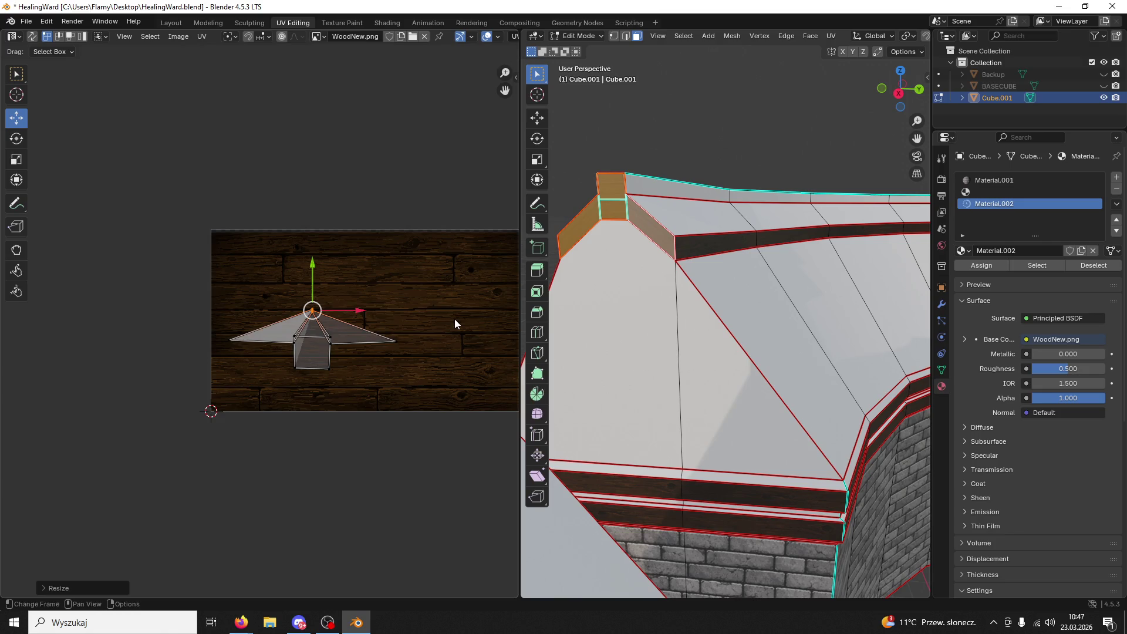
{"action": "key", "text": "ctrl+z"}
- Select the bottom-strip UV vertices, nudge them, and widen the wing UVs slightly
{"action": "left_click", "coordinate": [382, 347]}
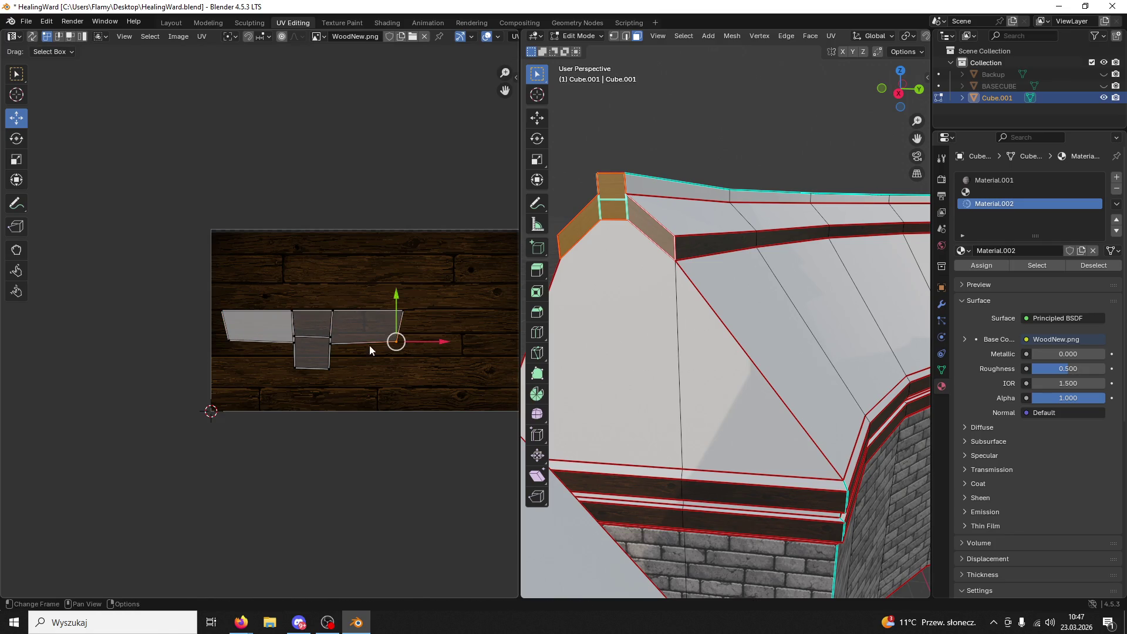
{"action": "left_click", "coordinate": [328, 345], "text": "shift"}
{"action": "left_click", "coordinate": [295, 341], "text": "shift"}
{"action": "key", "text": "s"}
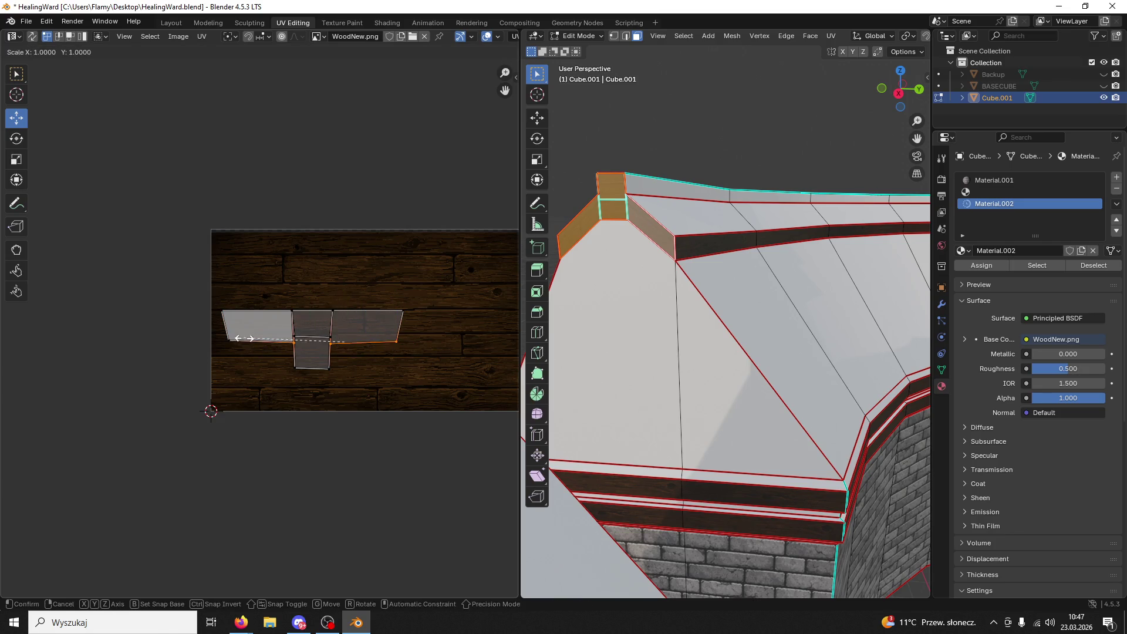
{"action": "left_click", "coordinate": [244, 338]}
{"action": "left_click", "coordinate": [239, 340], "text": "shift"}
{"action": "scroll", "coordinate": [311, 317], "scroll_direction": "up", "scroll_amount": 2}
{"action": "key", "text": "g"}
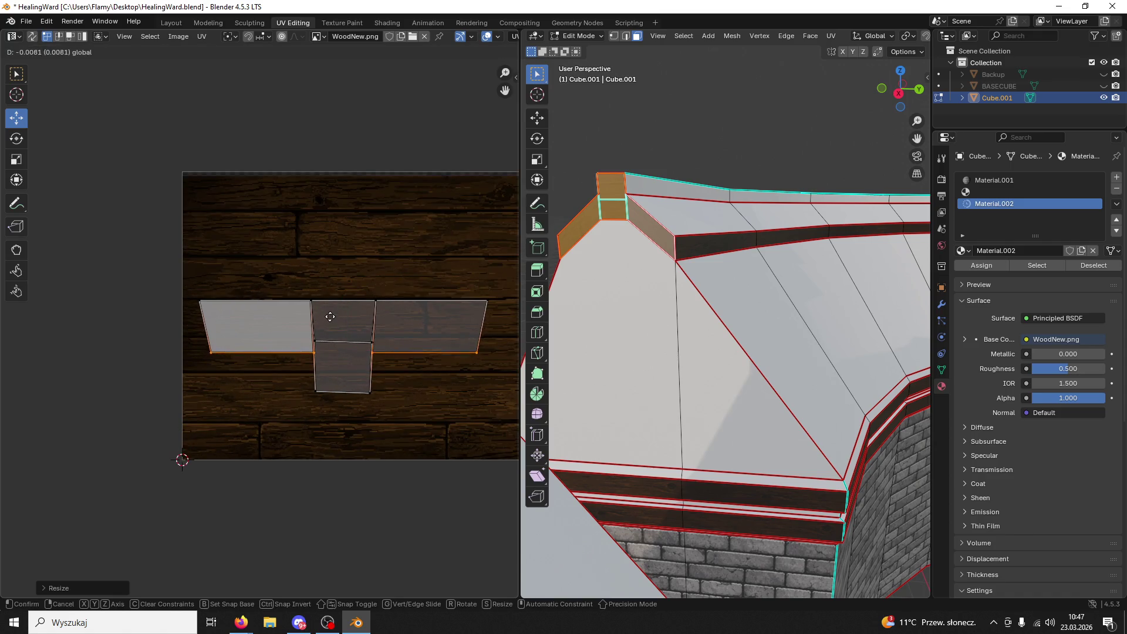
{"action": "left_click", "coordinate": [326, 316]}
{"action": "key", "text": "s"}
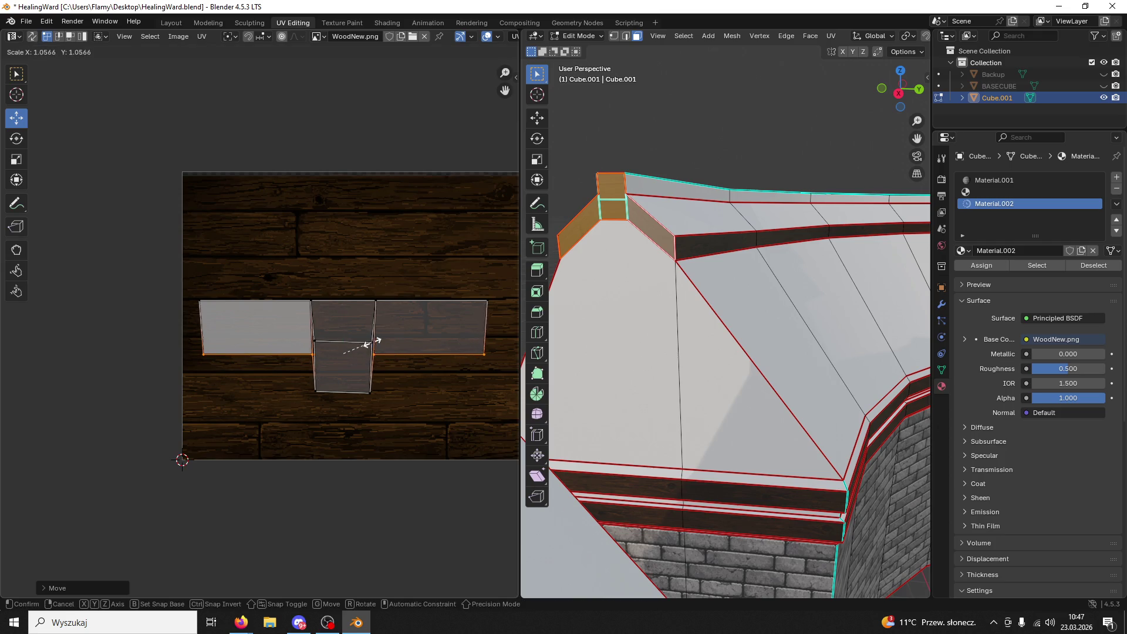
{"action": "left_click", "coordinate": [369, 345]}
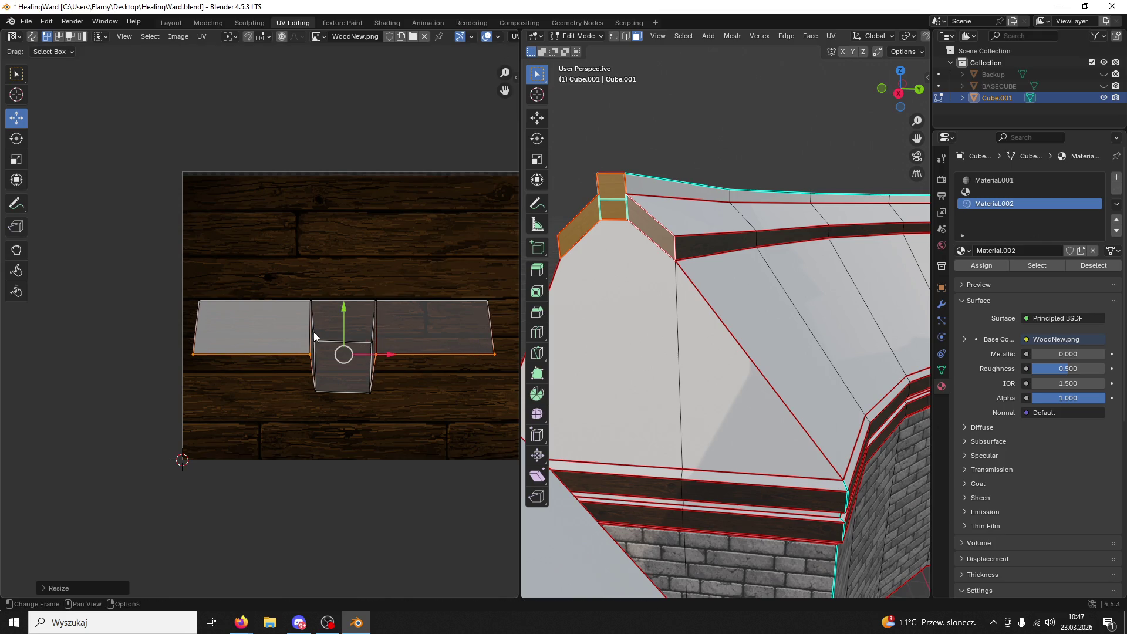
- Flatten the centre UV face's bottom edge to a level line with S Y 0
{"action": "left_click", "coordinate": [374, 390]}
{"action": "left_click", "coordinate": [313, 385], "text": "shift"}
{"action": "key", "text": "s"}
{"action": "key", "text": "y"}
{"action": "key", "text": "0"}
{"action": "left_click", "coordinate": [312, 386]}
{"action": "left_click", "coordinate": [352, 351]}
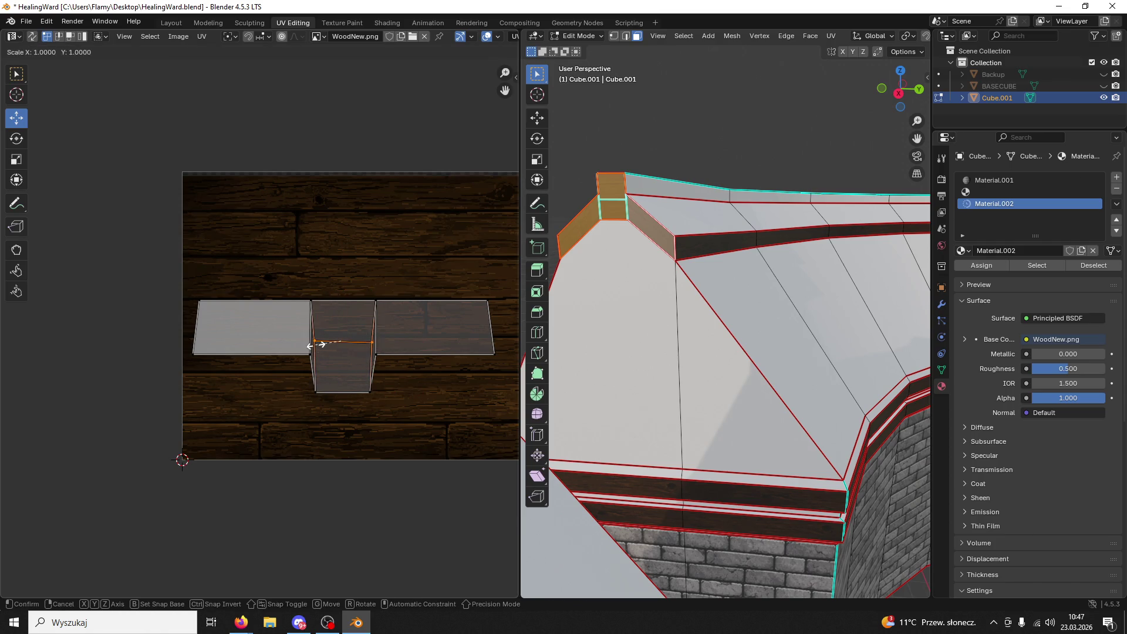
- Select the slanted trim faces on the other side, then move and shrink their middle UV island onto the wood
{"action": "mouse_move", "coordinate": [593, 317]}
{"action": "middle_mouse_down"}
{"action": "mouse_move", "coordinate": [618, 288]}
{"action": "mouse_move", "coordinate": [769, 314]}
{"action": "mouse_move", "coordinate": [721, 295]}
{"action": "middle_mouse_up"}
{"action": "left_click", "coordinate": [618, 288]}
{"action": "left_click", "coordinate": [697, 232]}
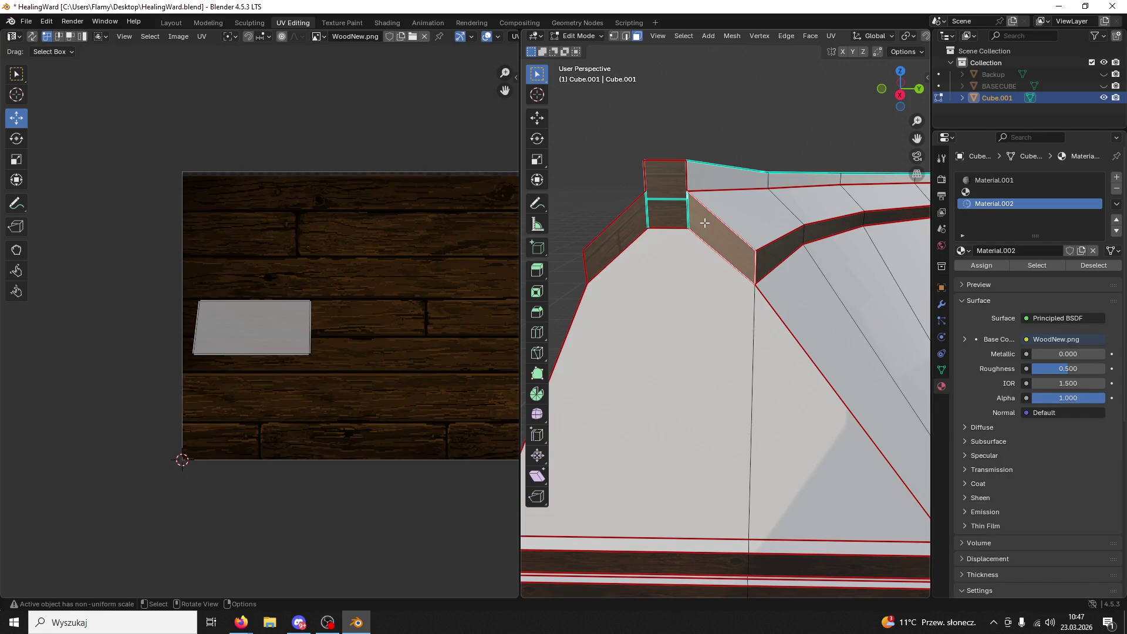
{"action": "key", "text": "l"}
{"action": "scroll", "coordinate": [374, 278], "scroll_direction": "down", "scroll_amount": 1}
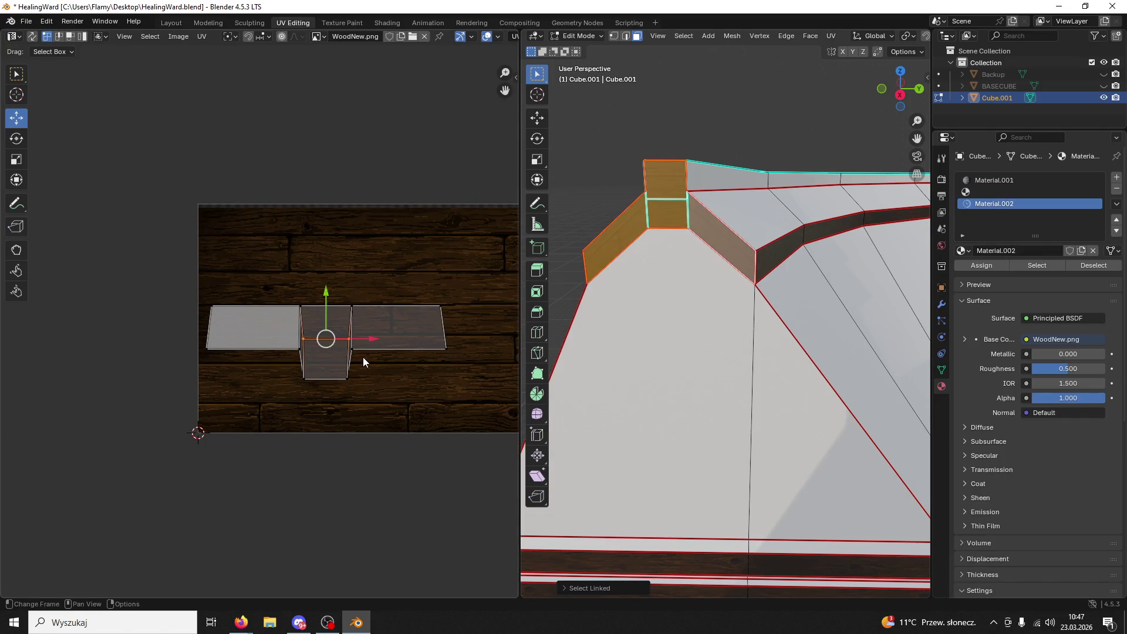
{"action": "left_click", "coordinate": [328, 361]}
{"action": "key", "text": "l"}
{"action": "left_click_drag", "start_coordinate": [328, 293], "coordinate": [296, 253]}
{"action": "key", "text": "s"}
{"action": "left_click", "coordinate": [478, 308]}
{"action": "key", "text": "g"}
{"action": "left_click", "coordinate": [317, 252]}
- Move the bottom UV edge upward, then select the front roof face
{"action": "left_click", "coordinate": [308, 265]}
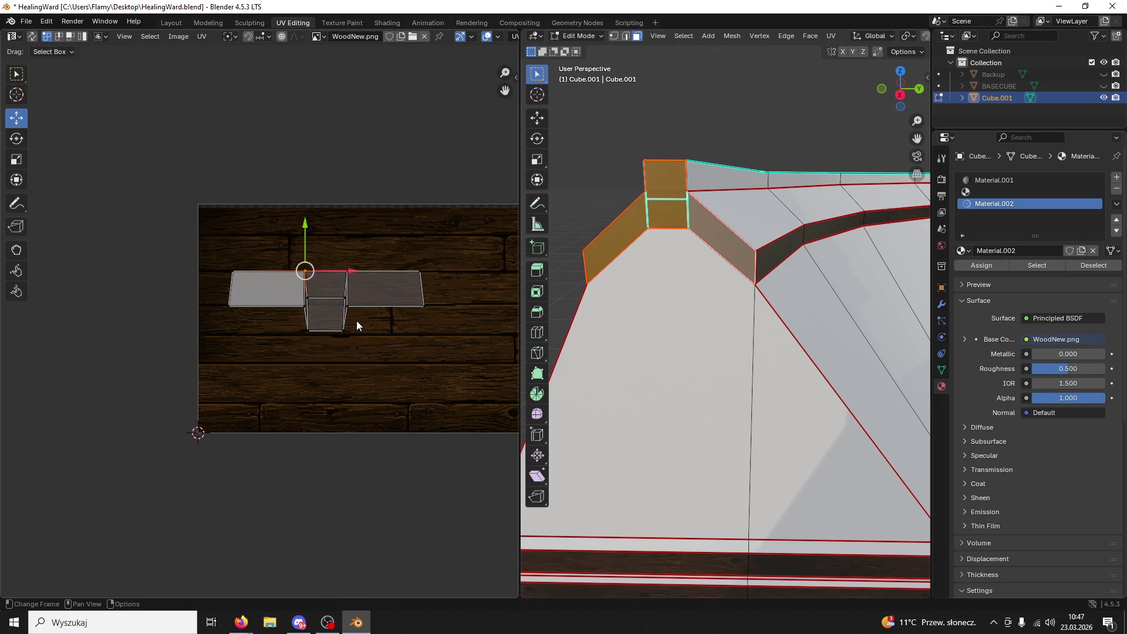
{"action": "left_click", "coordinate": [323, 314]}
{"action": "left_click_drag", "start_coordinate": [328, 291], "coordinate": [323, 271]}
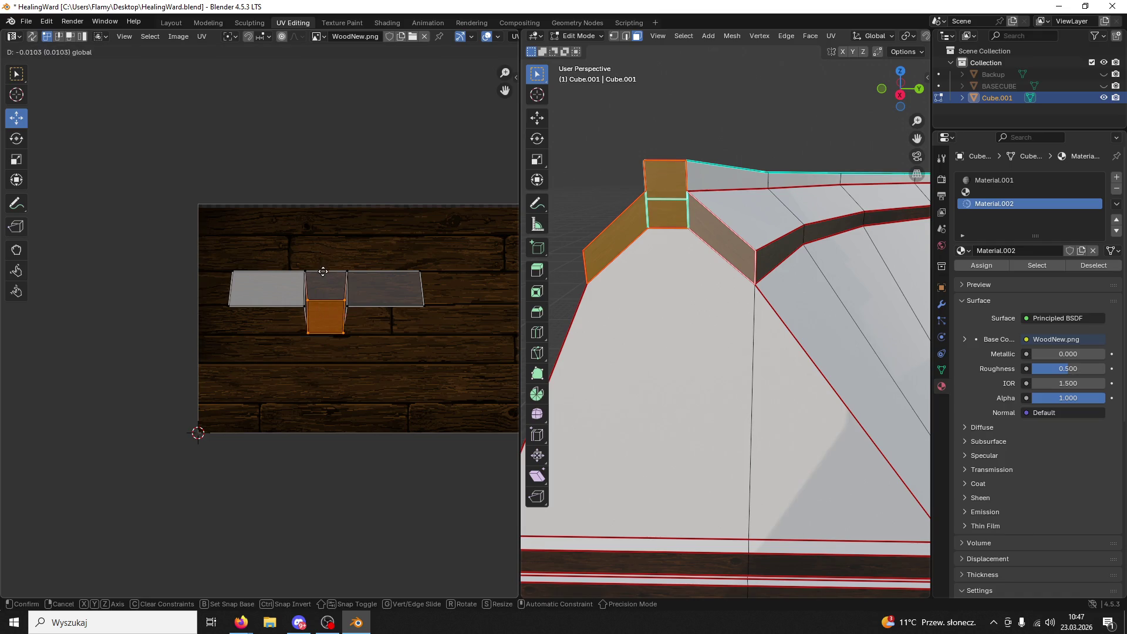
{"action": "key", "text": "Escape"}
{"action": "left_click", "coordinate": [344, 334]}
{"action": "left_click", "coordinate": [307, 336], "text": "shift"}
{"action": "key", "text": "g"}
{"action": "left_click", "coordinate": [322, 285]}
{"action": "left_click", "coordinate": [660, 302]}
{"action": "mouse_move", "coordinate": [670, 287]}
{"action": "middle_mouse_down"}
{"action": "mouse_move", "coordinate": [651, 285]}
{"action": "mouse_move", "coordinate": [910, 300]}
{"action": "middle_mouse_up"}
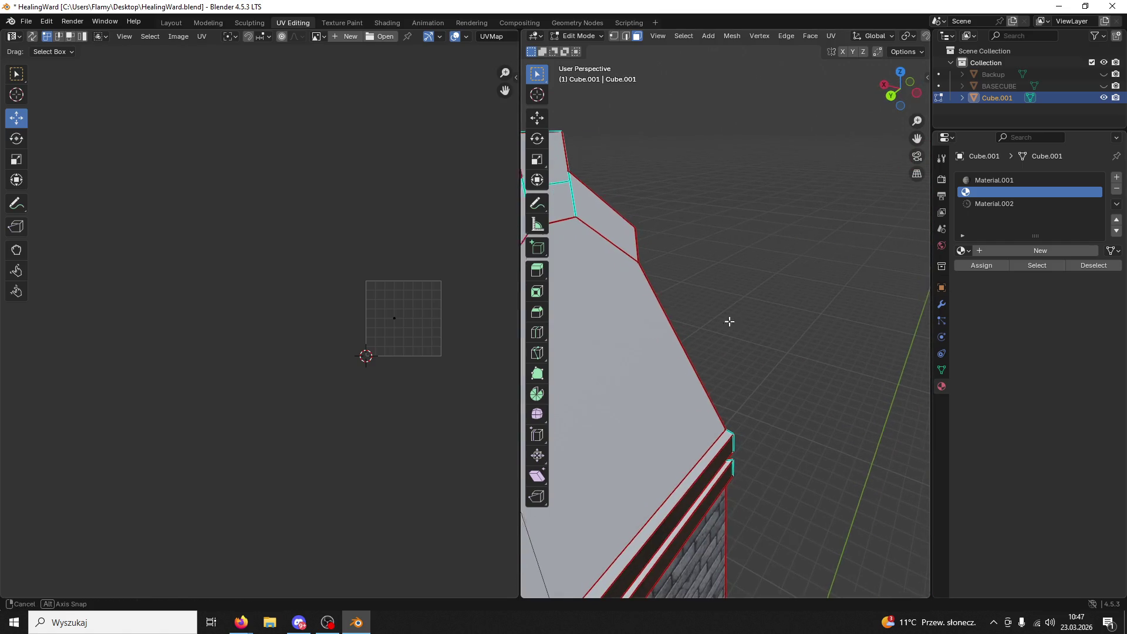
- Select the slanted trim face with its top and right neighbours and unwrap them angle based
{"action": "middle_click_drag", "start_coordinate": [731, 319], "coordinate": [660, 272]}
{"action": "left_click", "coordinate": [652, 249]}
{"action": "left_click", "coordinate": [698, 187], "text": "shift"}
{"action": "left_click", "coordinate": [741, 234], "text": "shift"}
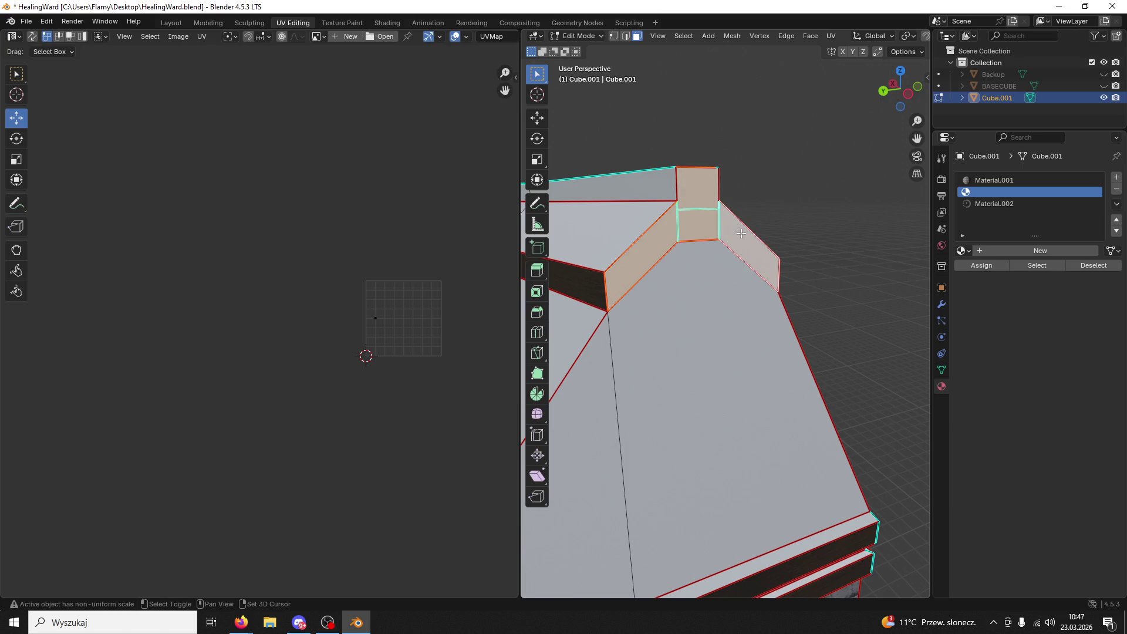
{"action": "scroll", "coordinate": [508, 381], "scroll_direction": "up", "scroll_amount": 3}
{"action": "key", "text": "u"}
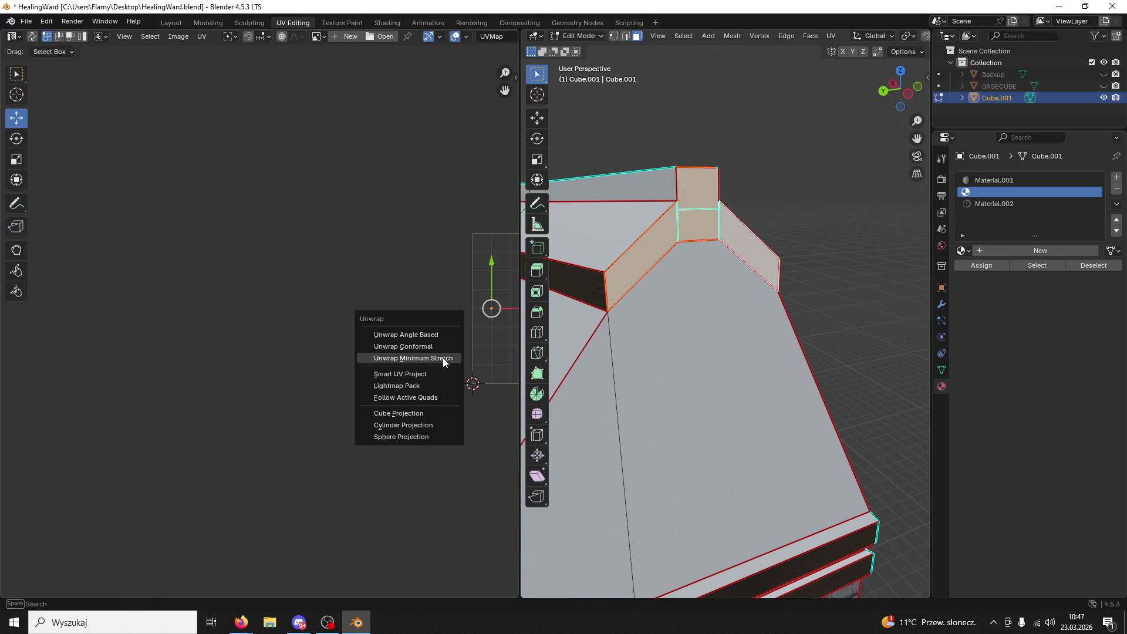
{"action": "left_click", "coordinate": [434, 335]}
{"action": "scroll", "coordinate": [297, 340], "scroll_direction": "up", "scroll_amount": 2}
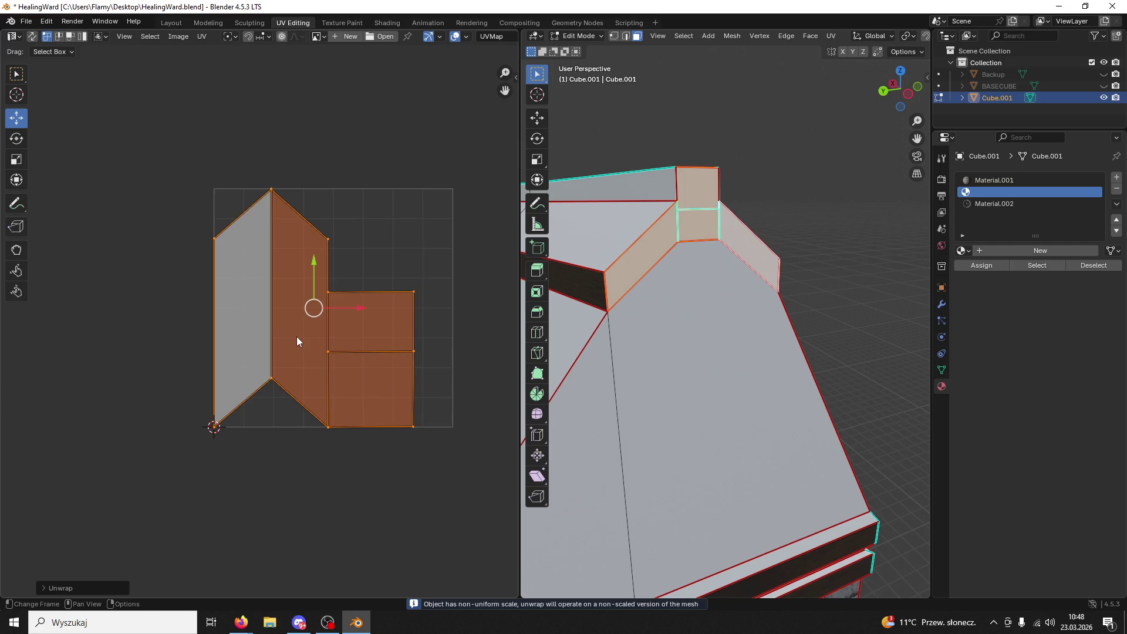
- Select both slanted and top trim faces, assign the Material.002 wood material, and re-unwrap them
{"action": "left_click", "coordinate": [701, 229]}
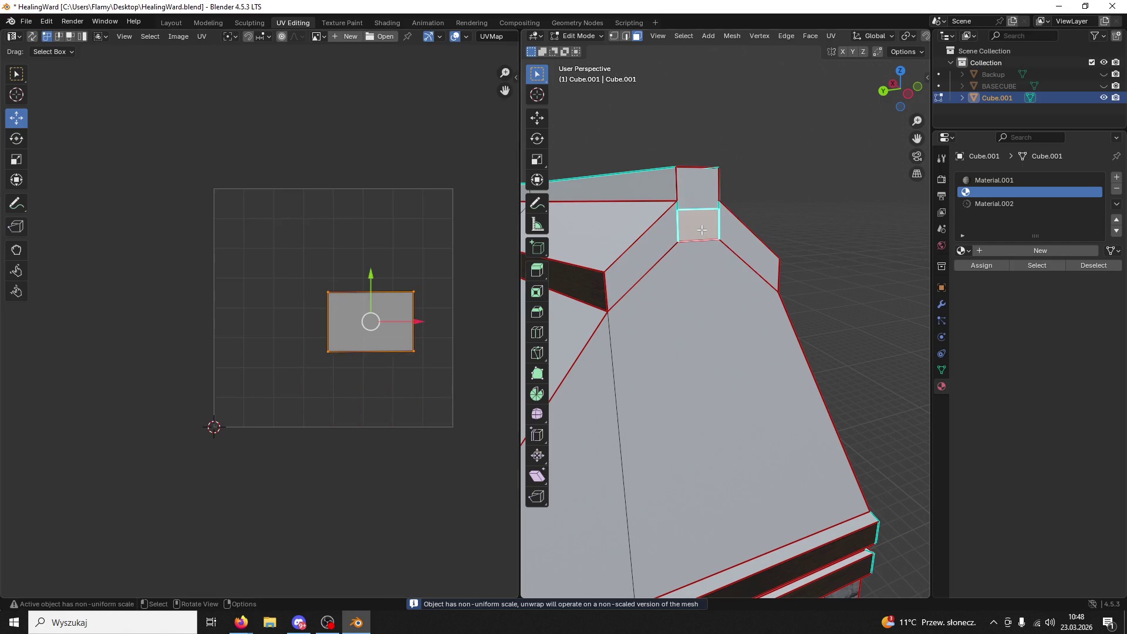
{"action": "left_click", "coordinate": [744, 234]}
{"action": "left_click", "coordinate": [662, 239], "text": "shift"}
{"action": "left_click", "coordinate": [698, 224], "text": "shift"}
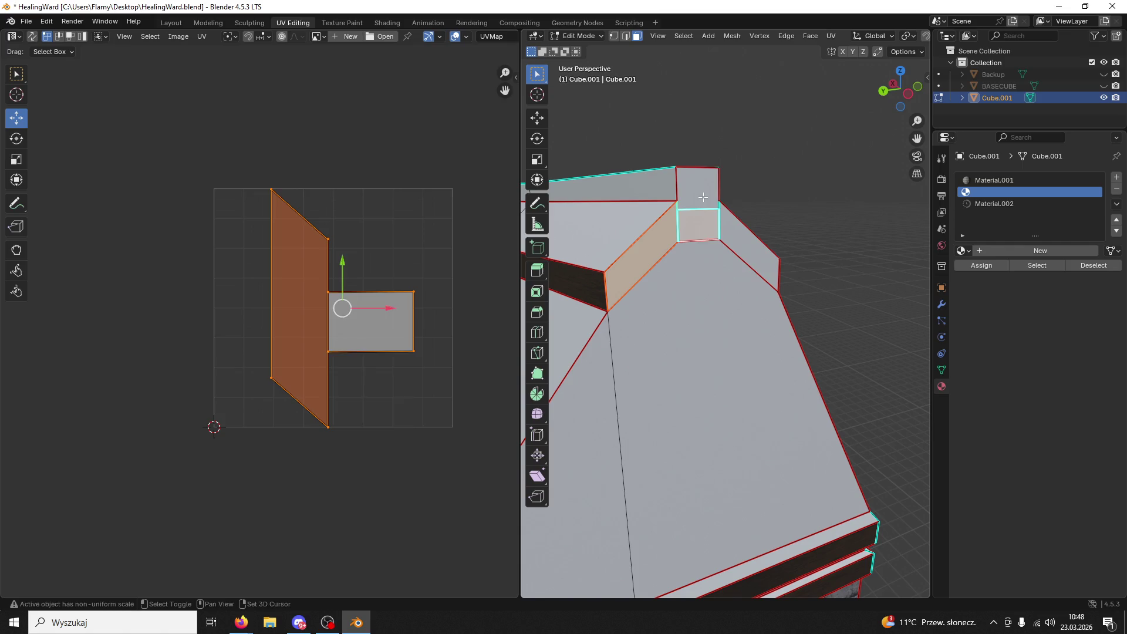
{"action": "left_click", "coordinate": [697, 187], "text": "shift"}
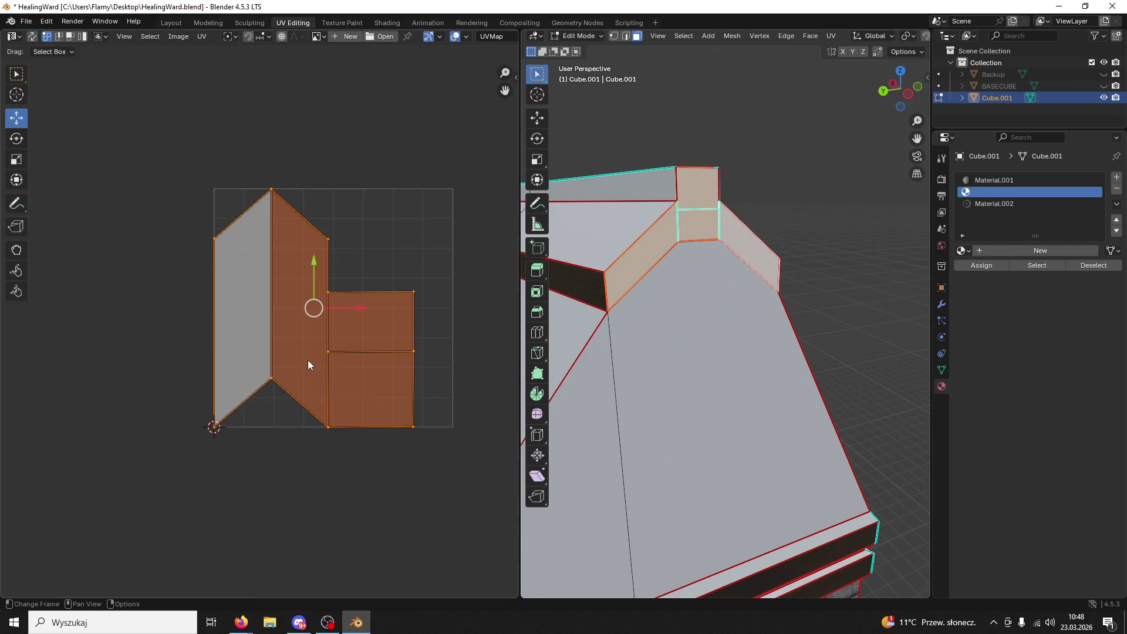
{"action": "left_click", "coordinate": [994, 204]}
{"action": "left_click", "coordinate": [974, 265]}
{"action": "scroll", "coordinate": [383, 365], "scroll_direction": "down", "scroll_amount": 5}
{"action": "key", "text": "u"}
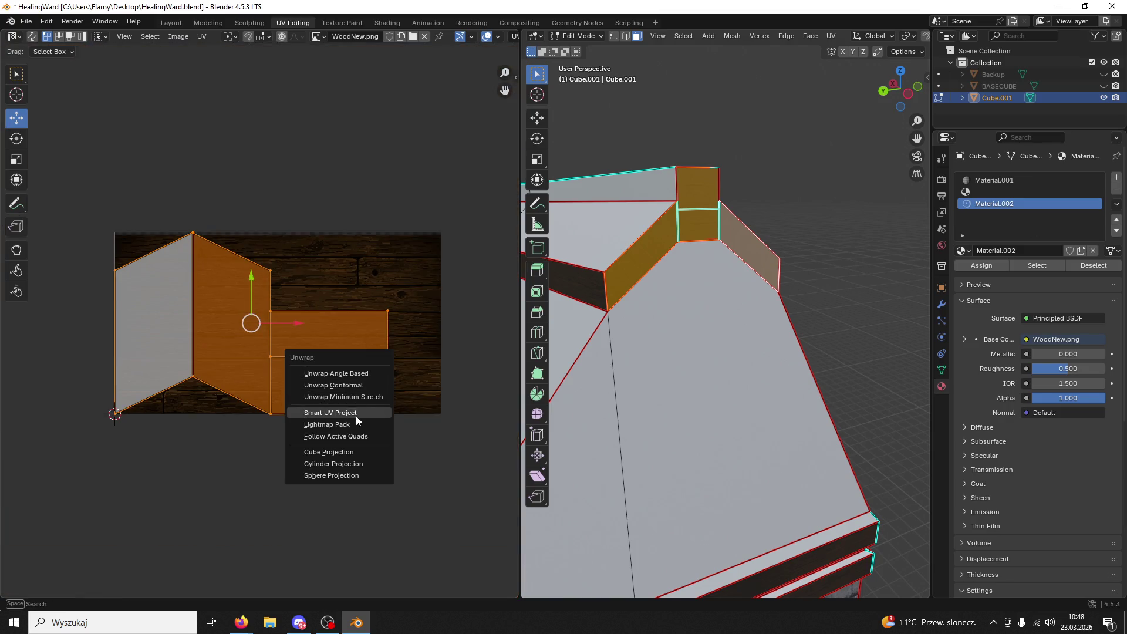
{"action": "left_click", "coordinate": [360, 397]}
- Select the connected right-side trim faces and rotate their UV island 90 degrees
{"action": "middle_click_drag", "start_coordinate": [722, 326], "coordinate": [692, 280]}
{"action": "left_click", "coordinate": [691, 279]}
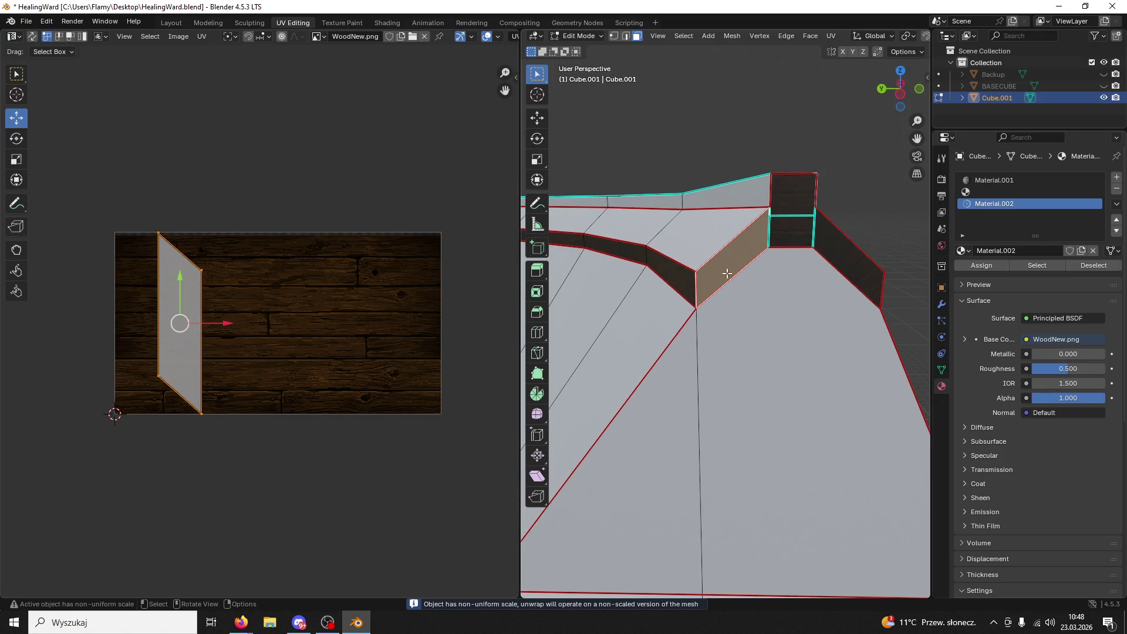
{"action": "left_click", "coordinate": [813, 243]}
{"action": "key", "text": "ctrl+l"}
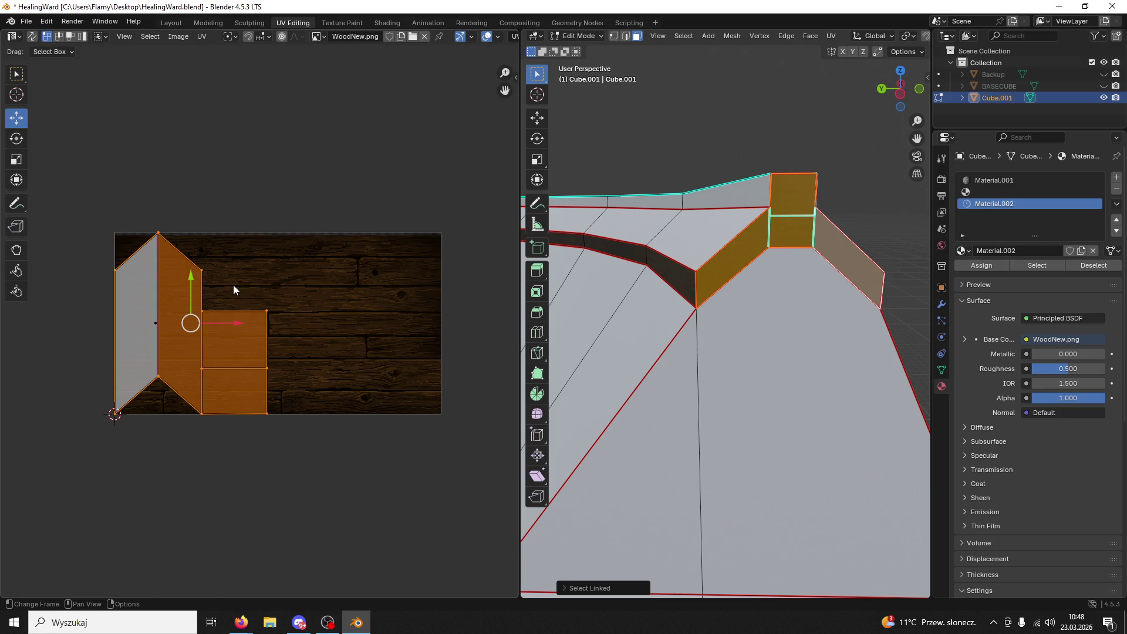
{"action": "type", "text": "r90"}
{"action": "key", "text": "Return"}
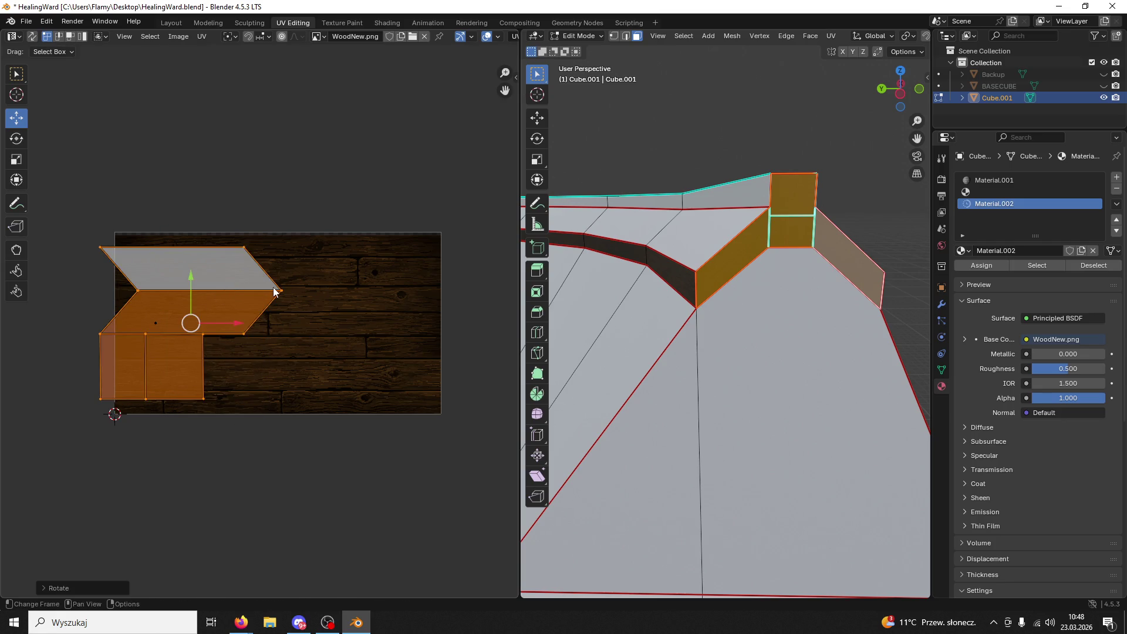
- Test-select UV edges and vertices, cancel the moves, and deselect the faces to inspect the corner
{"action": "left_click", "coordinate": [136, 292]}
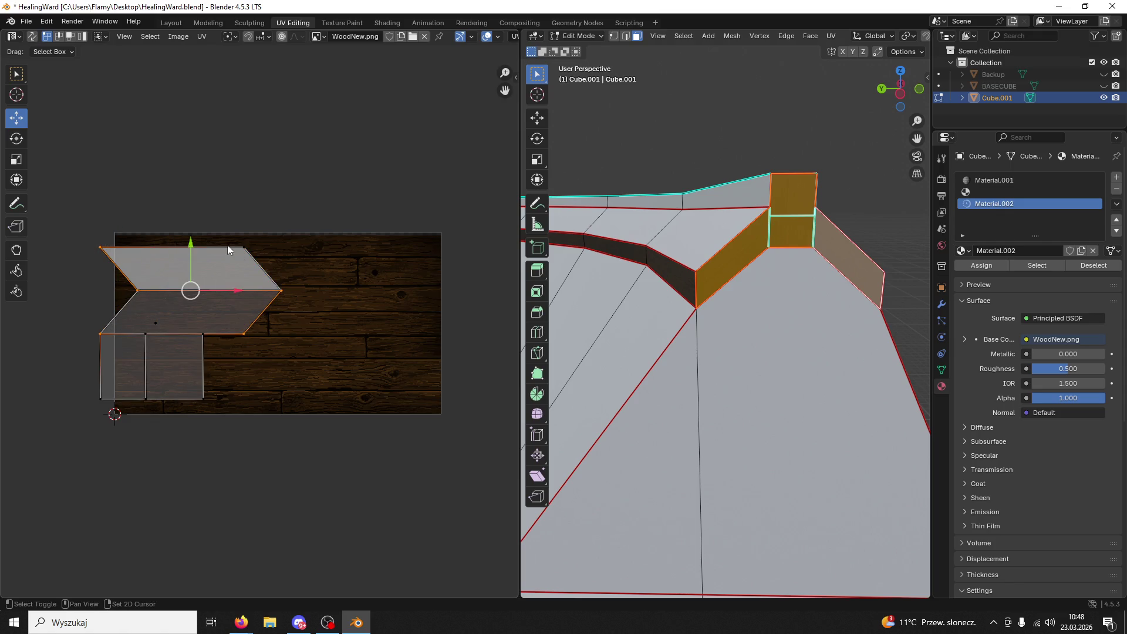
{"action": "left_click_drag", "start_coordinate": [195, 234], "coordinate": [184, 201]}
{"action": "key", "text": "Escape"}
{"action": "left_click", "coordinate": [111, 314]}
{"action": "left_click", "coordinate": [93, 281]}
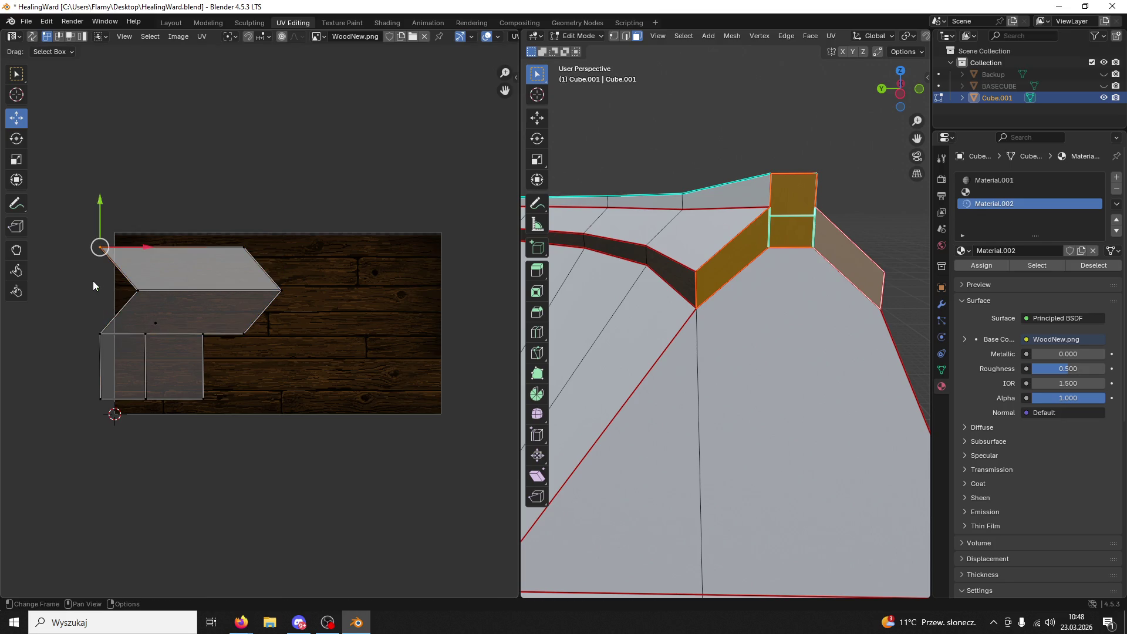
{"action": "left_click", "coordinate": [114, 312]}
{"action": "left_click", "coordinate": [249, 314], "text": "shift"}
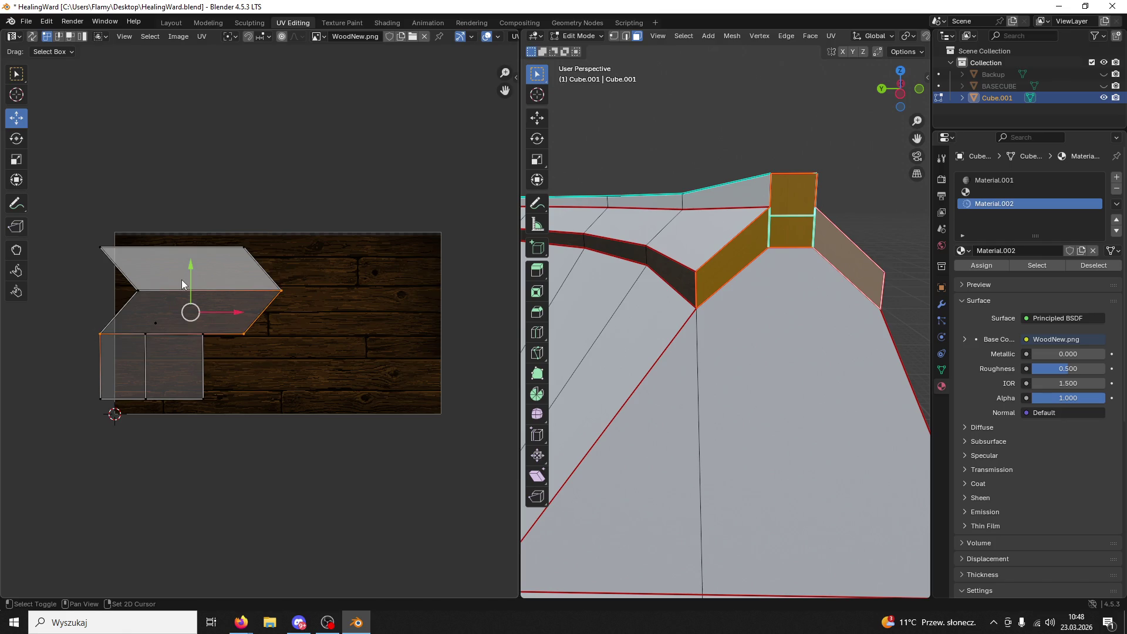
{"action": "key", "text": "g"}
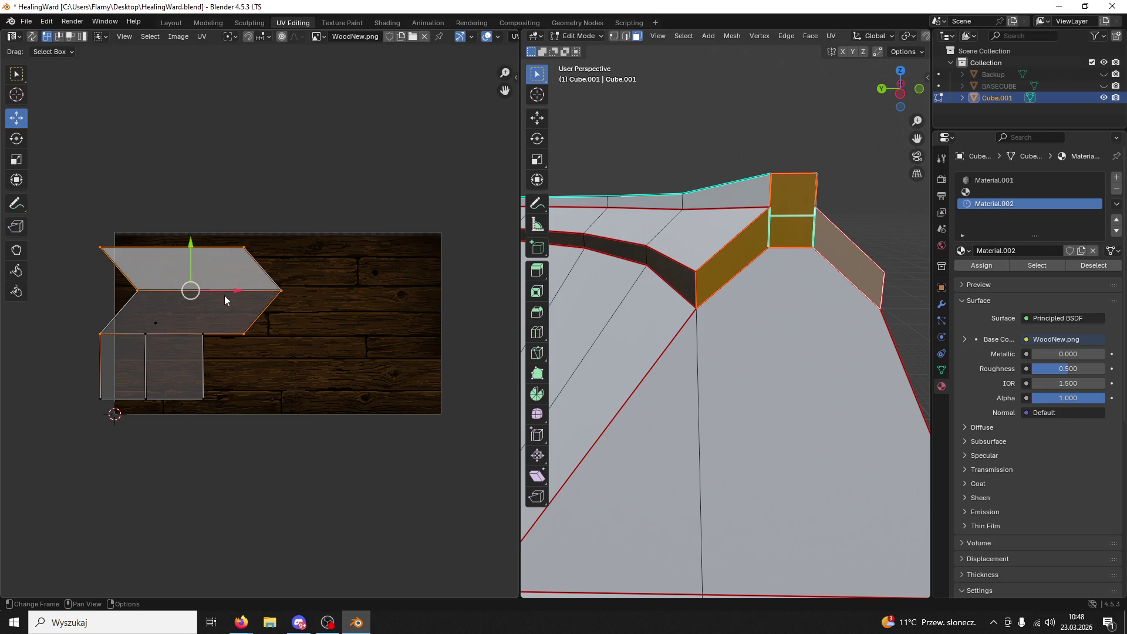
{"action": "key", "text": "Escape"}
{"action": "key", "text": "ctrl+z"}
{"action": "mouse_move", "coordinate": [674, 346]}
{"action": "middle_mouse_down"}
{"action": "mouse_move", "coordinate": [695, 364]}
{"action": "mouse_move", "coordinate": [688, 352]}
{"action": "mouse_move", "coordinate": [822, 340]}
{"action": "mouse_move", "coordinate": [641, 301]}
{"action": "middle_mouse_up"}
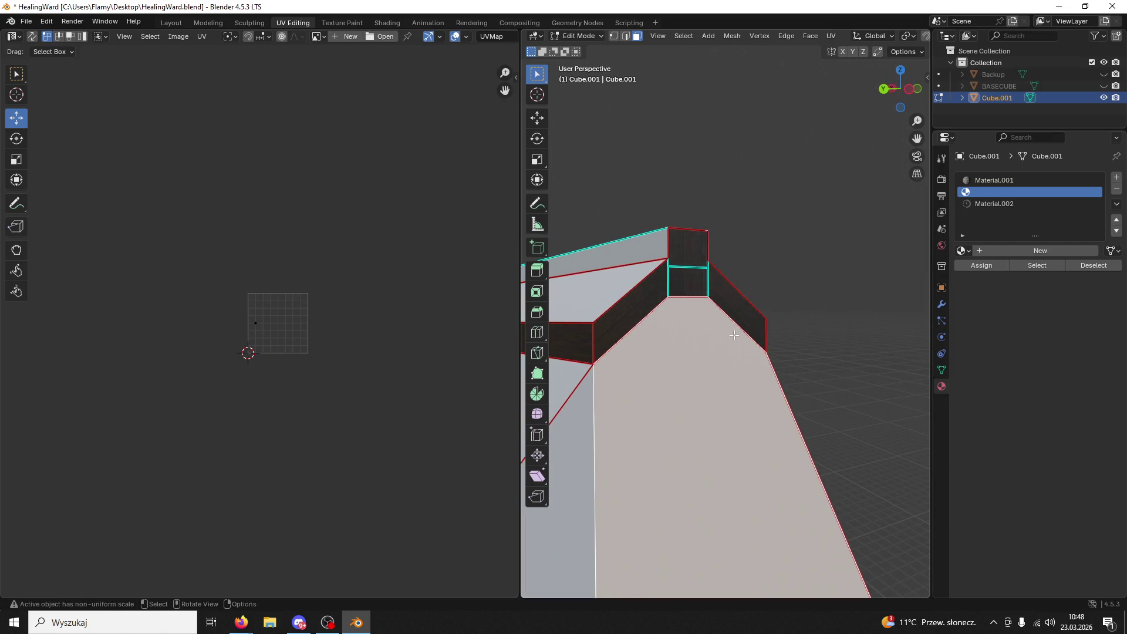
- Select the left, top and right corner trim faces and Smart UV Project them
{"action": "left_click", "coordinate": [645, 294]}
{"action": "left_click", "coordinate": [689, 247], "text": "shift"}
{"action": "left_click", "coordinate": [722, 287], "text": "shift"}
{"action": "key", "text": "alt+a"}
{"action": "key", "text": "a"}
{"action": "key", "text": "u"}
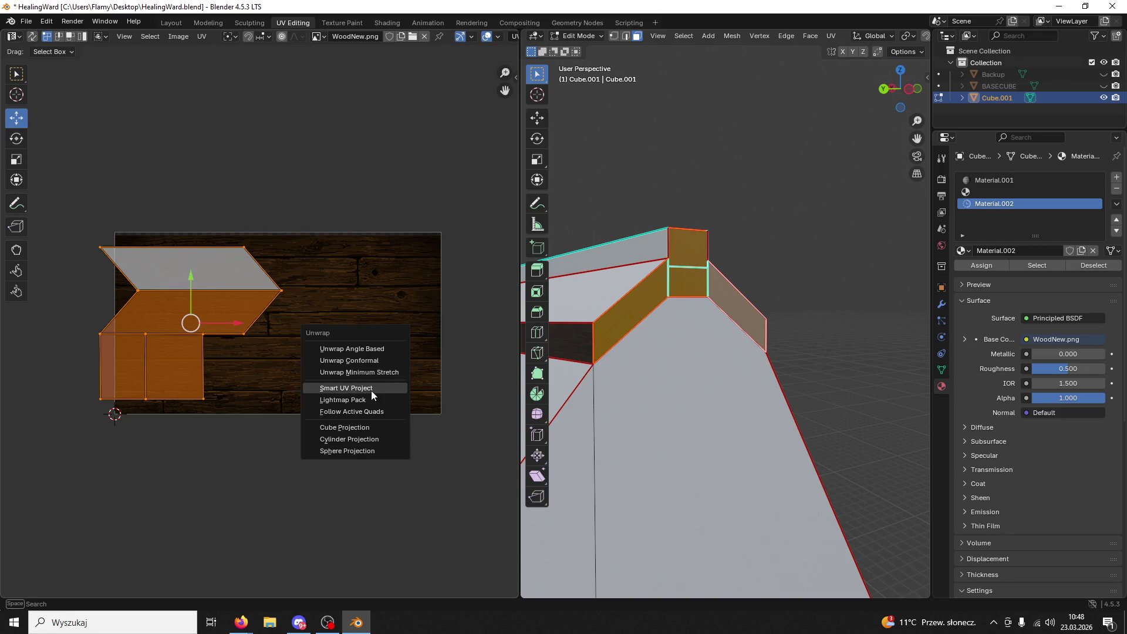
{"action": "left_click", "coordinate": [371, 388]}
{"action": "left_click", "coordinate": [332, 498]}
- Retry Smart UV Project and Follow Active Quads, ending with a standard angle-based unwrap
{"action": "key", "text": "u"}
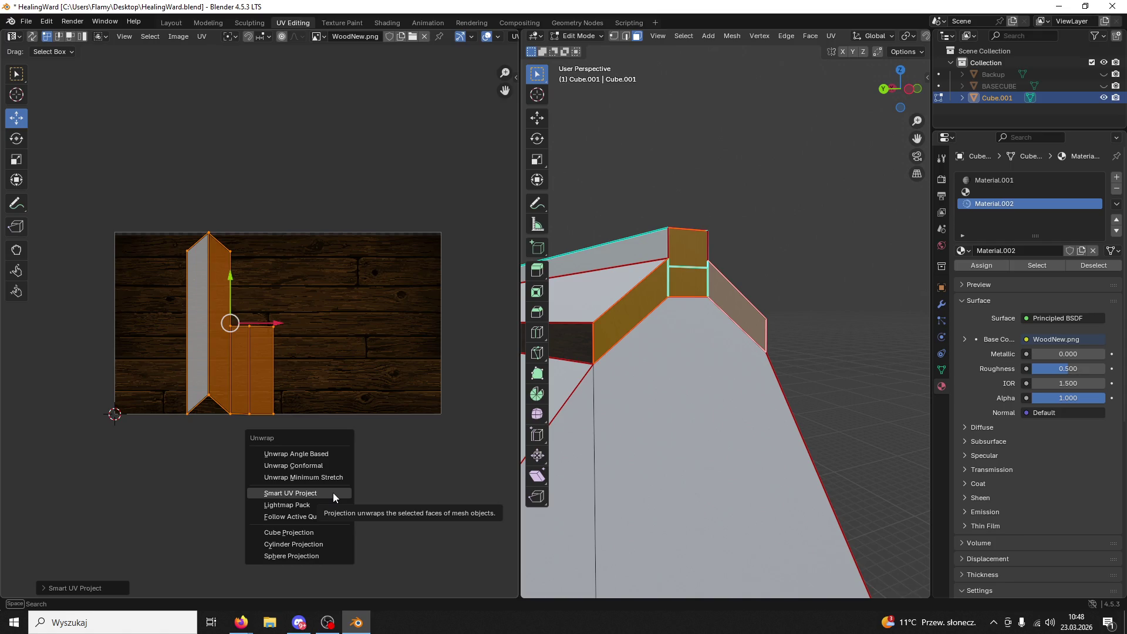
{"action": "key", "text": "u"}
{"action": "key", "text": "u"}
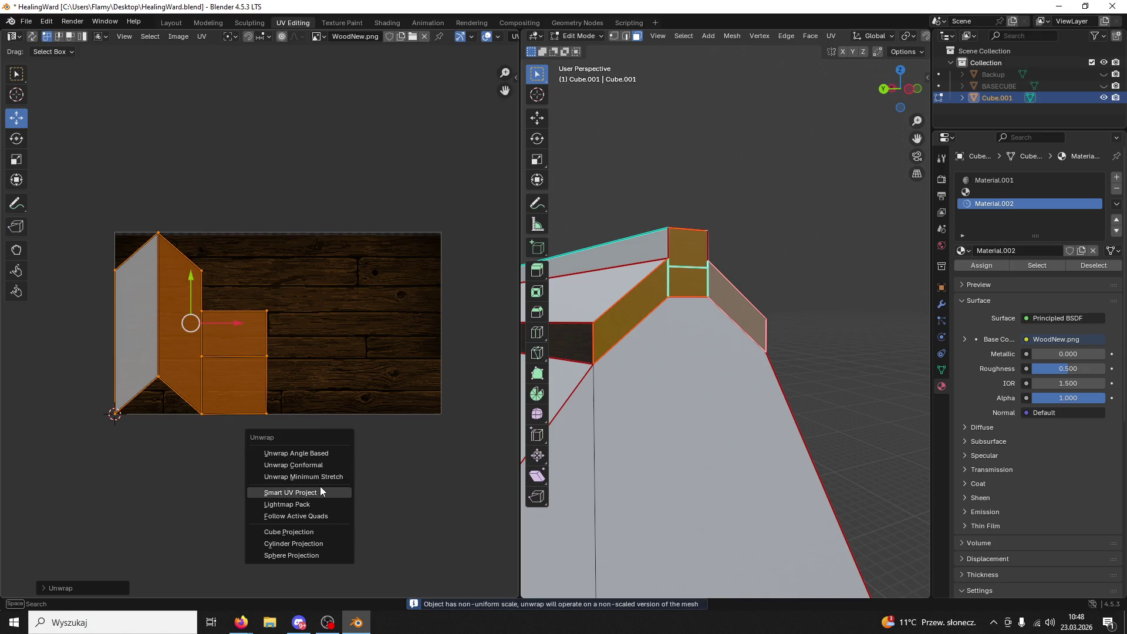
{"action": "left_click", "coordinate": [319, 492]}
{"action": "left_click", "coordinate": [302, 594]}
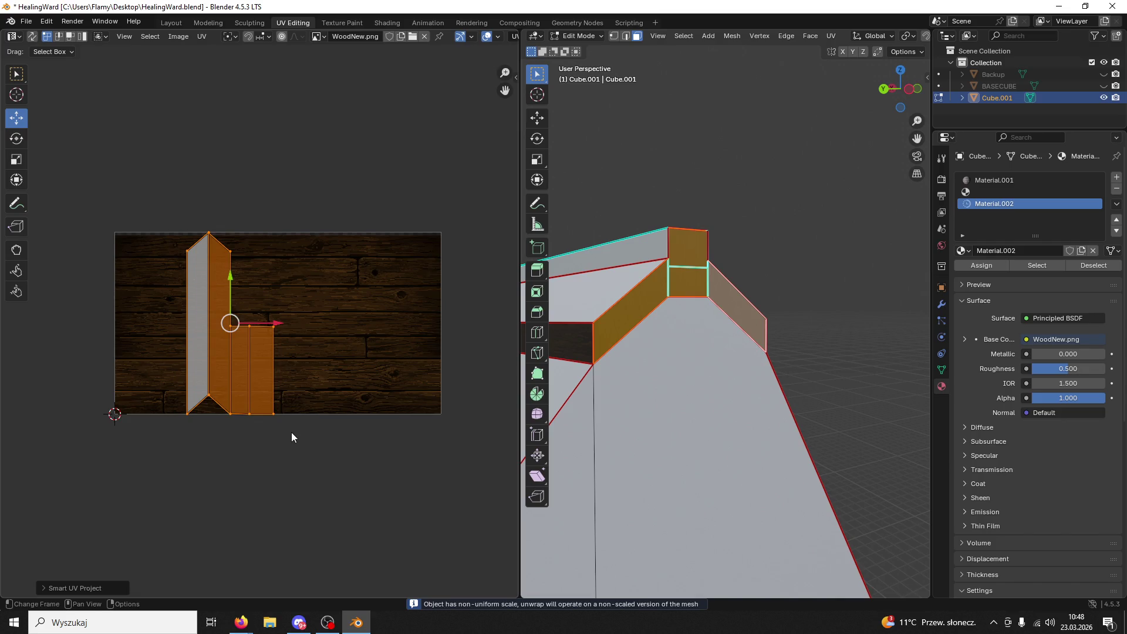
{"action": "key", "text": "u"}
{"action": "left_click", "coordinate": [281, 457]}
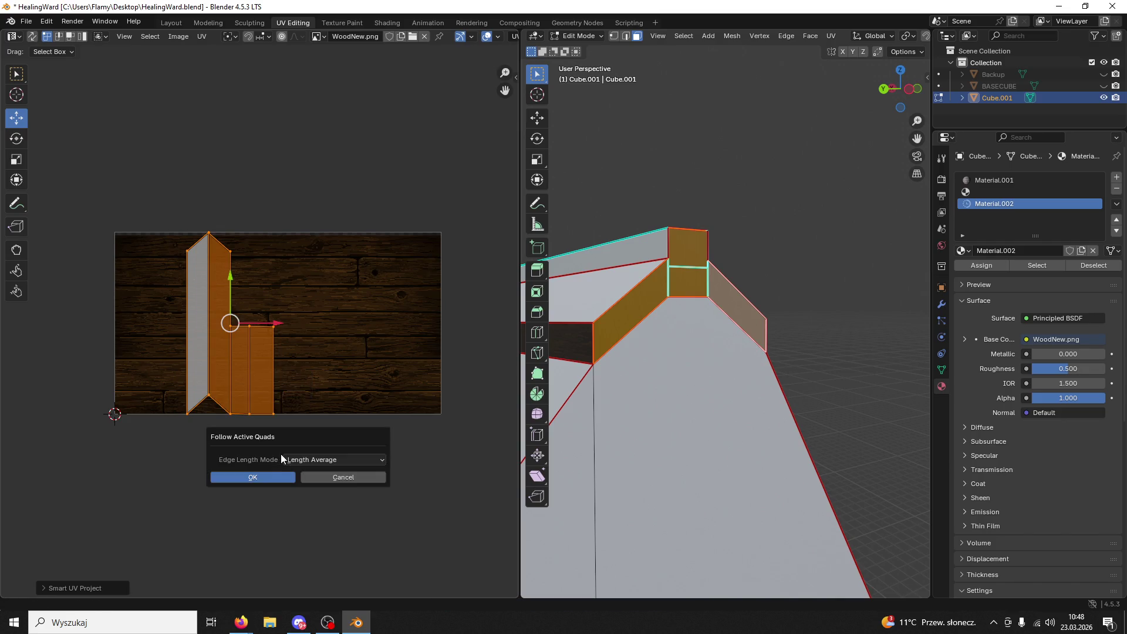
{"action": "left_click", "coordinate": [263, 474]}
{"action": "key", "text": "u"}
{"action": "left_click", "coordinate": [258, 400]}
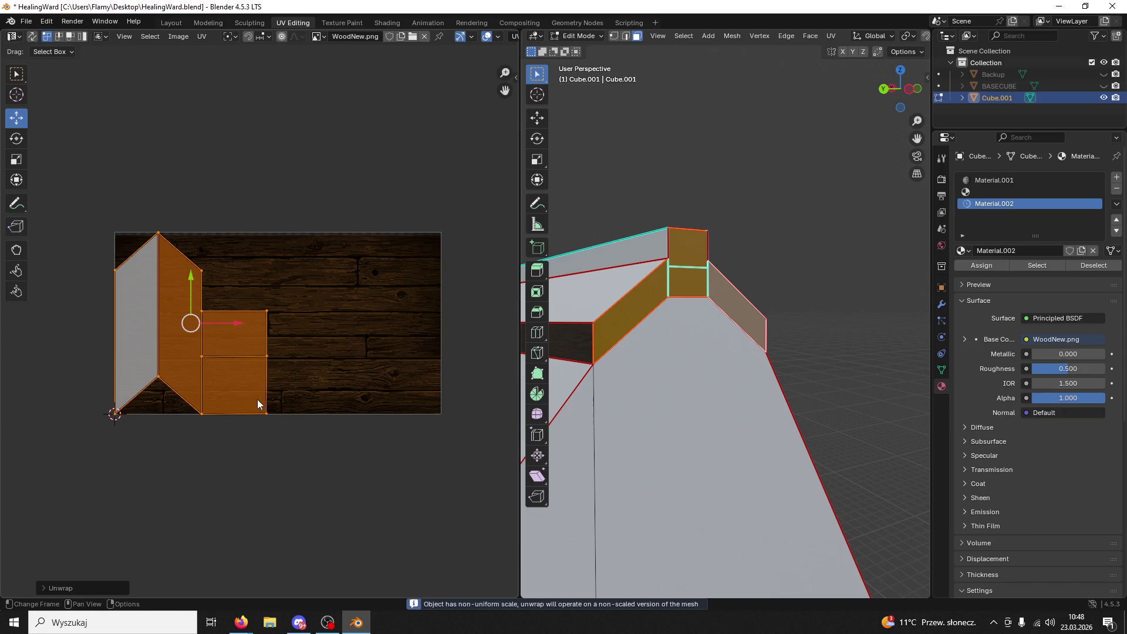
- Stretch the UV strip's right edge outward and pull its left vertices inward
{"action": "left_click_drag", "start_coordinate": [305, 294], "coordinate": [258, 446]}
{"action": "left_click_drag", "start_coordinate": [306, 362], "coordinate": [360, 362]}
{"action": "left_click", "coordinate": [202, 311]}
{"action": "left_click", "coordinate": [202, 357], "text": "shift"}
{"action": "left_click", "coordinate": [202, 412], "text": "shift"}
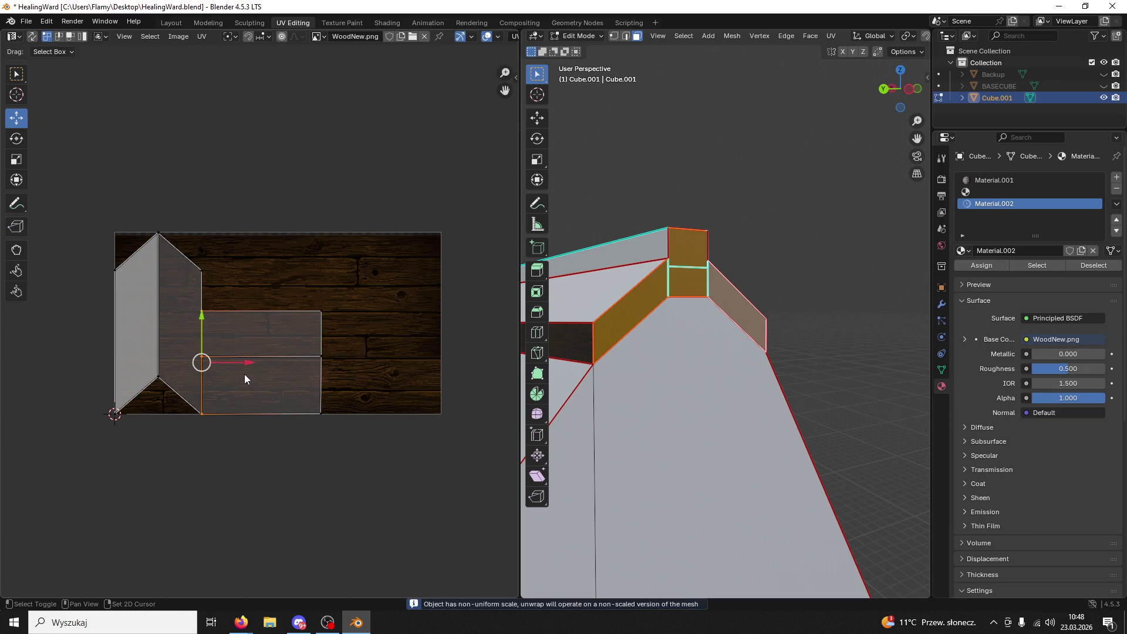
{"action": "key", "text": "g"}
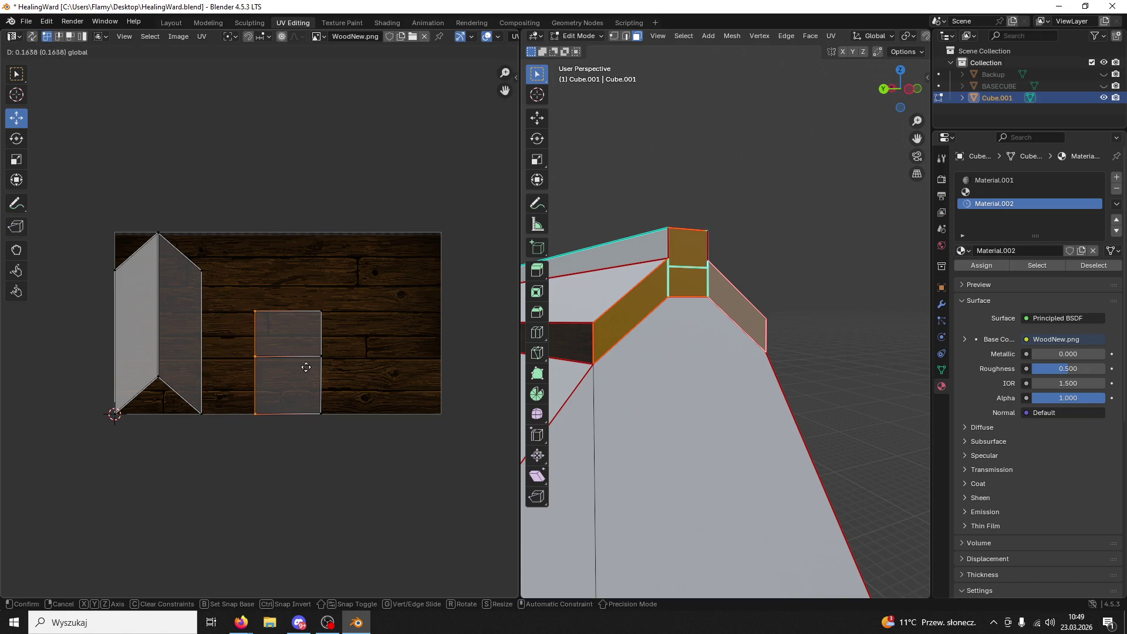
{"action": "left_click", "coordinate": [341, 370]}
- Rotate the UV strip 90°, move it onto one plank, and shrink it along X
{"action": "left_click_drag", "start_coordinate": [431, 253], "coordinate": [252, 419]}
{"action": "scroll", "coordinate": [595, 383], "scroll_direction": "up", "scroll_amount": 1}
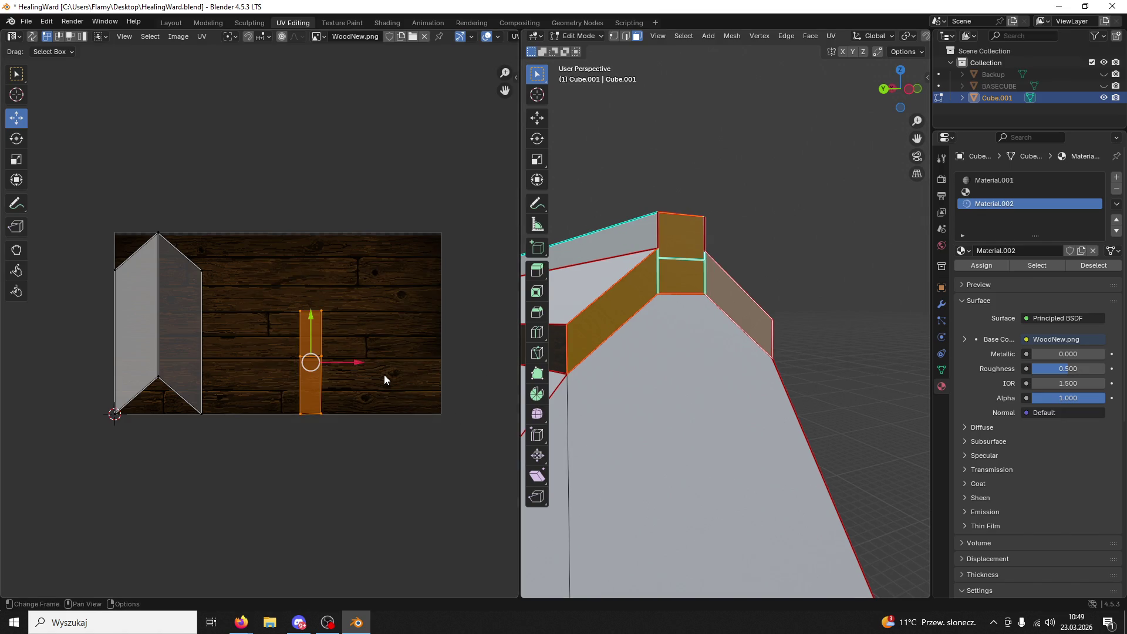
{"action": "type", "text": "r90"}
{"action": "key", "text": "Return"}
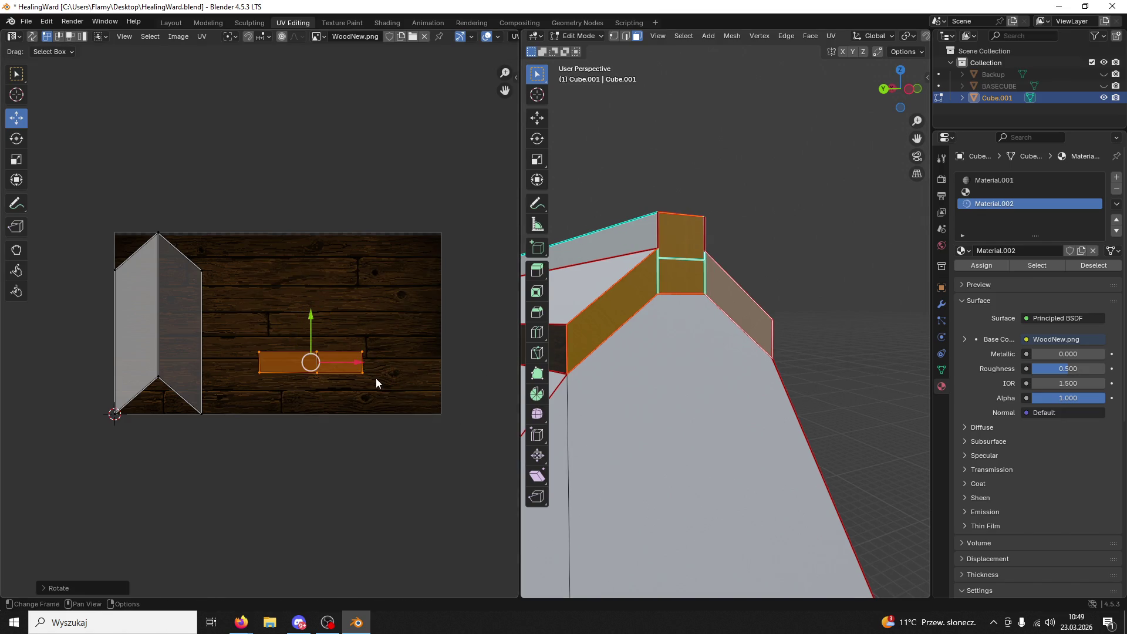
{"action": "left_click_drag", "start_coordinate": [306, 327], "coordinate": [305, 279]}
{"action": "scroll", "coordinate": [357, 307], "scroll_direction": "up", "scroll_amount": 4}
{"action": "key", "text": "s"}
{"action": "key", "text": "x"}
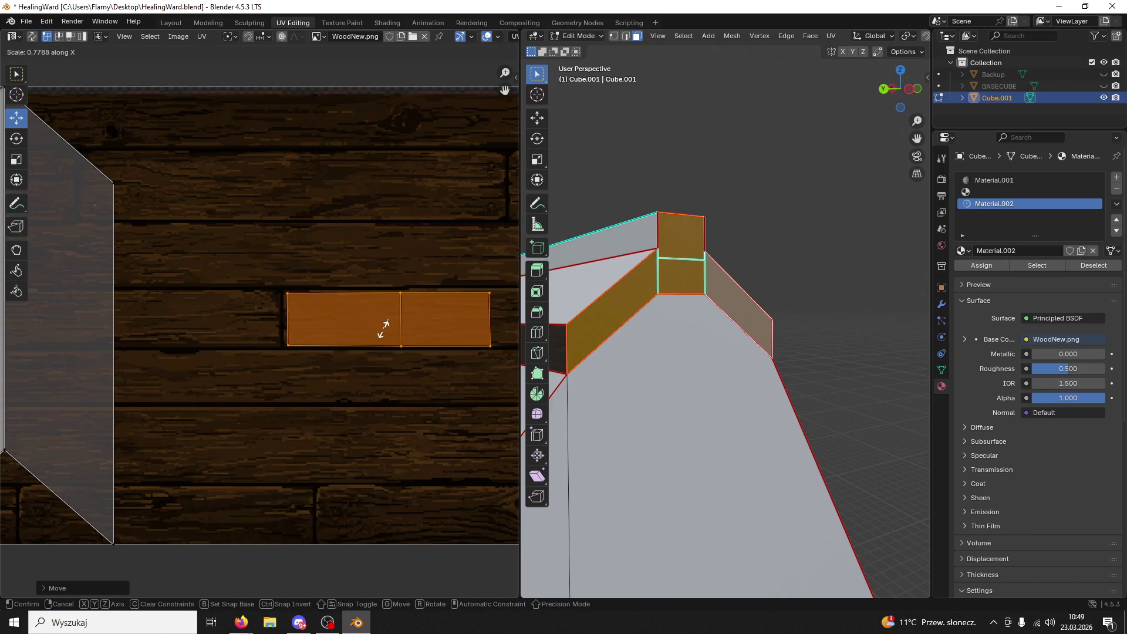
{"action": "left_click", "coordinate": [385, 329]}
{"action": "middle_click_drag", "start_coordinate": [775, 228], "coordinate": [809, 218]}
{"action": "left_click", "coordinate": [812, 217]}
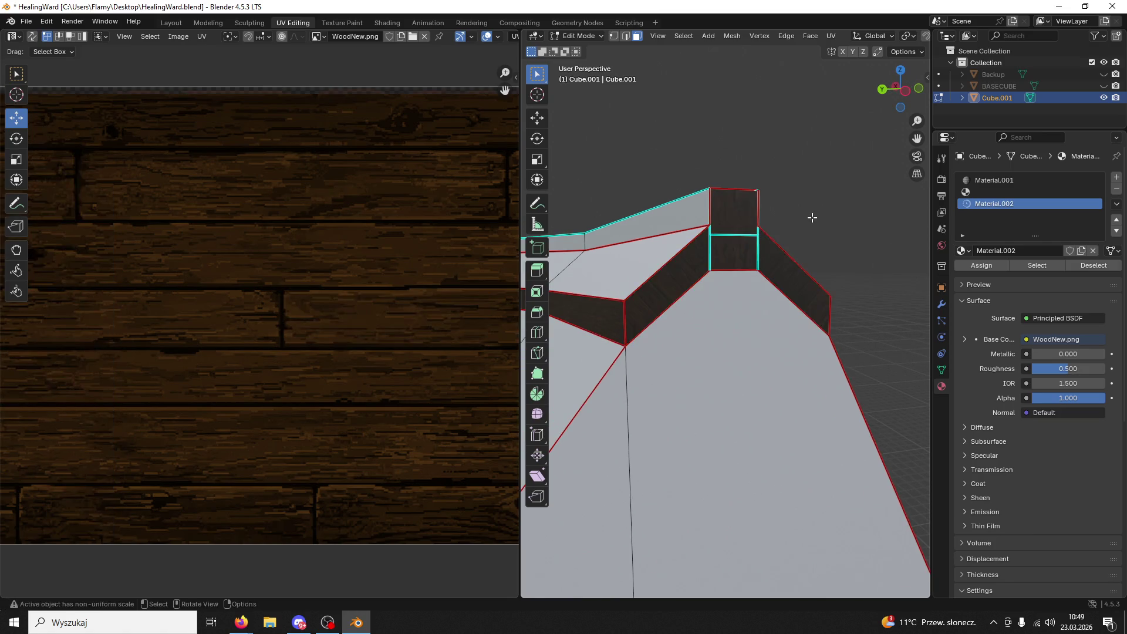
- Select both slanted trim faces and flatten their bottom UV row with S Y 0
{"action": "left_click", "coordinate": [792, 282]}
{"action": "left_click", "coordinate": [657, 293], "text": "shift"}
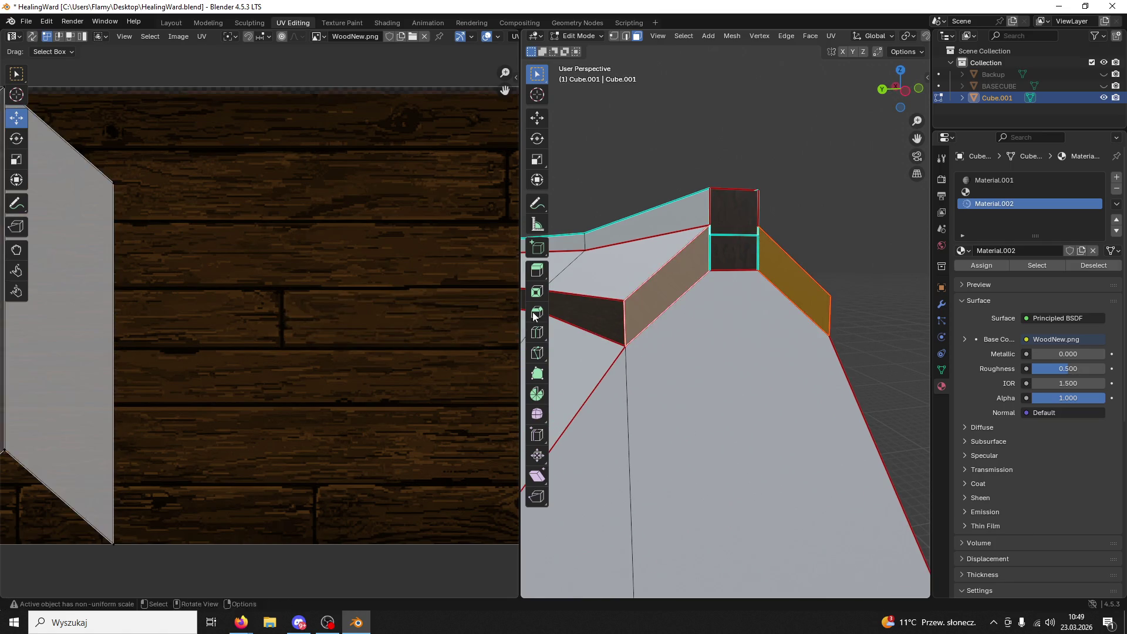
{"action": "scroll", "coordinate": [335, 350], "scroll_direction": "down", "scroll_amount": 4}
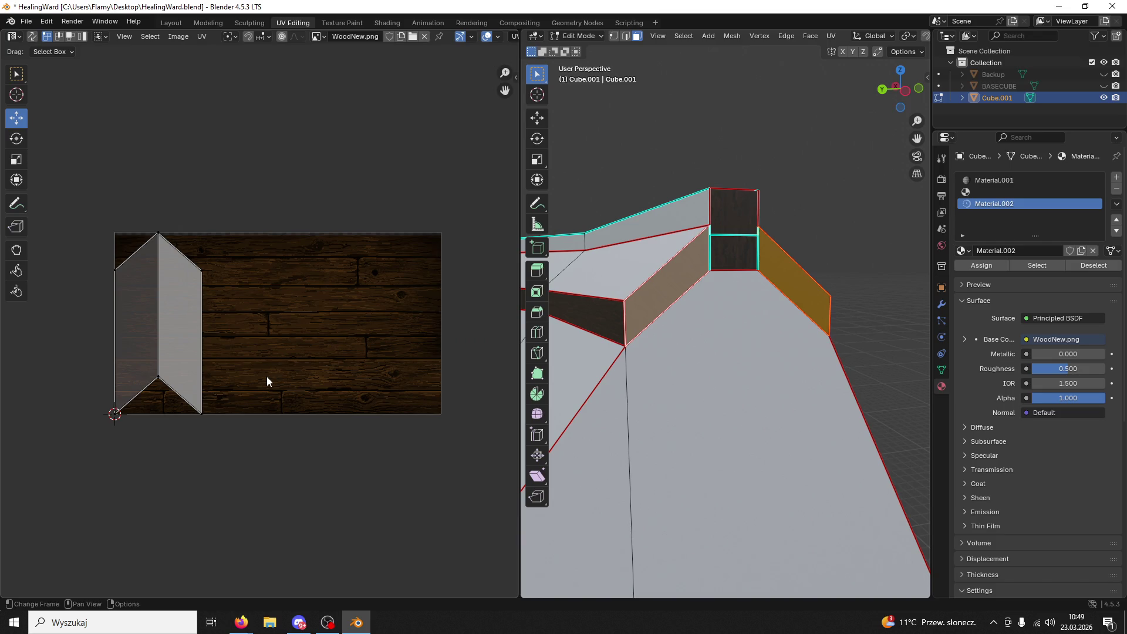
{"action": "left_click_drag", "start_coordinate": [223, 402], "coordinate": [100, 438]}
{"action": "key", "text": "s"}
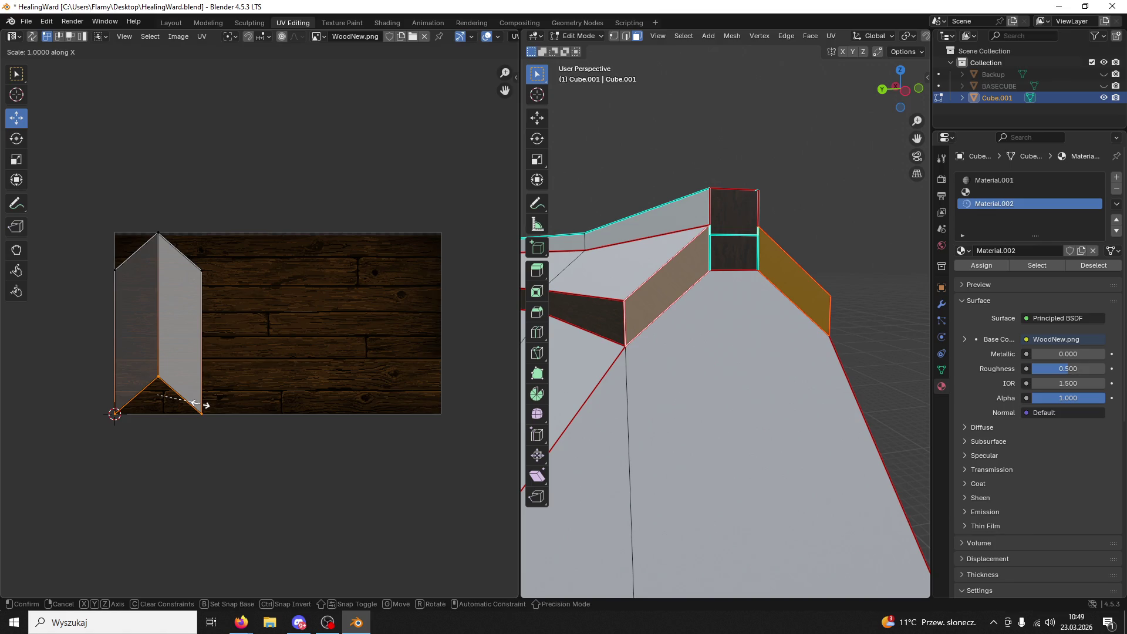
{"action": "left_click", "coordinate": [159, 404]}
{"action": "key", "text": "ctrl+z"}
{"action": "key", "text": "y"}
{"action": "key", "text": "0"}
{"action": "left_click", "coordinate": [200, 409]}
- Flatten the top three UV vertices onto one line with S Y 0
{"action": "left_click_drag", "start_coordinate": [227, 211], "coordinate": [44, 315]}
{"action": "key", "text": "s"}
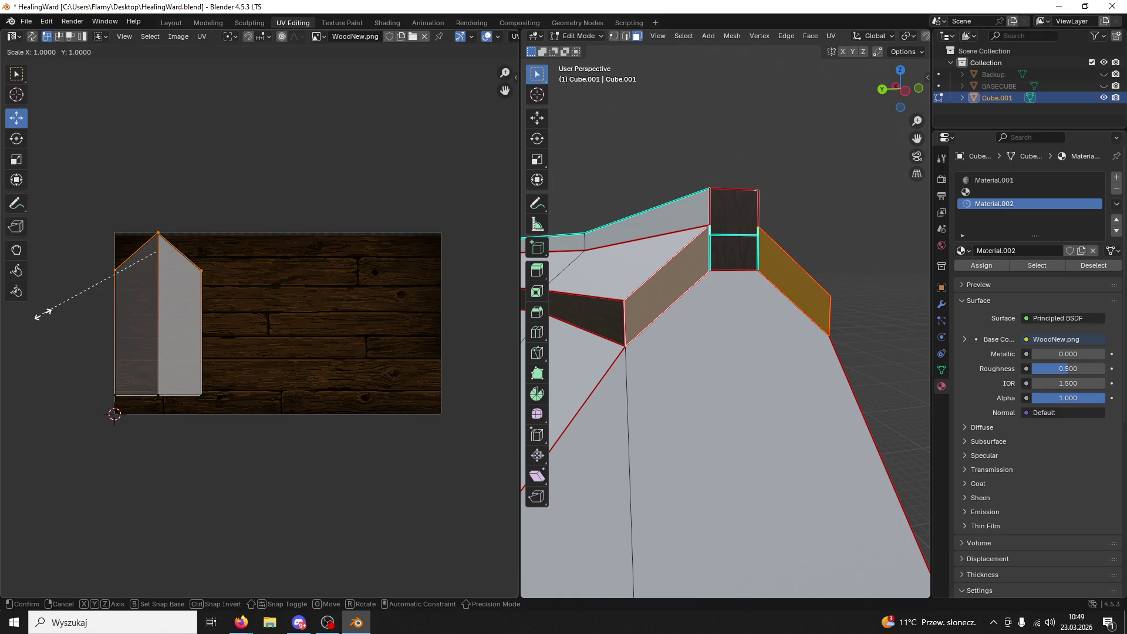
{"action": "key", "text": "y"}
{"action": "key", "text": "0"}
{"action": "key", "text": "Return"}
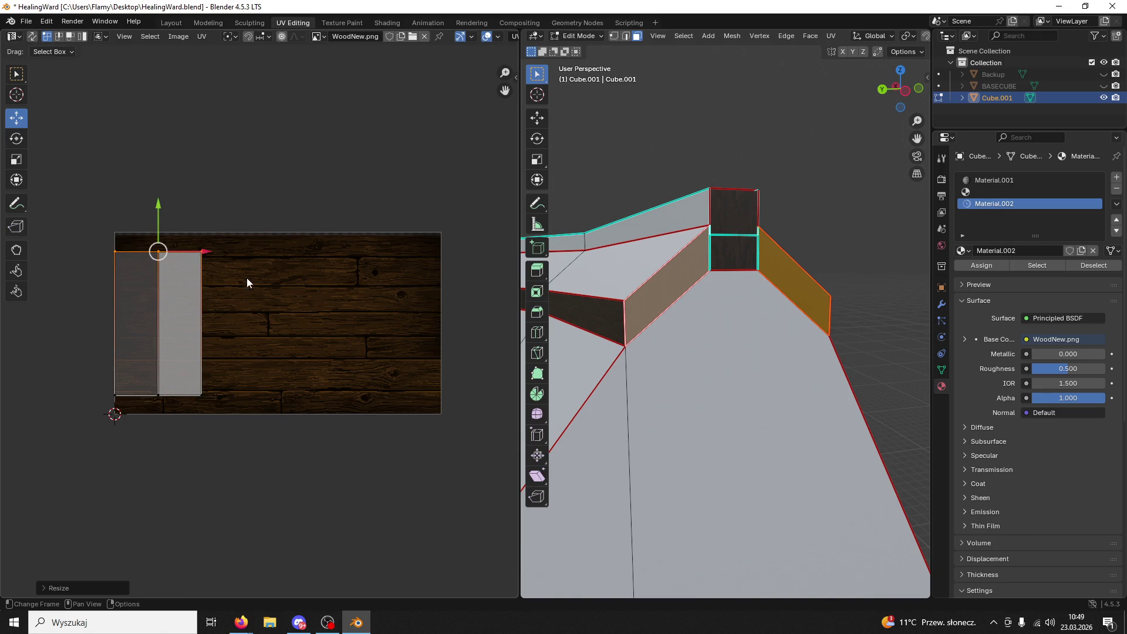
- Rotate the UV island 90°, shrink it, and place it on a plank row
{"action": "key", "text": "a"}
{"action": "key", "text": "r"}
{"action": "key", "text": "9"}
{"action": "key", "text": "0"}
{"action": "key", "text": "Return"}
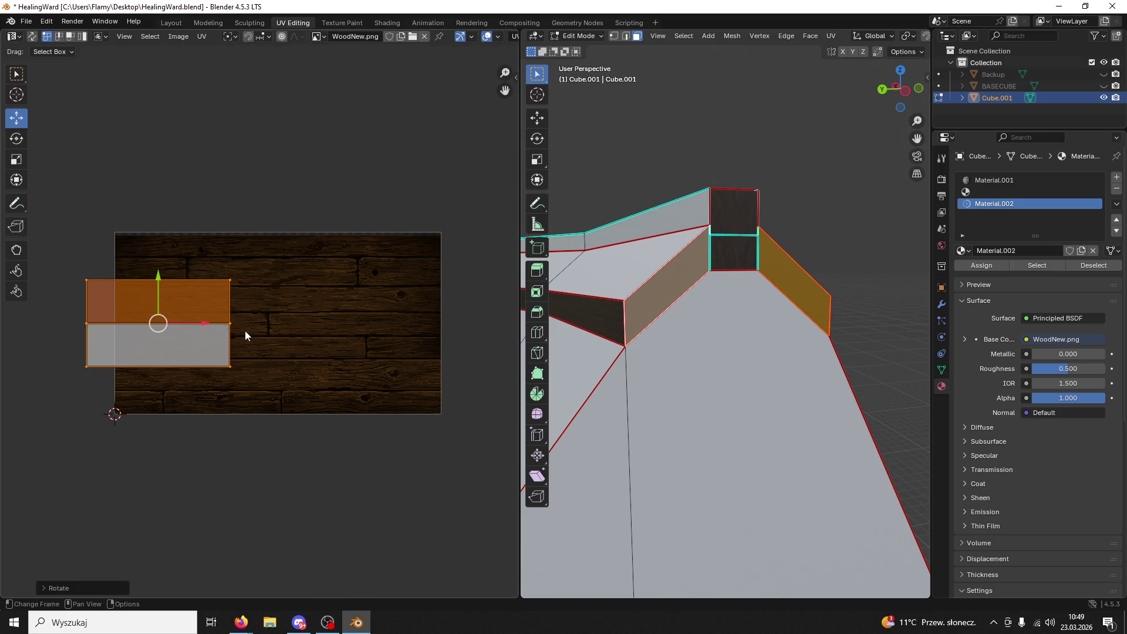
{"action": "scroll", "coordinate": [238, 330], "scroll_direction": "up", "scroll_amount": 1}
{"action": "key", "text": "s"}
{"action": "key", "text": "Return"}
{"action": "left_click", "coordinate": [123, 284]}
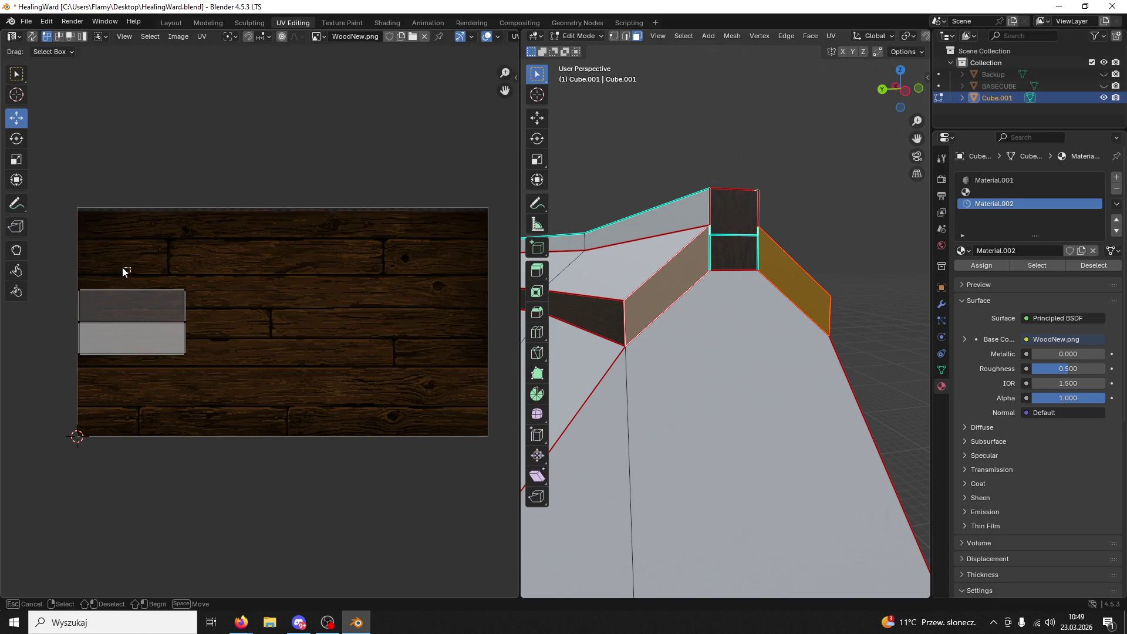
{"action": "key", "text": "a"}
{"action": "key", "text": "g"}
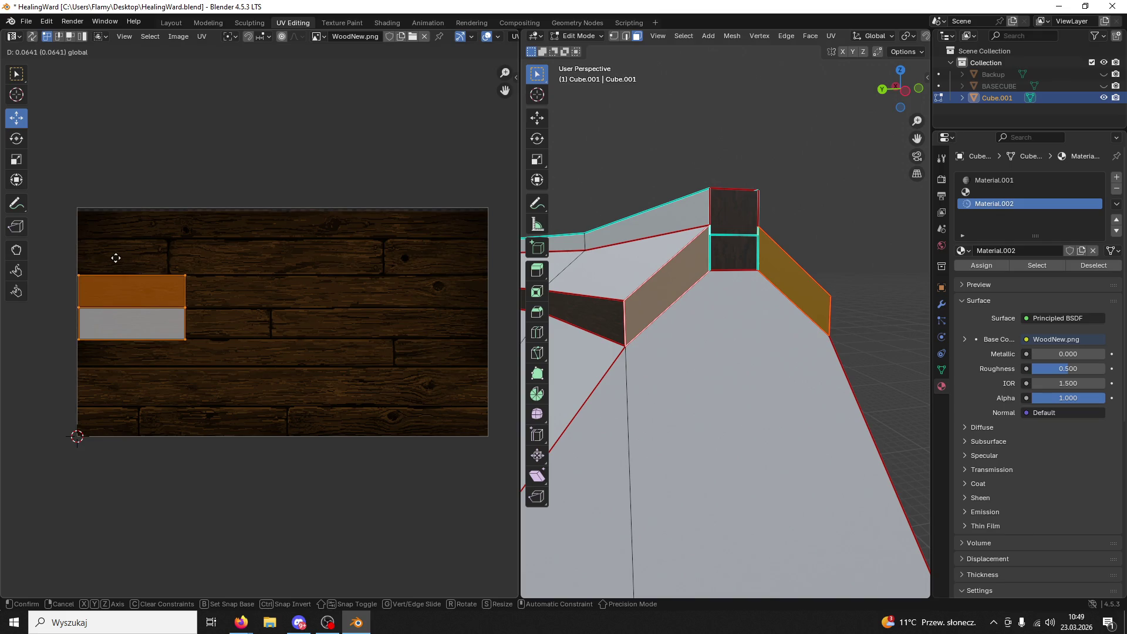
{"action": "left_click", "coordinate": [118, 258]}
{"action": "left_click", "coordinate": [287, 294]}
- Look over the tower and save HealingWard.blend
{"action": "left_click", "coordinate": [734, 382]}
{"action": "mouse_move", "coordinate": [734, 381]}
{"action": "middle_mouse_down"}
{"action": "mouse_move", "coordinate": [763, 335]}
{"action": "mouse_move", "coordinate": [841, 387]}
{"action": "mouse_move", "coordinate": [878, 264]}
{"action": "mouse_move", "coordinate": [836, 247]}
{"action": "mouse_move", "coordinate": [820, 224]}
{"action": "mouse_move", "coordinate": [728, 290]}
{"action": "mouse_move", "coordinate": [840, 267]}
{"action": "mouse_move", "coordinate": [733, 287]}
{"action": "middle_mouse_up"}
{"action": "key", "text": "ctrl+s"}
- Switch to the empty material slot and select the next trim band's linked faces
{"action": "left_click", "coordinate": [878, 264]}
{"action": "scroll", "coordinate": [836, 246], "scroll_direction": "down", "scroll_amount": 2}
{"action": "key", "text": "l"}
{"action": "scroll", "coordinate": [361, 374], "scroll_direction": "up", "scroll_amount": 6}
{"action": "scroll", "coordinate": [361, 375], "scroll_direction": "up", "scroll_amount": 5}
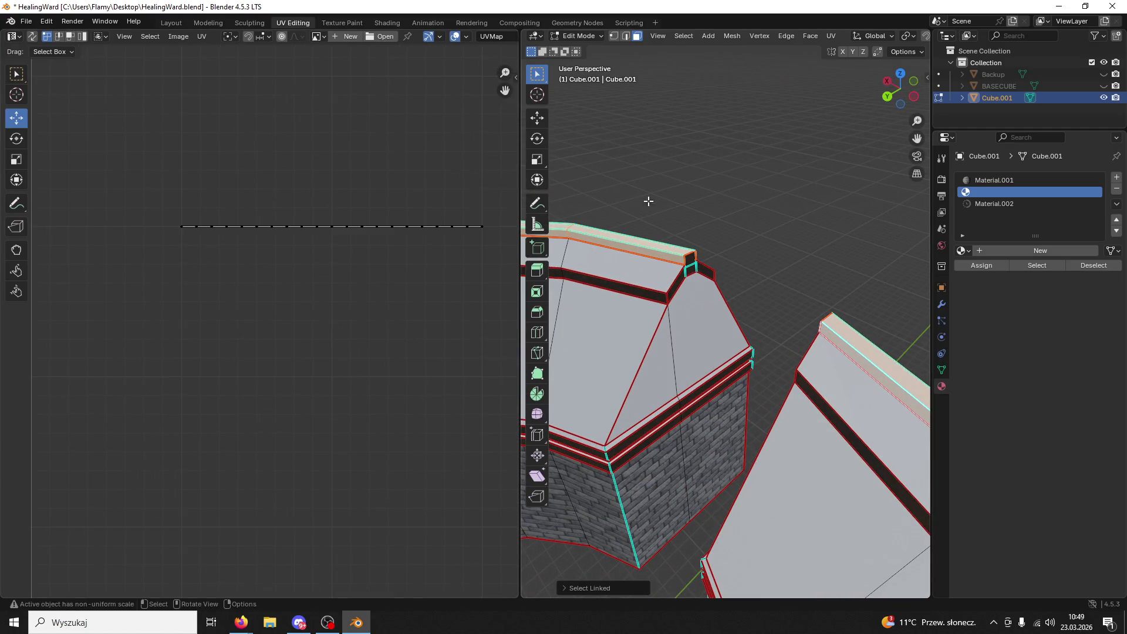
- Assign Material.002 to the selected trim band and save the file
{"action": "left_click", "coordinate": [994, 203]}
{"action": "left_click", "coordinate": [977, 264]}
{"action": "key", "text": "ctrl+s"}
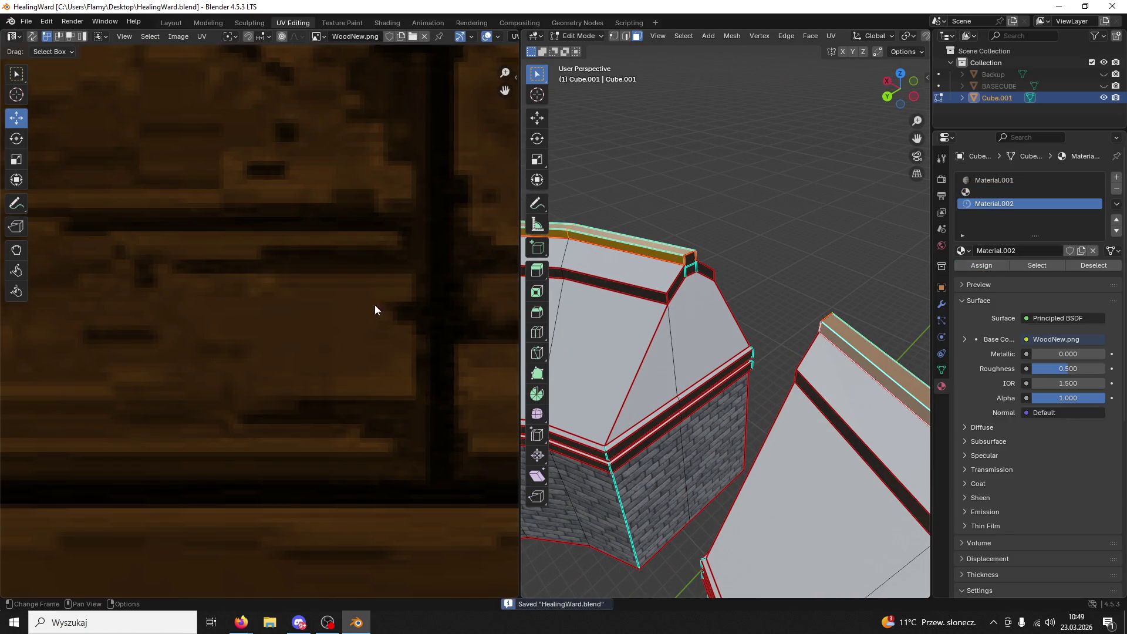
{"action": "scroll", "coordinate": [314, 337], "scroll_direction": "down", "scroll_amount": 3}
- Unwrap the band's UVs, then re-unwrap with Follow Active Quads
{"action": "key", "text": "a"}
{"action": "key", "text": "u"}
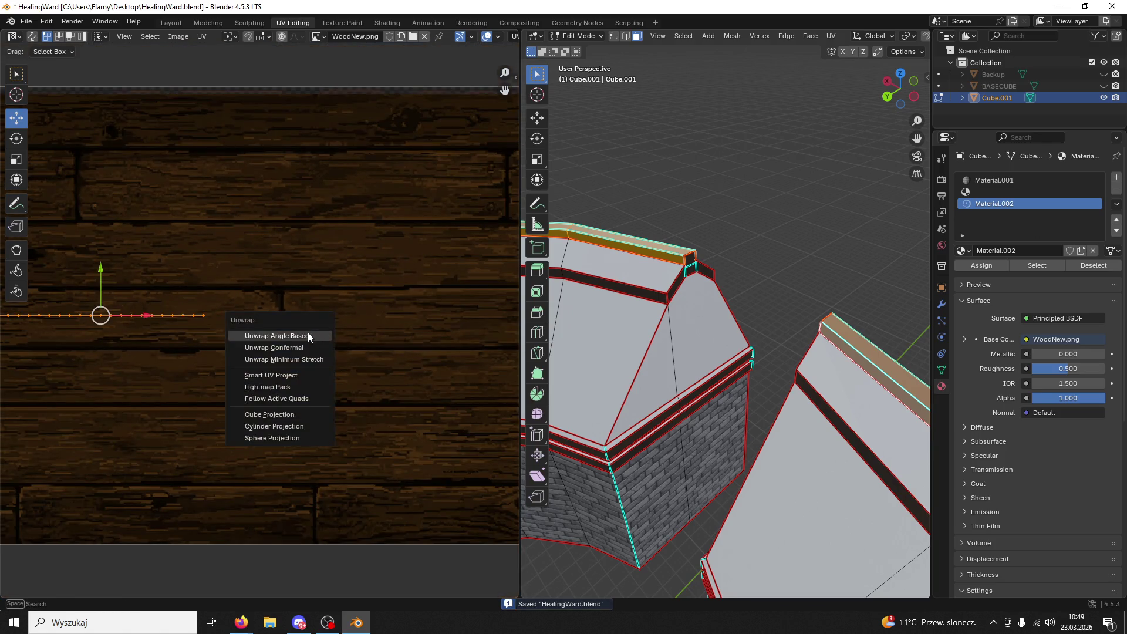
{"action": "left_click", "coordinate": [308, 332]}
{"action": "scroll", "coordinate": [290, 328], "scroll_direction": "down", "scroll_amount": 3}
{"action": "scroll", "coordinate": [256, 338], "scroll_direction": "up", "scroll_amount": 3}
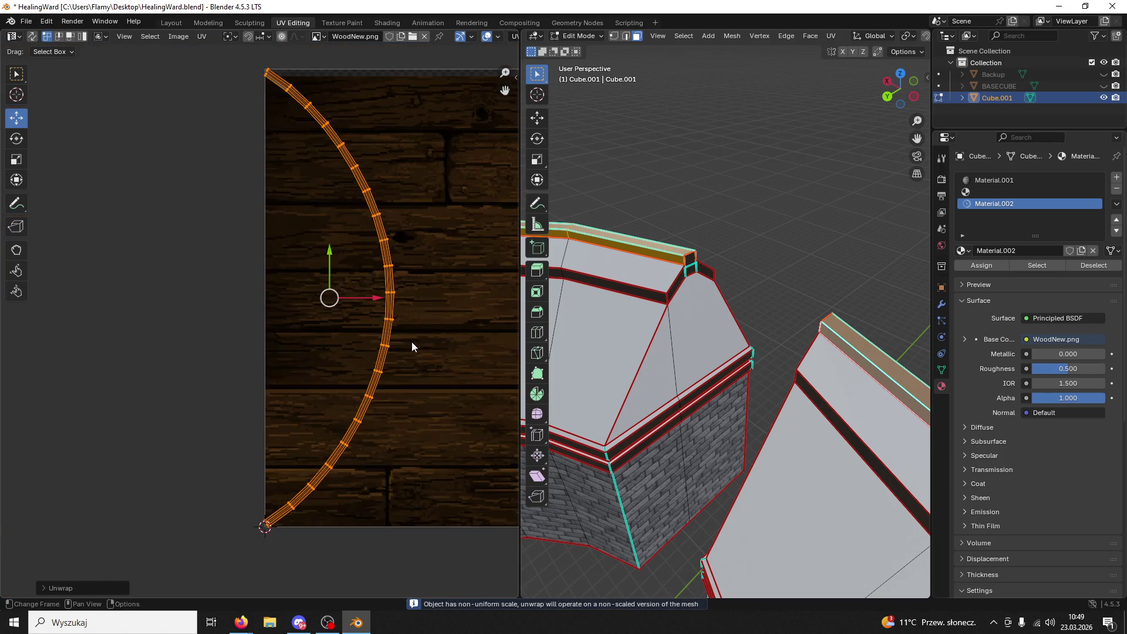
{"action": "key", "text": "u"}
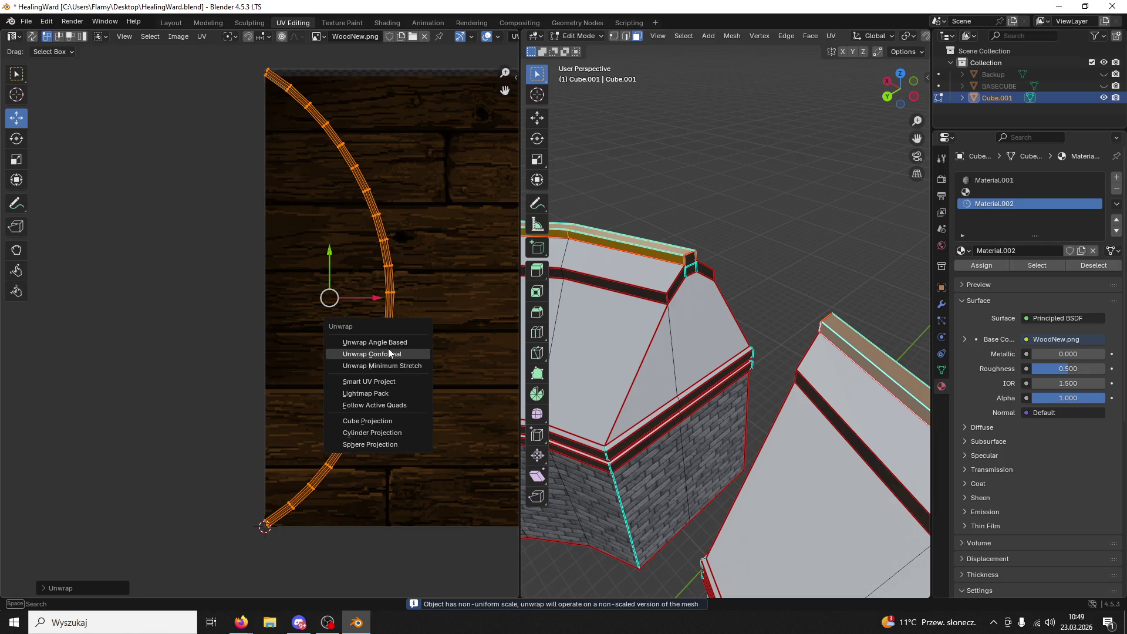
{"action": "left_click", "coordinate": [395, 412]}
{"action": "left_click", "coordinate": [374, 430]}
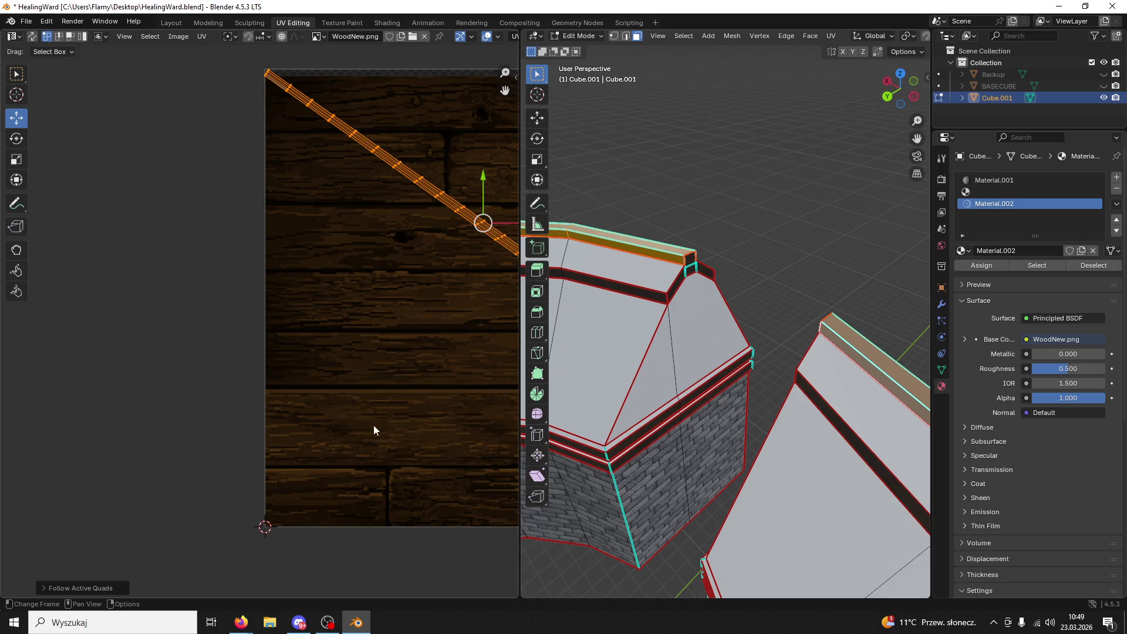
- Try conformal, minimum-stretch and lightmap-pack unwraps, returning to Follow Active Quads
{"action": "scroll", "coordinate": [379, 409], "scroll_direction": "down", "scroll_amount": 1}
{"action": "key", "text": "u"}
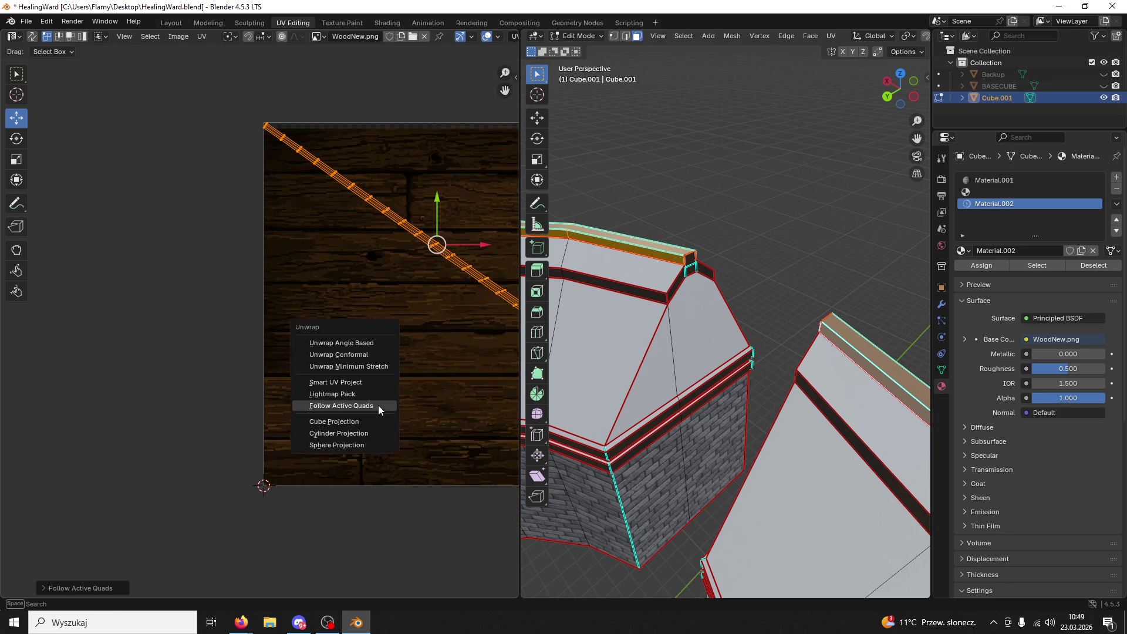
{"action": "left_click", "coordinate": [354, 354]}
{"action": "key", "text": "u"}
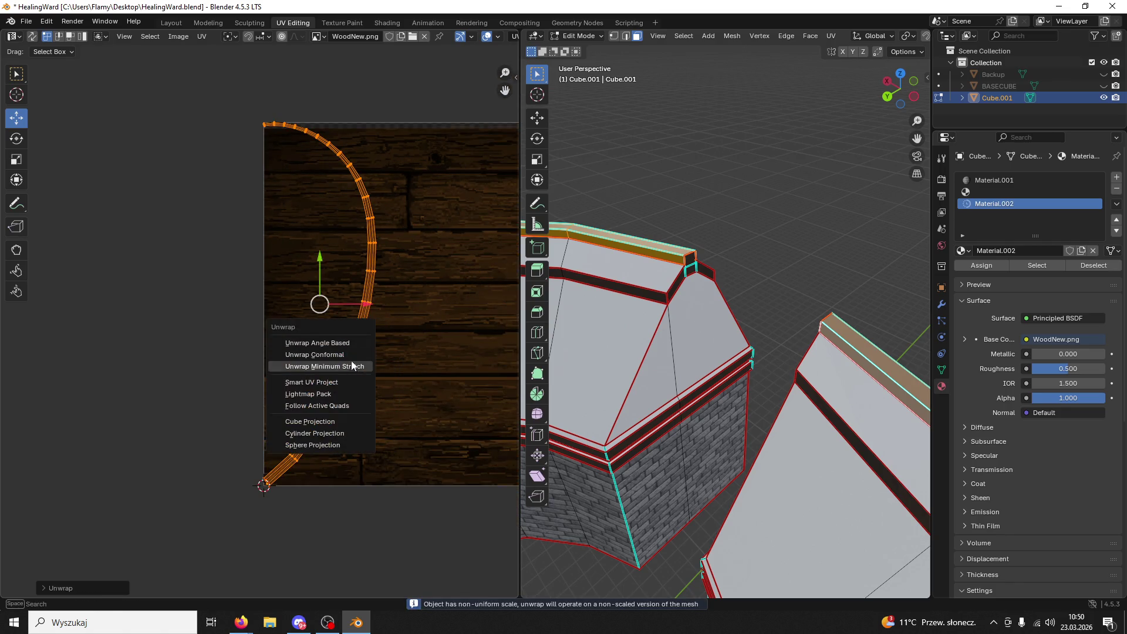
{"action": "left_click", "coordinate": [351, 364]}
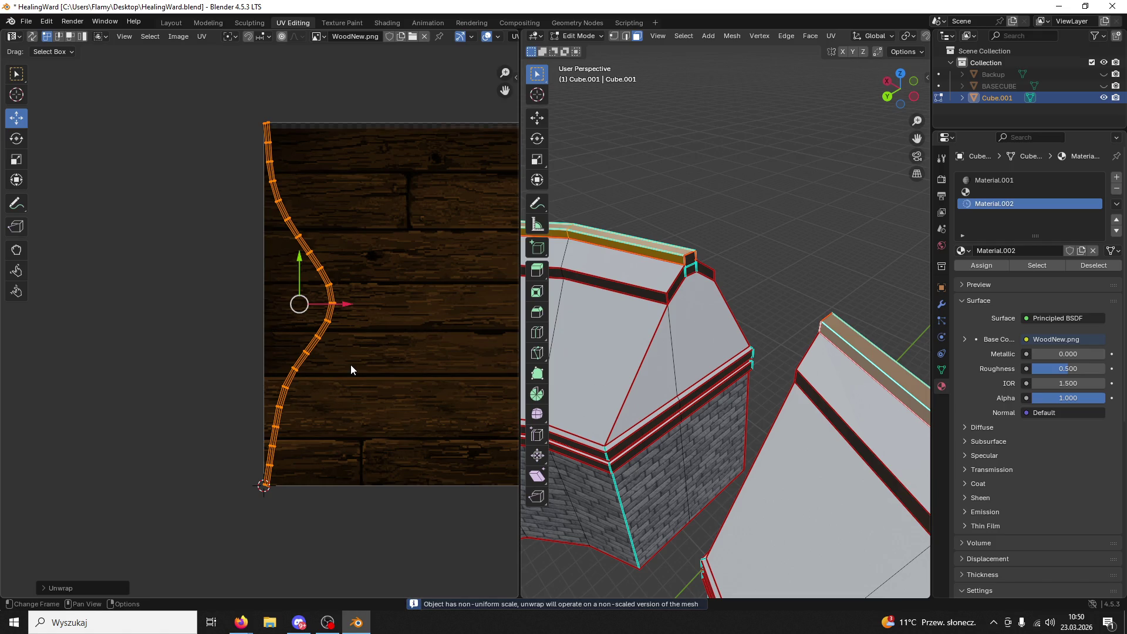
{"action": "key", "text": "u"}
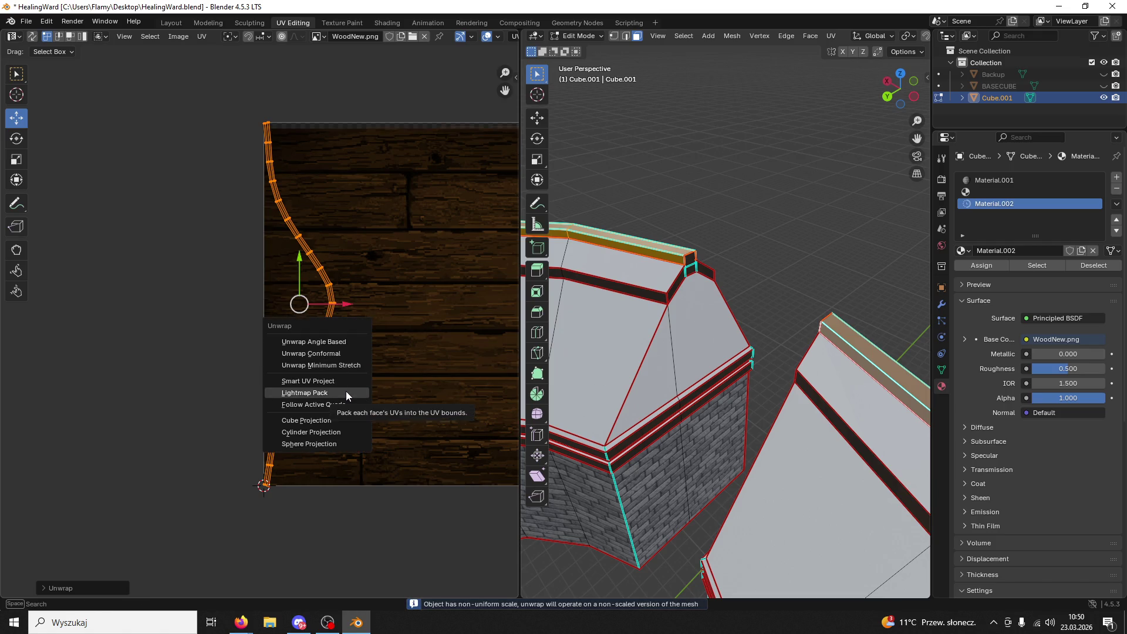
{"action": "left_click", "coordinate": [346, 392]}
{"action": "left_click", "coordinate": [319, 472]}
{"action": "key", "text": "u"}
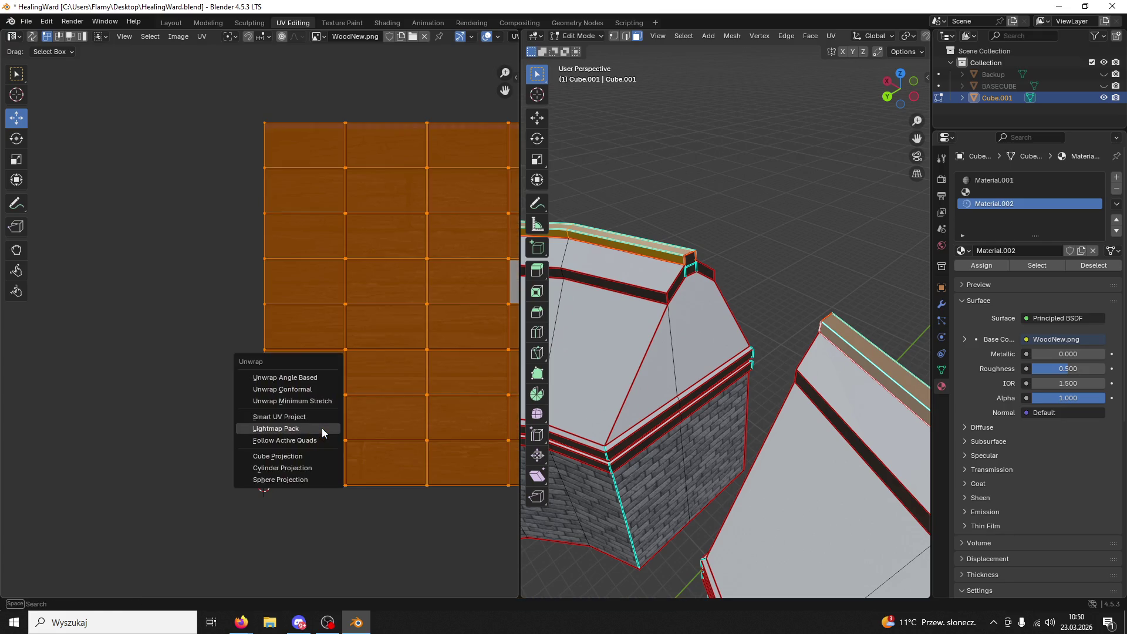
{"action": "left_click", "coordinate": [305, 440]}
{"action": "left_click", "coordinate": [295, 461]}
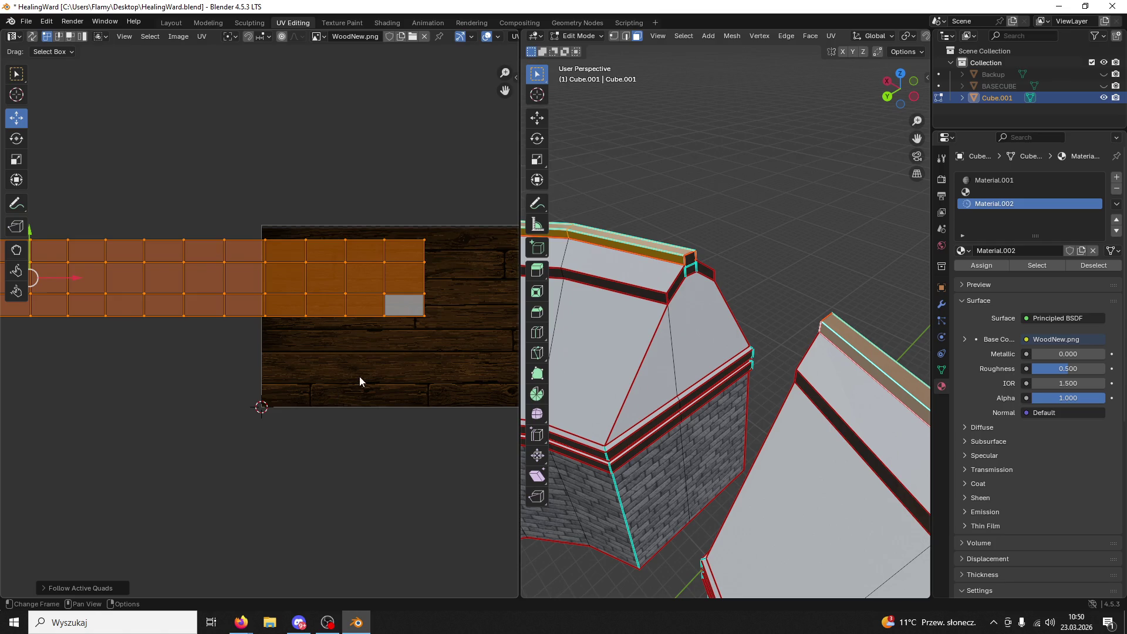
- Shrink the UV strip and move it down onto the WoodNew.png planks
{"action": "key", "text": "s"}
{"action": "left_click", "coordinate": [296, 351]}
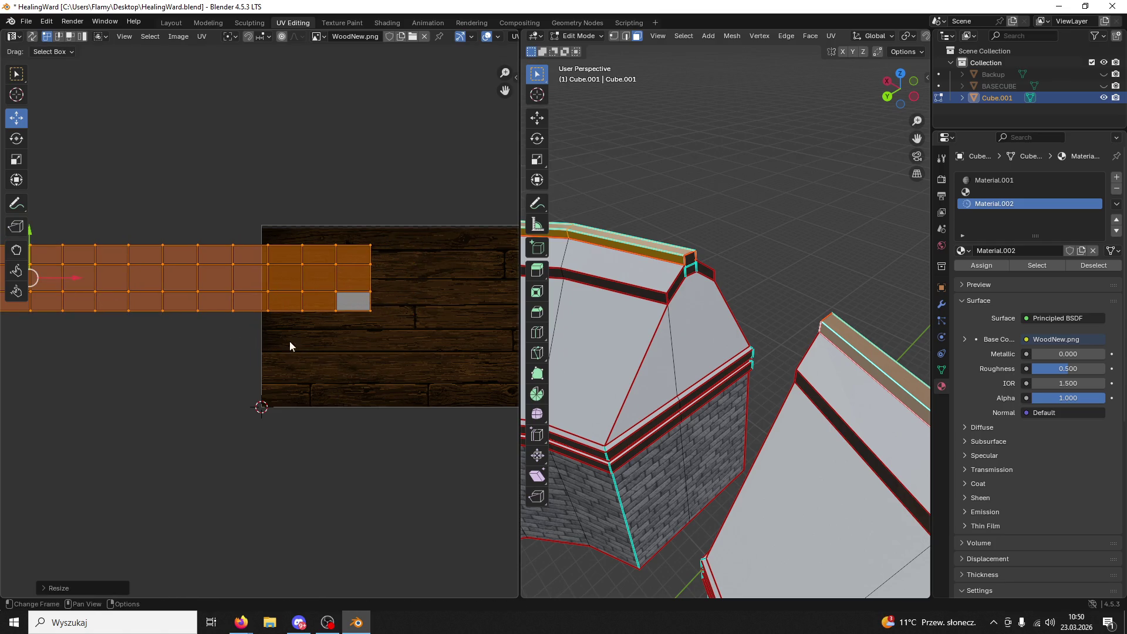
{"action": "left_click_drag", "start_coordinate": [74, 279], "coordinate": [385, 279]}
{"action": "left_click_drag", "start_coordinate": [340, 241], "coordinate": [307, 334]}
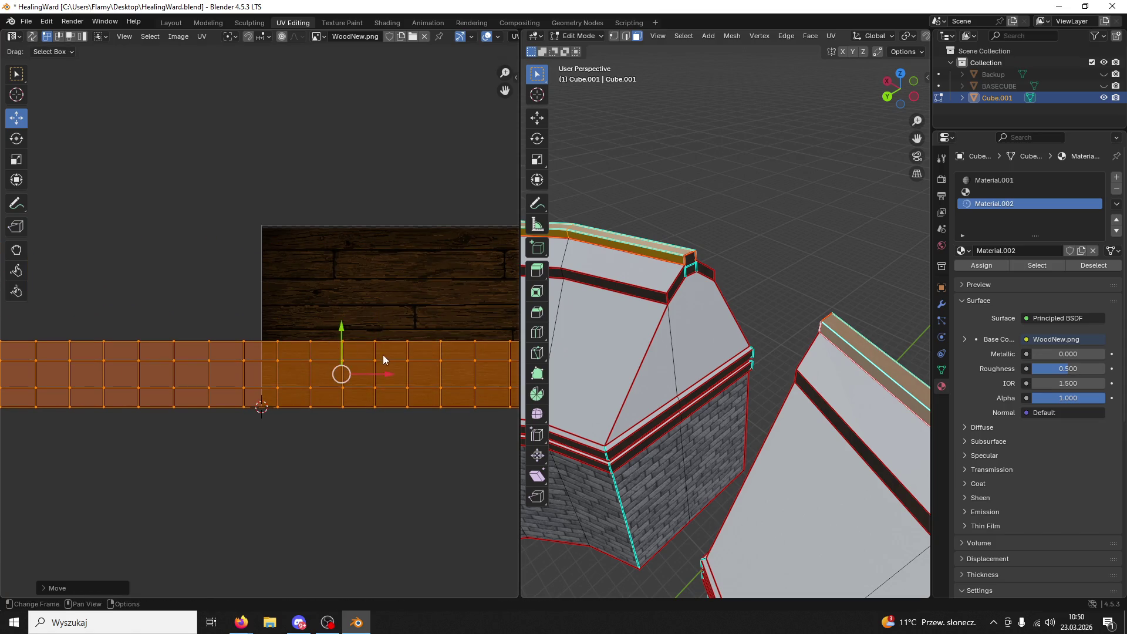
{"action": "middle_click_drag", "start_coordinate": [379, 356], "coordinate": [256, 311]}
{"action": "scroll", "coordinate": [308, 327], "scroll_direction": "up", "scroll_amount": 5}
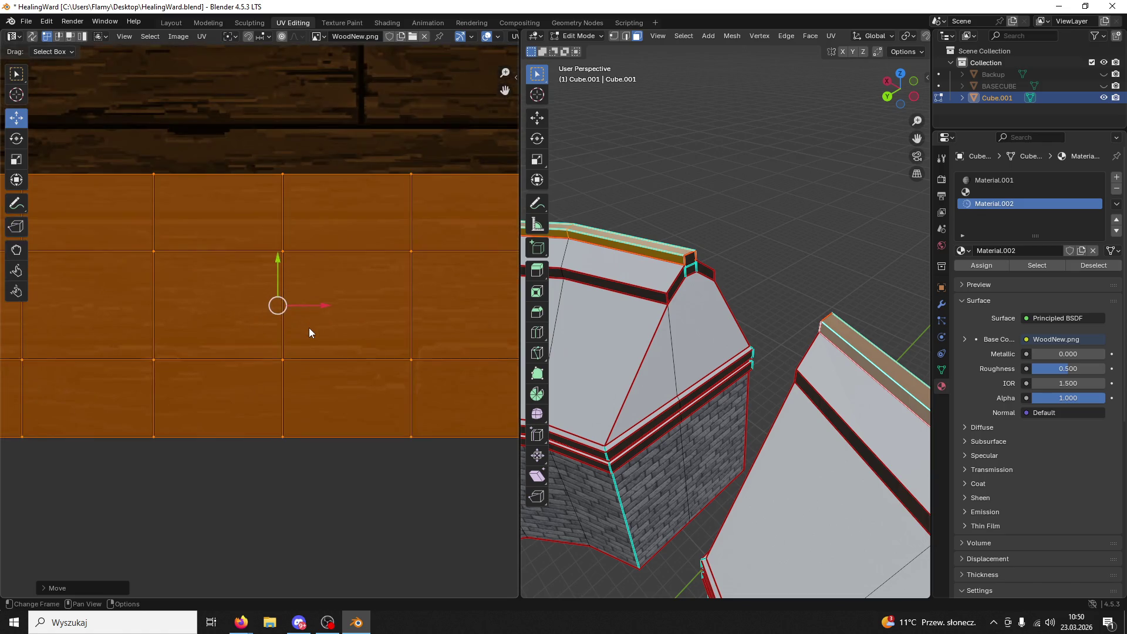
{"action": "left_click_drag", "start_coordinate": [273, 265], "coordinate": [268, 246]}
{"action": "left_click", "coordinate": [273, 251]}
{"action": "key", "text": "ctrl+z"}
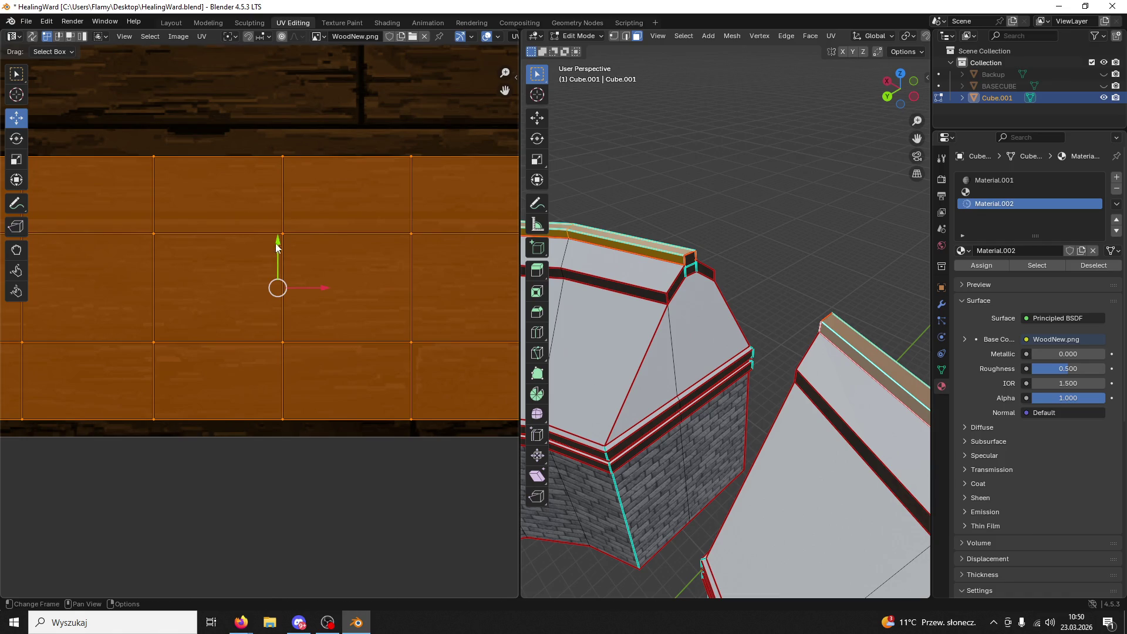
- Enlarge the UV strip slightly and shift it into place
{"action": "key", "text": "alt+Tab"}
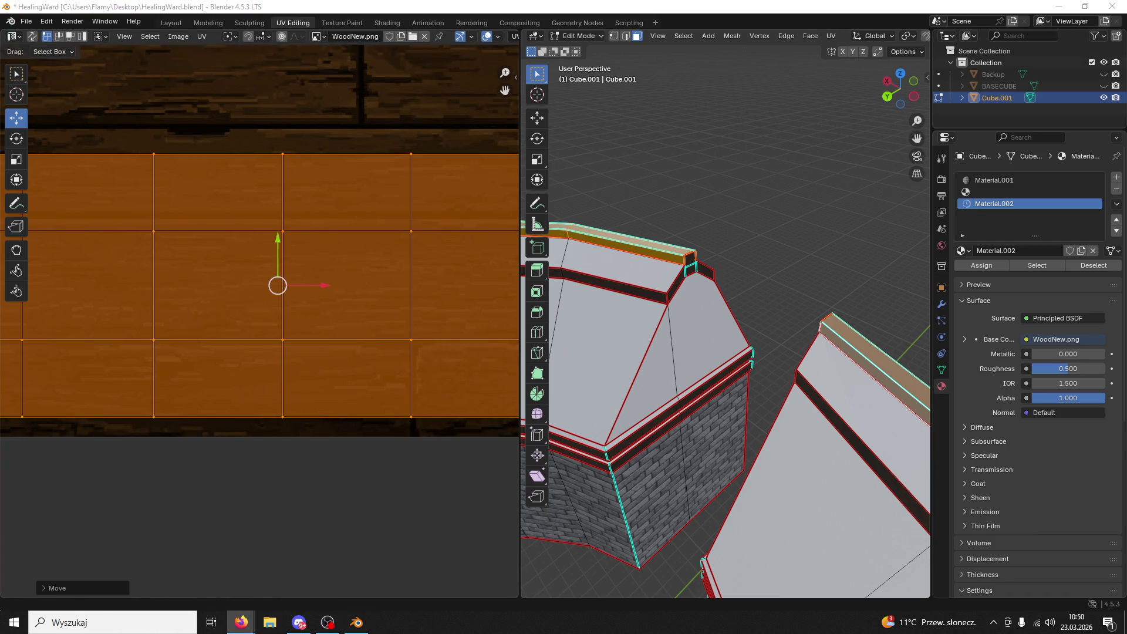
{"action": "key", "text": "alt+Tab"}
{"action": "key", "text": "s"}
{"action": "left_click", "coordinate": [455, 305]}
{"action": "key", "text": "ctrl+z"}
{"action": "key", "text": "s"}
{"action": "left_click", "coordinate": [360, 256]}
{"action": "key", "text": "g"}
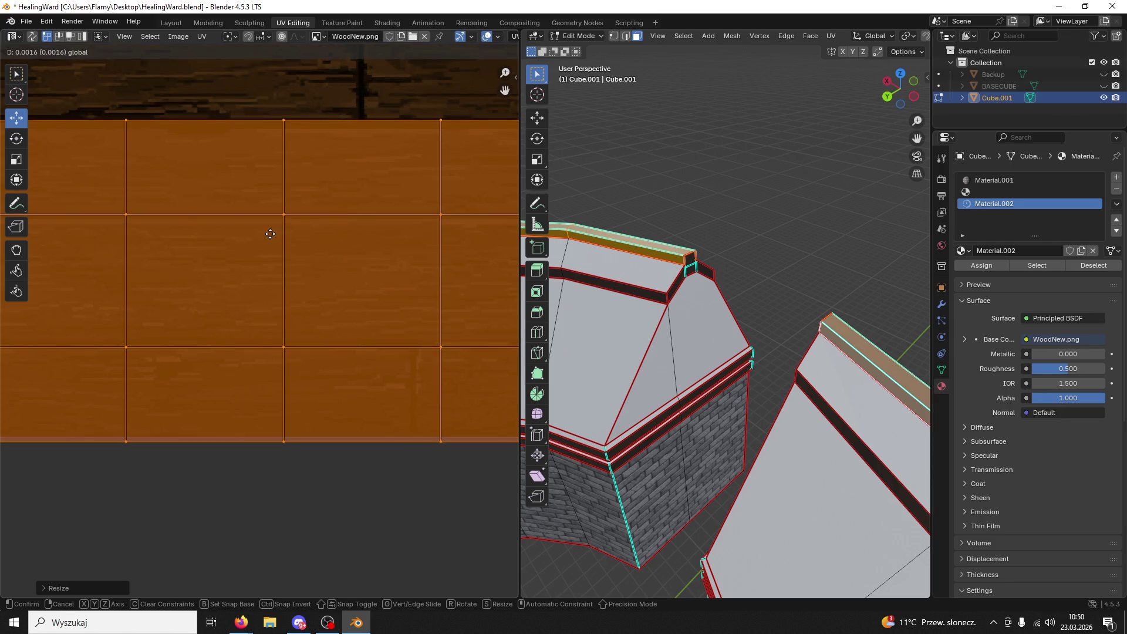
{"action": "left_click", "coordinate": [270, 234]}
{"action": "scroll", "coordinate": [351, 363], "scroll_direction": "down", "scroll_amount": 10}
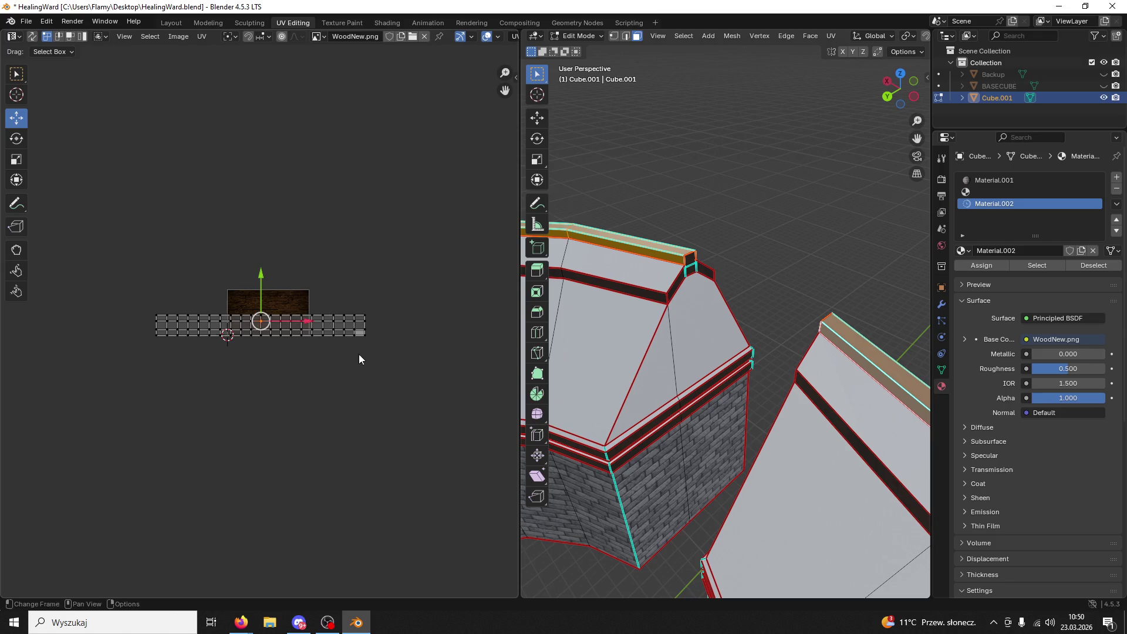
- Adjust the strip's bottom and top UV rows to fit the plank
{"action": "left_click", "coordinate": [121, 344]}
{"action": "scroll", "coordinate": [304, 346], "scroll_direction": "up", "scroll_amount": 4}
{"action": "scroll", "coordinate": [297, 360], "scroll_direction": "down", "scroll_amount": 3}
{"action": "left_click_drag", "start_coordinate": [336, 345], "coordinate": [106, 336]}
{"action": "scroll", "coordinate": [200, 338], "scroll_direction": "up", "scroll_amount": 5}
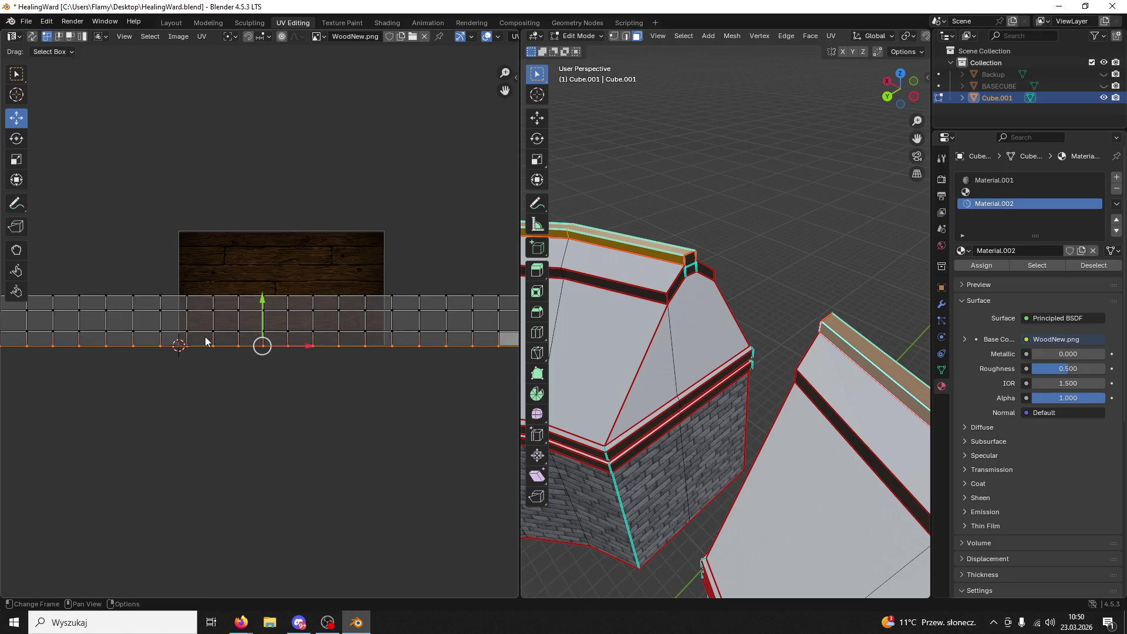
{"action": "left_click_drag", "start_coordinate": [270, 346], "coordinate": [256, 337]}
{"action": "scroll", "coordinate": [300, 326], "scroll_direction": "down", "scroll_amount": 6}
{"action": "left_click_drag", "start_coordinate": [487, 284], "coordinate": [56, 302]}
{"action": "scroll", "coordinate": [285, 261], "scroll_direction": "up", "scroll_amount": 7}
{"action": "left_click_drag", "start_coordinate": [274, 161], "coordinate": [256, 157]}
- Orbit around the roof and select the long vertical wood strip face
{"action": "left_click", "coordinate": [632, 205]}
{"action": "mouse_move", "coordinate": [632, 204]}
{"action": "middle_mouse_down"}
{"action": "mouse_move", "coordinate": [684, 210]}
{"action": "mouse_move", "coordinate": [660, 214]}
{"action": "middle_mouse_up"}
{"action": "left_click", "coordinate": [763, 389]}
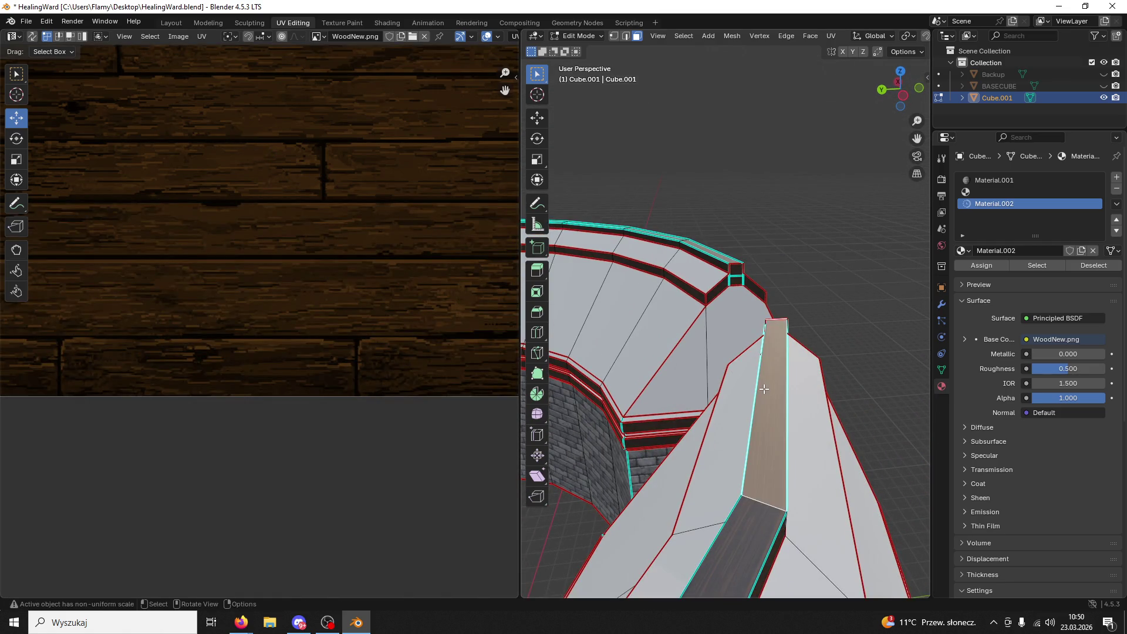
- Select the linked vertical strip and widen its UVs along X twice
{"action": "key", "text": "l"}
{"action": "left_click", "coordinate": [731, 262]}
{"action": "key", "text": "l"}
{"action": "scroll", "coordinate": [421, 308], "scroll_direction": "down", "scroll_amount": 5}
{"action": "key", "text": "s"}
{"action": "key", "text": "x"}
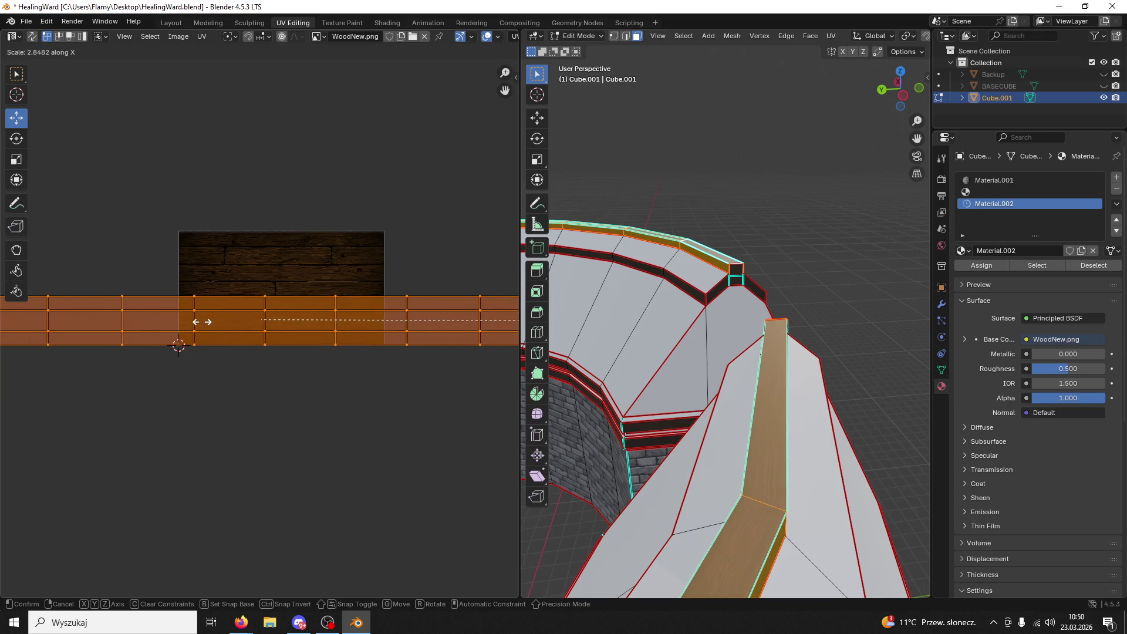
{"action": "left_click", "coordinate": [202, 322]}
{"action": "key", "text": "s"}
{"action": "key", "text": "x"}
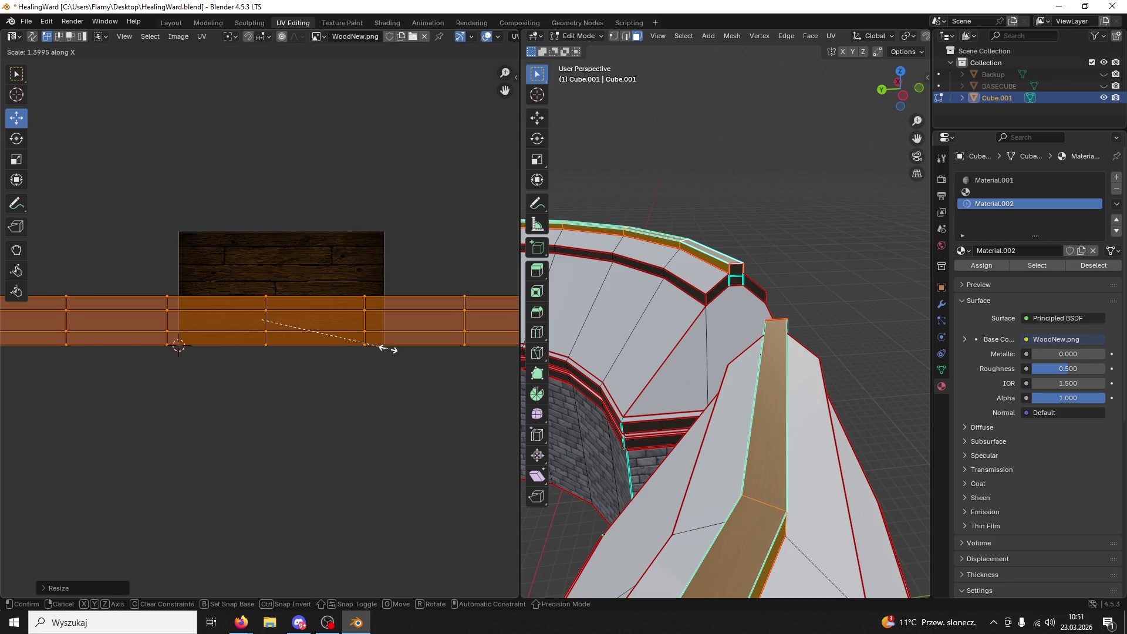
{"action": "left_click", "coordinate": [405, 343]}
{"action": "mouse_move", "coordinate": [735, 200]}
{"action": "middle_mouse_down"}
{"action": "mouse_move", "coordinate": [783, 213]}
{"action": "mouse_move", "coordinate": [821, 192]}
{"action": "middle_mouse_up"}
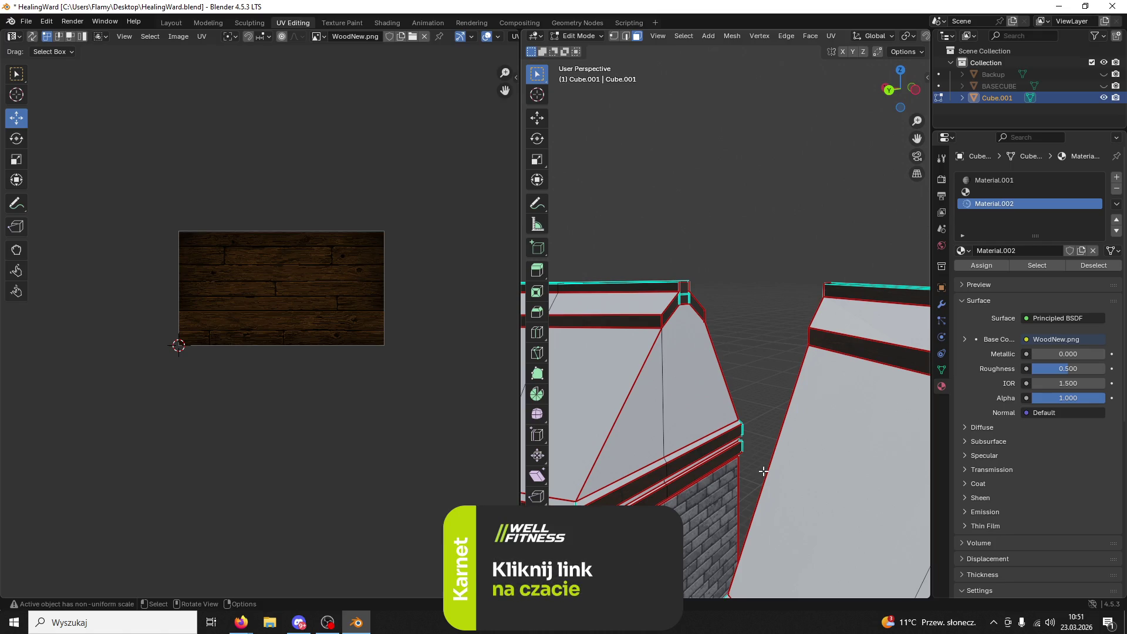
- Orbit around the ring wall and save HealingWard.blend with Ctrl+S
{"action": "mouse_move", "coordinate": [762, 469]}
{"action": "middle_mouse_down"}
{"action": "mouse_move", "coordinate": [727, 443]}
{"action": "mouse_move", "coordinate": [684, 470]}
{"action": "mouse_move", "coordinate": [752, 431]}
{"action": "mouse_move", "coordinate": [755, 444]}
{"action": "mouse_move", "coordinate": [735, 435]}
{"action": "middle_mouse_up"}
{"action": "key", "text": "ctrl+s"}
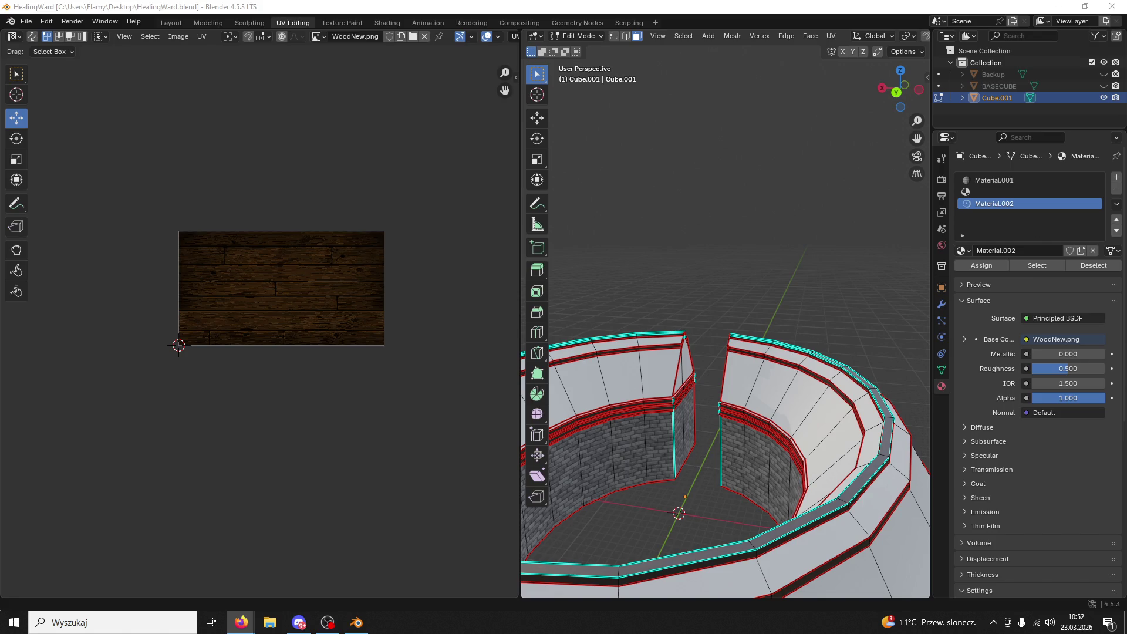
{"action": "middle_click_drag", "start_coordinate": [672, 301], "coordinate": [757, 361]}
- Select an upper wall face and add a new material slot with a fresh Material.003
{"action": "scroll", "coordinate": [795, 352], "scroll_direction": "up", "scroll_amount": 5}
{"action": "left_click", "coordinate": [761, 374]}
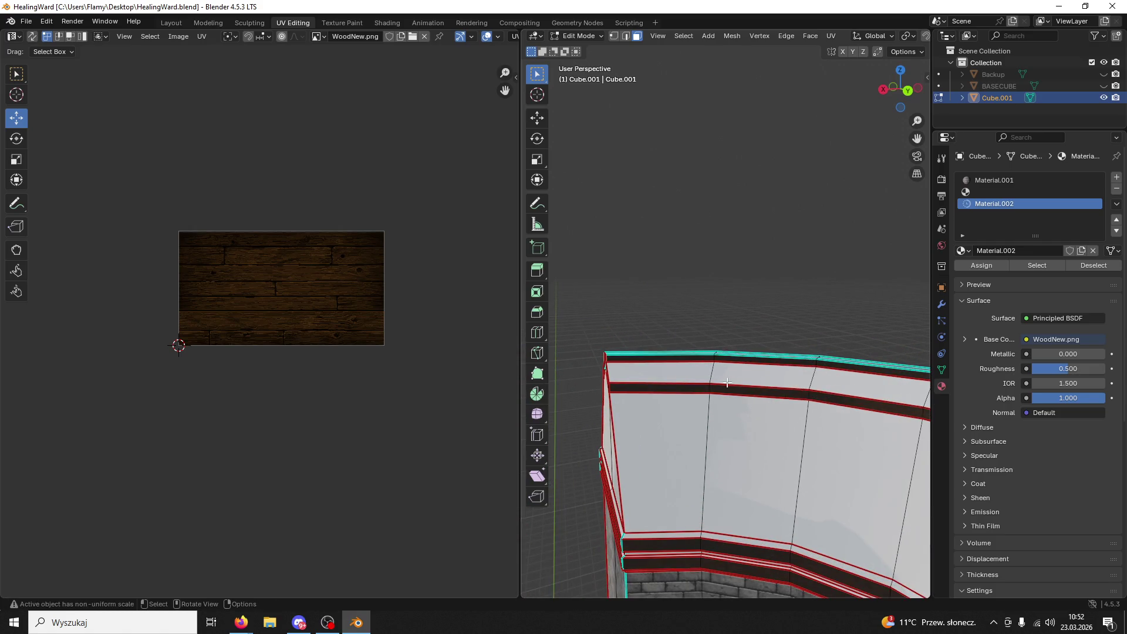
{"action": "left_click", "coordinate": [998, 192]}
{"action": "left_click", "coordinate": [1115, 178]}
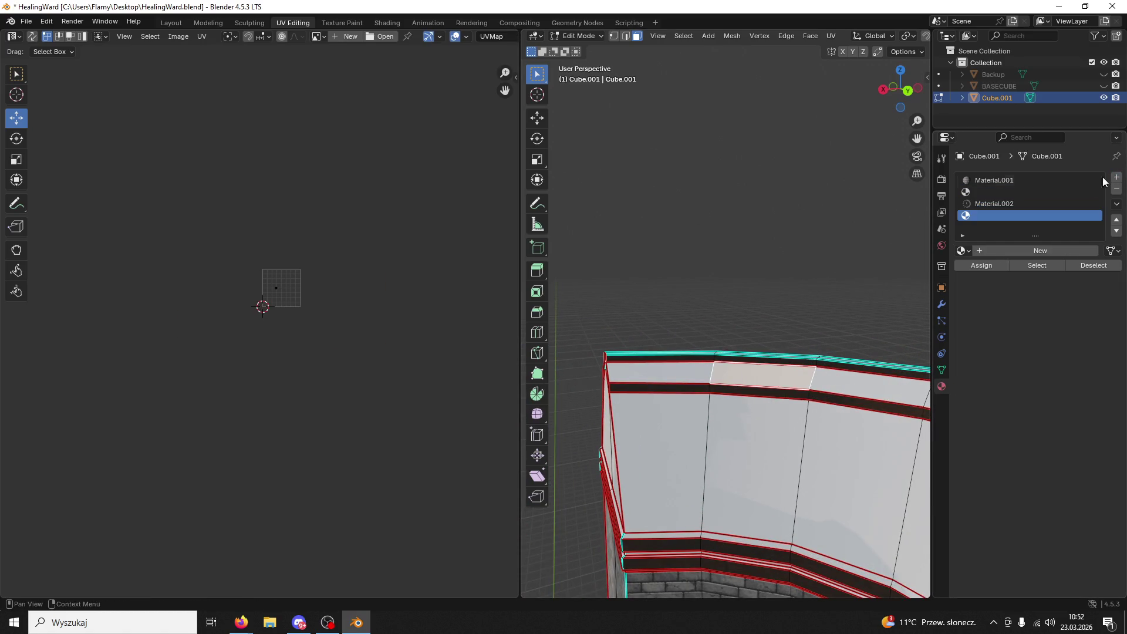
{"action": "left_click", "coordinate": [979, 249]}
- Switch to the Shading workspace and minimise Blender to reveal the desktop
{"action": "left_click", "coordinate": [387, 22]}
{"action": "mouse_move", "coordinate": [387, 7]}
{"action": "left_mouse_down"}
{"action": "mouse_move", "coordinate": [587, 79]}
{"action": "mouse_move", "coordinate": [432, 328]}
{"action": "mouse_move", "coordinate": [756, 261]}
{"action": "mouse_move", "coordinate": [459, 185]}
{"action": "left_mouse_up"}
{"action": "double_click", "coordinate": [610, 141]}
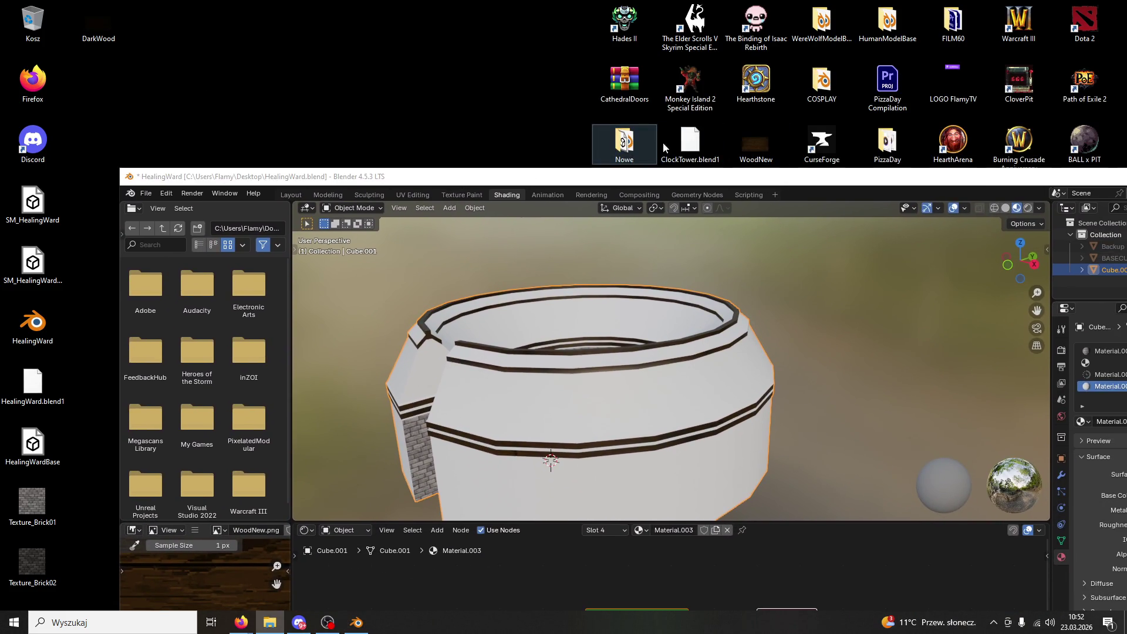
{"action": "double_click", "coordinate": [1005, 178]}
{"action": "left_click", "coordinate": [1065, 6]}
- Launch the StreamProject desktop shortcut in Unreal Editor 5.4.4
{"action": "left_click", "coordinate": [1084, 504]}
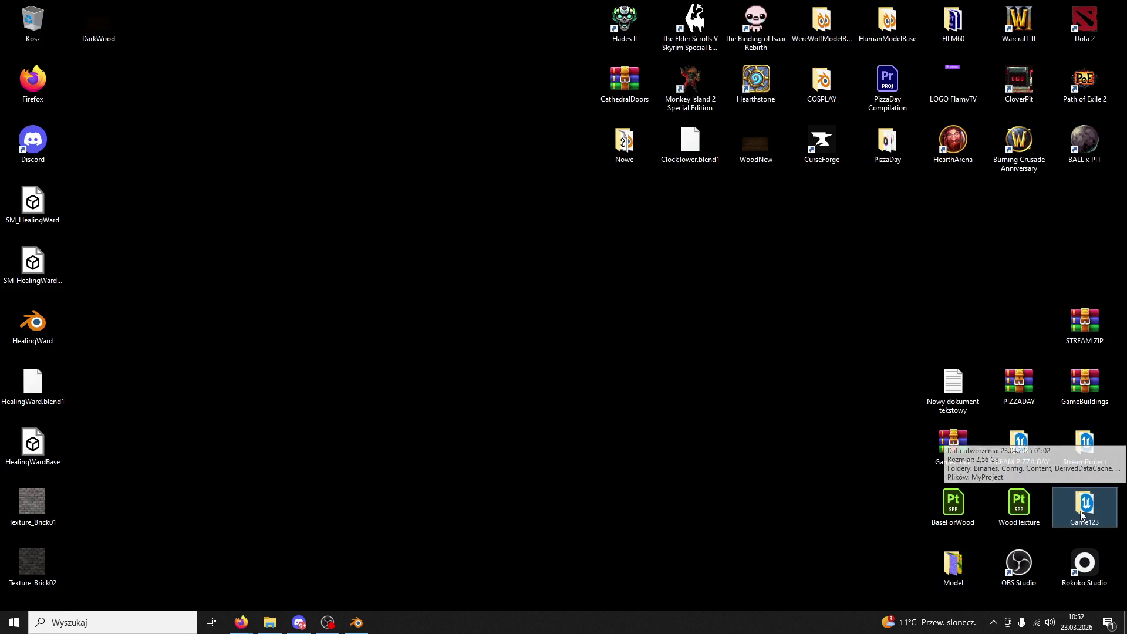
{"action": "left_click", "coordinate": [1088, 450]}
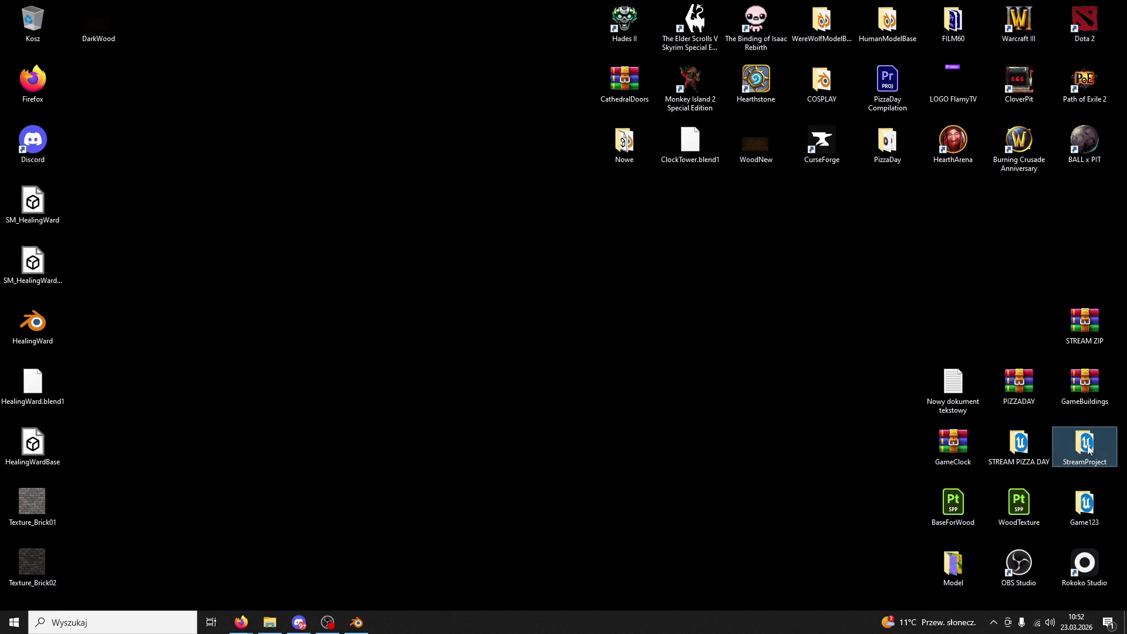
{"action": "double_click", "coordinate": [1088, 450]}
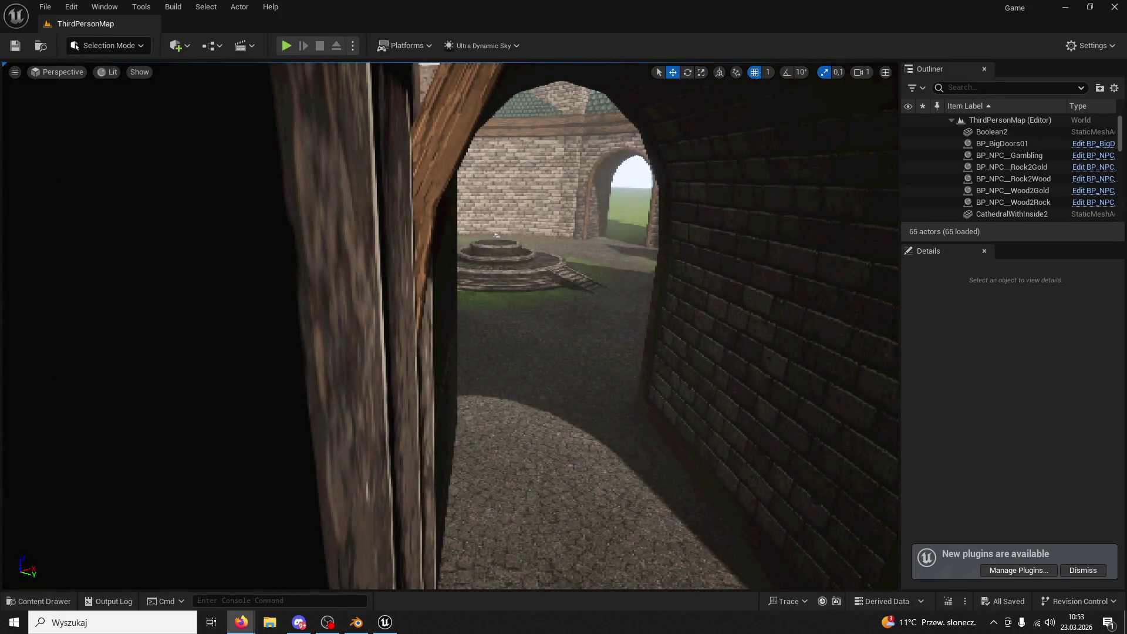
- Browse the content browser to the ModularV3 folder holding the roof-tile texture
{"action": "mouse_move", "coordinate": [446, 323]}
{"action": "right_mouse_down"}
{"action": "mouse_move", "coordinate": [375, 334]}
{"action": "mouse_move", "coordinate": [369, 223]}
{"action": "mouse_move", "coordinate": [399, 352]}
{"action": "mouse_move", "coordinate": [411, 328]}
{"action": "mouse_move", "coordinate": [131, 563]}
{"action": "right_mouse_up"}
{"action": "left_click", "coordinate": [39, 601]}
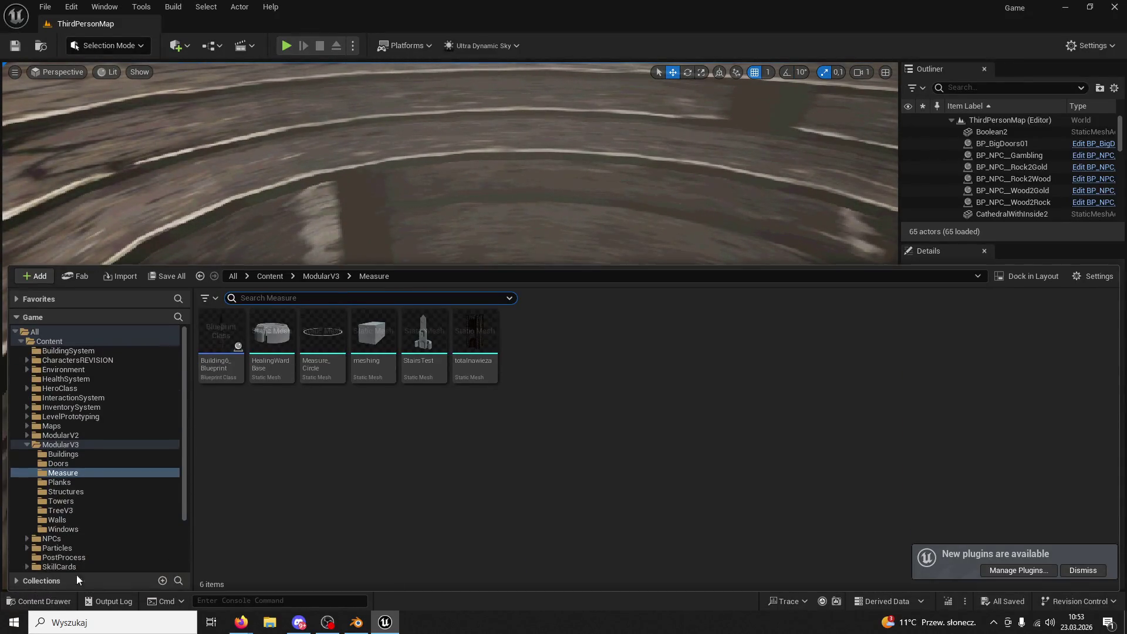
{"action": "mouse_move", "coordinate": [724, 105]}
{"action": "right_mouse_down"}
{"action": "mouse_move", "coordinate": [693, 176]}
{"action": "mouse_move", "coordinate": [587, 182]}
{"action": "mouse_move", "coordinate": [586, 159]}
{"action": "mouse_move", "coordinate": [587, 176]}
{"action": "mouse_move", "coordinate": [616, 147]}
{"action": "mouse_move", "coordinate": [656, 66]}
{"action": "mouse_move", "coordinate": [586, 176]}
{"action": "mouse_move", "coordinate": [321, 522]}
{"action": "right_mouse_up"}
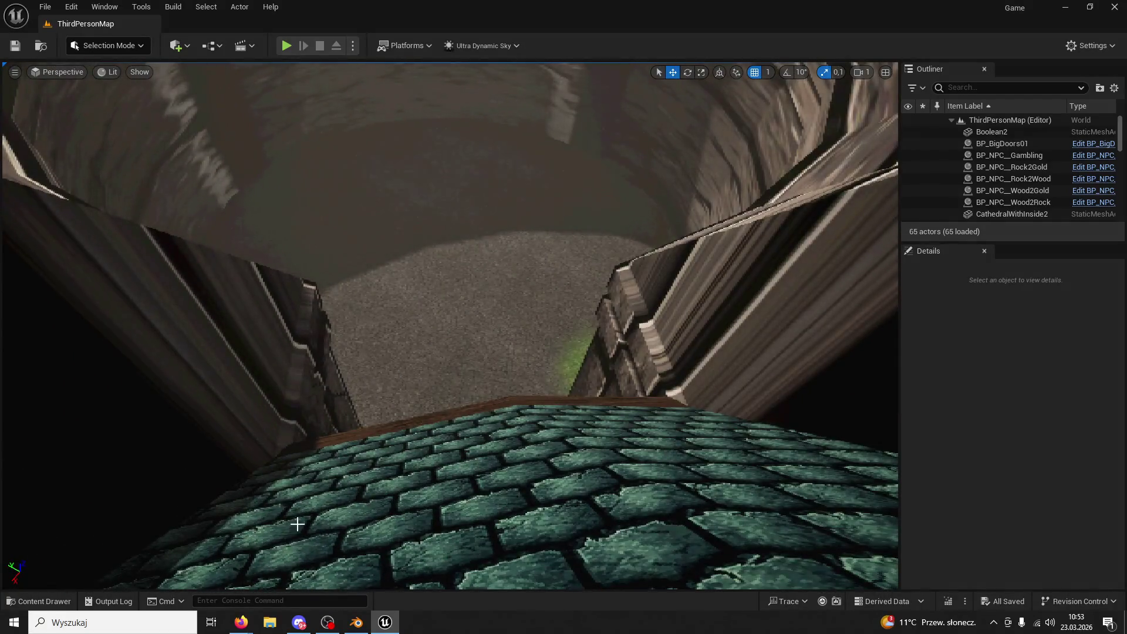
{"action": "left_click", "coordinate": [39, 601]}
{"action": "left_click", "coordinate": [321, 275]}
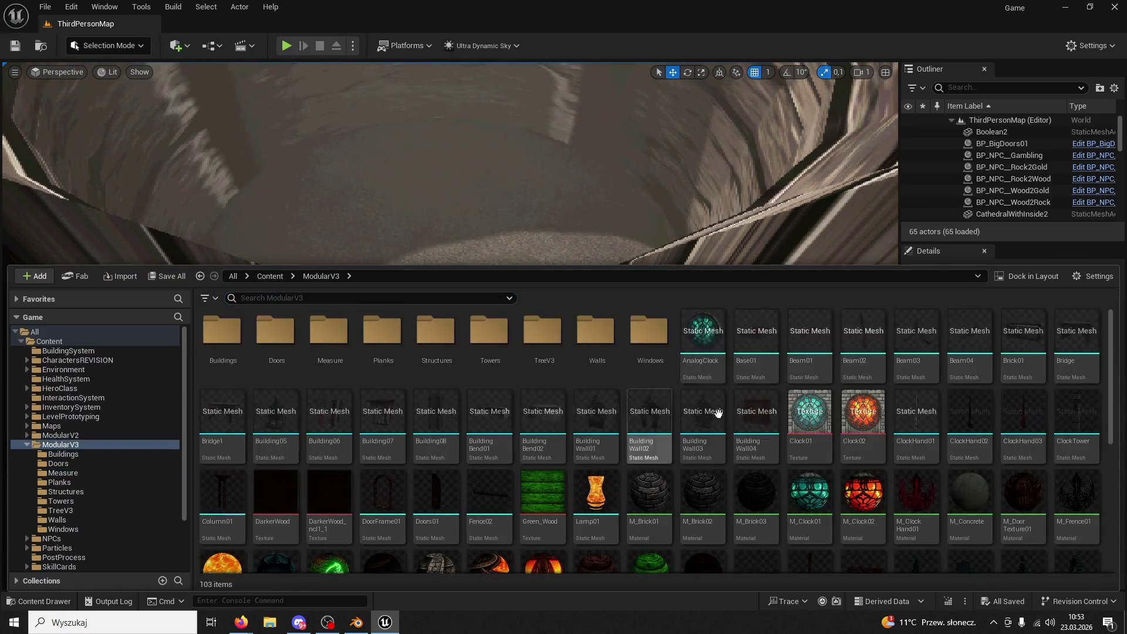
{"action": "scroll", "coordinate": [659, 405], "scroll_direction": "down", "scroll_amount": 5}
- Export TexturaDachowka_ncl1_1 as a PNG to the desktop and minimise Unreal
{"action": "right_click", "coordinate": [857, 405]}
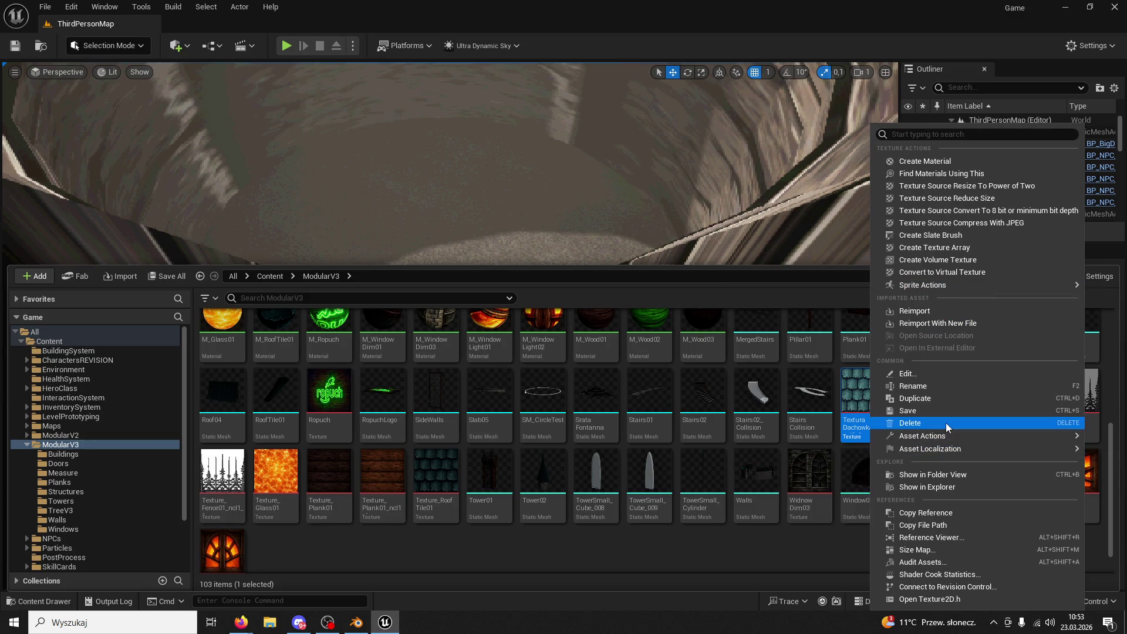
{"action": "left_click", "coordinate": [433, 326]}
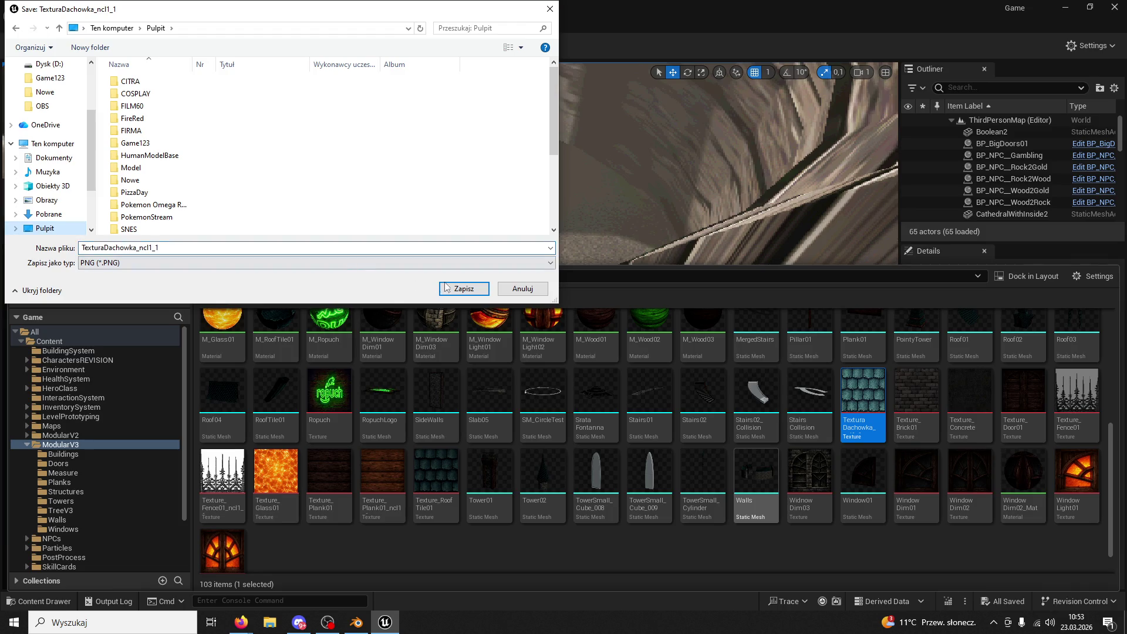
{"action": "left_click", "coordinate": [440, 287]}
{"action": "left_click", "coordinate": [1065, 7]}
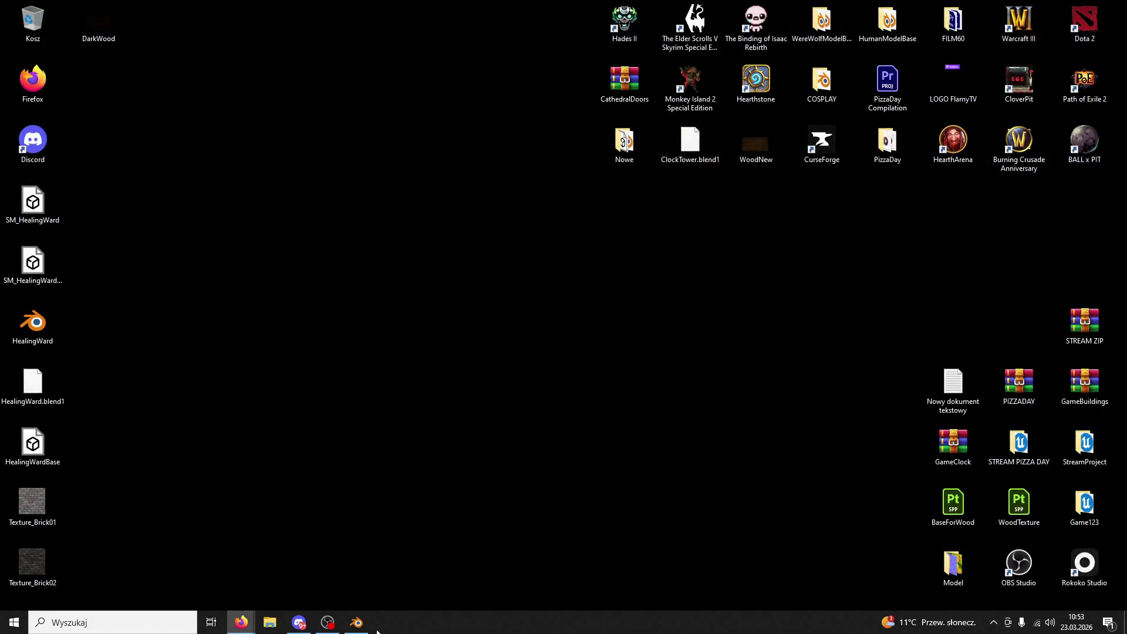
- Drop TexturaDachowka_ncl1_1.PNG into the shader nodes, link it to Base Color, set Roughness 1
{"action": "left_click", "coordinate": [356, 622]}
{"action": "left_click_drag", "start_coordinate": [249, 10], "coordinate": [547, 60]}
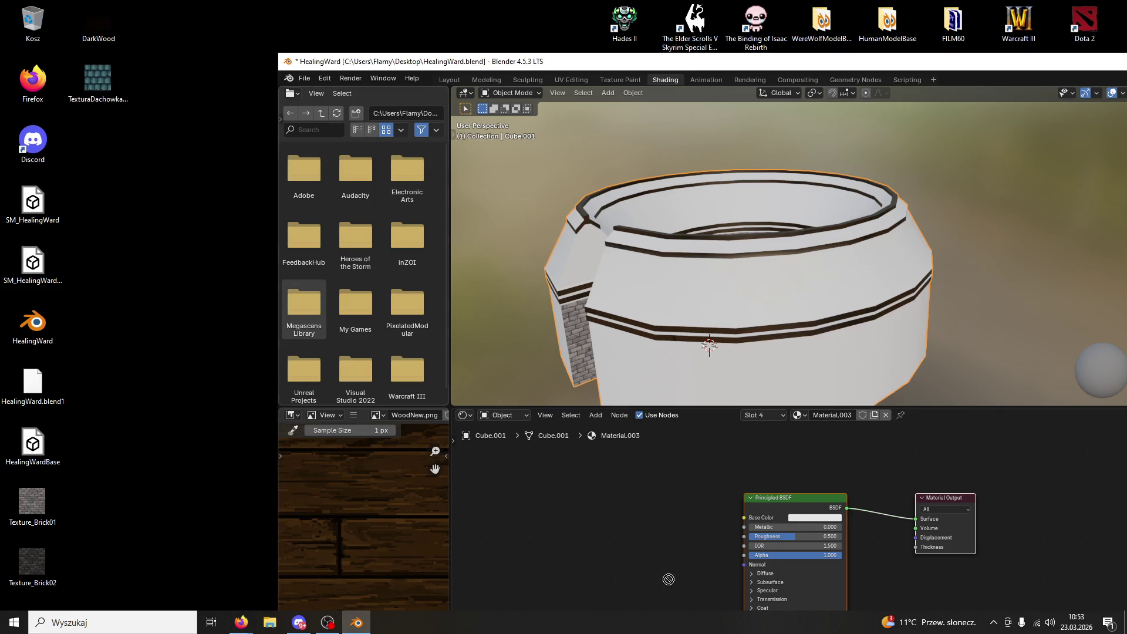
{"action": "left_click_drag", "start_coordinate": [676, 599], "coordinate": [669, 531]}
{"action": "left_click_drag", "start_coordinate": [740, 521], "coordinate": [742, 519]}
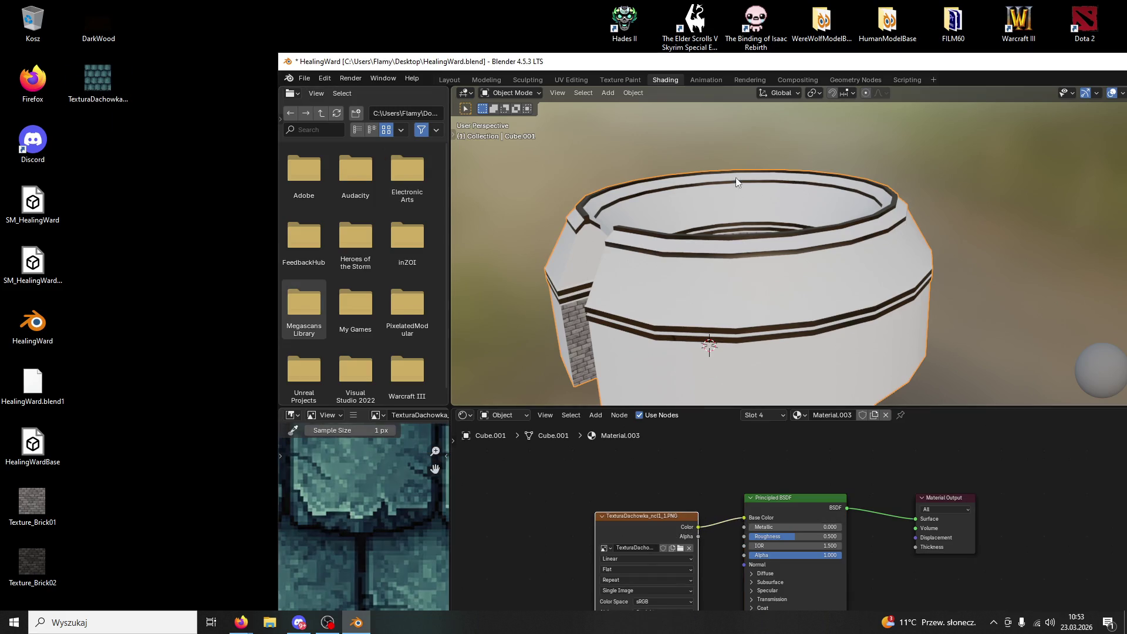
{"action": "left_click", "coordinate": [804, 535]}
{"action": "type", "text": "1"}
{"action": "key", "text": "Return"}
{"action": "left_click", "coordinate": [843, 537]}
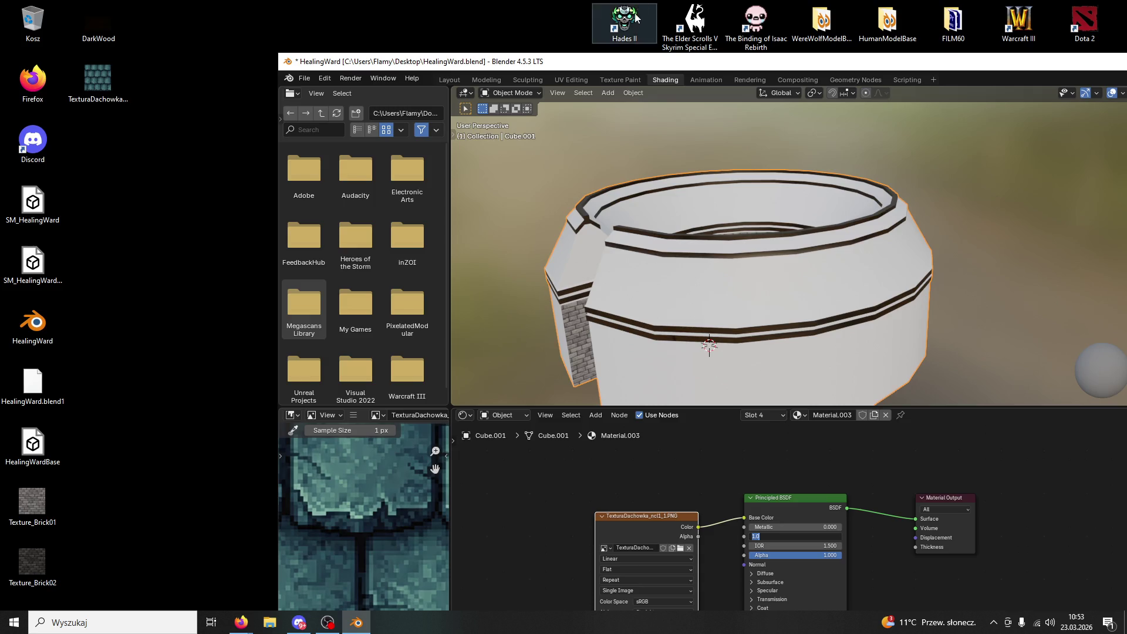
- Maximise Blender, switch to UV Editing and select the tower's whole upper band
{"action": "double_click", "coordinate": [643, 61]}
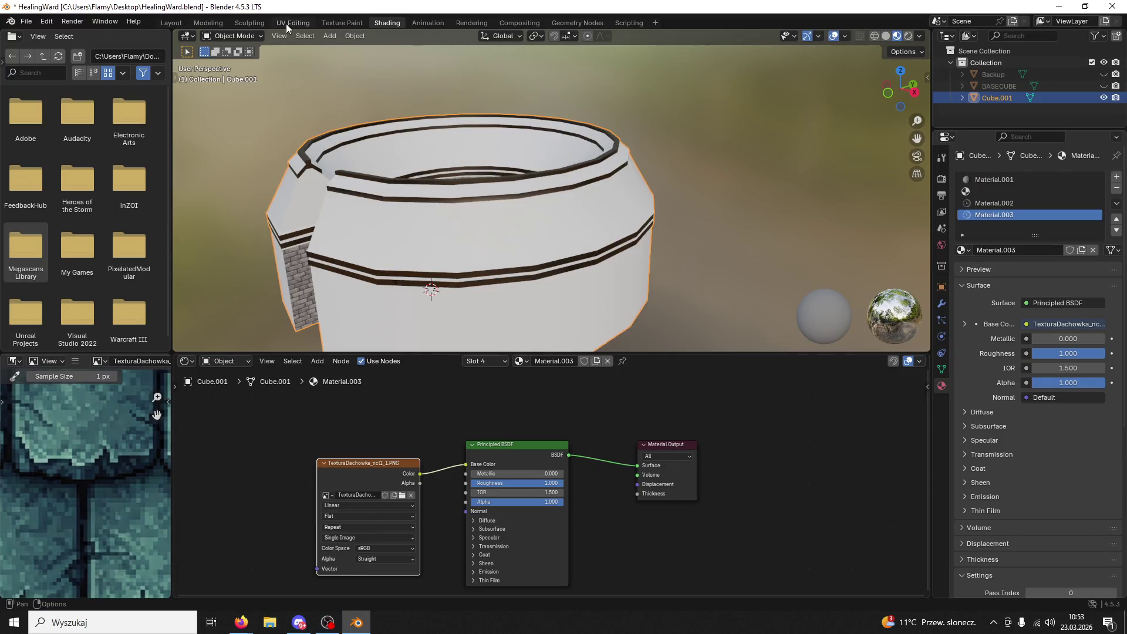
{"action": "left_click", "coordinate": [287, 24]}
{"action": "mouse_move", "coordinate": [729, 352]}
{"action": "middle_mouse_down"}
{"action": "mouse_move", "coordinate": [721, 363]}
{"action": "mouse_move", "coordinate": [528, 332]}
{"action": "middle_mouse_up"}
{"action": "left_click", "coordinate": [703, 365]}
{"action": "key", "text": "ctrl+l"}
- Assign Material.003 to the upper band and reselect the whole connected band
{"action": "left_click", "coordinate": [970, 217]}
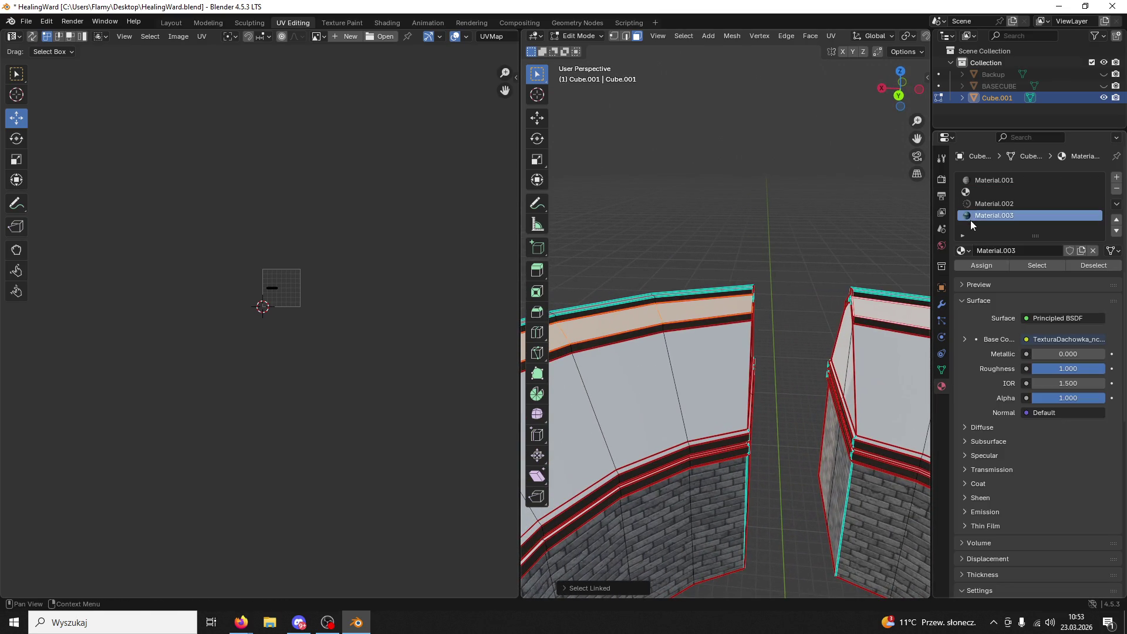
{"action": "left_click", "coordinate": [970, 265]}
{"action": "scroll", "coordinate": [798, 301], "scroll_direction": "up", "scroll_amount": 5}
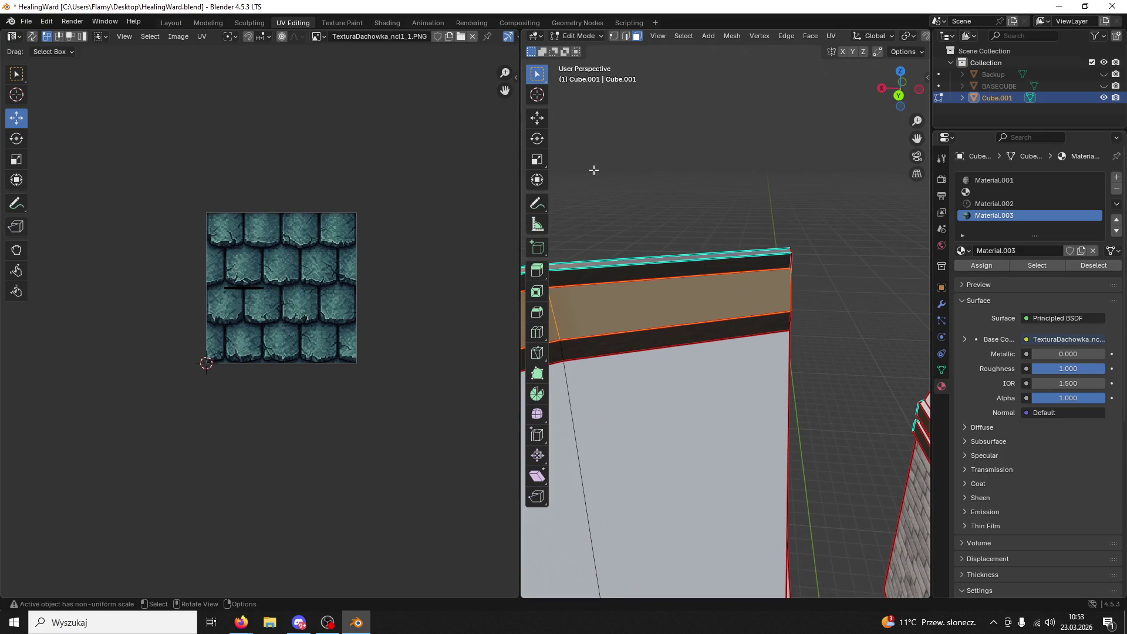
{"action": "left_click", "coordinate": [710, 303]}
{"action": "key", "text": "ctrl+l"}
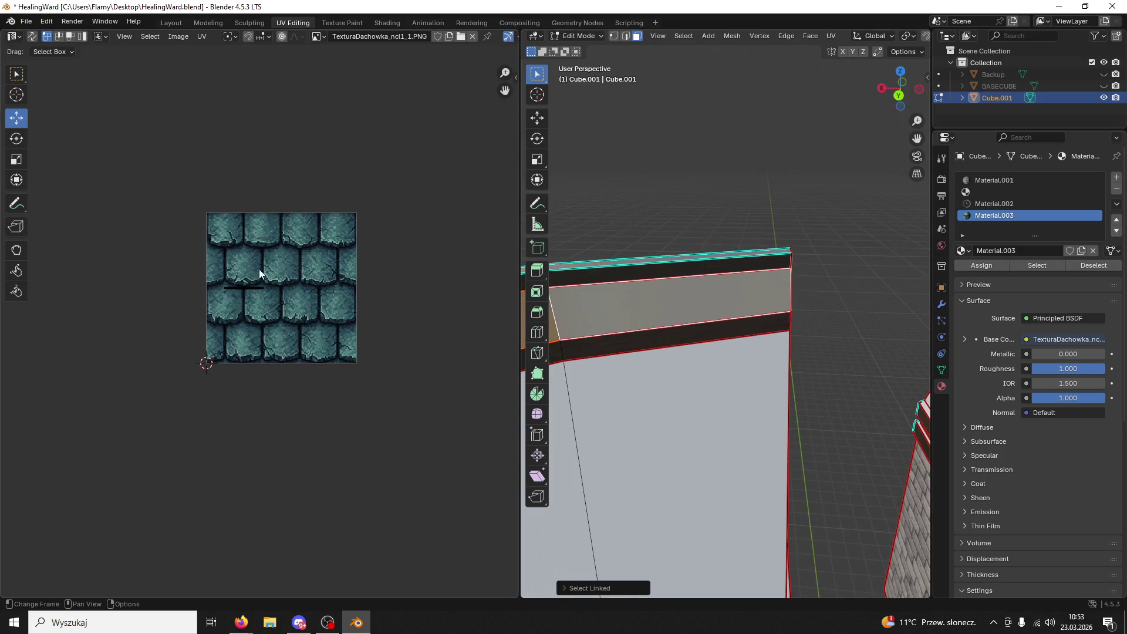
{"action": "scroll", "coordinate": [259, 323], "scroll_direction": "up", "scroll_amount": 7}
{"action": "scroll", "coordinate": [249, 315], "scroll_direction": "down", "scroll_amount": 2}
- Unwrap the band with Lightmap Pack, then Follow Active Quads, discarding a Smart UV attempt
{"action": "key", "text": "u"}
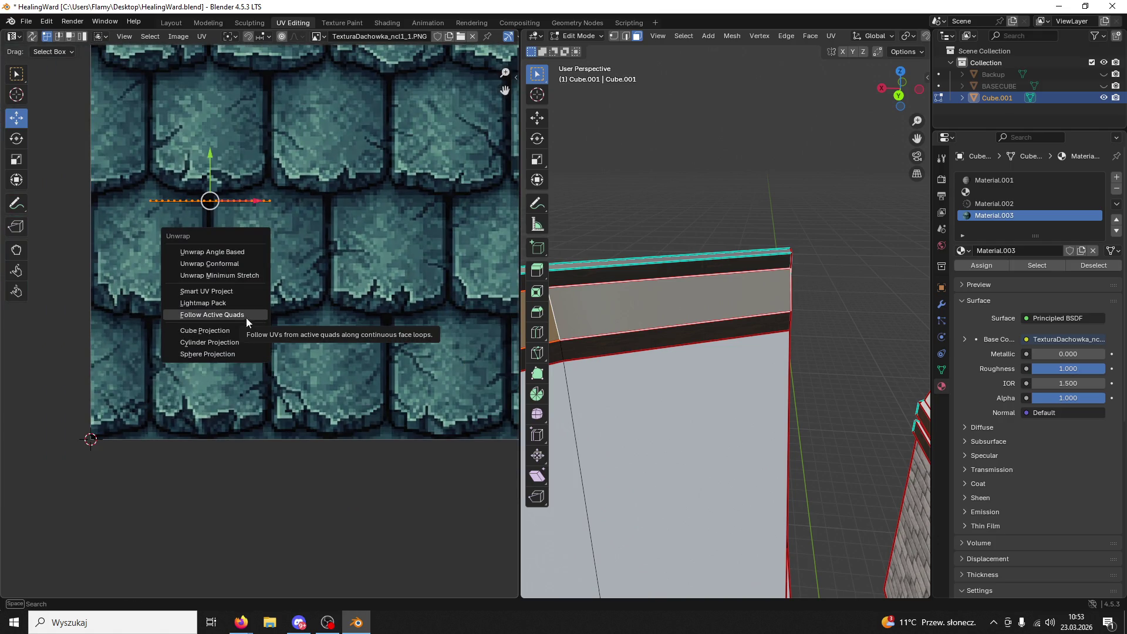
{"action": "left_click", "coordinate": [235, 291]}
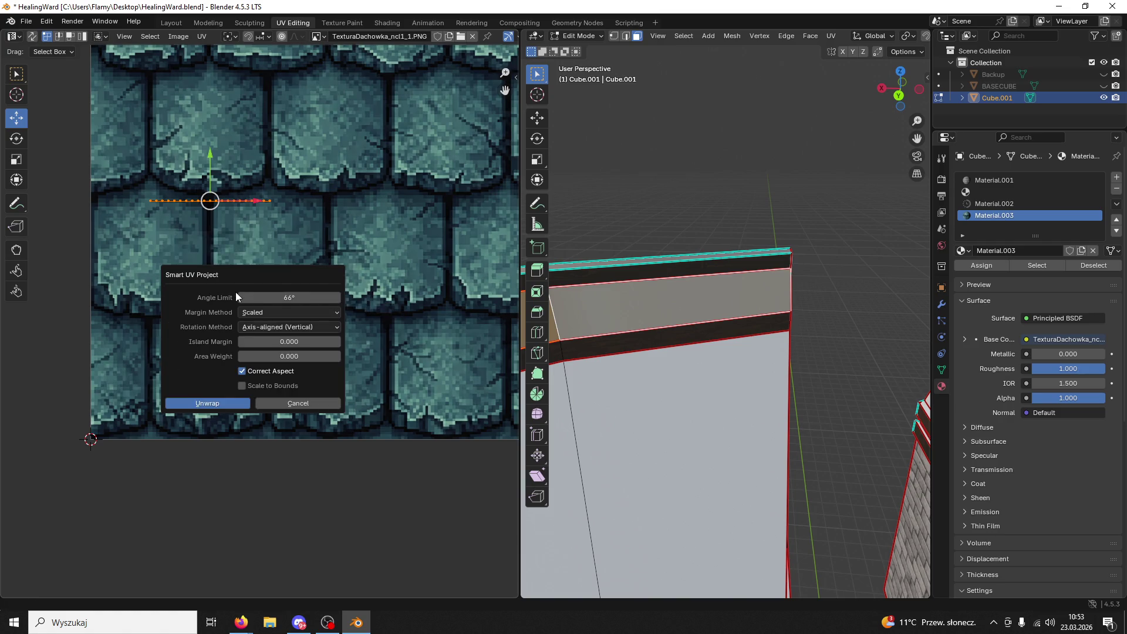
{"action": "left_click", "coordinate": [282, 403]}
{"action": "key", "text": "u"}
{"action": "left_click", "coordinate": [313, 405]}
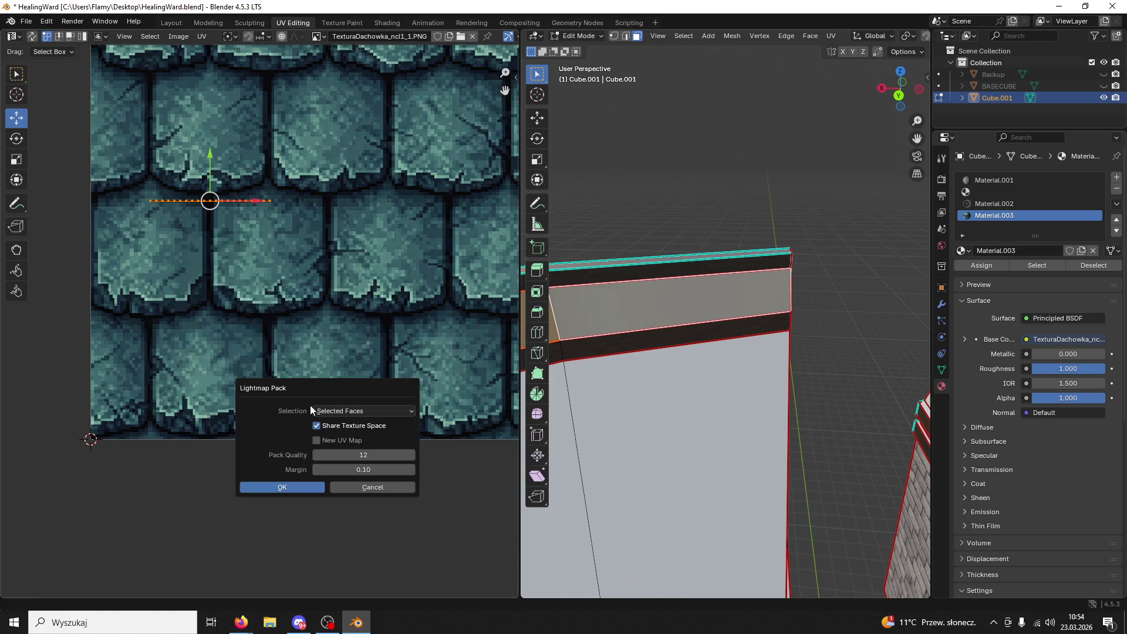
{"action": "left_click", "coordinate": [283, 486]}
{"action": "key", "text": "u"}
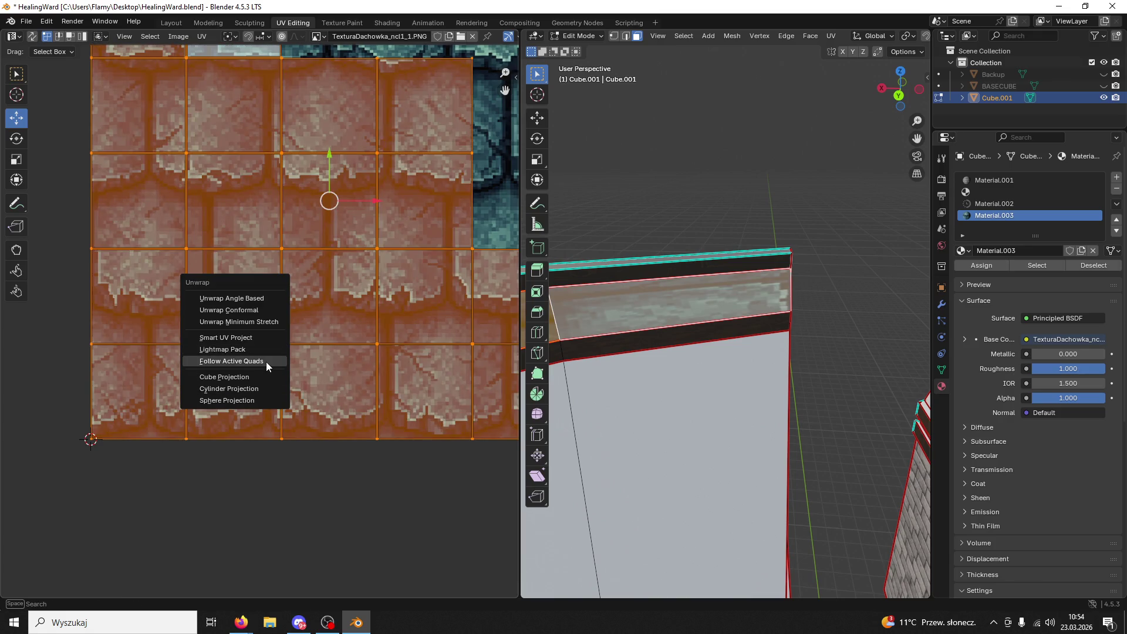
{"action": "left_click", "coordinate": [266, 361]}
{"action": "left_click", "coordinate": [251, 387]}
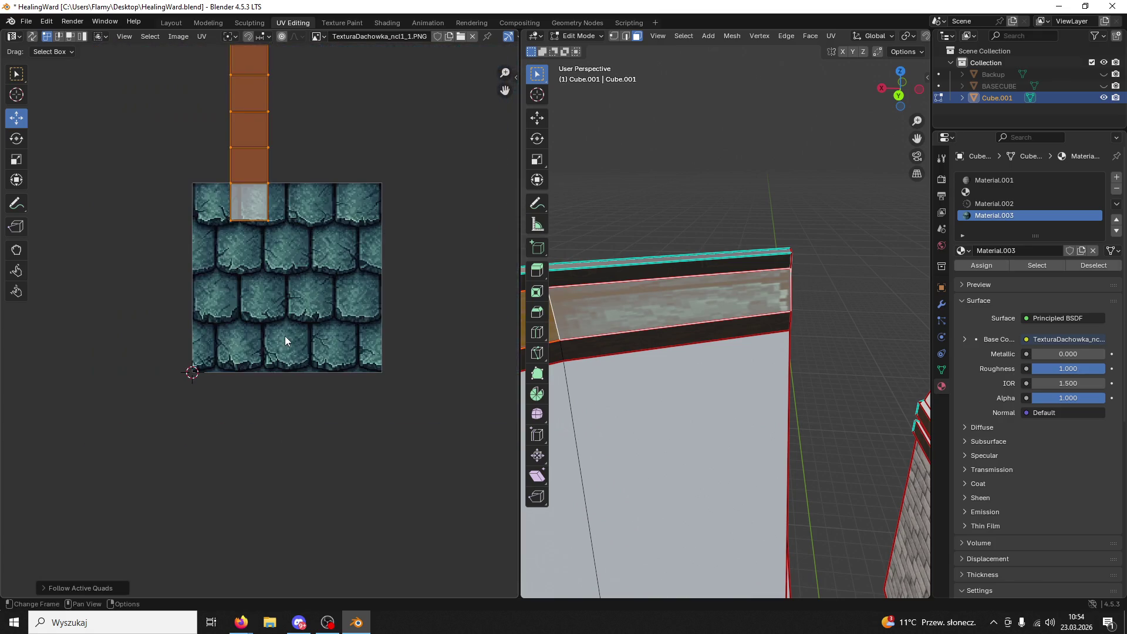
- Rotate the UV strip 90°, move it onto the texture and scale it up about five times
{"action": "type", "text": "r90"}
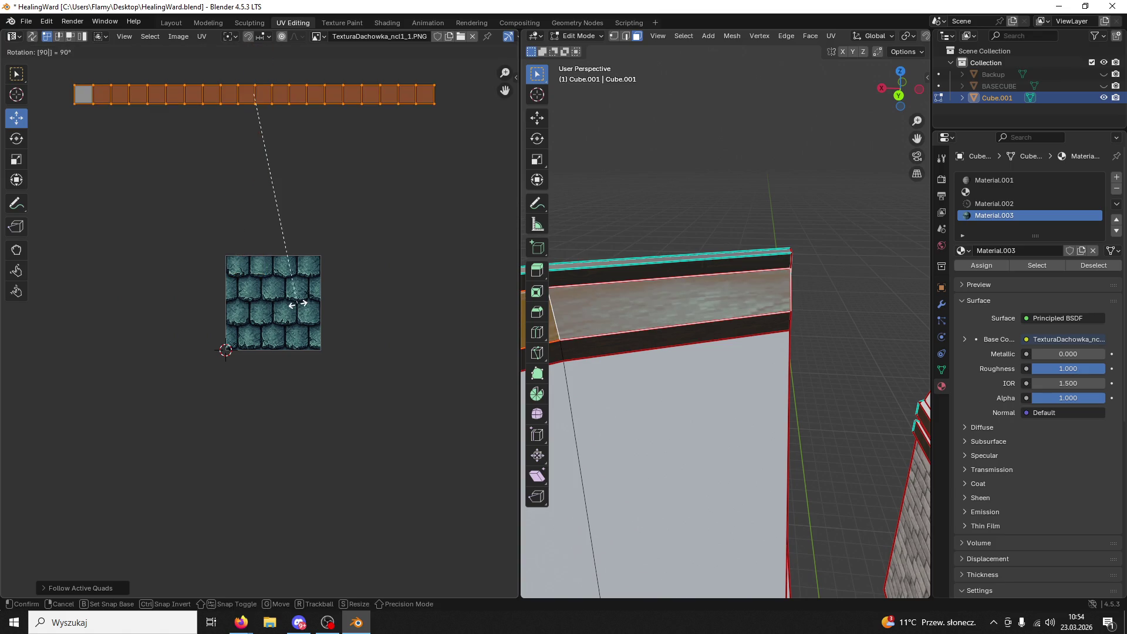
{"action": "key", "text": "Return"}
{"action": "left_click_drag", "start_coordinate": [266, 68], "coordinate": [343, 288]}
{"action": "key", "text": "s"}
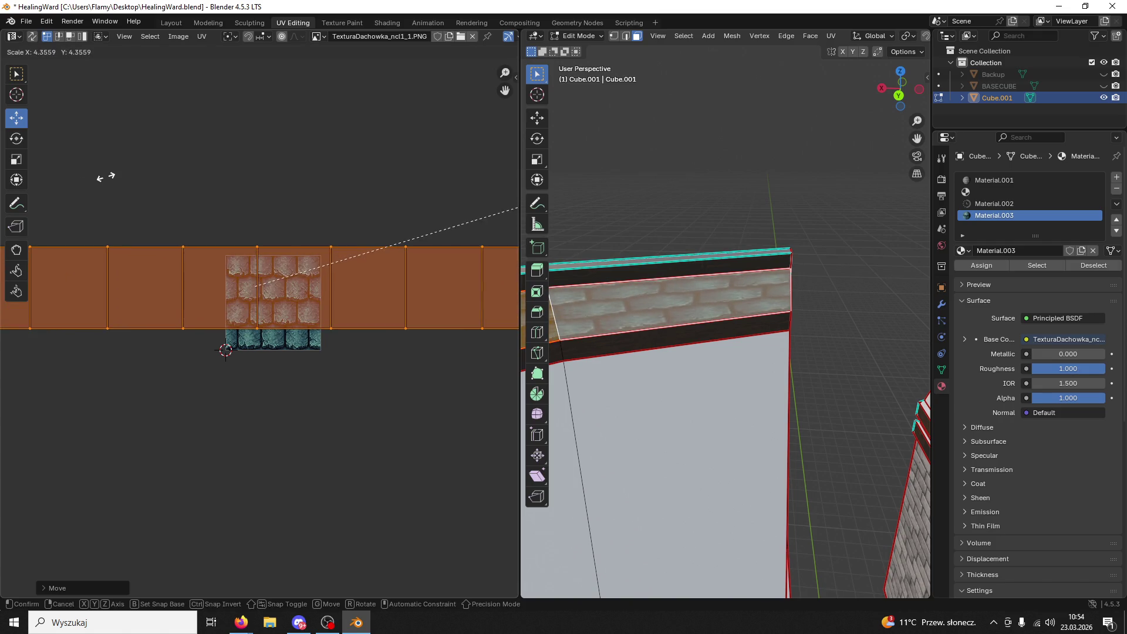
{"action": "left_click", "coordinate": [189, 145]}
{"action": "key", "text": "s"}
{"action": "key", "text": "x"}
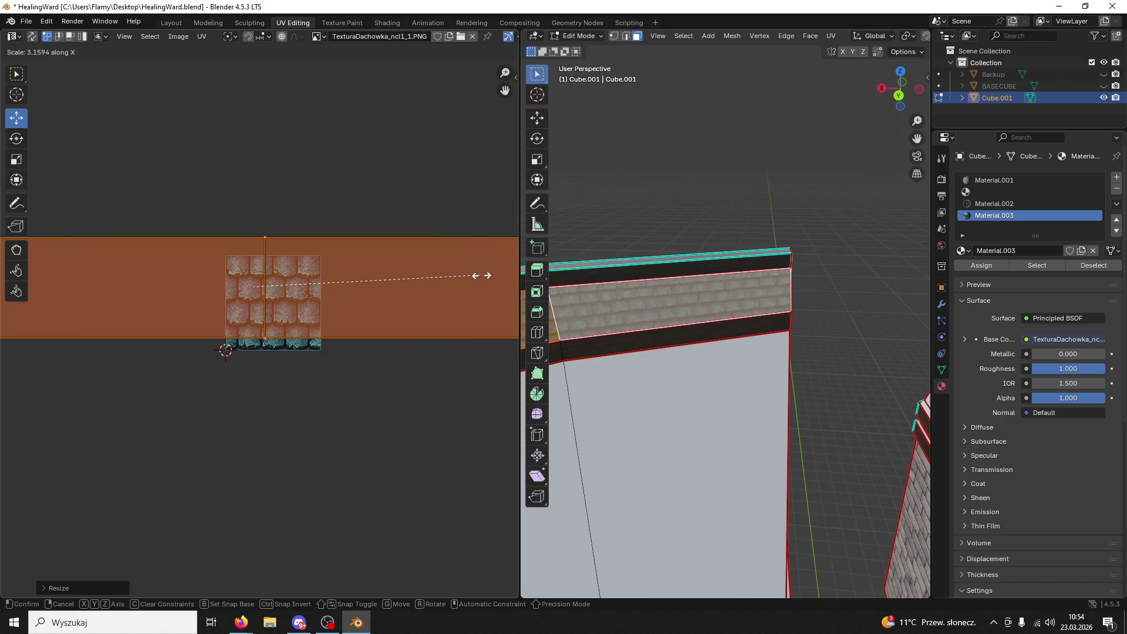
{"action": "key", "text": "Return"}
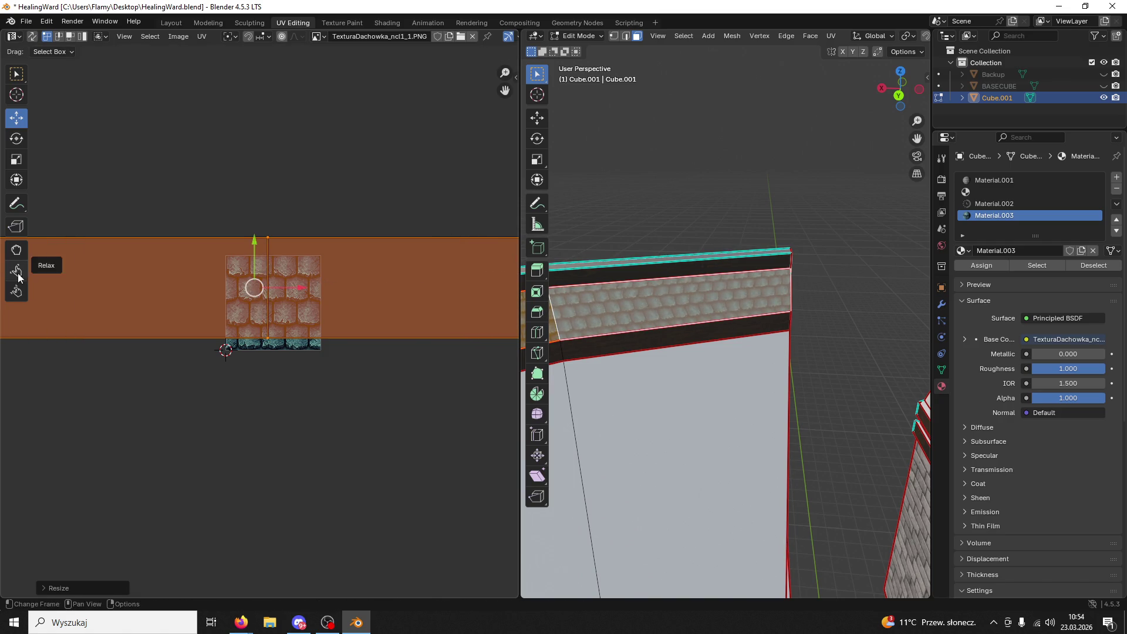
{"action": "left_click_drag", "start_coordinate": [248, 242], "coordinate": [234, 259]}
- Resize the band's UV strip twice, settling smaller, and shift it down slightly
{"action": "key", "text": "s"}
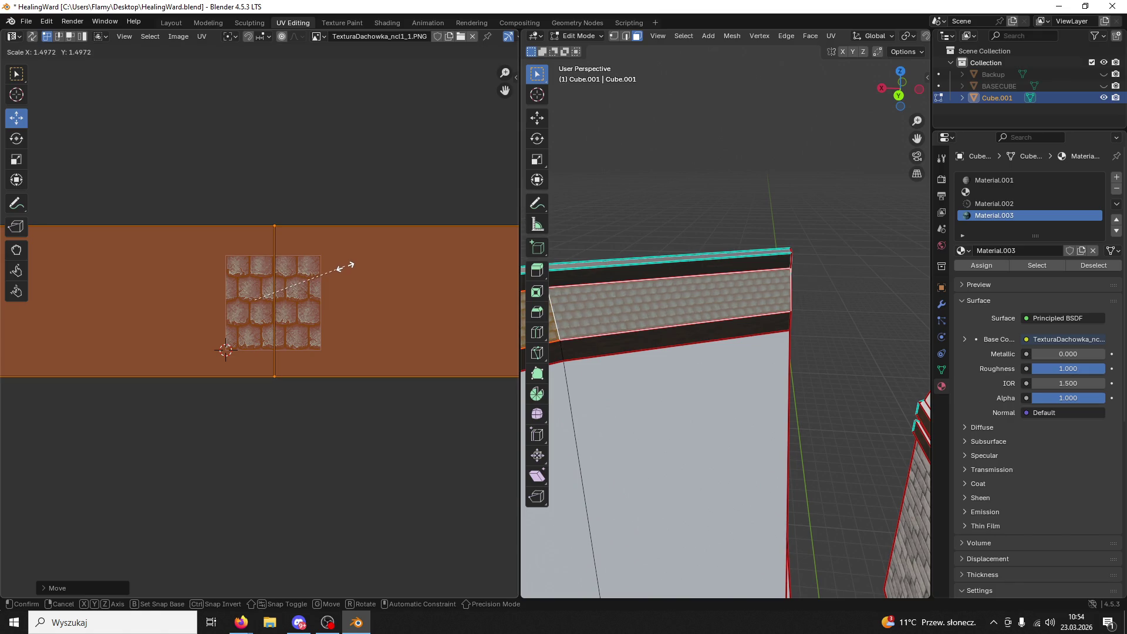
{"action": "left_click", "coordinate": [345, 267]}
{"action": "middle_click_drag", "start_coordinate": [657, 411], "coordinate": [757, 417]}
{"action": "key", "text": "s"}
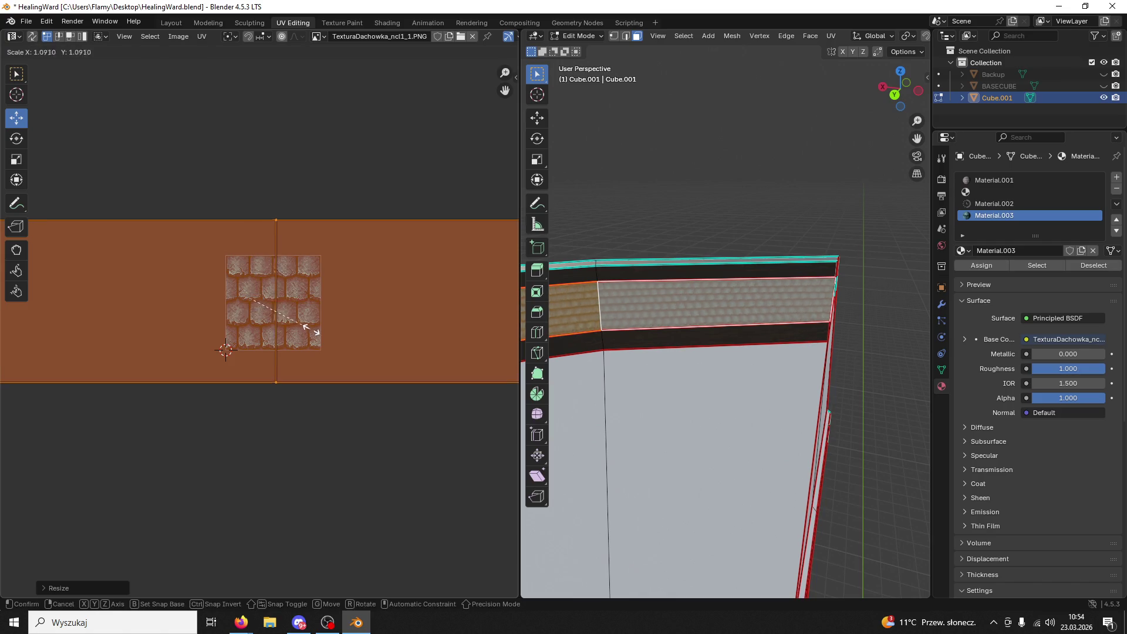
{"action": "left_click", "coordinate": [280, 340]}
{"action": "left_click_drag", "start_coordinate": [251, 255], "coordinate": [246, 265]}
- Rescale the UV island twice more and move it further down for evenly repeating tiles
{"action": "mouse_move", "coordinate": [822, 381]}
{"action": "middle_mouse_down"}
{"action": "mouse_move", "coordinate": [912, 372]}
{"action": "mouse_move", "coordinate": [704, 351]}
{"action": "middle_mouse_up"}
{"action": "key", "text": "s"}
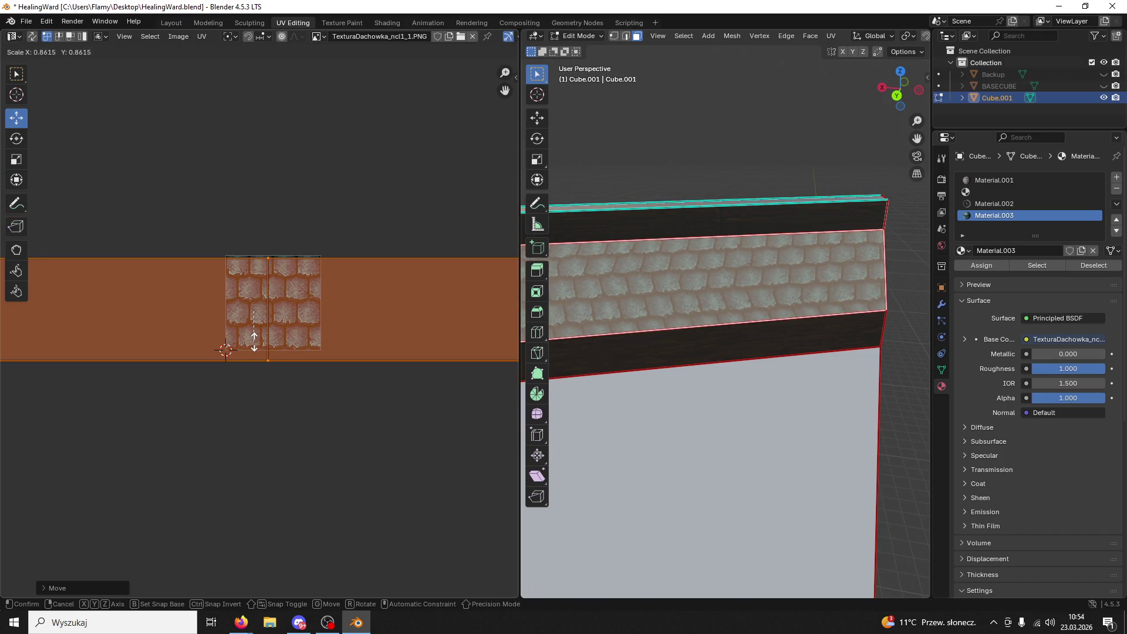
{"action": "left_click", "coordinate": [258, 346]}
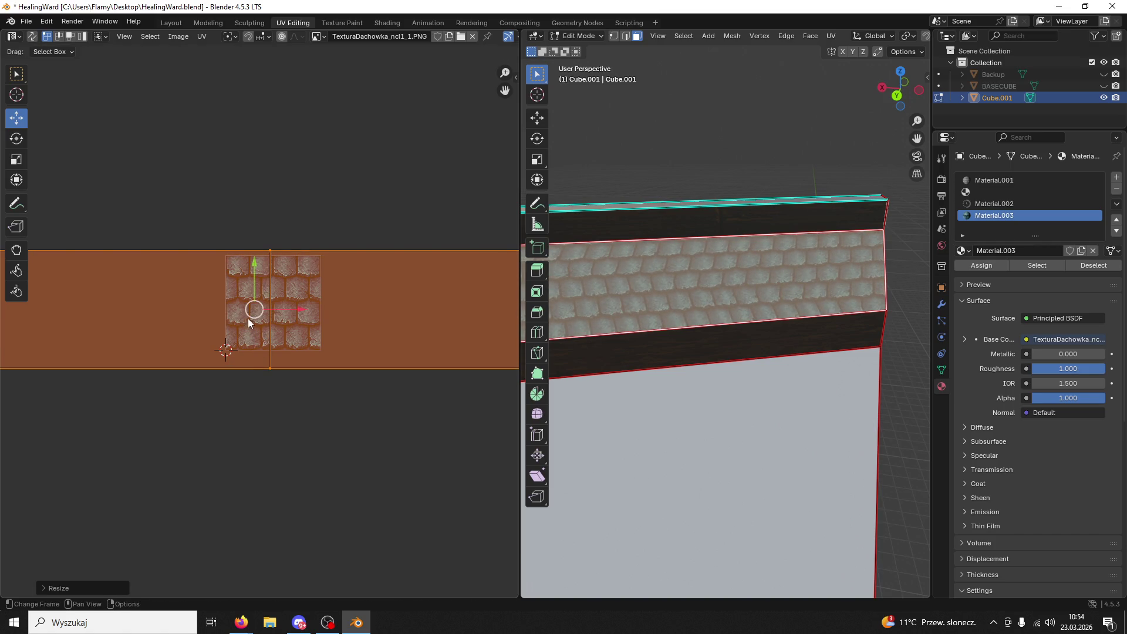
{"action": "left_click_drag", "start_coordinate": [252, 267], "coordinate": [250, 276]}
{"action": "key", "text": "s"}
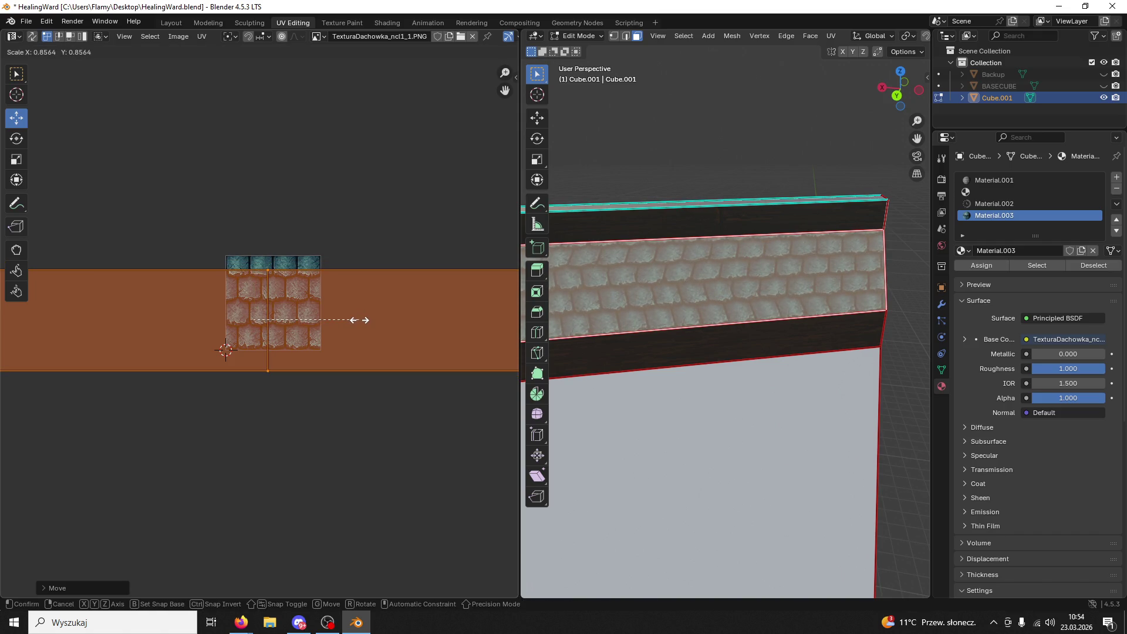
{"action": "left_click", "coordinate": [374, 322]}
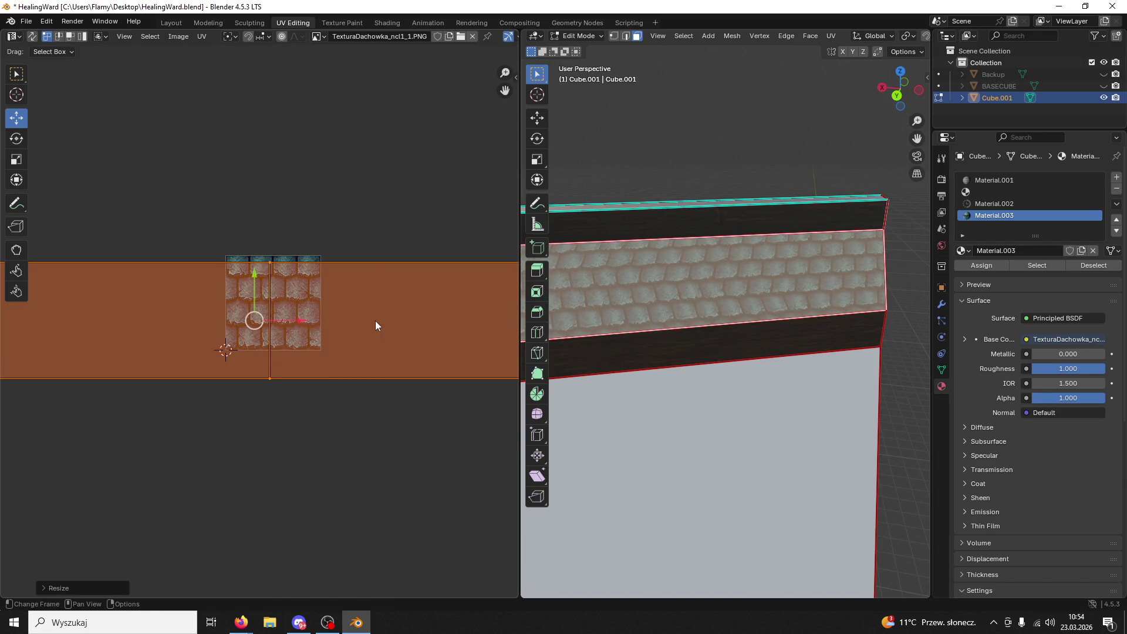
{"action": "left_click_drag", "start_coordinate": [254, 279], "coordinate": [255, 292]}
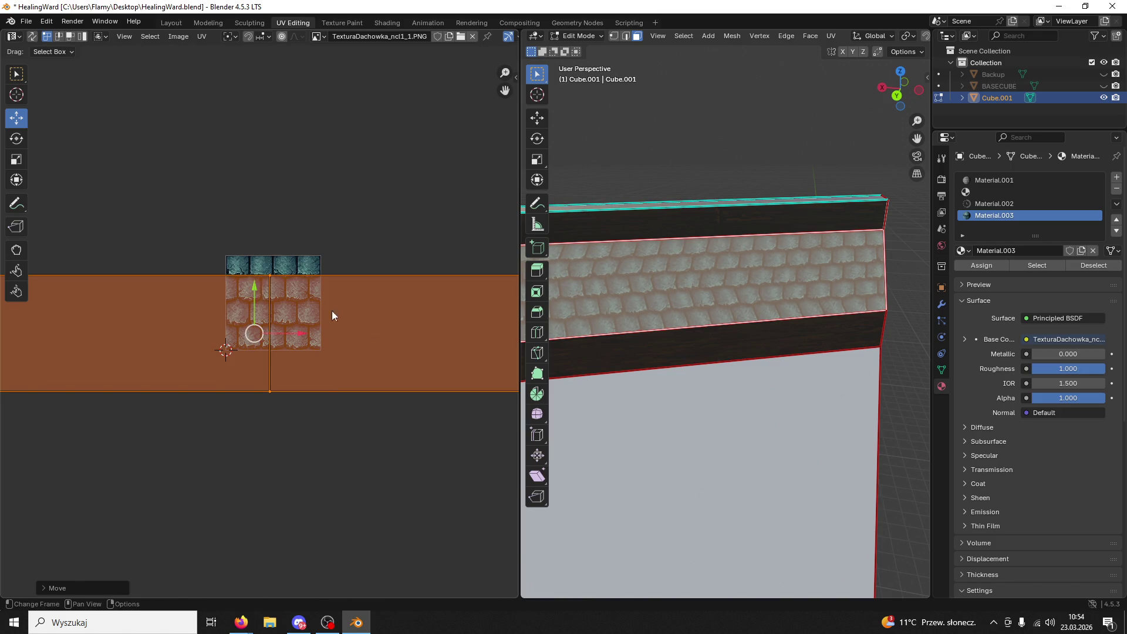
- Select the whole connected band of sloped faces beneath the tiled band
{"action": "left_click", "coordinate": [779, 429]}
{"action": "scroll", "coordinate": [779, 430], "scroll_direction": "down", "scroll_amount": 2}
{"action": "scroll", "coordinate": [779, 430], "scroll_direction": "down", "scroll_amount": 3}
{"action": "mouse_move", "coordinate": [765, 421]}
{"action": "middle_mouse_down"}
{"action": "mouse_move", "coordinate": [740, 381]}
{"action": "mouse_move", "coordinate": [787, 403]}
{"action": "mouse_move", "coordinate": [525, 418]}
{"action": "mouse_move", "coordinate": [359, 315]}
{"action": "middle_mouse_up"}
{"action": "key", "text": "l"}
{"action": "scroll", "coordinate": [352, 299], "scroll_direction": "up", "scroll_amount": 8}
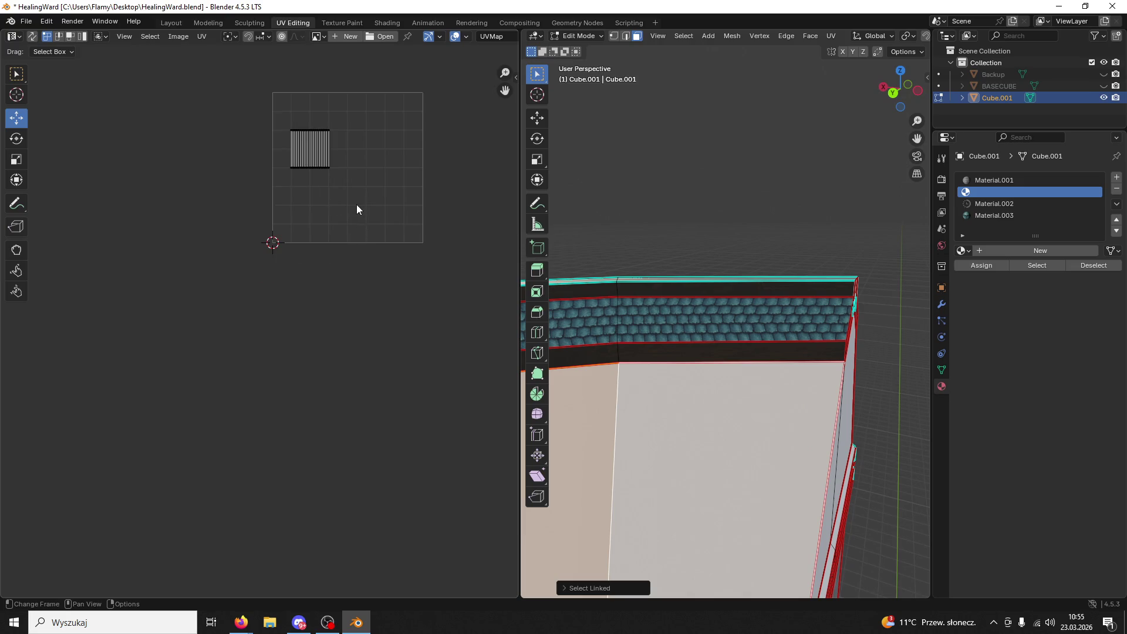
- Unwrap the selected faces with Lightmap Pack followed by Follow Active Quads
{"action": "scroll", "coordinate": [316, 328], "scroll_direction": "up", "scroll_amount": 4}
{"action": "key", "text": "a"}
{"action": "key", "text": "u"}
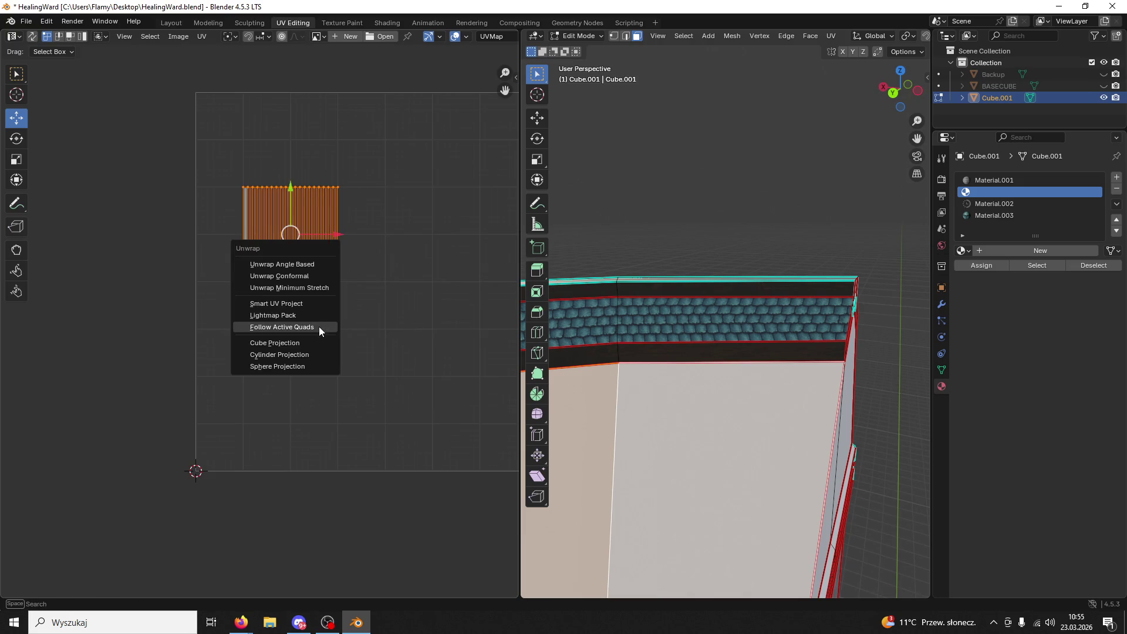
{"action": "left_click", "coordinate": [293, 314]}
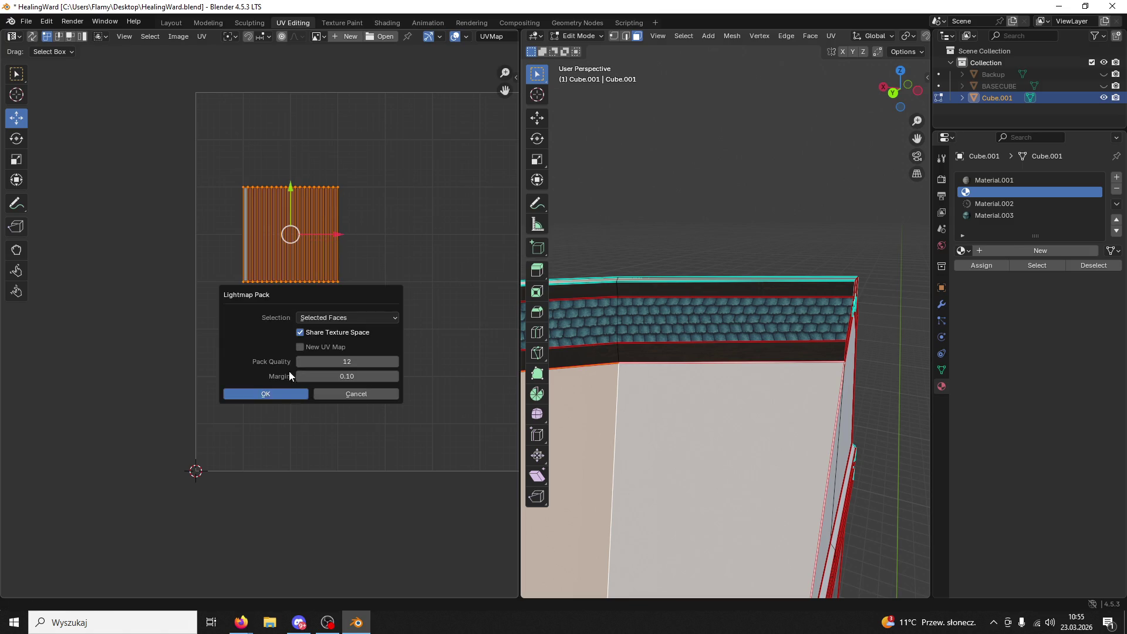
{"action": "key", "text": "Return"}
{"action": "key", "text": "u"}
{"action": "left_click", "coordinate": [287, 374]}
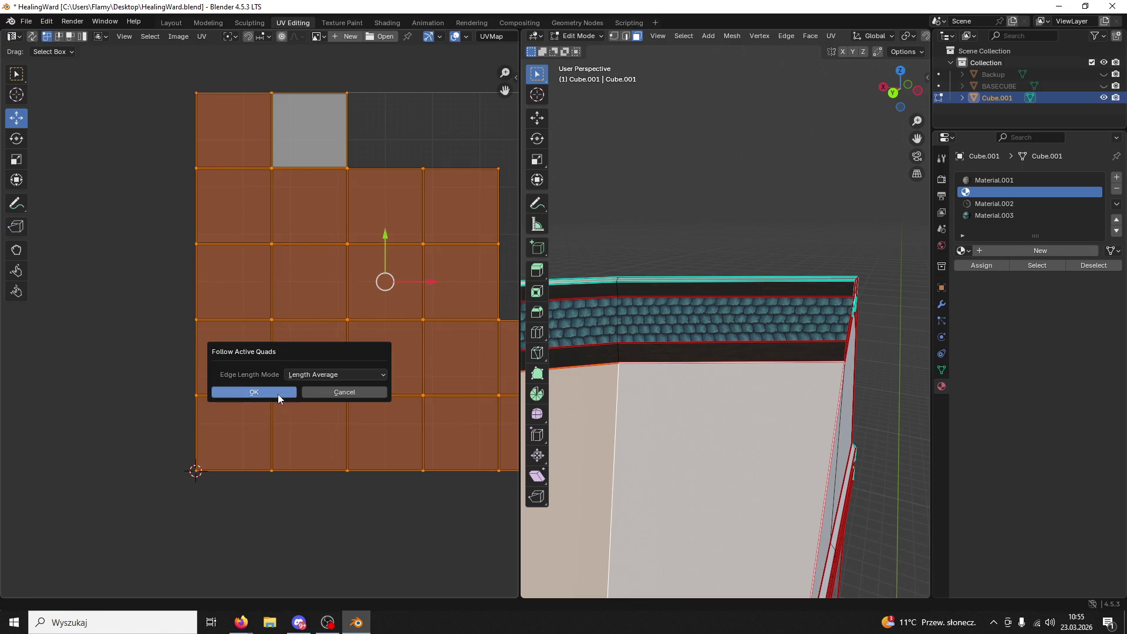
{"action": "left_click", "coordinate": [278, 397]}
- Assign Material.003 to the faces and scale their UVs up, then vertically, for smaller tiles
{"action": "left_click", "coordinate": [991, 217]}
{"action": "left_click", "coordinate": [970, 268]}
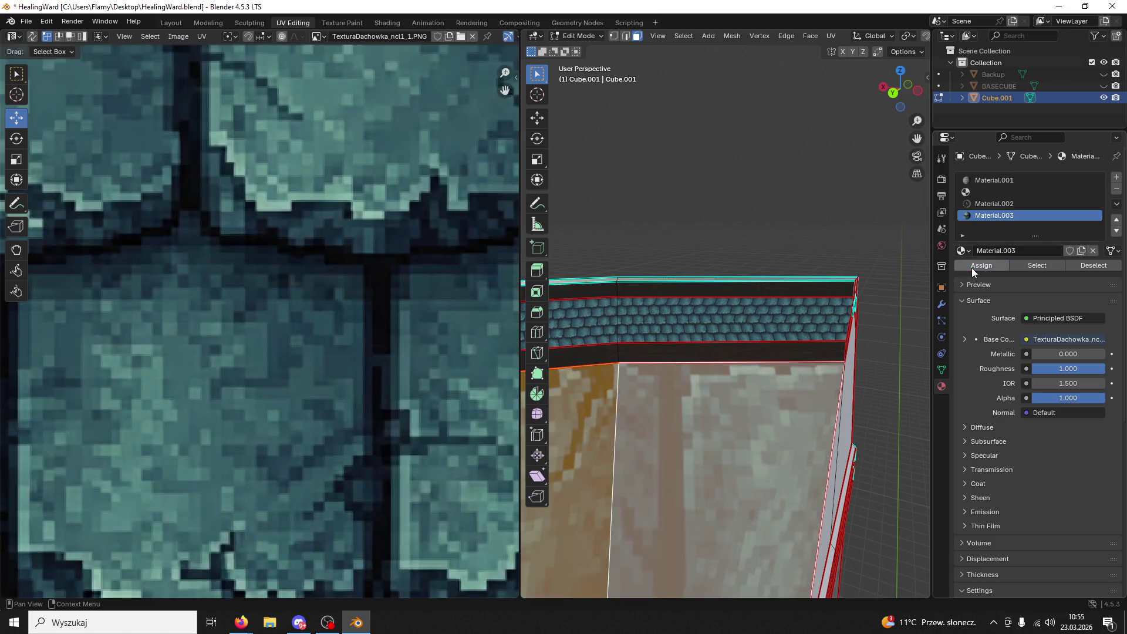
{"action": "scroll", "coordinate": [405, 285], "scroll_direction": "down", "scroll_amount": 4}
{"action": "scroll", "coordinate": [395, 290], "scroll_direction": "down", "scroll_amount": 4}
{"action": "key", "text": "s"}
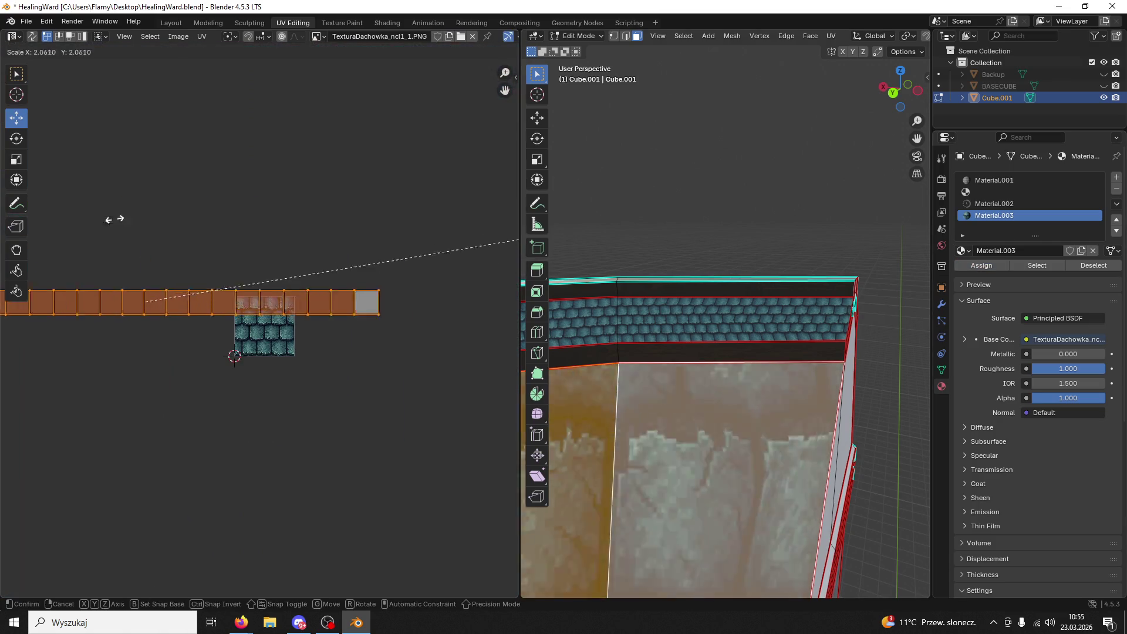
{"action": "left_click", "coordinate": [315, 375]}
{"action": "key", "text": "s"}
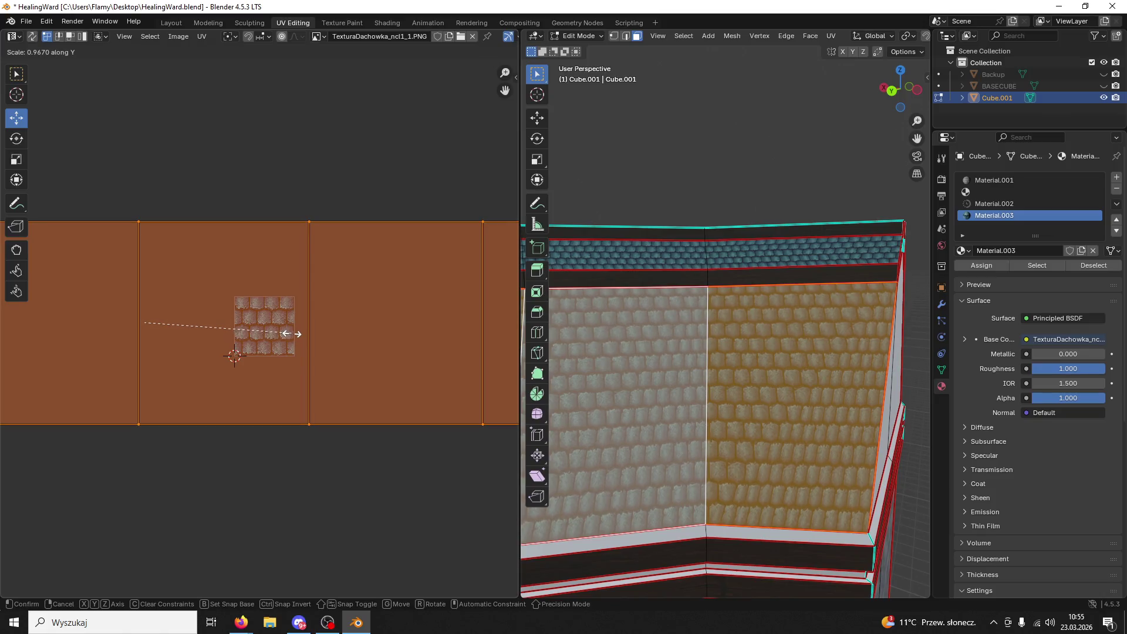
{"action": "left_click", "coordinate": [290, 332]}
- Select only the right wall face and bring its UV square into view
{"action": "left_click", "coordinate": [848, 350]}
{"action": "scroll", "coordinate": [343, 347], "scroll_direction": "down", "scroll_amount": 8}
{"action": "scroll", "coordinate": [392, 343], "scroll_direction": "up", "scroll_amount": 3}
{"action": "middle_click_drag", "start_coordinate": [414, 334], "coordinate": [186, 329]}
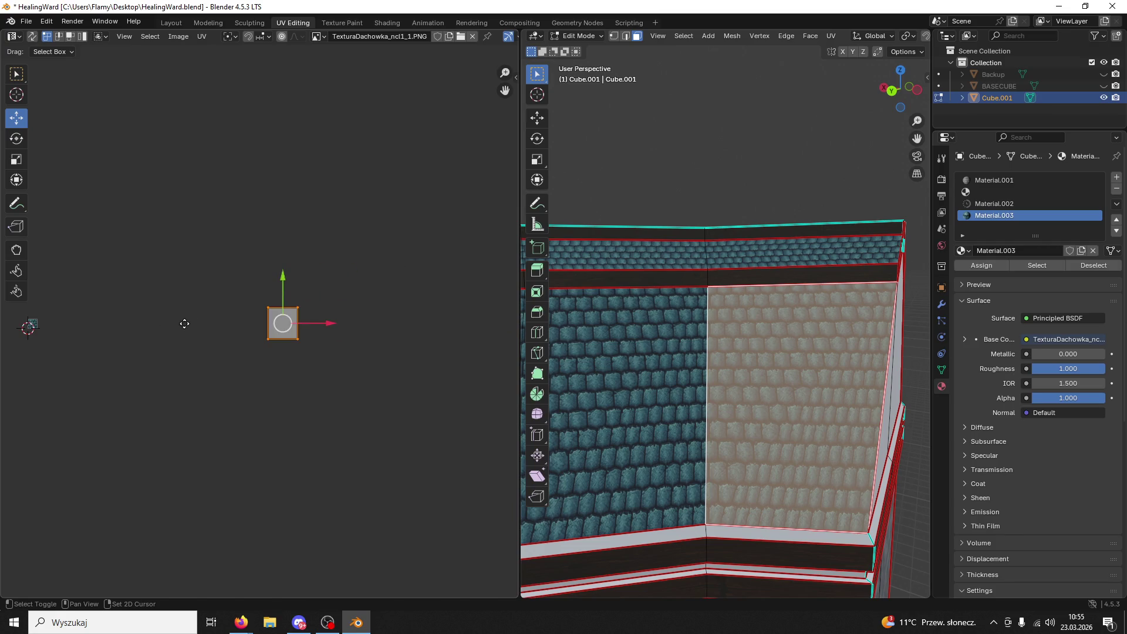
- Slide the right face's top-right UV corner inward to form a slanted trapezoid
{"action": "scroll", "coordinate": [334, 352], "scroll_direction": "up", "scroll_amount": 4}
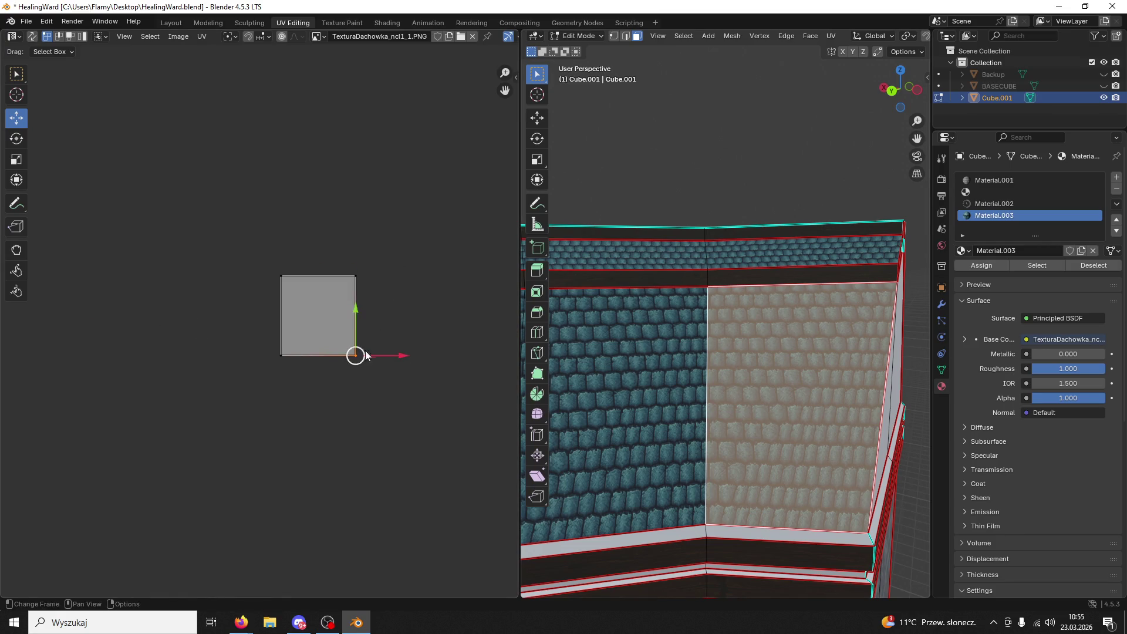
{"action": "mouse_move", "coordinate": [389, 351]}
{"action": "left_mouse_down"}
{"action": "mouse_move", "coordinate": [422, 348]}
{"action": "mouse_move", "coordinate": [389, 352]}
{"action": "left_mouse_up"}
{"action": "left_click", "coordinate": [355, 275]}
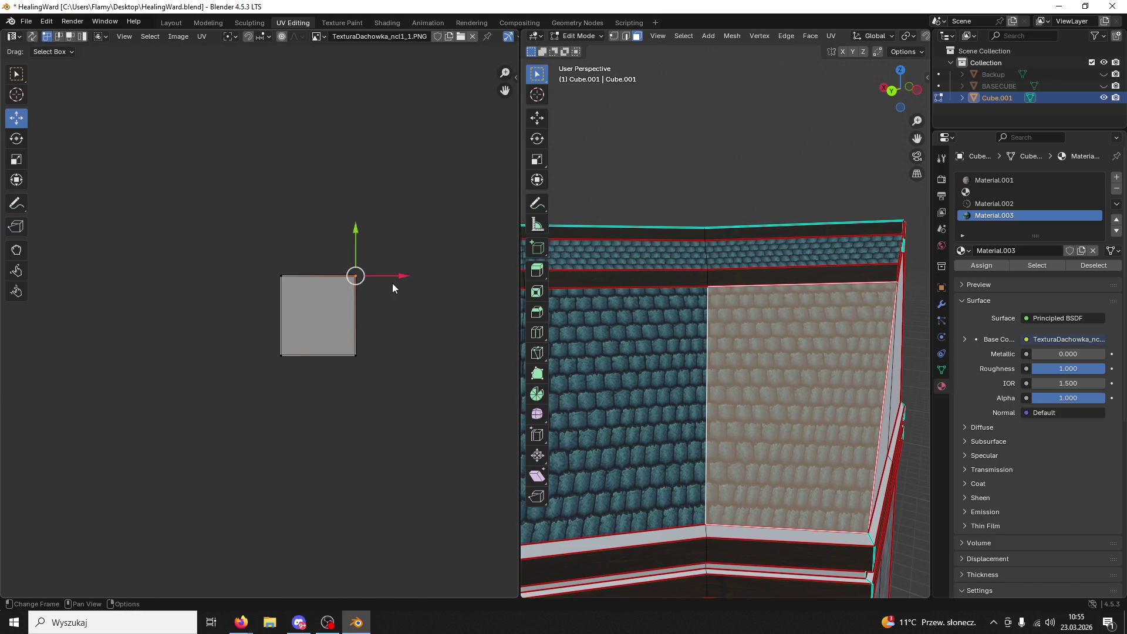
{"action": "mouse_move", "coordinate": [401, 274]}
{"action": "left_mouse_down"}
{"action": "mouse_move", "coordinate": [415, 272]}
{"action": "mouse_move", "coordinate": [372, 286]}
{"action": "left_mouse_up"}
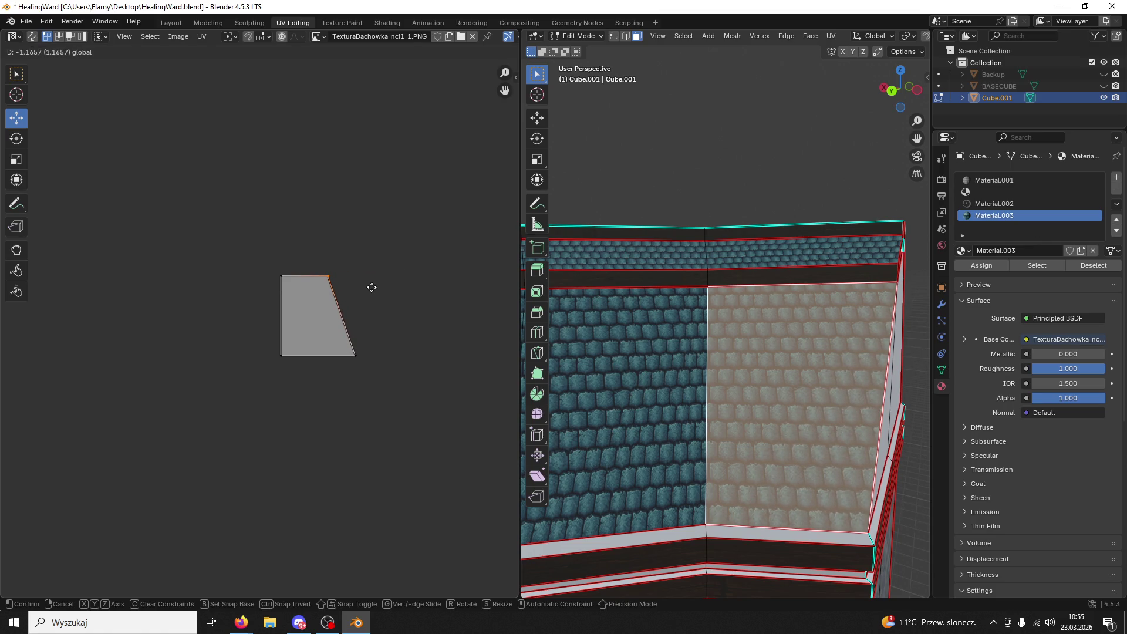
{"action": "left_click_drag", "start_coordinate": [372, 287], "coordinate": [372, 287]}
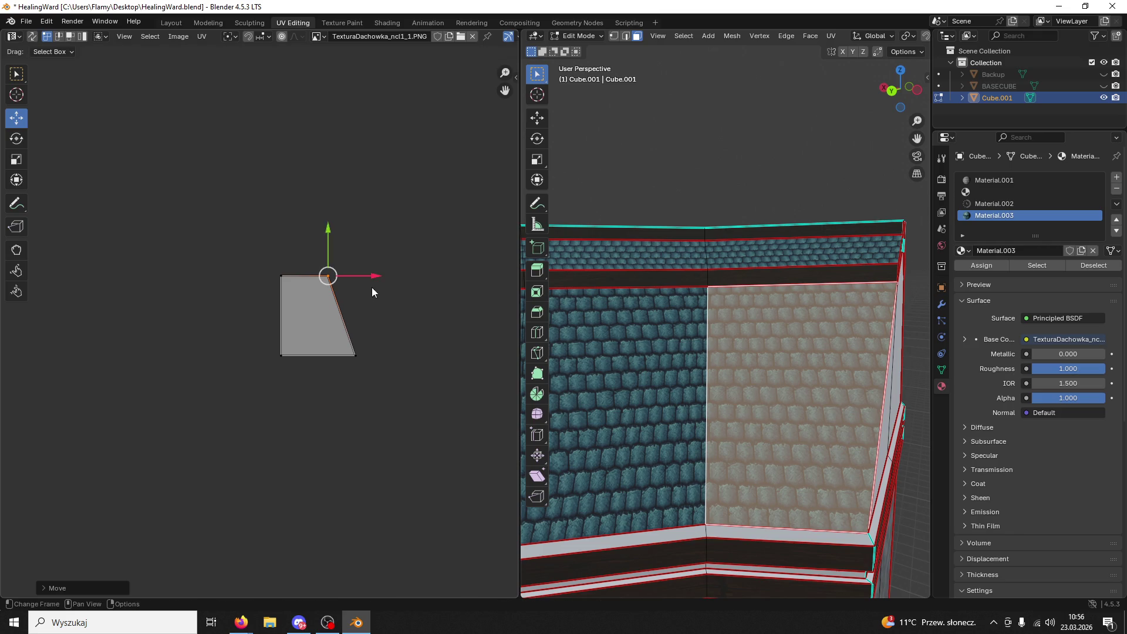
- Select the large sloped roof face and slide its top-left UV corner inward to match
{"action": "left_click", "coordinate": [675, 349]}
{"action": "mouse_move", "coordinate": [824, 343]}
{"action": "middle_mouse_down"}
{"action": "mouse_move", "coordinate": [599, 358]}
{"action": "mouse_move", "coordinate": [780, 346]}
{"action": "middle_mouse_up"}
{"action": "left_click", "coordinate": [793, 364]}
{"action": "scroll", "coordinate": [252, 323], "scroll_direction": "down", "scroll_amount": 2}
{"action": "scroll", "coordinate": [420, 329], "scroll_direction": "up", "scroll_amount": 2}
{"action": "middle_click_drag", "start_coordinate": [186, 270], "coordinate": [477, 261]}
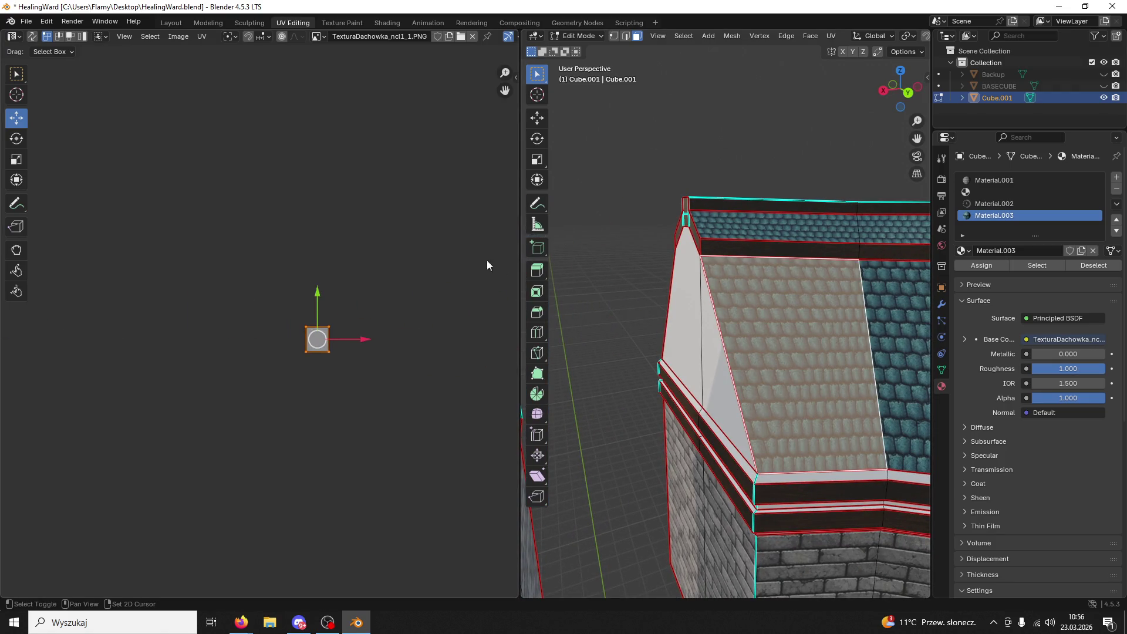
{"action": "scroll", "coordinate": [334, 333], "scroll_direction": "up", "scroll_amount": 4}
{"action": "mouse_move", "coordinate": [416, 323]}
{"action": "left_mouse_down"}
{"action": "mouse_move", "coordinate": [396, 322]}
{"action": "mouse_move", "coordinate": [444, 325]}
{"action": "left_mouse_up"}
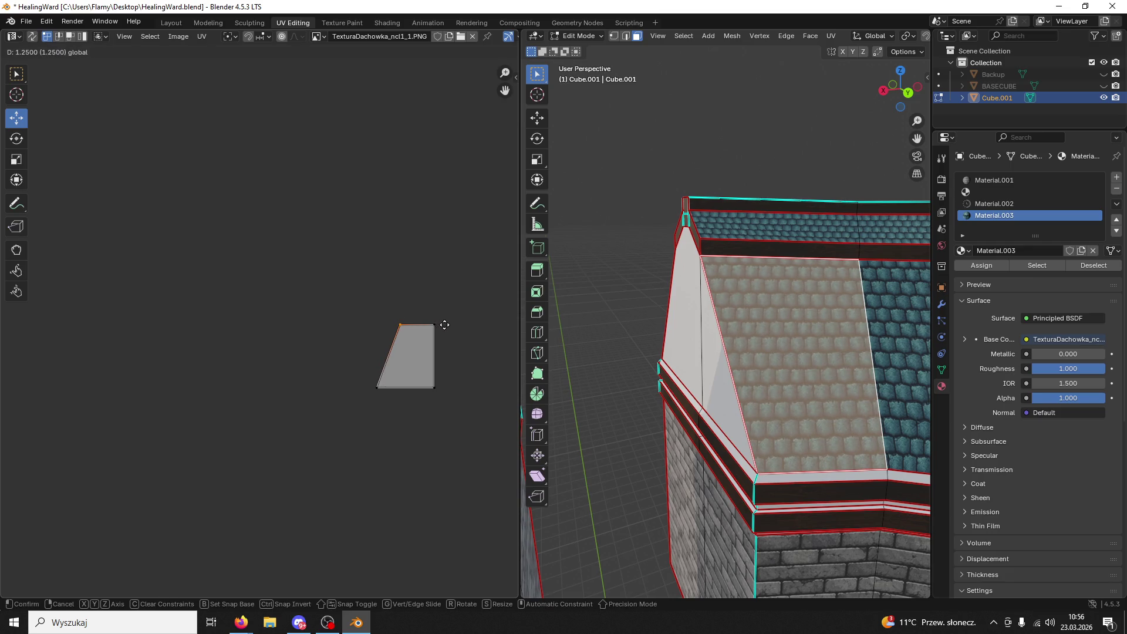
{"action": "left_click", "coordinate": [444, 325]}
- Deselect the large roof face and select the top roof strip face
{"action": "scroll", "coordinate": [492, 248], "scroll_direction": "down", "scroll_amount": 2}
{"action": "middle_click_drag", "start_coordinate": [681, 288], "coordinate": [729, 292]}
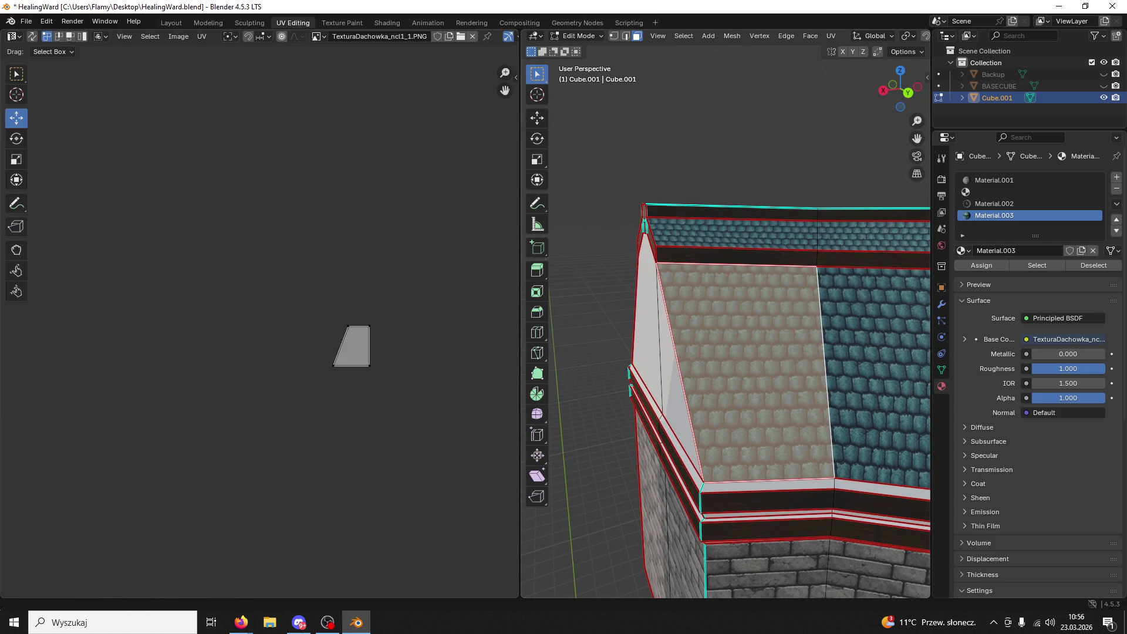
{"action": "key", "text": "alt+Tab"}
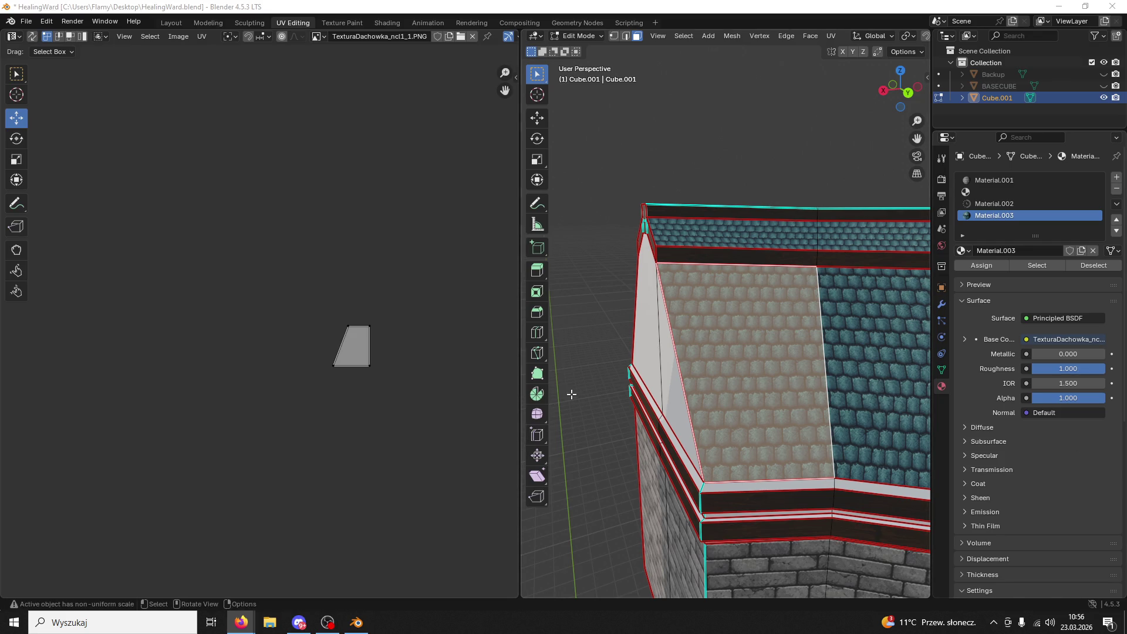
{"action": "left_click", "coordinate": [565, 395]}
{"action": "left_click", "coordinate": [733, 233]}
- Slide the first top roof strip's top-right UV corner inward to slant its island
{"action": "middle_click_drag", "start_coordinate": [399, 314], "coordinate": [230, 308]}
{"action": "scroll", "coordinate": [340, 314], "scroll_direction": "up", "scroll_amount": 3}
{"action": "scroll", "coordinate": [484, 354], "scroll_direction": "up", "scroll_amount": 1}
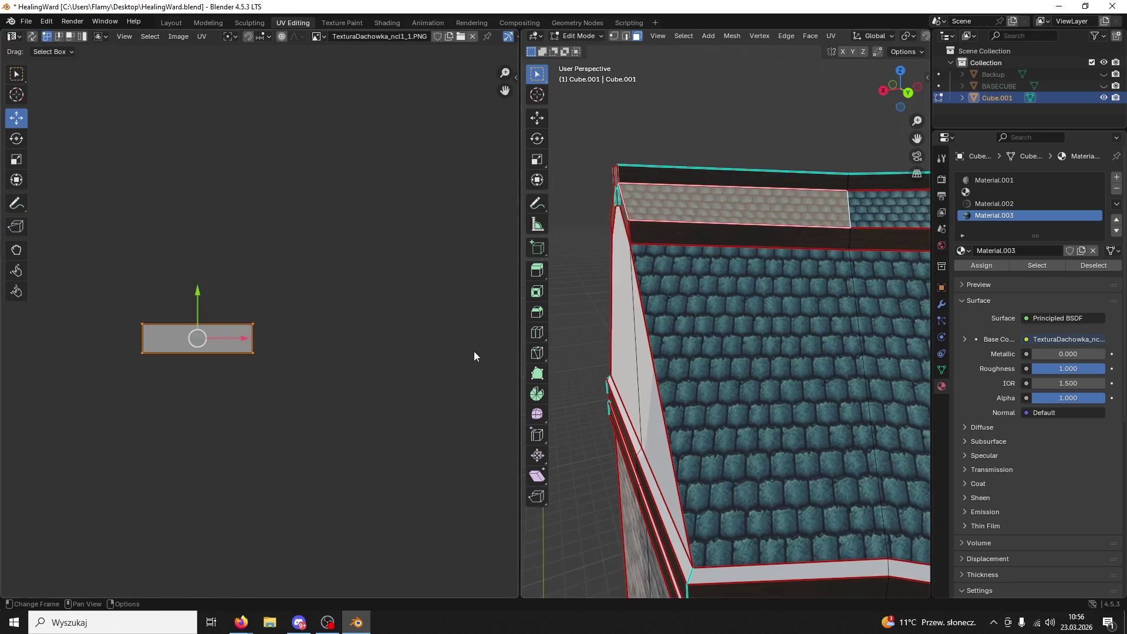
{"action": "scroll", "coordinate": [484, 354], "scroll_direction": "up", "scroll_amount": 3}
{"action": "left_click", "coordinate": [243, 332]}
{"action": "mouse_move", "coordinate": [289, 319]}
{"action": "left_mouse_down"}
{"action": "mouse_move", "coordinate": [270, 316]}
{"action": "mouse_move", "coordinate": [316, 319]}
{"action": "mouse_move", "coordinate": [294, 322]}
{"action": "left_mouse_up"}
{"action": "left_click", "coordinate": [622, 301]}
- Select the top roof strip on another side and move its top-left UV corner to match
{"action": "mouse_move", "coordinate": [587, 305]}
{"action": "middle_mouse_down"}
{"action": "mouse_move", "coordinate": [660, 301]}
{"action": "mouse_move", "coordinate": [697, 275]}
{"action": "mouse_move", "coordinate": [675, 282]}
{"action": "middle_mouse_up"}
{"action": "left_click", "coordinate": [697, 275]}
{"action": "scroll", "coordinate": [366, 310], "scroll_direction": "down", "scroll_amount": 3}
{"action": "middle_click_drag", "start_coordinate": [366, 309], "coordinate": [411, 311]}
{"action": "scroll", "coordinate": [246, 328], "scroll_direction": "up", "scroll_amount": 5}
{"action": "scroll", "coordinate": [149, 333], "scroll_direction": "down", "scroll_amount": 8}
{"action": "key", "text": "KP_Decimal"}
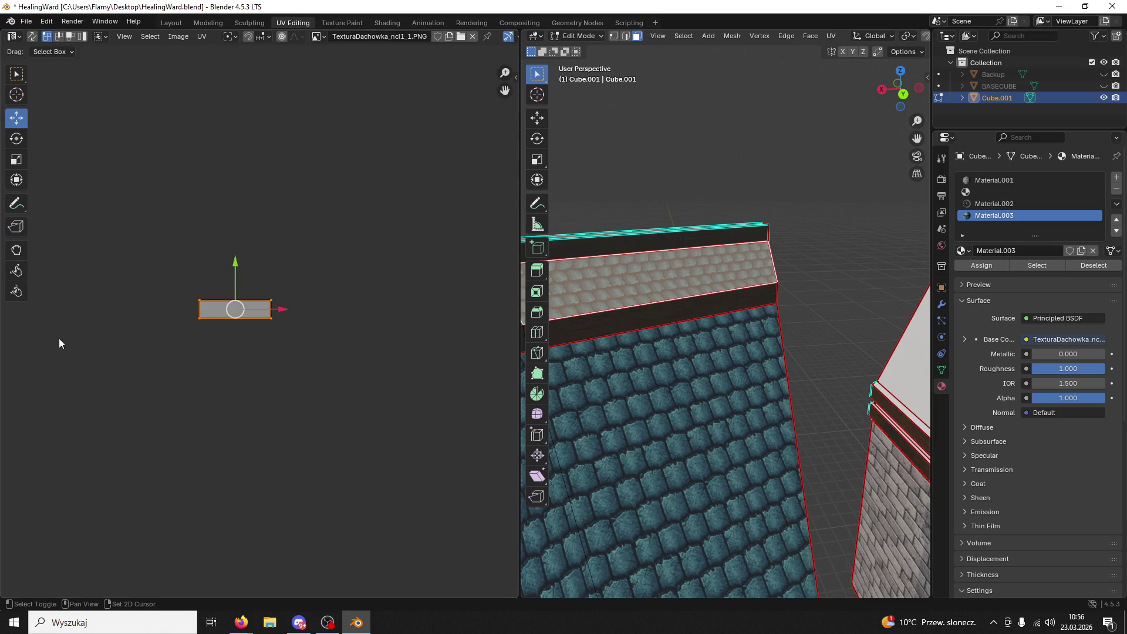
{"action": "mouse_move", "coordinate": [191, 290]}
{"action": "left_mouse_down"}
{"action": "mouse_move", "coordinate": [247, 334]}
{"action": "mouse_move", "coordinate": [250, 315]}
{"action": "mouse_move", "coordinate": [277, 311]}
{"action": "mouse_move", "coordinate": [267, 312]}
{"action": "left_mouse_up"}
{"action": "left_click", "coordinate": [674, 411]}
{"action": "mouse_move", "coordinate": [675, 410]}
{"action": "middle_mouse_down"}
{"action": "mouse_move", "coordinate": [756, 352]}
{"action": "mouse_move", "coordinate": [708, 342]}
{"action": "mouse_move", "coordinate": [712, 359]}
{"action": "mouse_move", "coordinate": [611, 372]}
{"action": "mouse_move", "coordinate": [861, 382]}
{"action": "mouse_move", "coordinate": [711, 377]}
{"action": "mouse_move", "coordinate": [740, 372]}
{"action": "mouse_move", "coordinate": [683, 381]}
{"action": "mouse_move", "coordinate": [629, 364]}
{"action": "mouse_move", "coordinate": [575, 495]}
{"action": "mouse_move", "coordinate": [793, 340]}
{"action": "mouse_move", "coordinate": [654, 314]}
{"action": "middle_mouse_up"}
- Switch to Object Mode and save HealingWard.blend
{"action": "left_click", "coordinate": [578, 36]}
{"action": "left_click", "coordinate": [578, 48]}
{"action": "key", "text": "ctrl+s"}
{"action": "mouse_move", "coordinate": [688, 225]}
{"action": "middle_mouse_down"}
{"action": "mouse_move", "coordinate": [720, 248]}
{"action": "mouse_move", "coordinate": [609, 251]}
{"action": "mouse_move", "coordinate": [913, 255]}
{"action": "middle_mouse_up"}
{"action": "mouse_move", "coordinate": [851, 305]}
{"action": "middle_mouse_down"}
{"action": "mouse_move", "coordinate": [751, 313]}
{"action": "mouse_move", "coordinate": [642, 281]}
{"action": "mouse_move", "coordinate": [467, 367]}
{"action": "mouse_move", "coordinate": [563, 176]}
{"action": "middle_mouse_up"}
{"action": "left_click", "coordinate": [578, 36]}
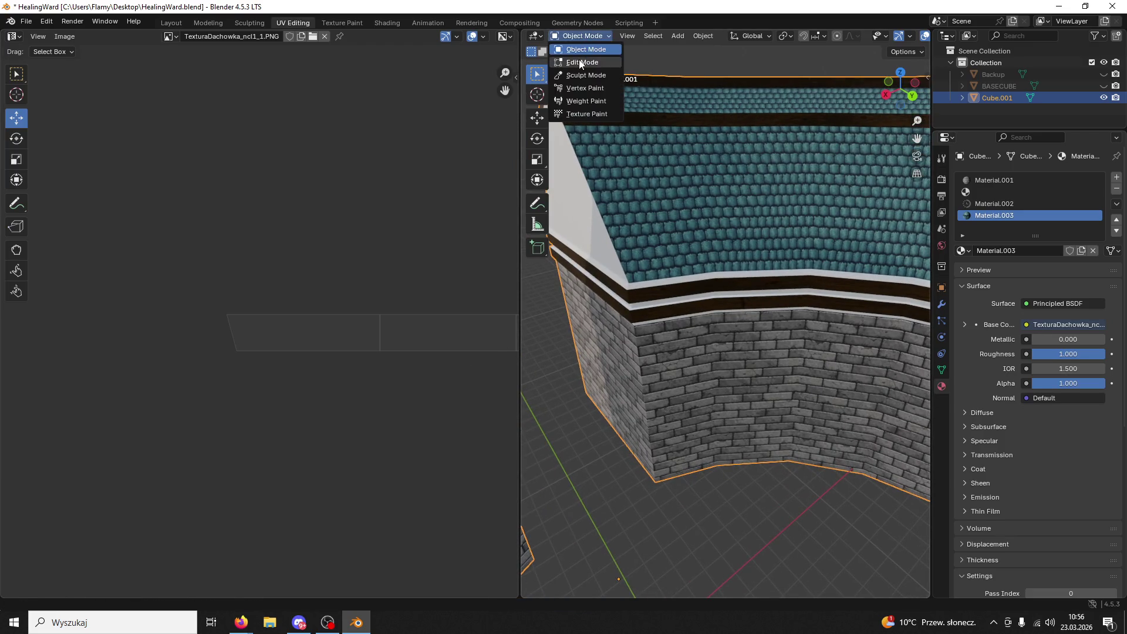
- In Edit Mode, select the linked faces of the trim band below the roof
{"action": "left_click", "coordinate": [579, 62]}
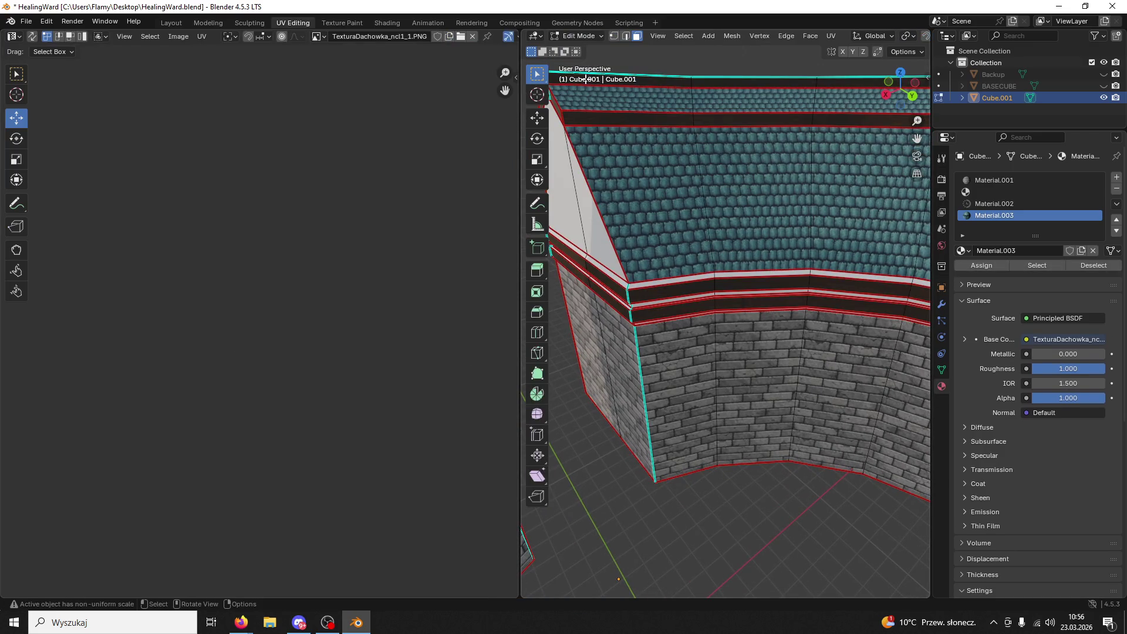
{"action": "left_click", "coordinate": [667, 278]}
{"action": "key", "text": "l"}
{"action": "key", "text": "ctrl+z"}
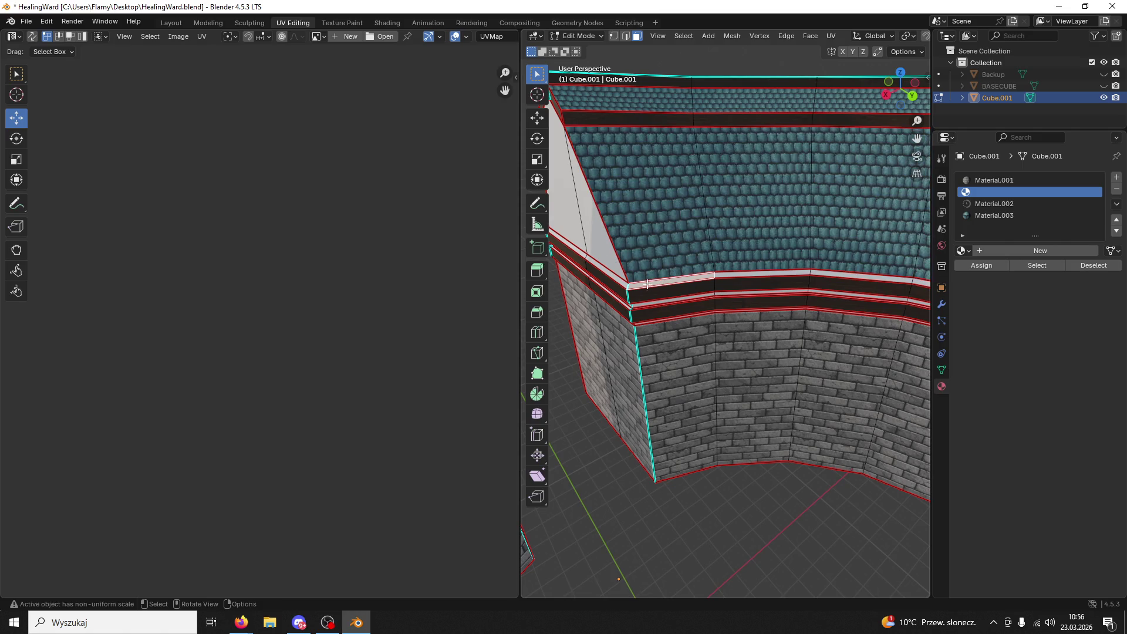
{"action": "key", "text": "l"}
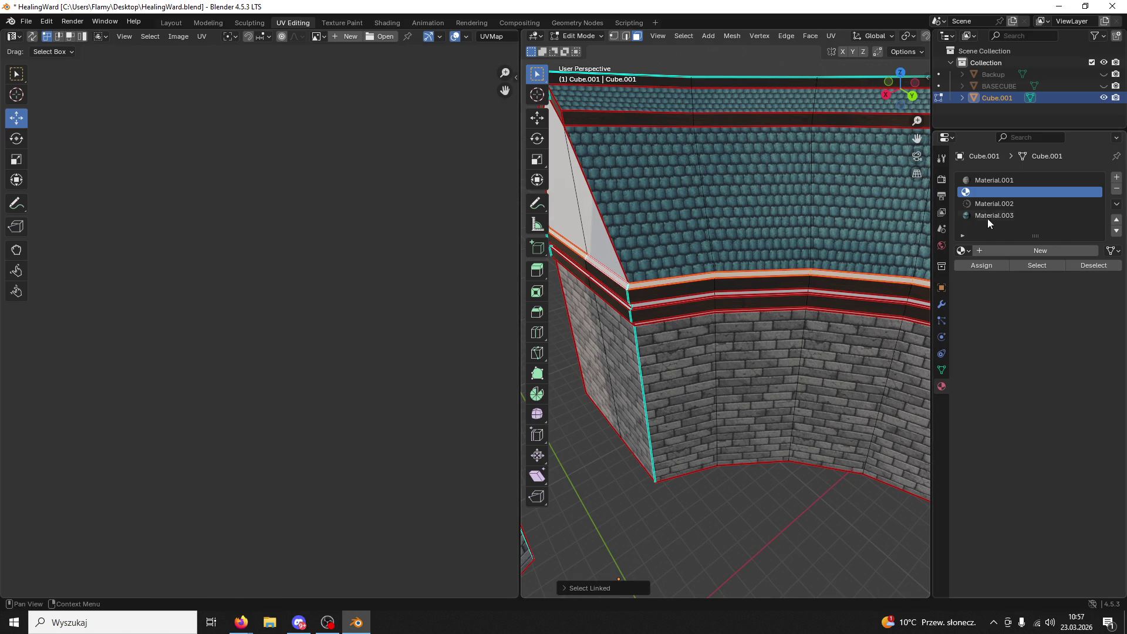
- Add a fifth material slot and create the new Material.004 in it
{"action": "left_click", "coordinate": [980, 181]}
{"action": "left_click", "coordinate": [980, 192]}
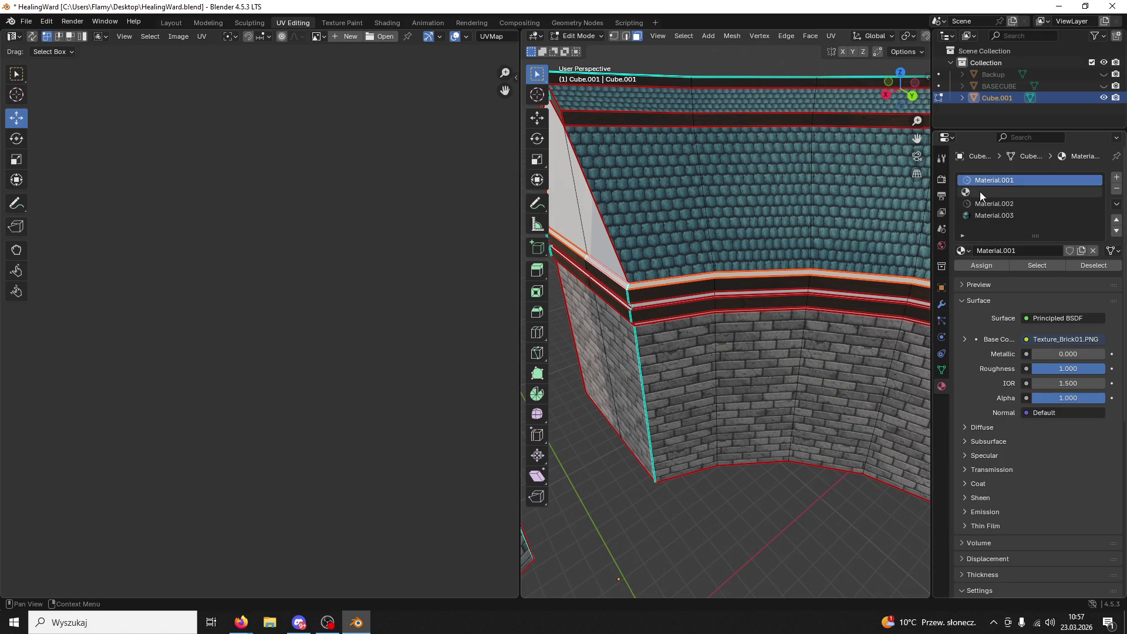
{"action": "left_click", "coordinate": [1115, 179]}
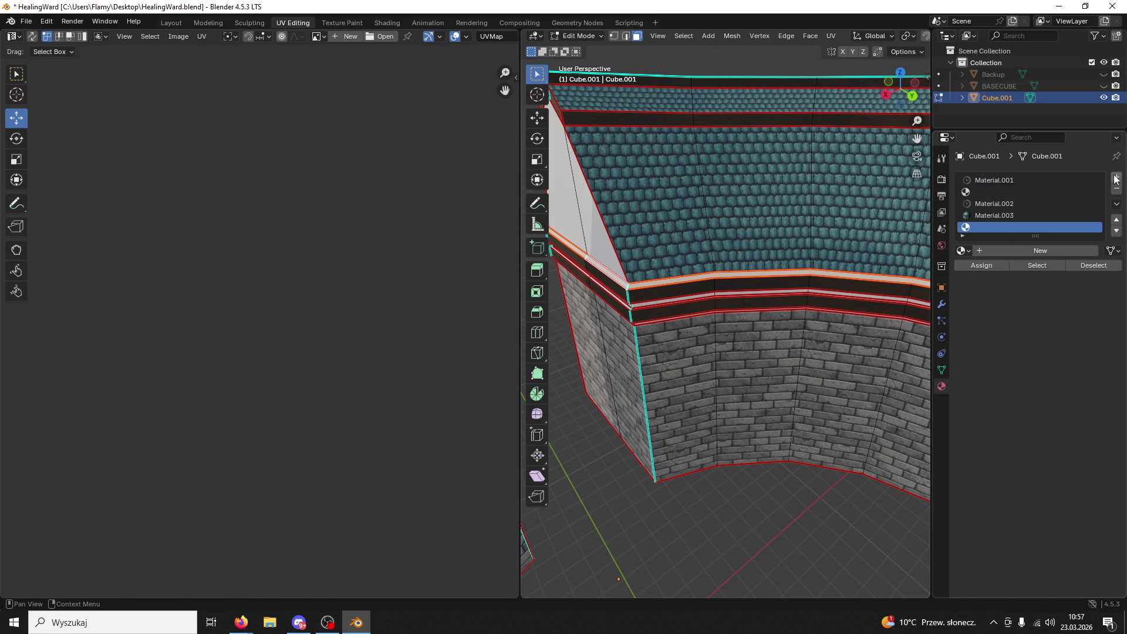
{"action": "left_click", "coordinate": [977, 249]}
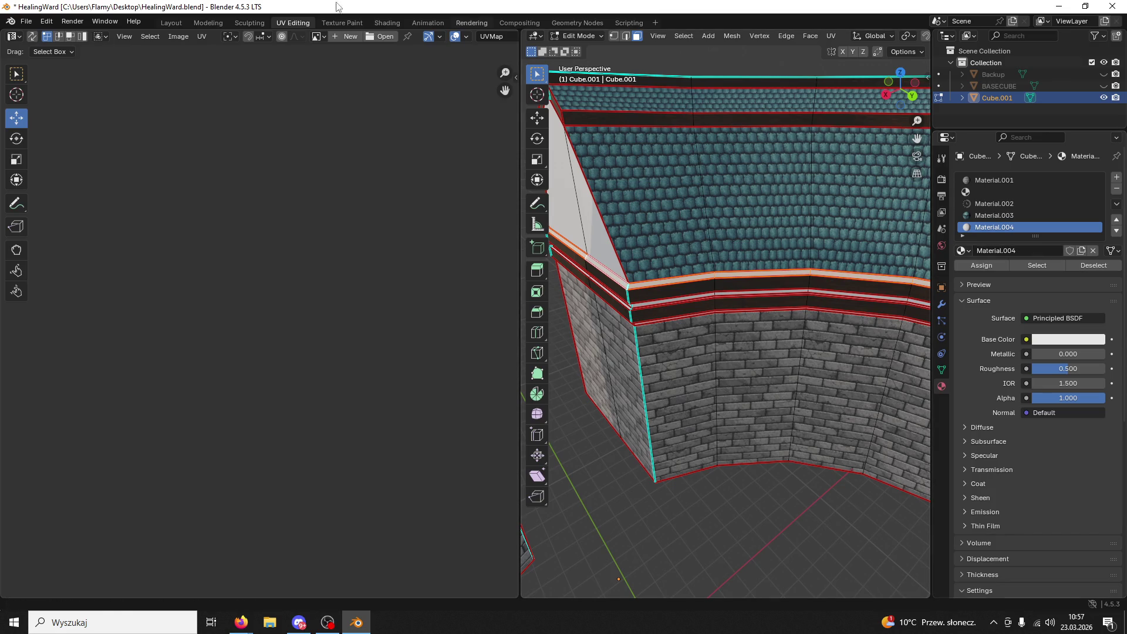
{"action": "left_click", "coordinate": [375, 22]}
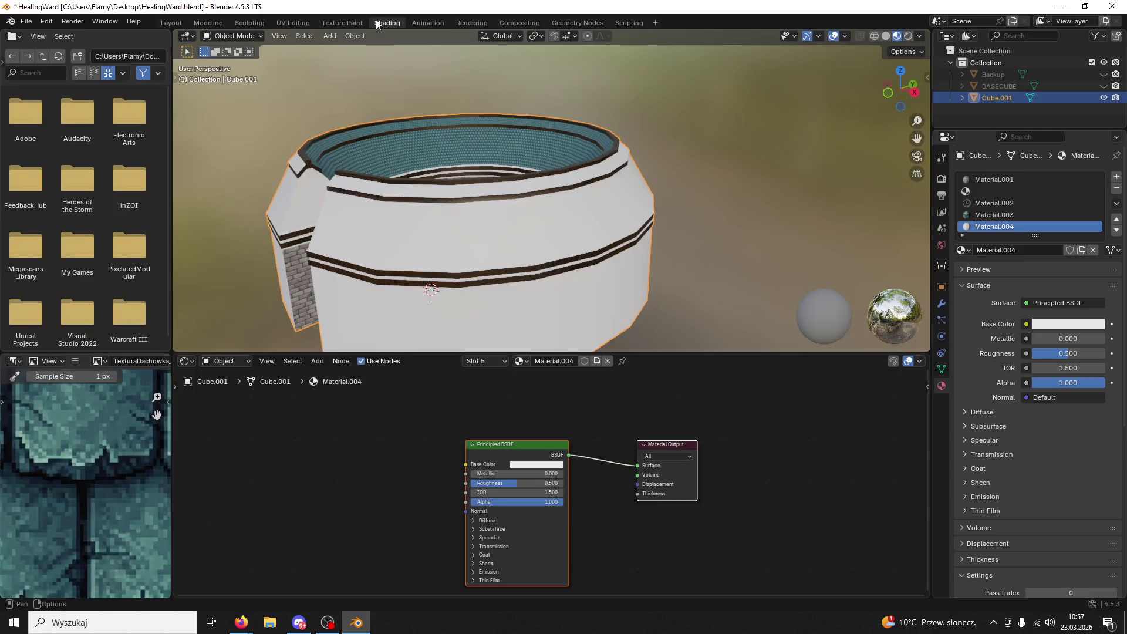
- Add DarkWood.png as Material.004's base colour texture and set roughness to 1.0
{"action": "double_click", "coordinate": [371, 7]}
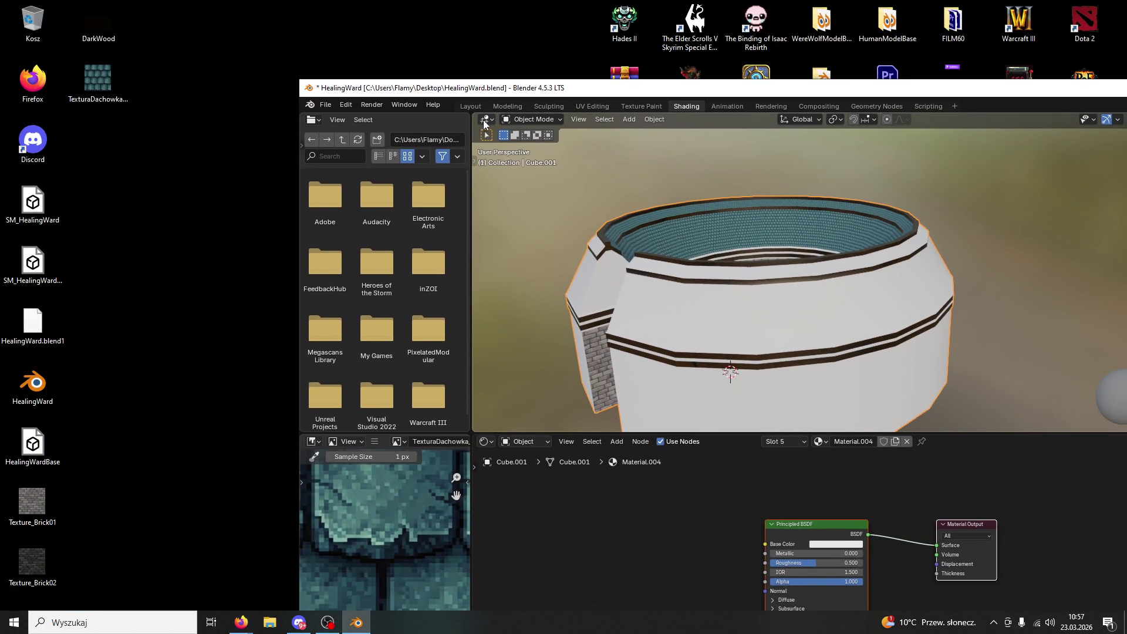
{"action": "mouse_move", "coordinate": [98, 20]}
{"action": "left_mouse_down"}
{"action": "mouse_move", "coordinate": [664, 458]}
{"action": "mouse_move", "coordinate": [683, 544]}
{"action": "left_mouse_up"}
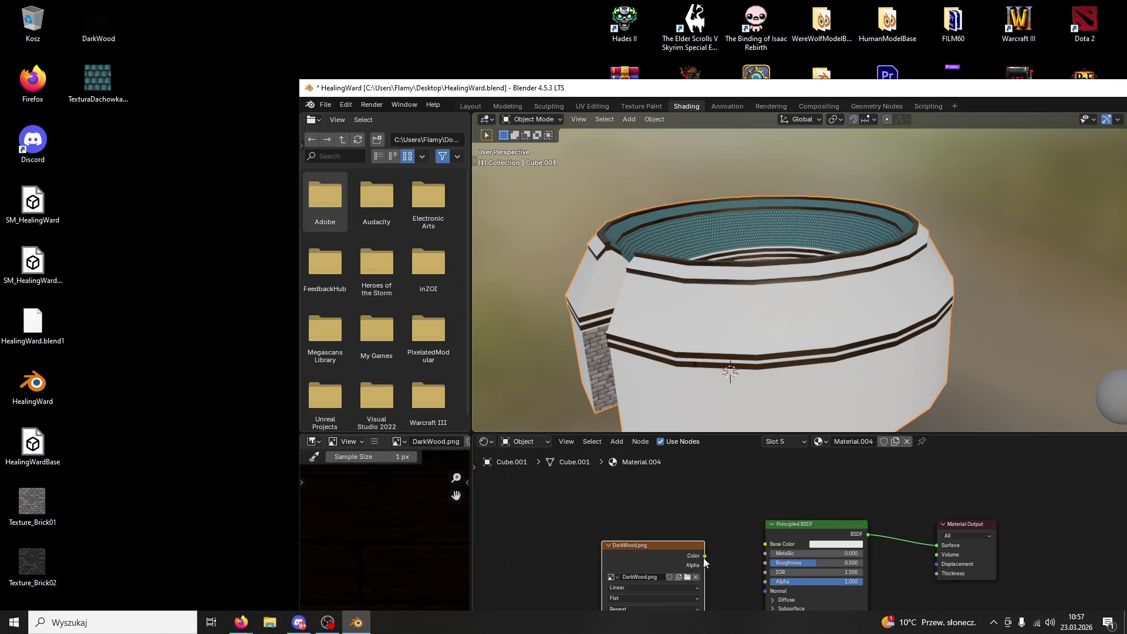
{"action": "left_click", "coordinate": [815, 563]}
{"action": "type", "text": "1.0"}
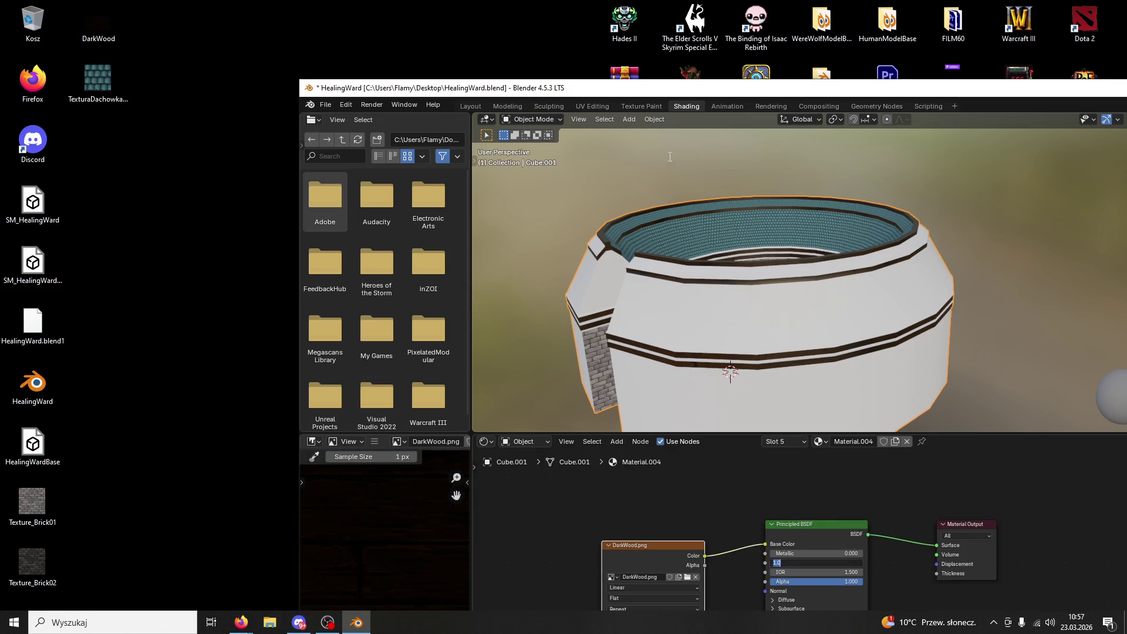
- Restore the Blender window and return to the Modeling workspace
{"action": "double_click", "coordinate": [658, 89]}
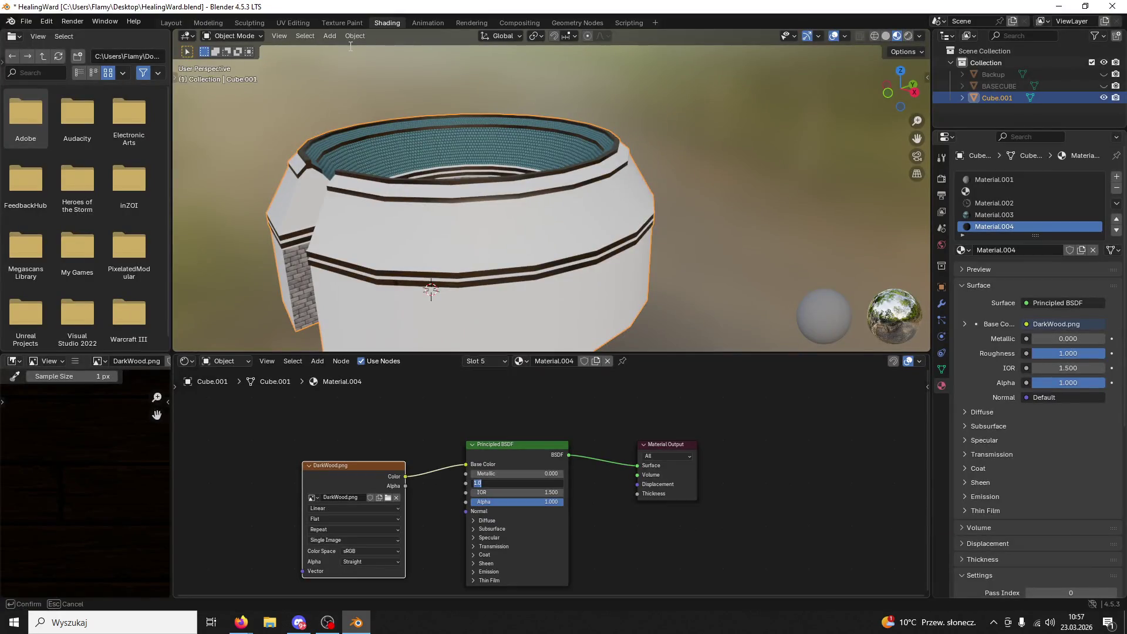
{"action": "double_click", "coordinate": [300, 25]}
{"action": "key", "text": "Escape"}
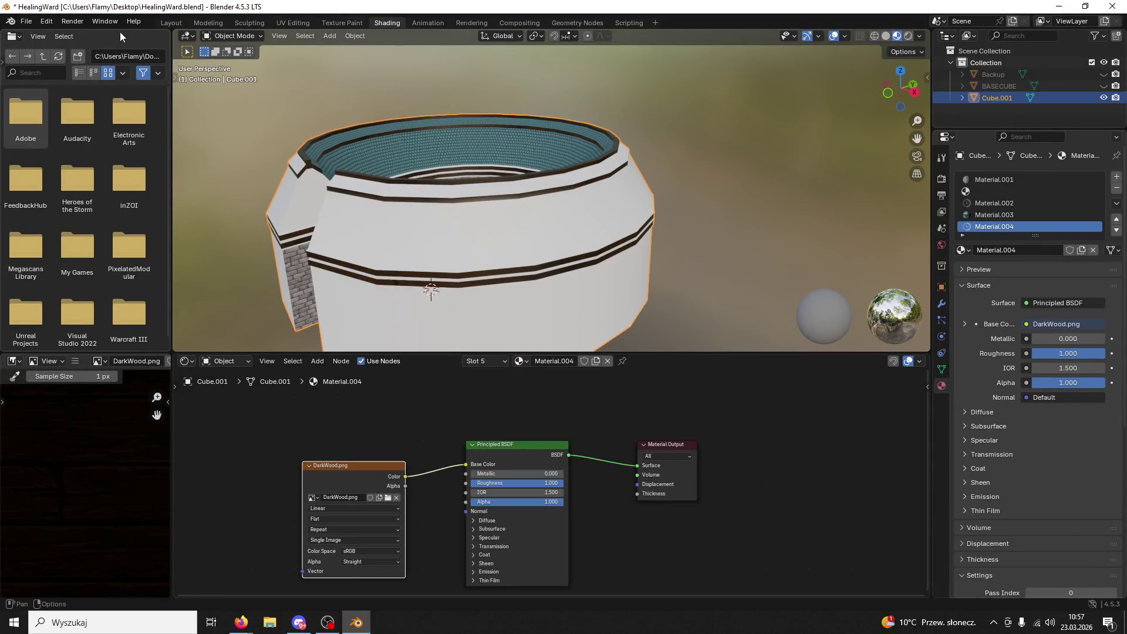
{"action": "left_click", "coordinate": [200, 22]}
{"action": "middle_click_drag", "start_coordinate": [664, 172], "coordinate": [681, 176]}
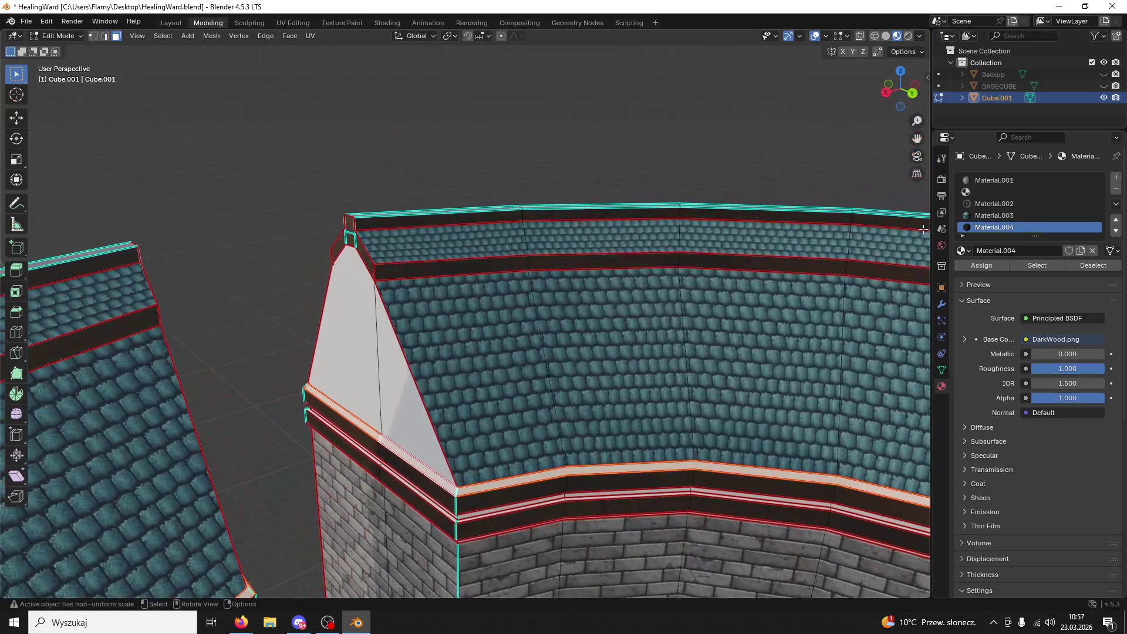
- Assign the dark wood material to the selected trim band
{"action": "left_click", "coordinate": [979, 263]}
{"action": "middle_click_drag", "start_coordinate": [655, 387], "coordinate": [618, 276]}
{"action": "key", "text": "u"}
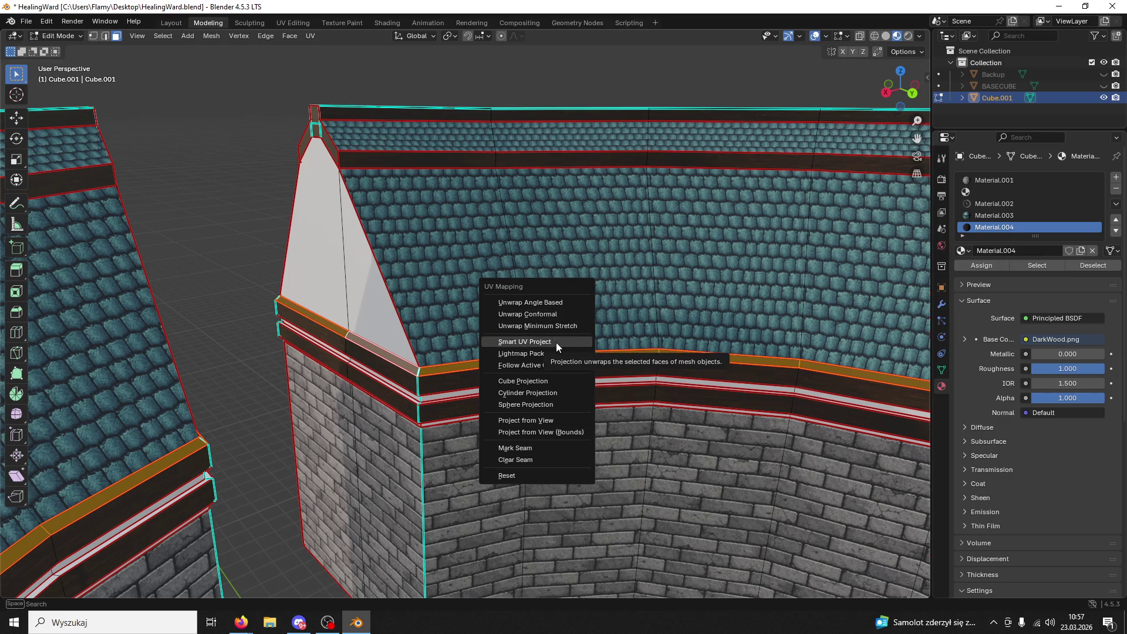
{"action": "left_click", "coordinate": [294, 22]}
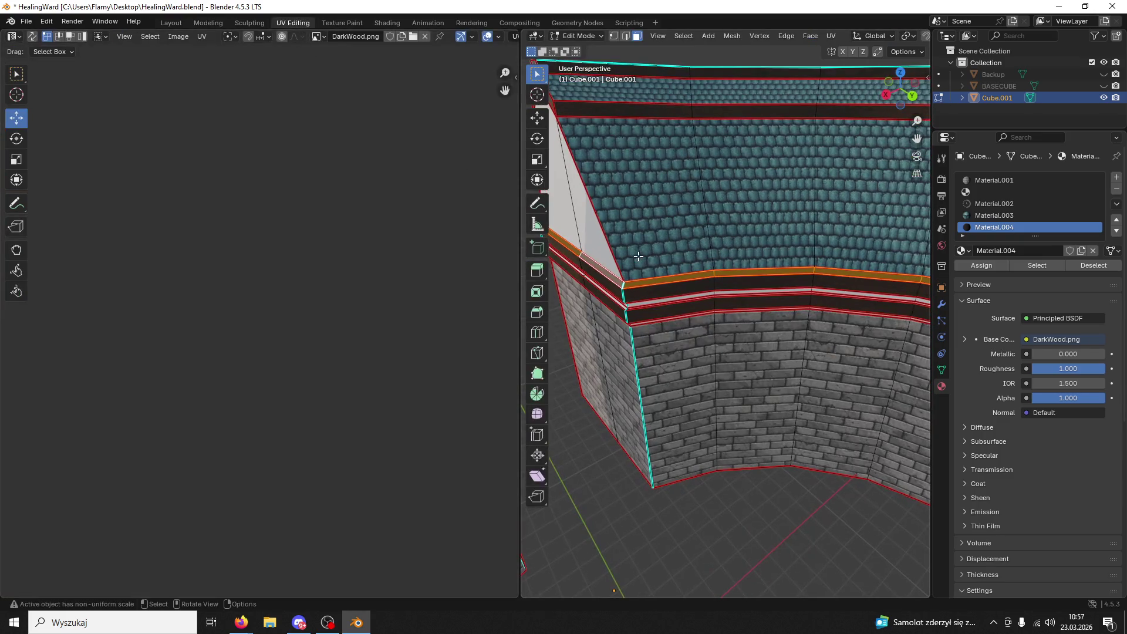
{"action": "mouse_move", "coordinate": [637, 256]}
{"action": "middle_mouse_down"}
{"action": "mouse_move", "coordinate": [769, 316]}
{"action": "mouse_move", "coordinate": [609, 241]}
{"action": "mouse_move", "coordinate": [703, 284]}
{"action": "middle_mouse_up"}
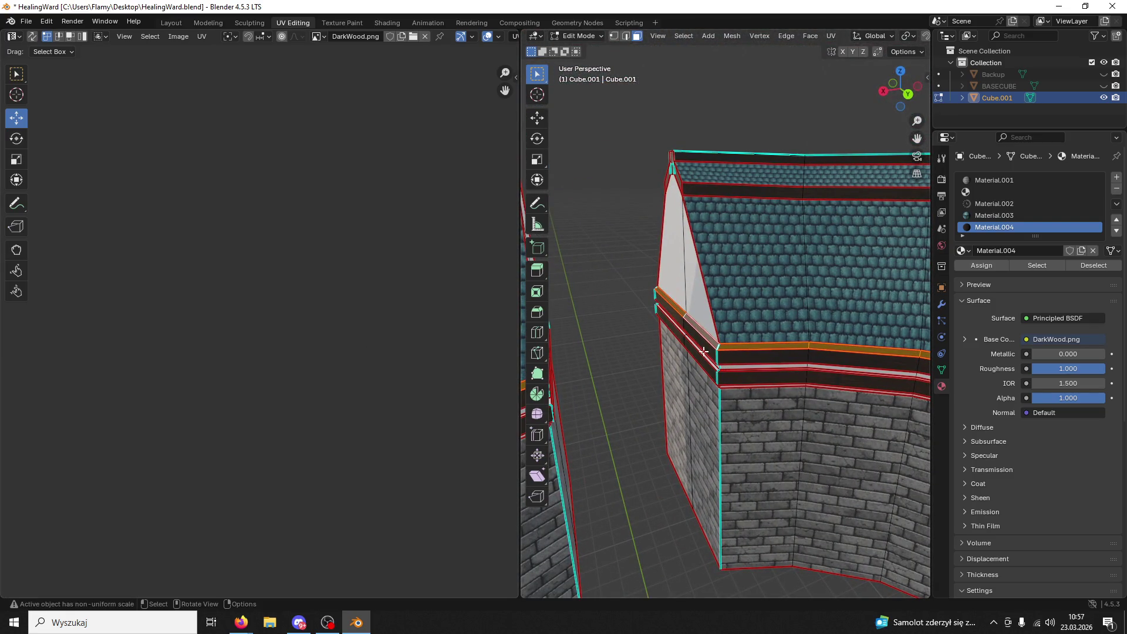
- In UV Editing, select a dark wood trim face and extend to the whole connected band
{"action": "left_click", "coordinate": [736, 269]}
{"action": "scroll", "coordinate": [222, 320], "scroll_direction": "down", "scroll_amount": 5}
{"action": "scroll", "coordinate": [280, 315], "scroll_direction": "down", "scroll_amount": 2}
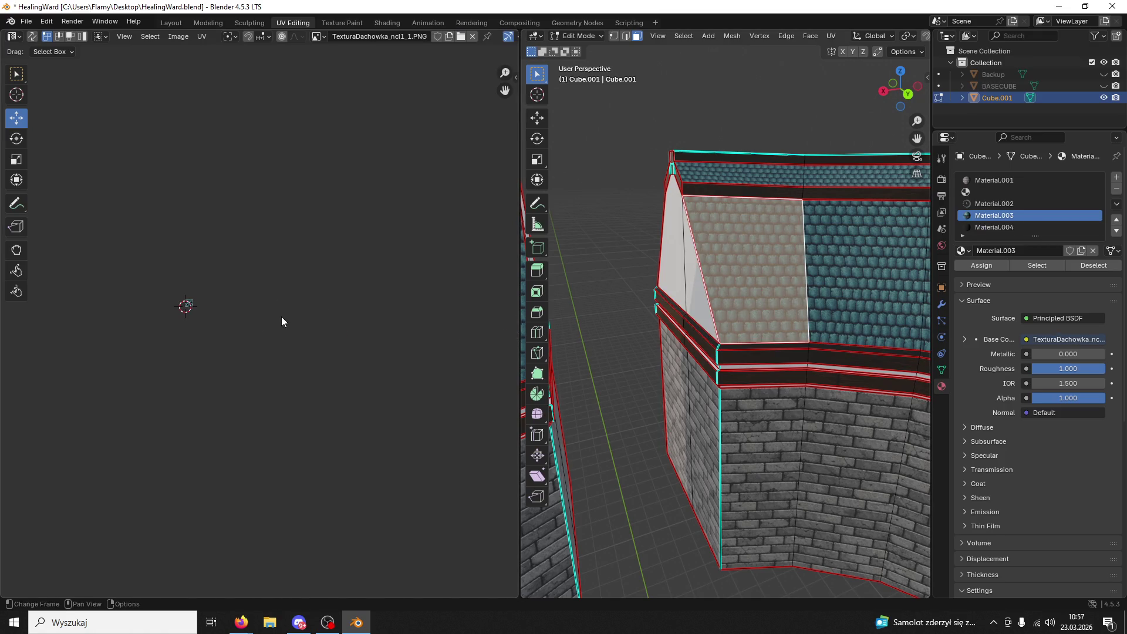
{"action": "left_click", "coordinate": [723, 348]}
{"action": "key", "text": "ctrl+l"}
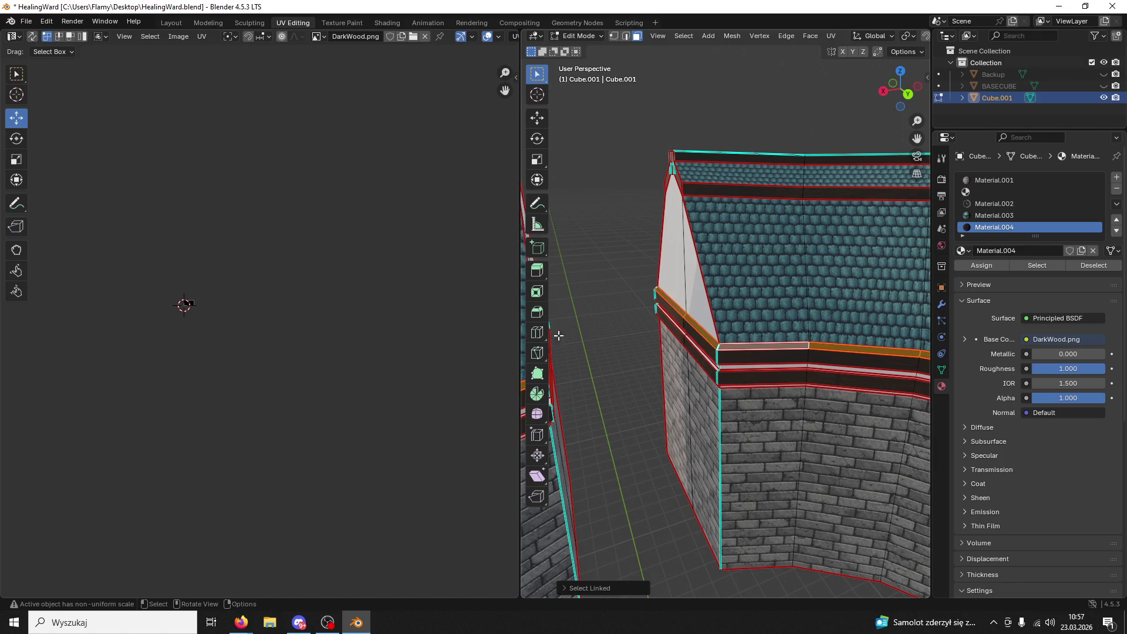
{"action": "scroll", "coordinate": [336, 333], "scroll_direction": "up", "scroll_amount": 8}
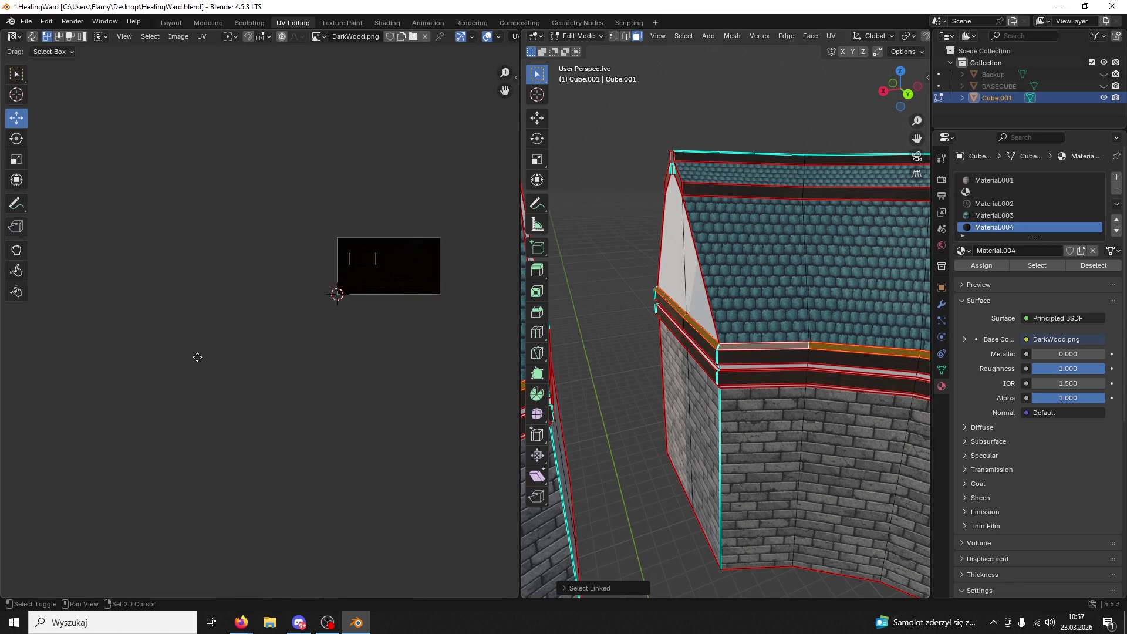
{"action": "scroll", "coordinate": [347, 334], "scroll_direction": "up", "scroll_amount": 6}
- Unwrap the strip with Lightmap Pack, then re-unwrap it with Follow Active Quads
{"action": "key", "text": "a"}
{"action": "key", "text": "u"}
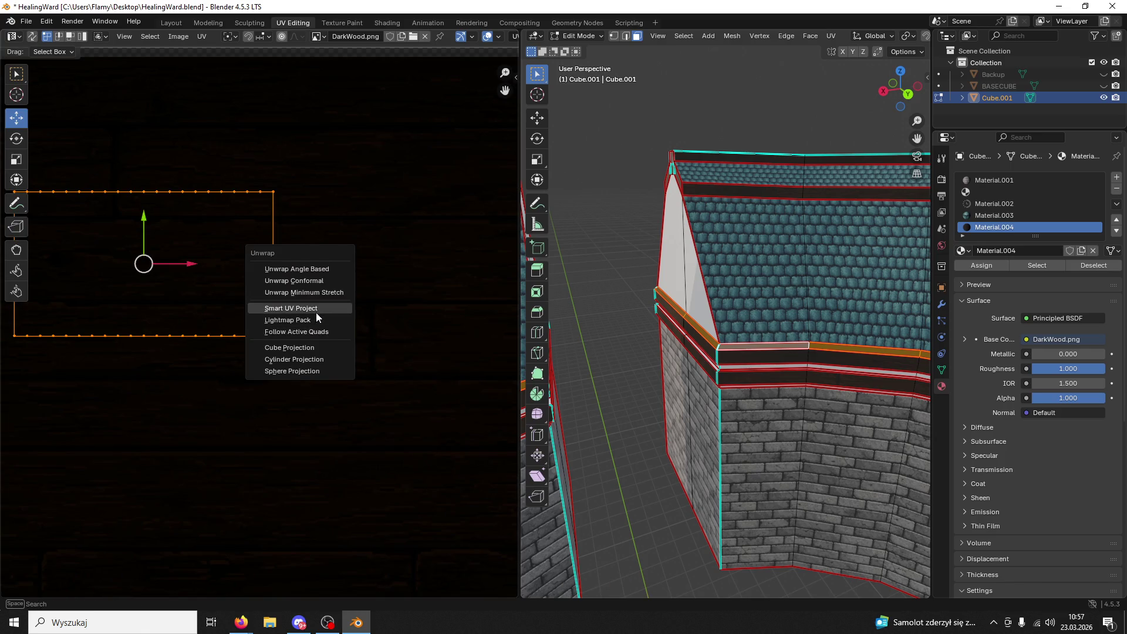
{"action": "left_click", "coordinate": [311, 319]}
{"action": "left_click", "coordinate": [278, 400]}
{"action": "key", "text": "u"}
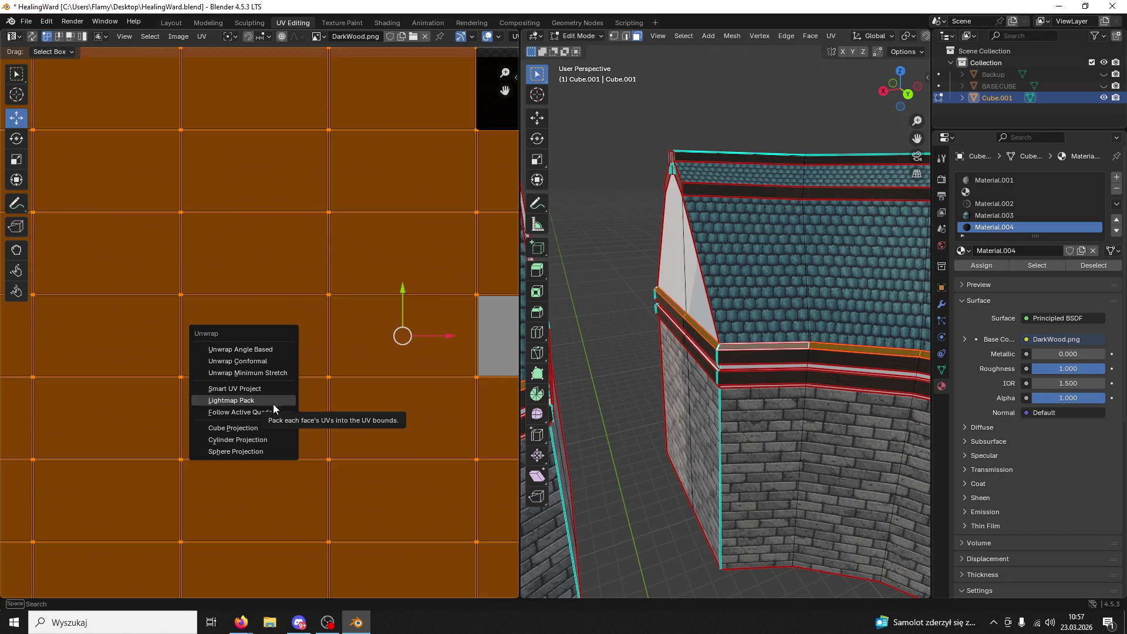
{"action": "left_click", "coordinate": [273, 404]}
{"action": "left_click", "coordinate": [266, 431]}
- Move the UV strip up onto the texture, make Material.002 active, and stretch it along X
{"action": "scroll", "coordinate": [287, 402], "scroll_direction": "down", "scroll_amount": 2}
{"action": "scroll", "coordinate": [359, 373], "scroll_direction": "up", "scroll_amount": 1}
{"action": "mouse_move", "coordinate": [365, 288]}
{"action": "left_mouse_down"}
{"action": "mouse_move", "coordinate": [354, 247]}
{"action": "mouse_move", "coordinate": [335, 238]}
{"action": "left_mouse_up"}
{"action": "left_click", "coordinate": [987, 204]}
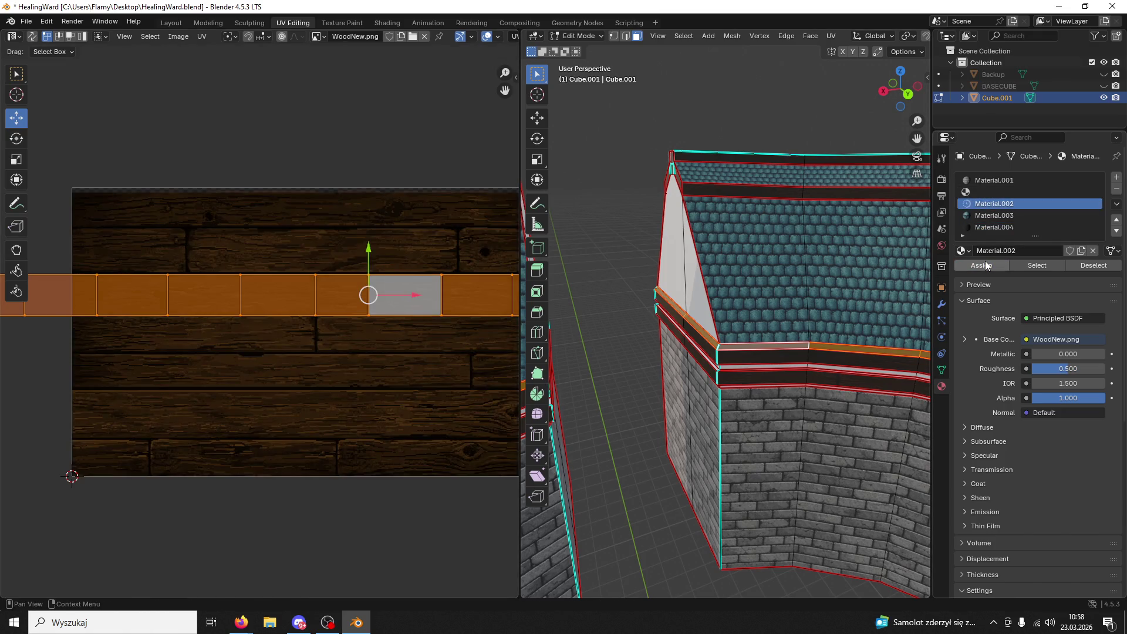
{"action": "key", "text": "s"}
{"action": "key", "text": "x"}
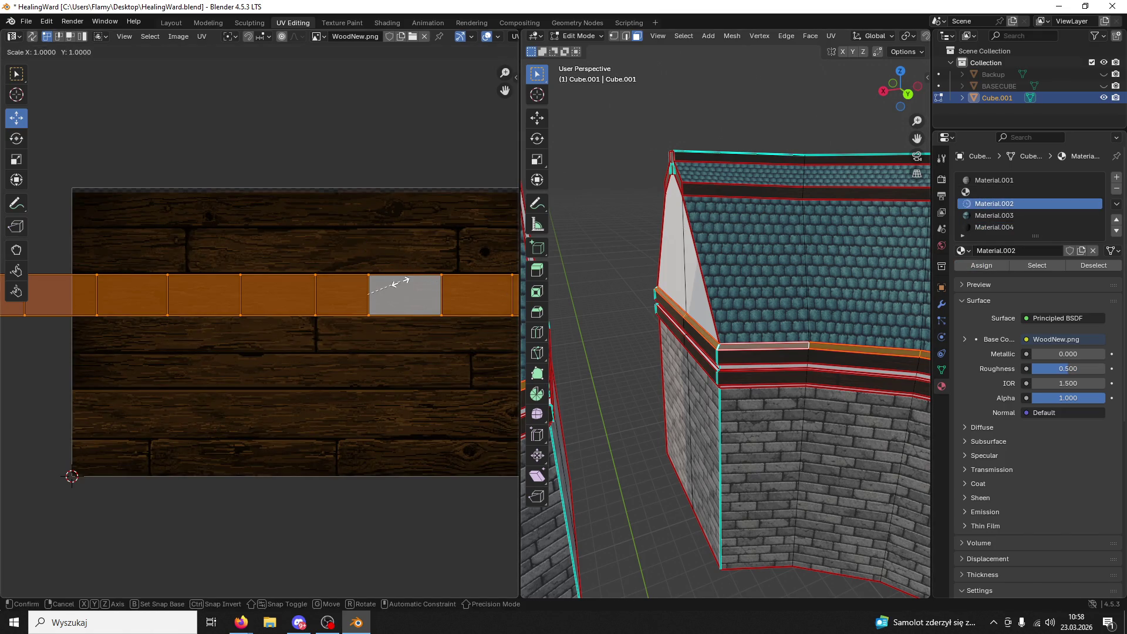
{"action": "left_click", "coordinate": [46, 280]}
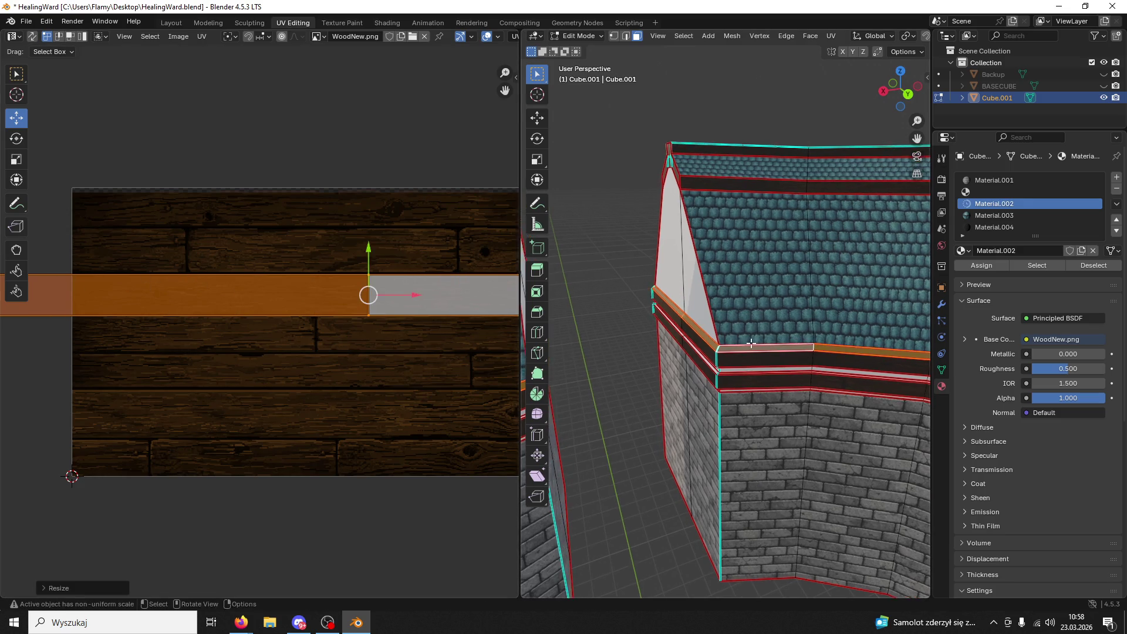
- Back in Modeling, select the whole connected wooden trim band under the roof
{"action": "left_click", "coordinate": [206, 24]}
{"action": "middle_click_drag", "start_coordinate": [469, 405], "coordinate": [515, 416]}
{"action": "scroll", "coordinate": [515, 416], "scroll_direction": "up", "scroll_amount": 5}
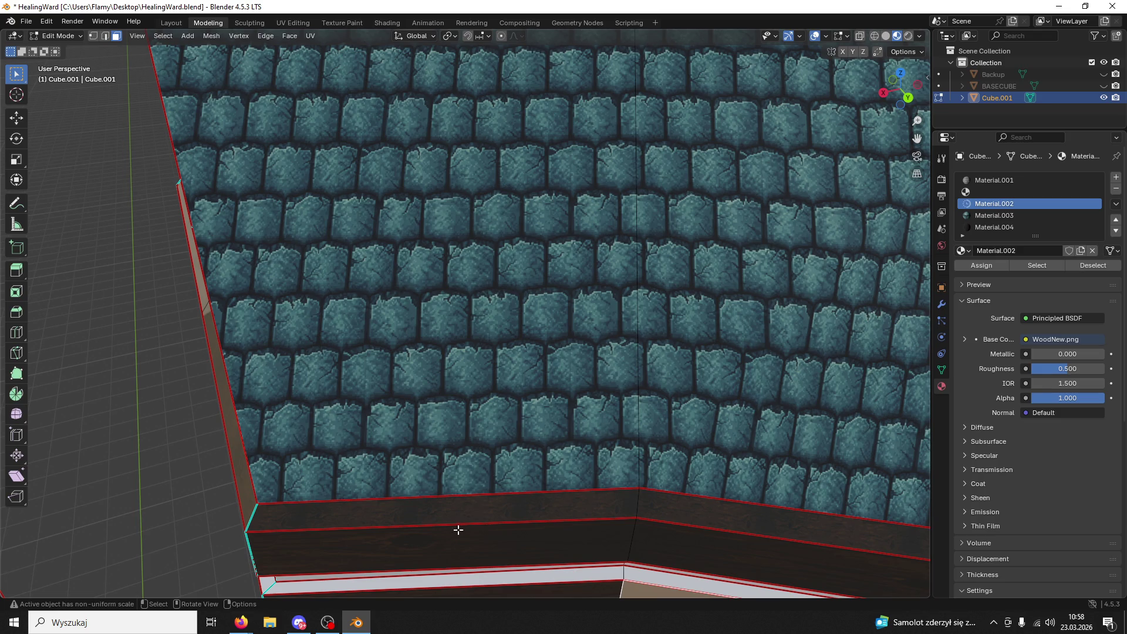
{"action": "left_click", "coordinate": [461, 512]}
{"action": "key", "text": "ctrl+l"}
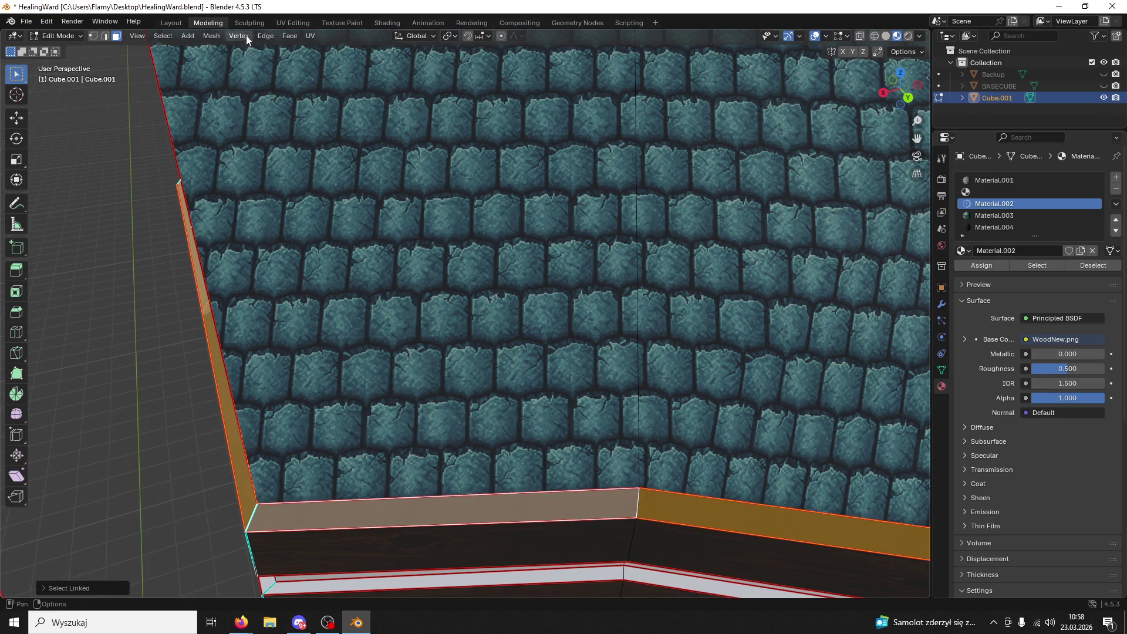
- Stretch that trim band's UVs horizontally along X in UV Editing
{"action": "left_click", "coordinate": [293, 22]}
{"action": "key", "text": "s"}
{"action": "key", "text": "x"}
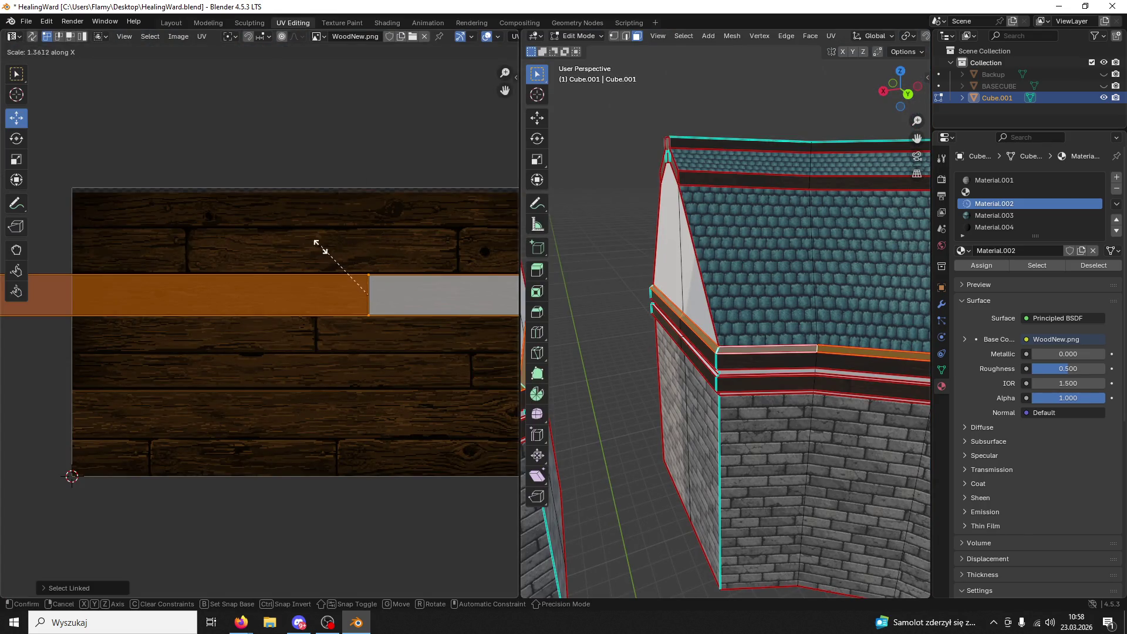
{"action": "left_click", "coordinate": [262, 246]}
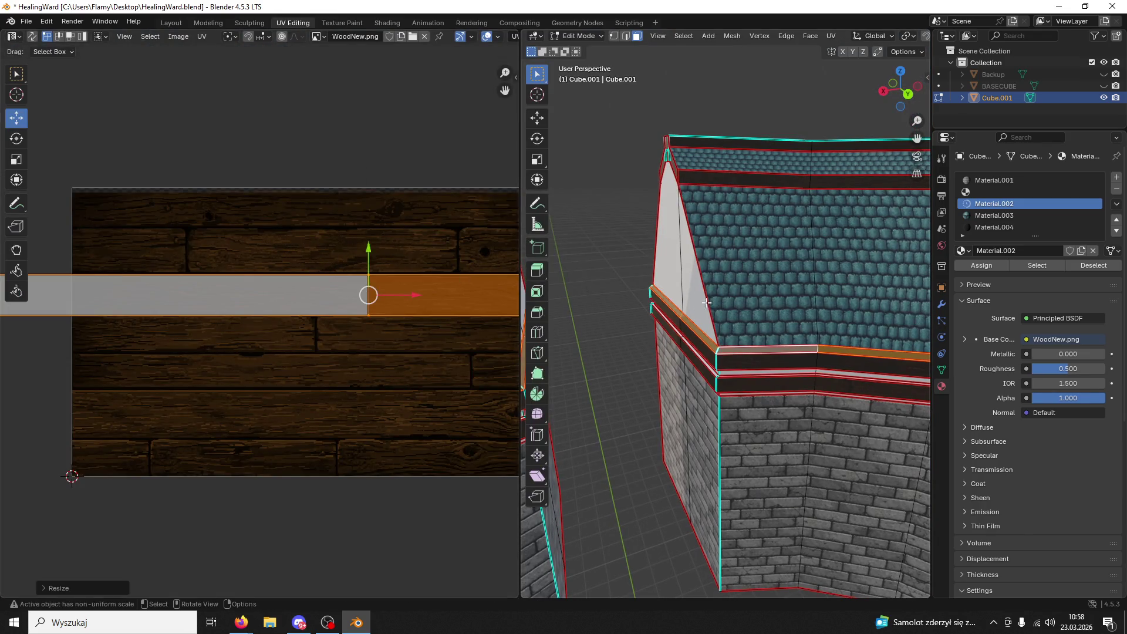
{"action": "left_click", "coordinate": [208, 22]}
{"action": "left_click", "coordinate": [633, 306]}
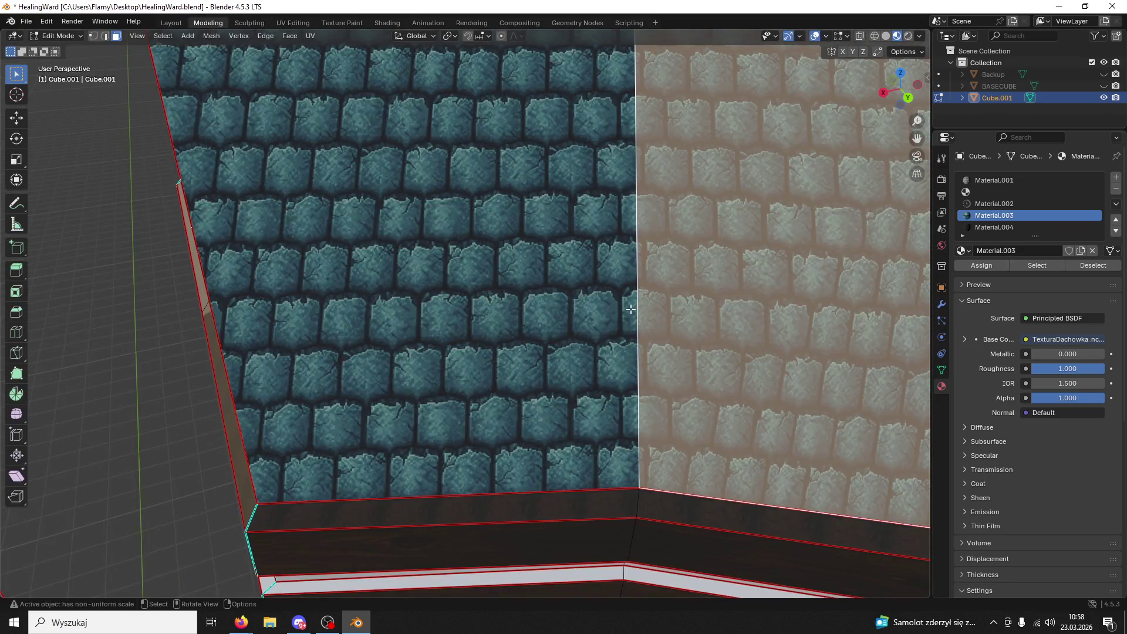
- Select the whole wooden trim band and scale its UV strip along X
{"action": "left_click", "coordinate": [482, 500]}
{"action": "scroll", "coordinate": [481, 499], "scroll_direction": "down", "scroll_amount": 5}
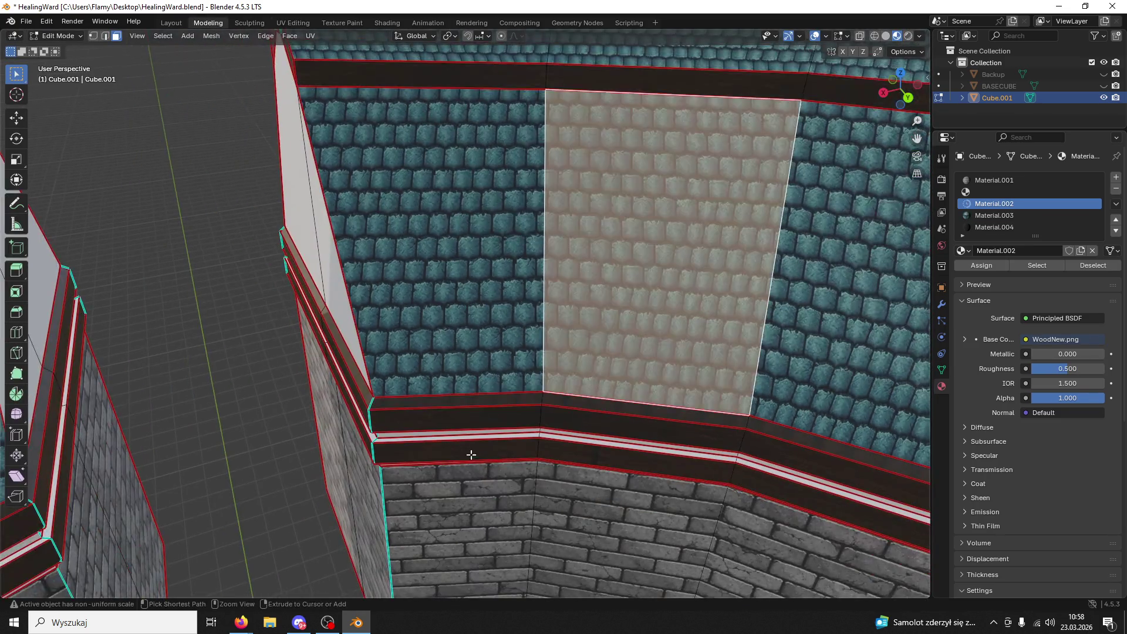
{"action": "key", "text": "ctrl+l"}
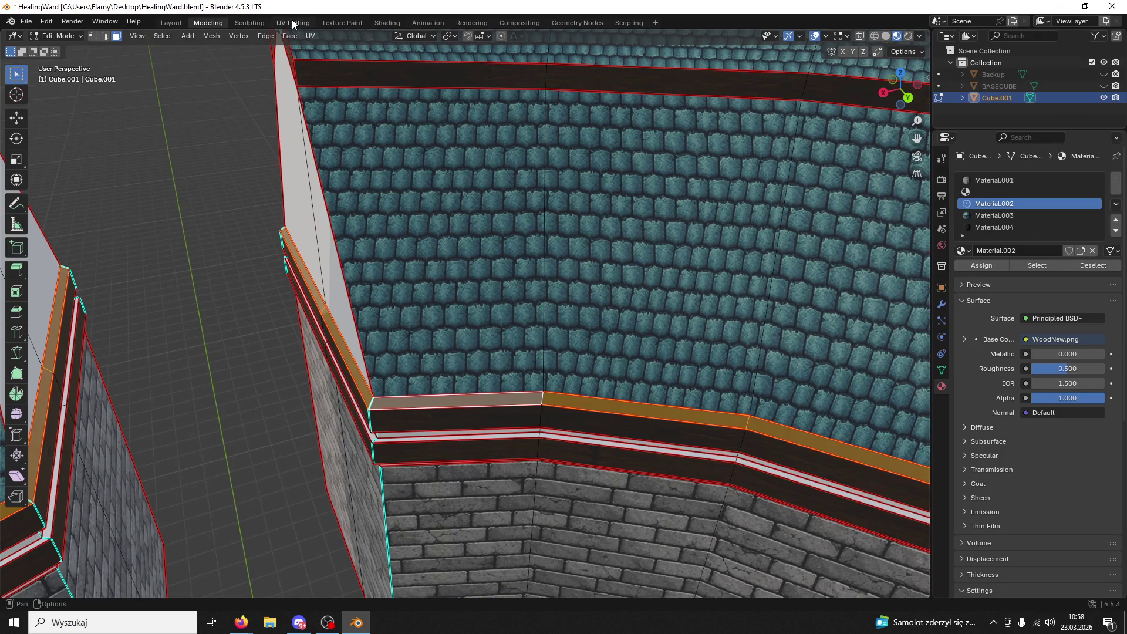
{"action": "left_click", "coordinate": [293, 23]}
{"action": "key", "text": "s"}
{"action": "key", "text": "x"}
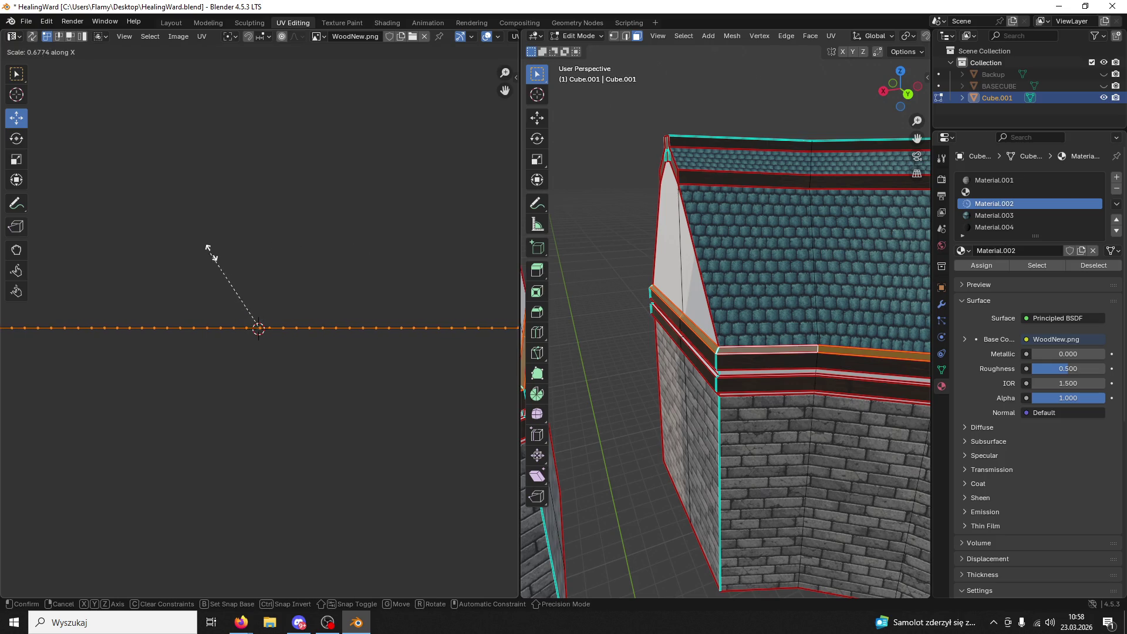
{"action": "left_click", "coordinate": [241, 309]}
- Shorten the UV strip further along X, then deselect it
{"action": "scroll", "coordinate": [261, 324], "scroll_direction": "up", "scroll_amount": 8}
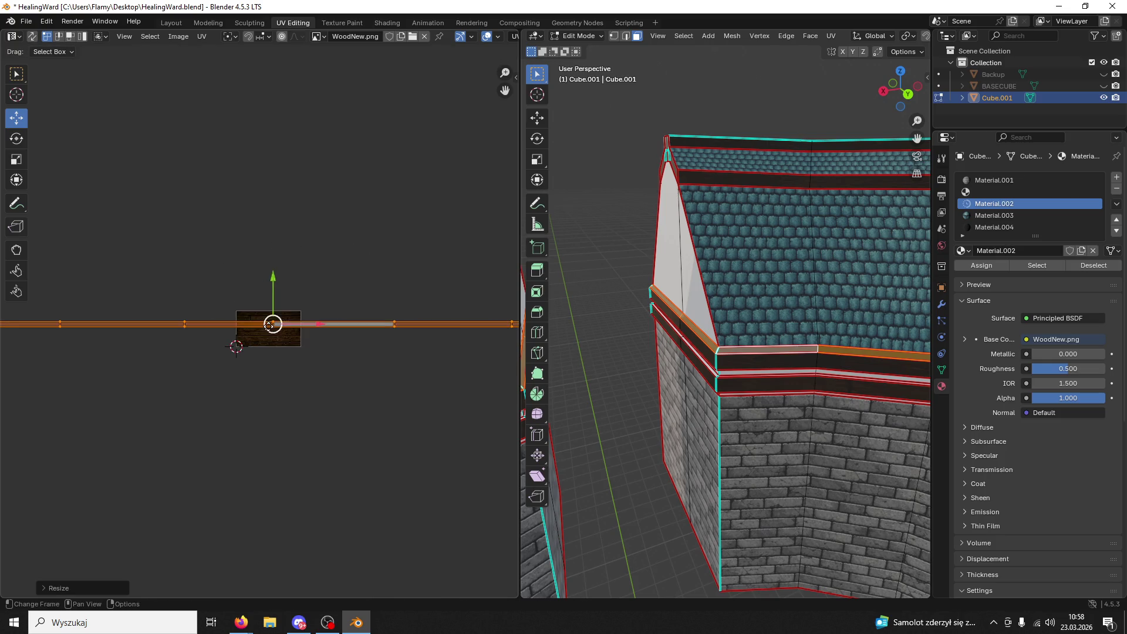
{"action": "key", "text": "s"}
{"action": "key", "text": "y"}
{"action": "key", "text": "x"}
{"action": "left_click", "coordinate": [283, 333]}
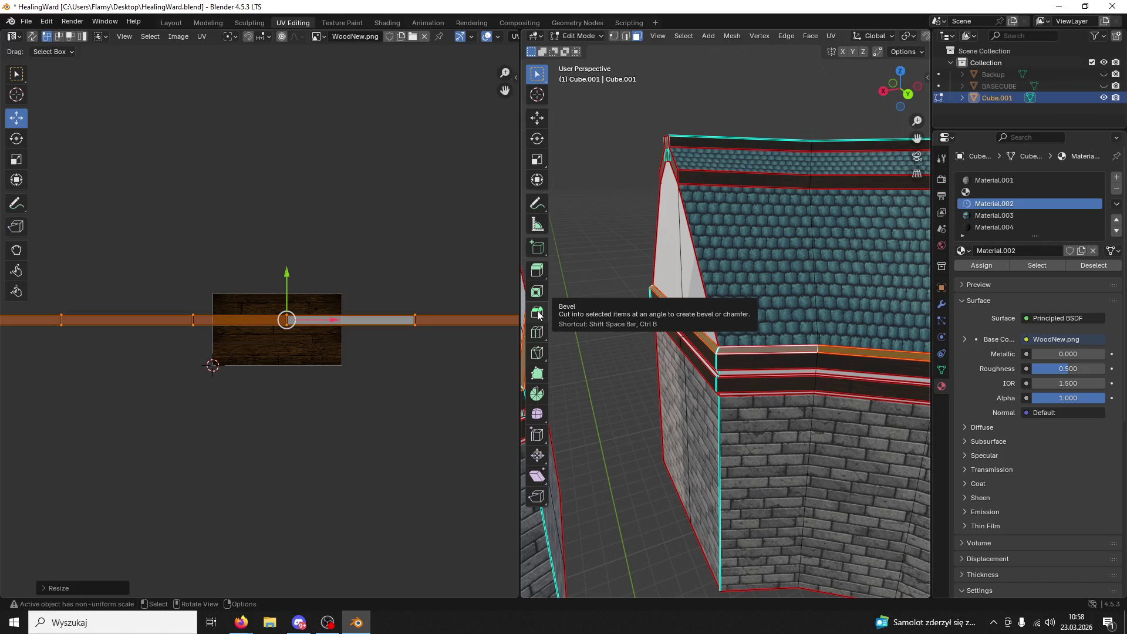
{"action": "left_click", "coordinate": [353, 389]}
{"action": "scroll", "coordinate": [353, 390], "scroll_direction": "up", "scroll_amount": 4}
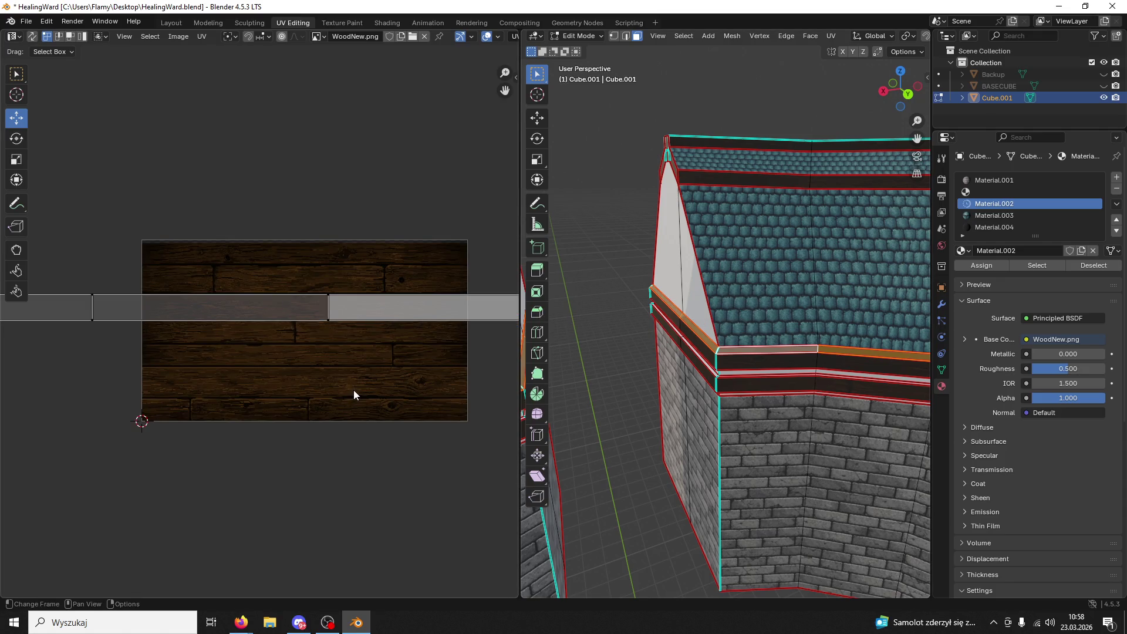
{"action": "middle_click_drag", "start_coordinate": [705, 307], "coordinate": [660, 311], "text": "shift"}
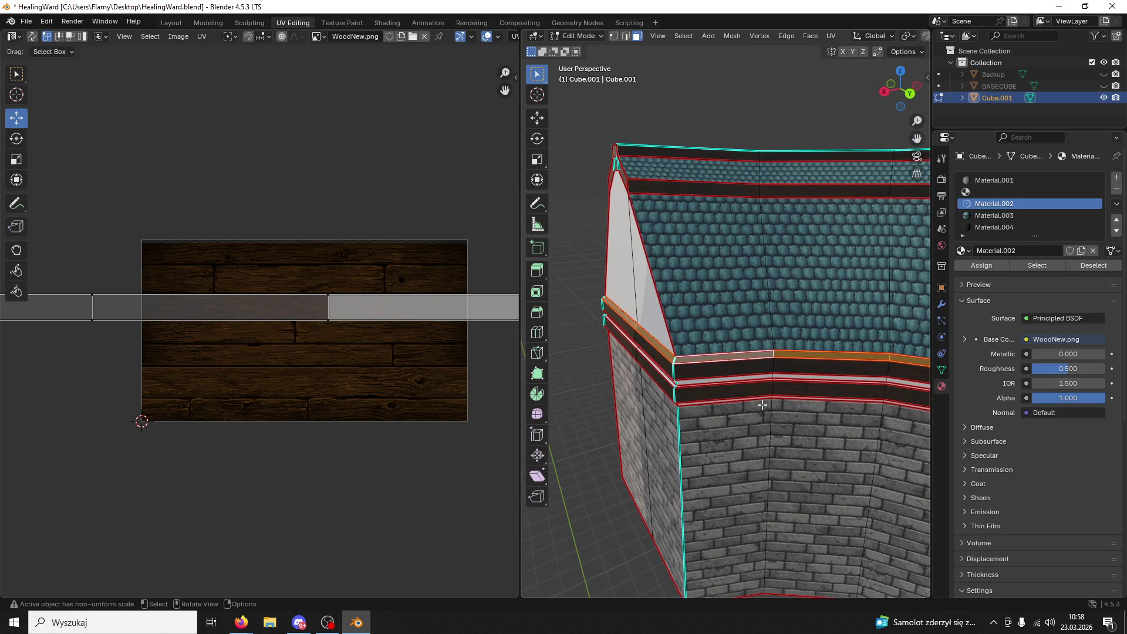
- In the Modeling workspace, frame the wooden bands and select the linked band below the roof
{"action": "left_click", "coordinate": [722, 493]}
{"action": "left_click", "coordinate": [209, 23]}
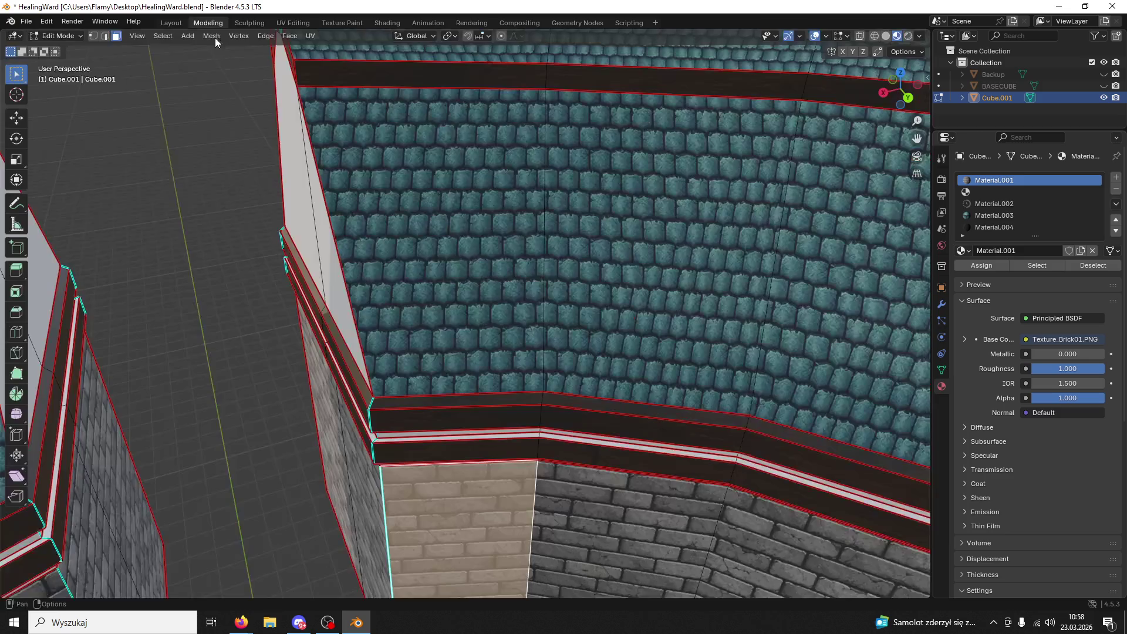
{"action": "scroll", "coordinate": [623, 370], "scroll_direction": "up", "scroll_amount": 4}
{"action": "middle_click_drag", "start_coordinate": [620, 371], "coordinate": [589, 269], "text": "shift"}
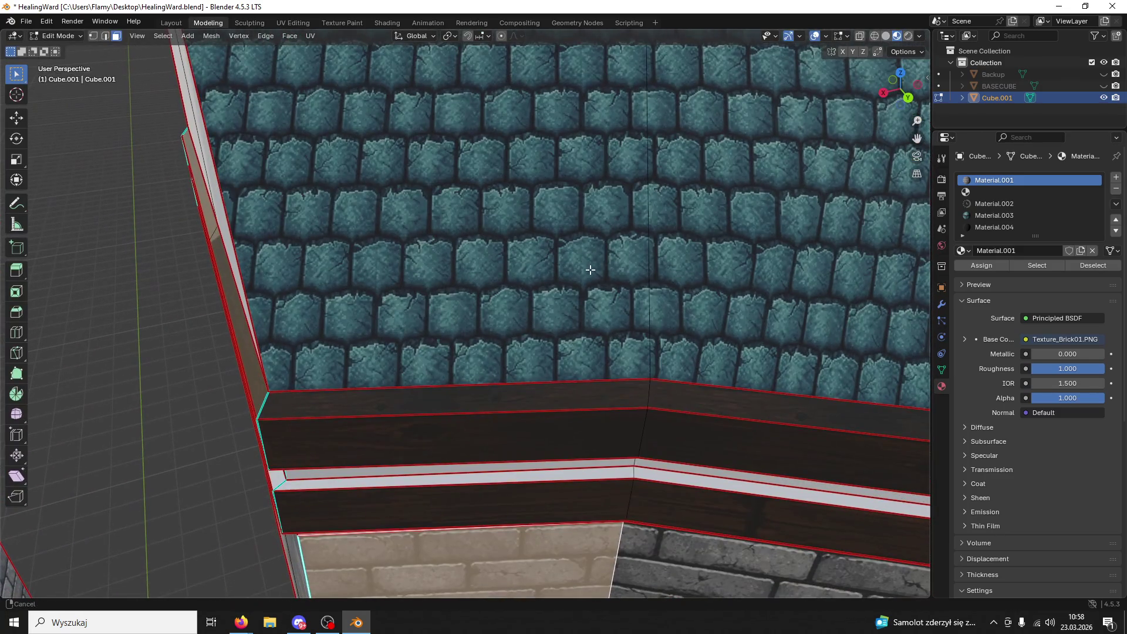
{"action": "scroll", "coordinate": [589, 270], "scroll_direction": "down", "scroll_amount": 5}
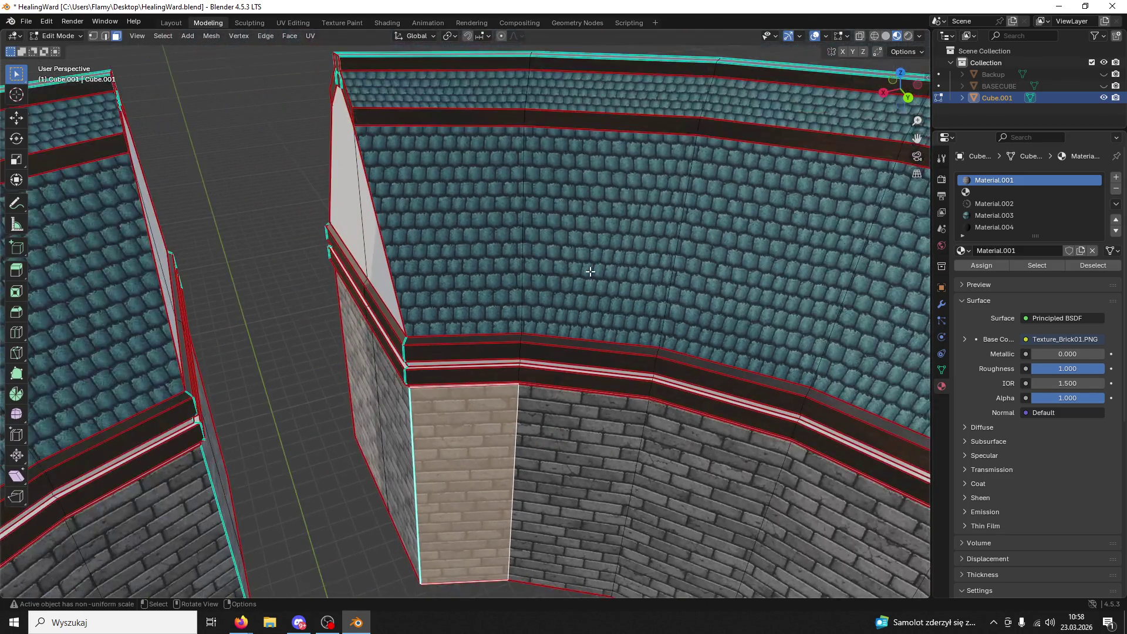
{"action": "left_click", "coordinate": [487, 339]}
{"action": "key", "text": "l"}
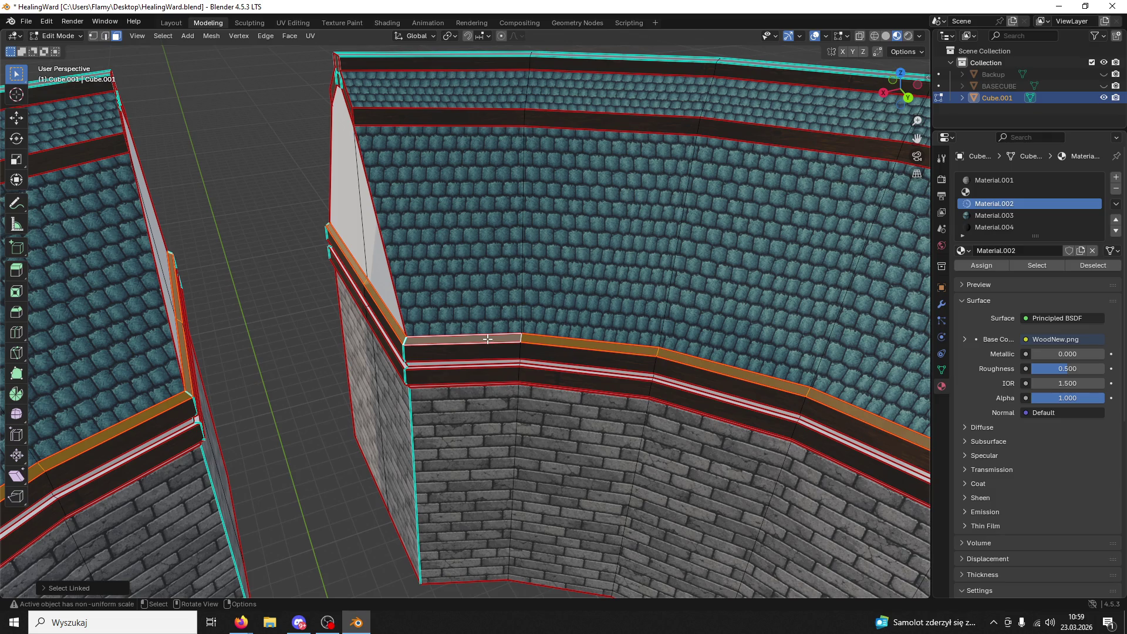
- Assign Material.004 (DarkWood) to the selected trim band faces
{"action": "left_click", "coordinate": [971, 227]}
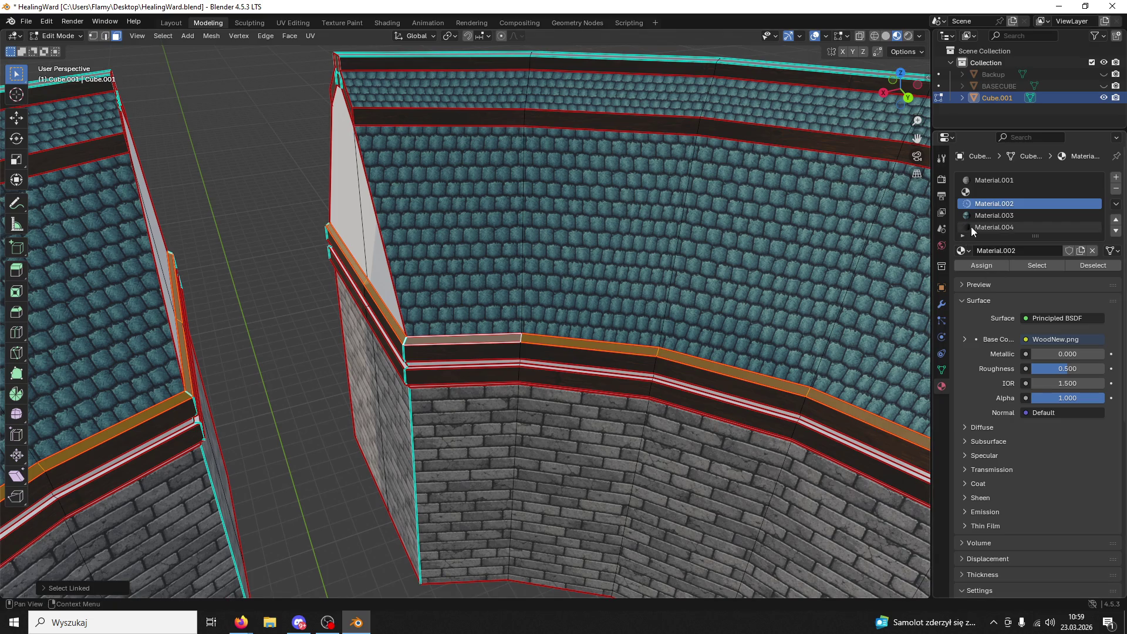
{"action": "left_click", "coordinate": [977, 264]}
{"action": "mouse_move", "coordinate": [753, 380]}
{"action": "middle_mouse_down"}
{"action": "mouse_move", "coordinate": [770, 312]}
{"action": "mouse_move", "coordinate": [476, 375]}
{"action": "mouse_move", "coordinate": [440, 333]}
{"action": "mouse_move", "coordinate": [491, 346]}
{"action": "middle_mouse_up"}
{"action": "scroll", "coordinate": [480, 382], "scroll_direction": "up", "scroll_amount": 3}
- Select the whole light trim strip and assign it Material.002 (WoodNew)
{"action": "left_click", "coordinate": [443, 329]}
{"action": "key", "text": "ctrl+l"}
{"action": "left_click", "coordinate": [424, 312]}
{"action": "key", "text": "ctrl+z"}
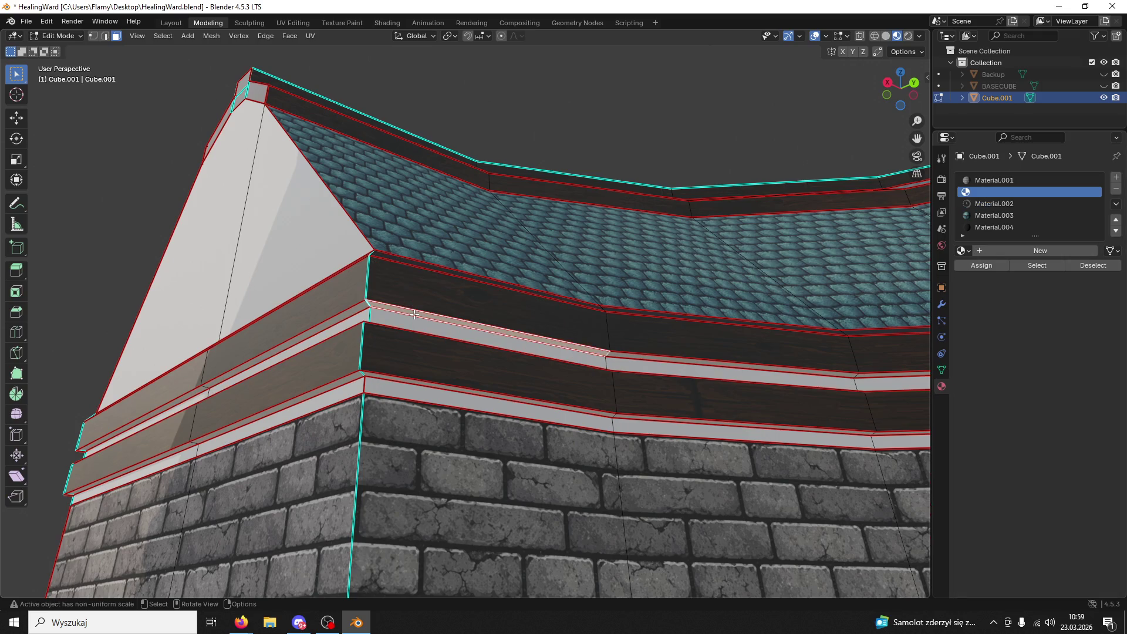
{"action": "key", "text": "ctrl+z"}
{"action": "mouse_move", "coordinate": [419, 314]}
{"action": "middle_mouse_down"}
{"action": "mouse_move", "coordinate": [373, 388]}
{"action": "mouse_move", "coordinate": [372, 377]}
{"action": "mouse_move", "coordinate": [393, 375]}
{"action": "mouse_move", "coordinate": [468, 322]}
{"action": "mouse_move", "coordinate": [425, 293]}
{"action": "mouse_move", "coordinate": [411, 316]}
{"action": "mouse_move", "coordinate": [399, 305]}
{"action": "middle_mouse_up"}
{"action": "left_click", "coordinate": [974, 204]}
{"action": "left_click", "coordinate": [981, 265]}
- In UV Editing, unwrap the light trim strip with Lightmap Pack, then Follow Active Quads
{"action": "left_click", "coordinate": [293, 22]}
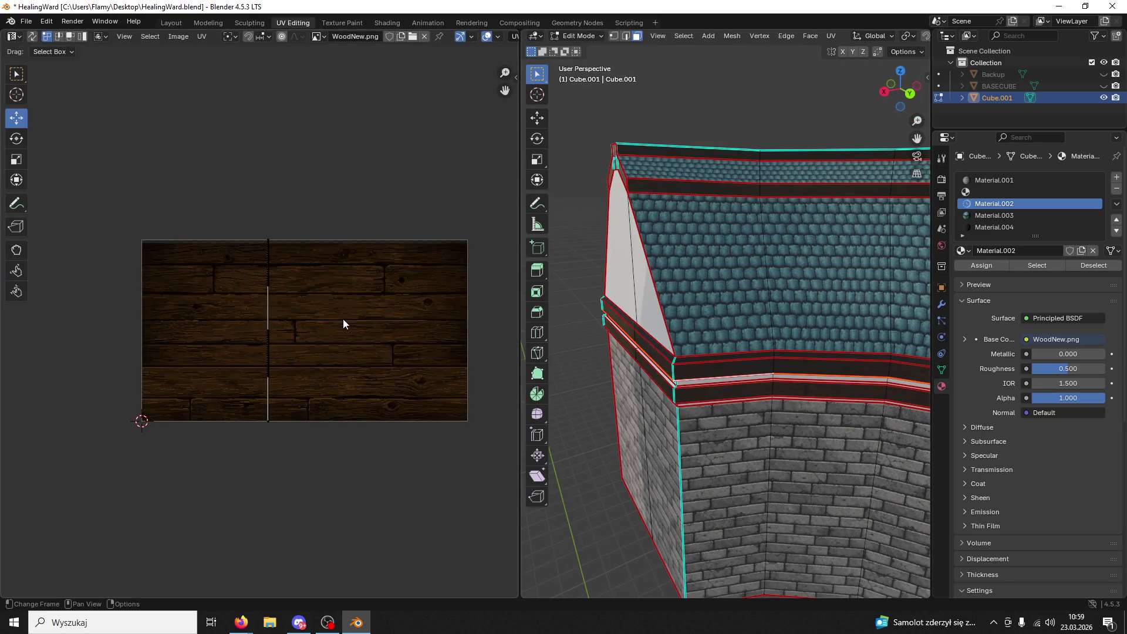
{"action": "scroll", "coordinate": [344, 319], "scroll_direction": "up", "scroll_amount": 3}
{"action": "key", "text": "u"}
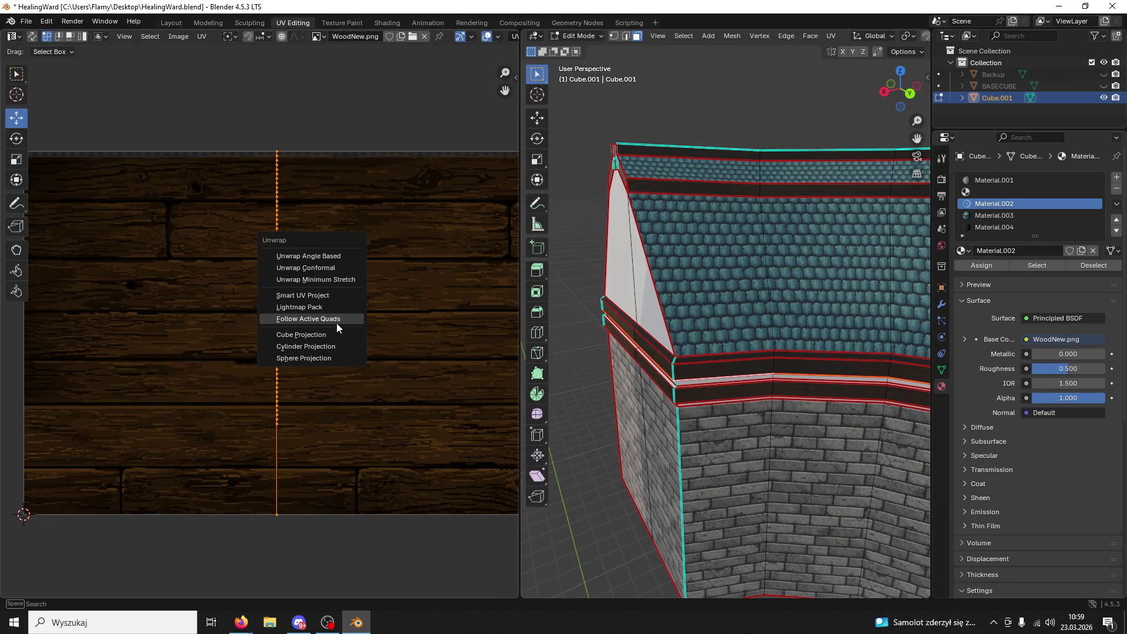
{"action": "left_click", "coordinate": [329, 304]}
{"action": "left_click", "coordinate": [307, 387]}
{"action": "key", "text": "u"}
{"action": "left_click", "coordinate": [298, 403]}
{"action": "left_click", "coordinate": [276, 429]}
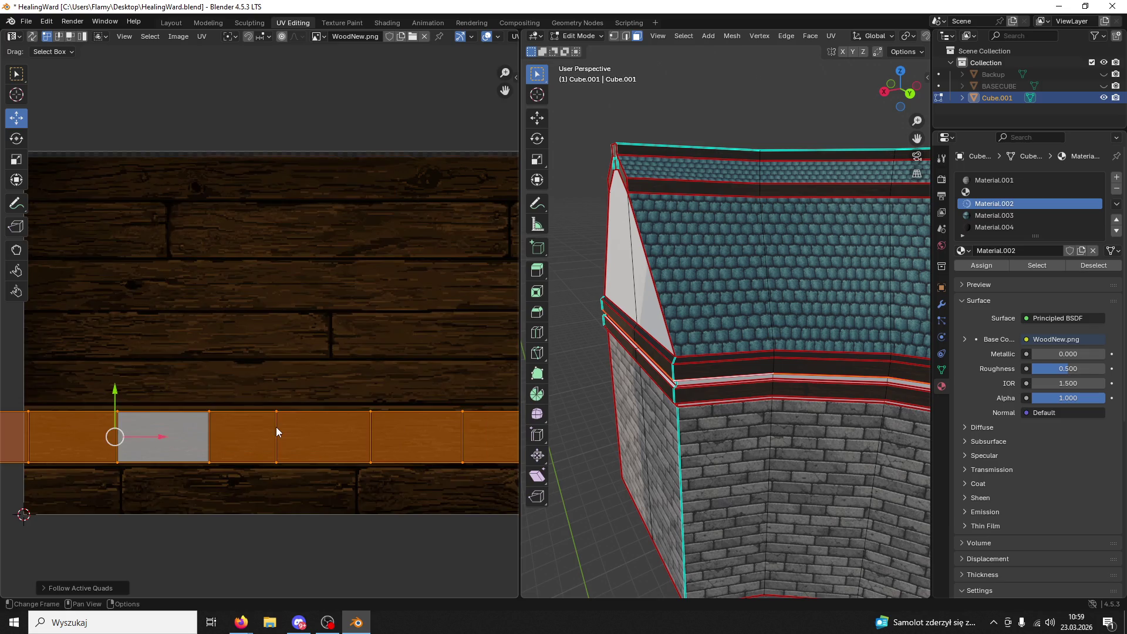
- Stretch the strip's UVs along X across the WoodNew plank texture
{"action": "left_click_drag", "start_coordinate": [116, 390], "coordinate": [112, 385]}
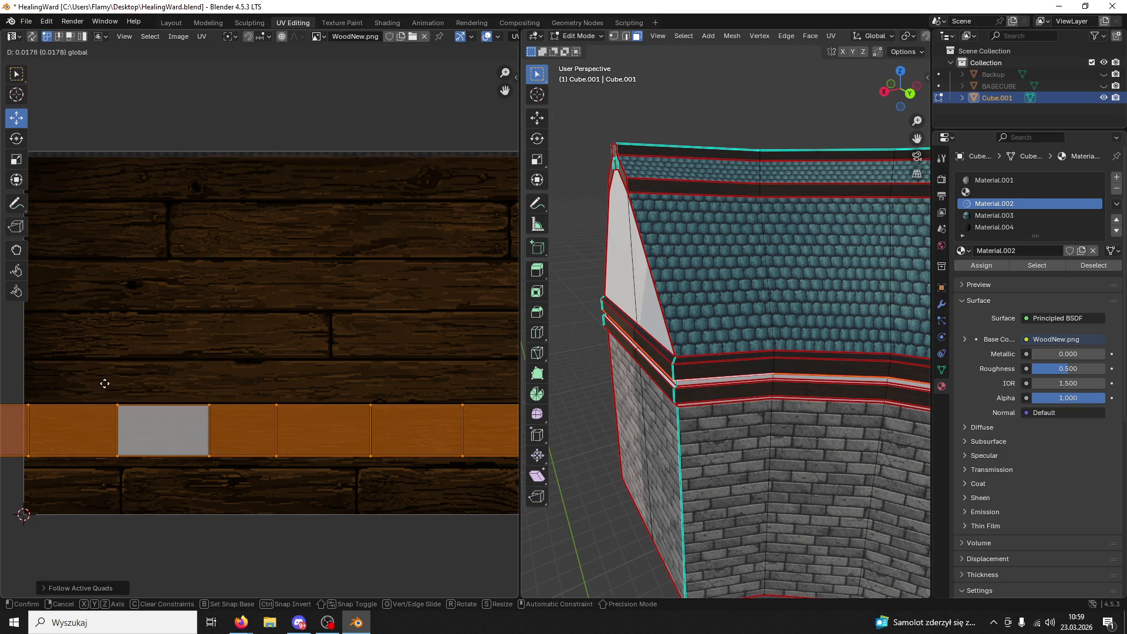
{"action": "scroll", "coordinate": [111, 384], "scroll_direction": "down", "scroll_amount": 4}
{"action": "key", "text": "s"}
{"action": "key", "text": "x"}
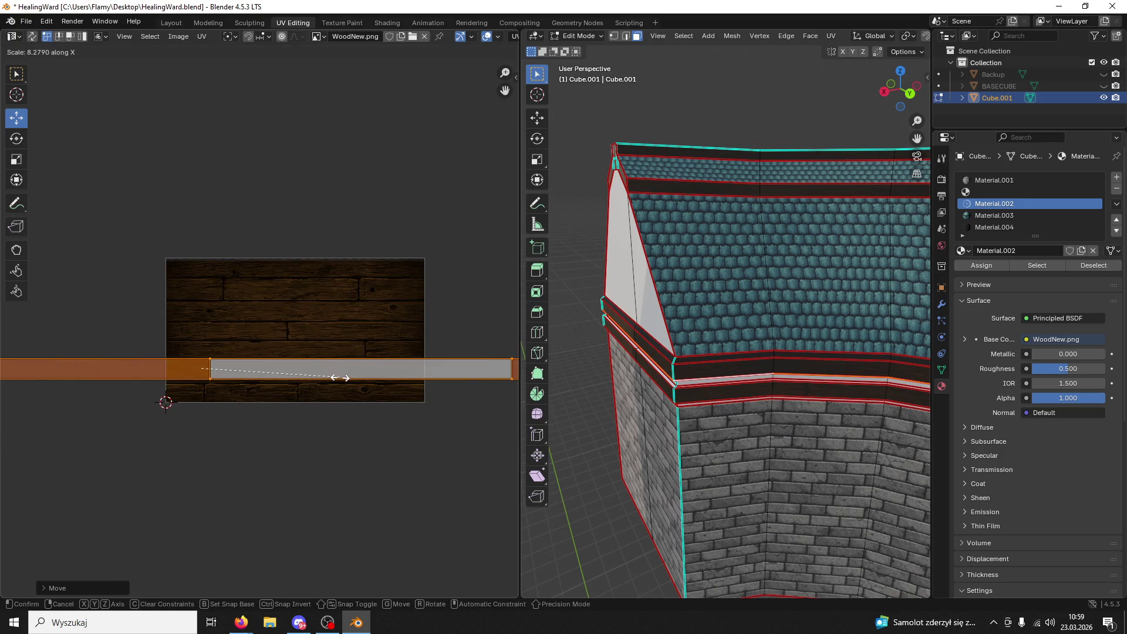
{"action": "left_click", "coordinate": [347, 382]}
- Select the trim strip faces and assign them Material.004 (DarkWood)
{"action": "left_click", "coordinate": [613, 458]}
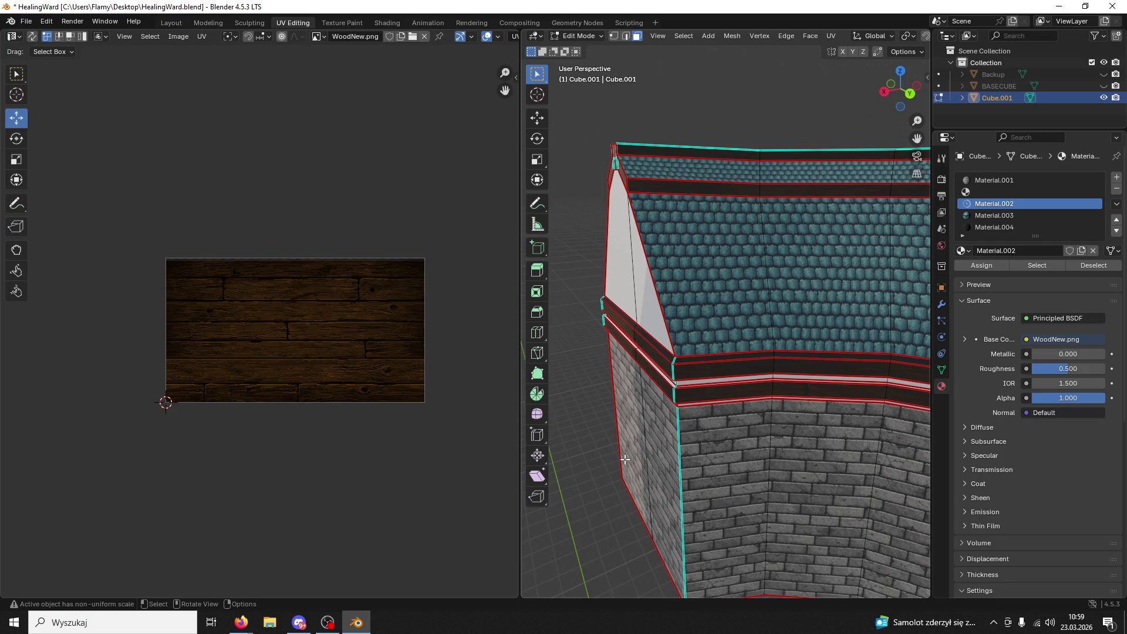
{"action": "middle_click_drag", "start_coordinate": [690, 361], "coordinate": [654, 423], "text": "shift"}
{"action": "left_click", "coordinate": [832, 434], "text": "alt"}
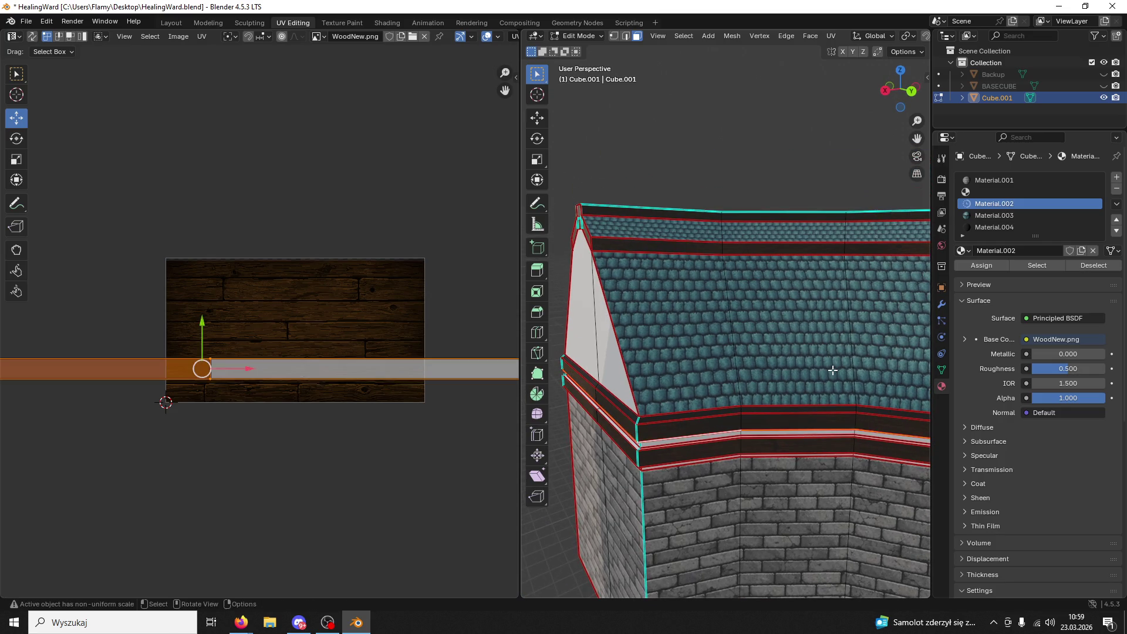
{"action": "left_click", "coordinate": [994, 227]}
{"action": "left_click", "coordinate": [974, 266]}
- Select the whole connected light trim band near the roof edge
{"action": "middle_click_drag", "start_coordinate": [763, 329], "coordinate": [717, 410]}
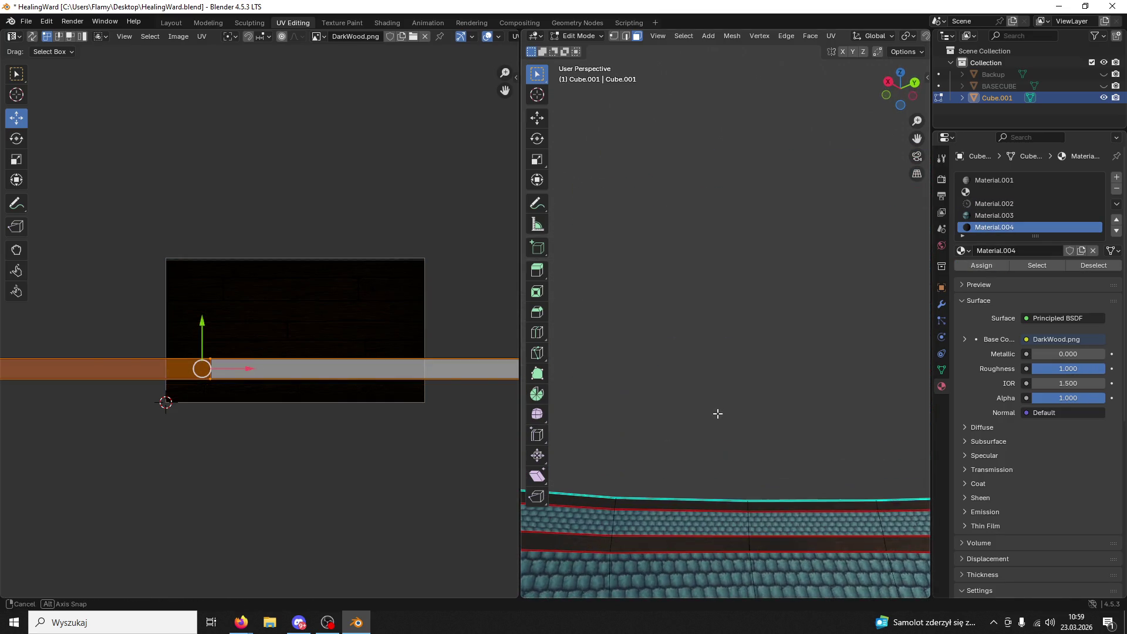
{"action": "mouse_move", "coordinate": [729, 527]}
{"action": "middle_mouse_down", "text": "shift"}
{"action": "mouse_move", "coordinate": [740, 423]}
{"action": "mouse_move", "coordinate": [779, 280]}
{"action": "middle_mouse_up", "text": "shift"}
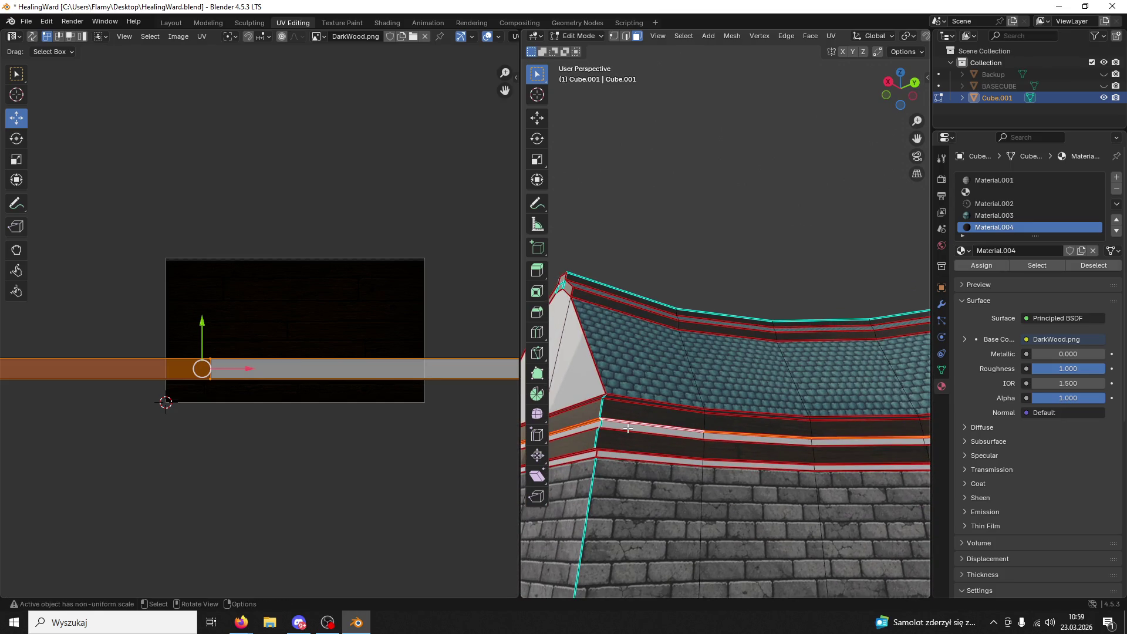
{"action": "left_click", "coordinate": [628, 428]}
{"action": "mouse_move", "coordinate": [628, 428]}
{"action": "middle_mouse_down"}
{"action": "mouse_move", "coordinate": [587, 473]}
{"action": "mouse_move", "coordinate": [693, 398]}
{"action": "middle_mouse_up"}
{"action": "left_click", "coordinate": [692, 398]}
{"action": "left_click", "coordinate": [735, 289]}
{"action": "key", "text": "ctrl+l"}
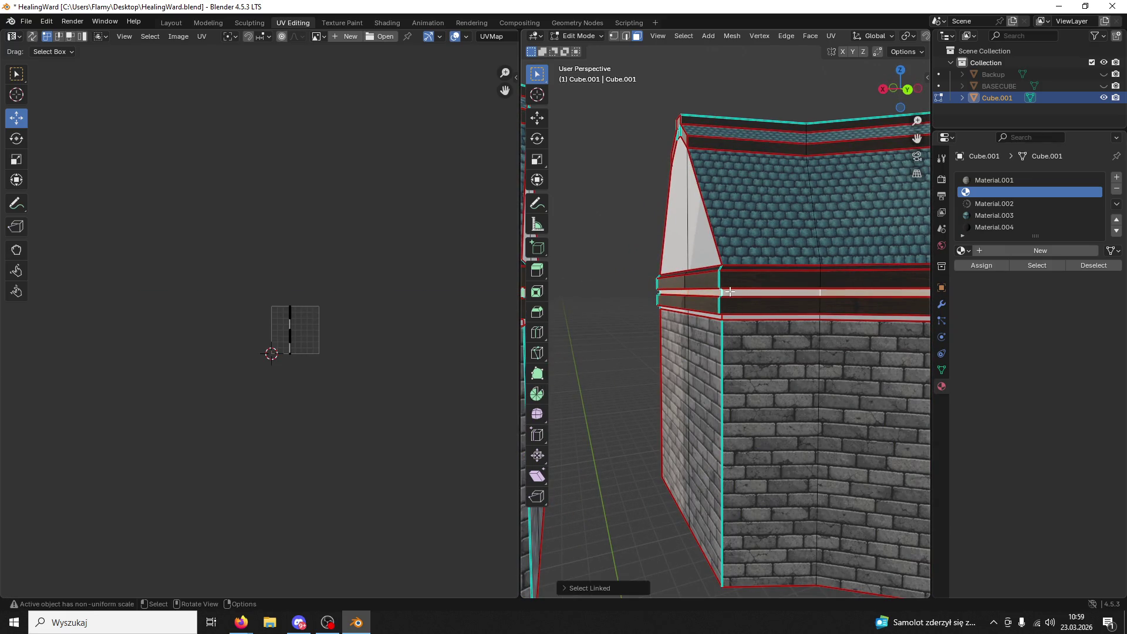
- Unwrap the band's UVs with Lightmap Pack, then Follow Active Quads
{"action": "scroll", "coordinate": [161, 432], "scroll_direction": "up", "scroll_amount": 9}
{"action": "key", "text": "a"}
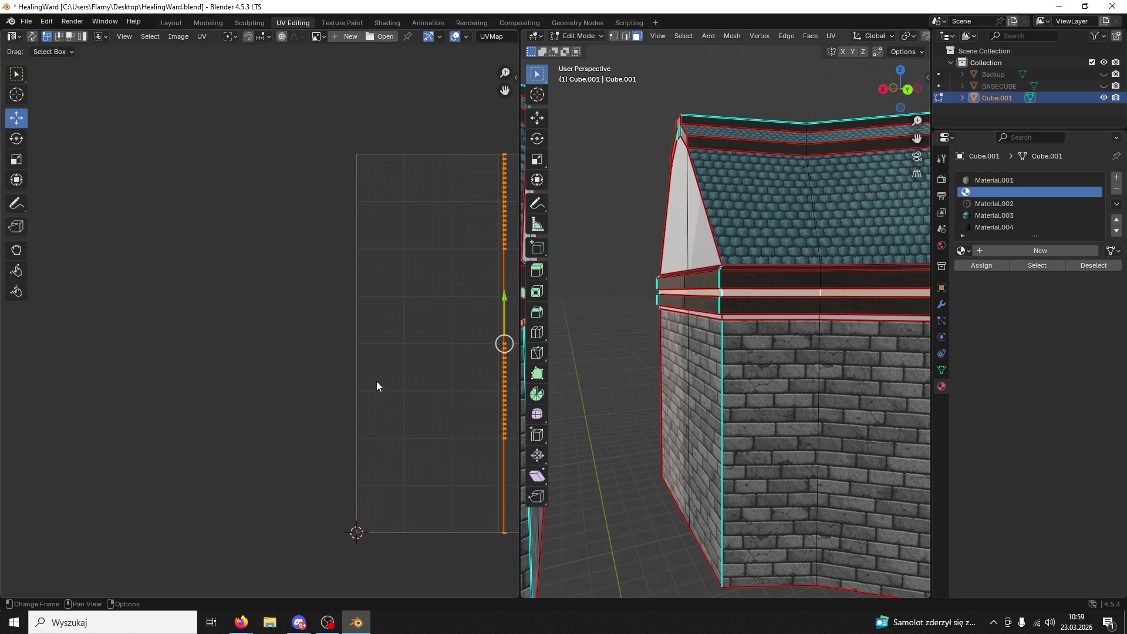
{"action": "key", "text": "u"}
{"action": "left_click", "coordinate": [349, 382]}
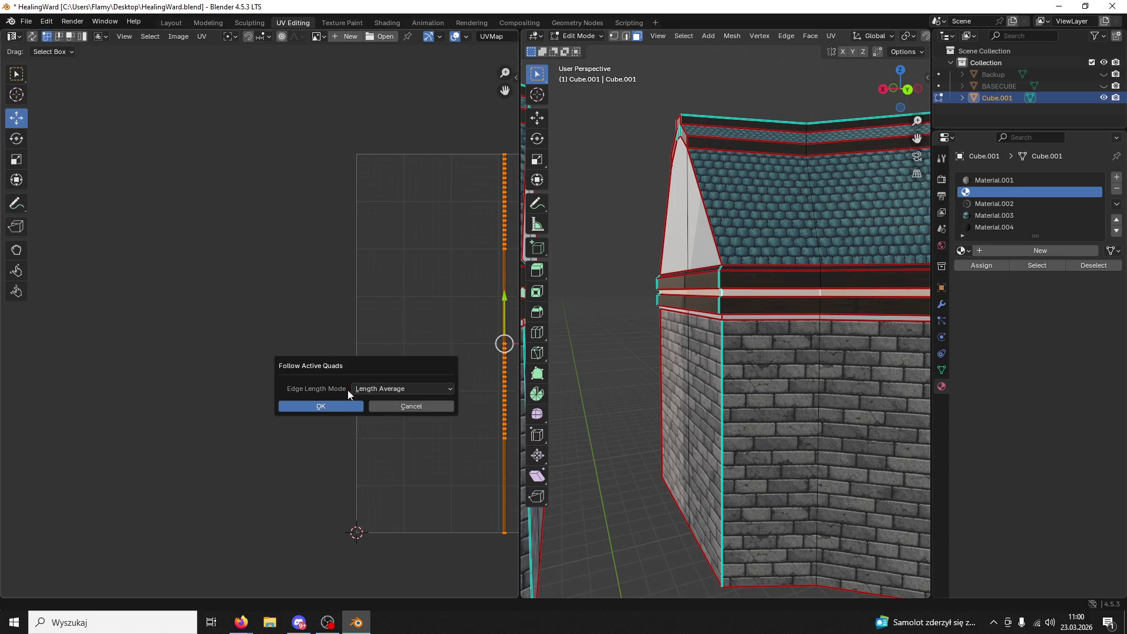
{"action": "left_click", "coordinate": [413, 411]}
{"action": "key", "text": "u"}
{"action": "left_click", "coordinate": [410, 394]}
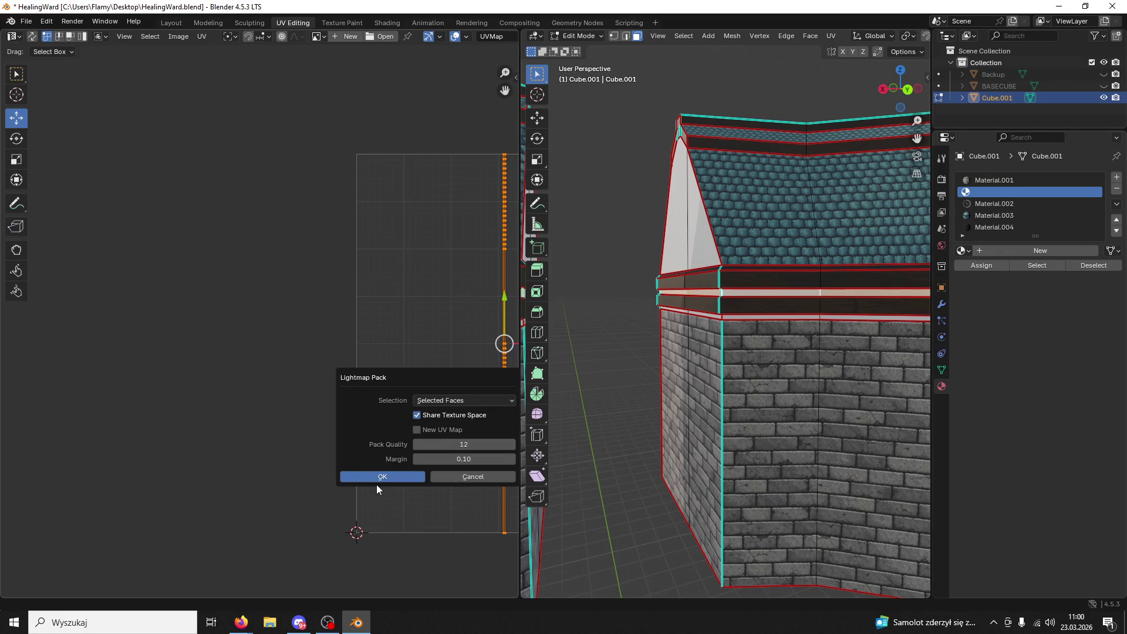
{"action": "left_click", "coordinate": [379, 475]}
{"action": "key", "text": "u"}
{"action": "left_click", "coordinate": [372, 485]}
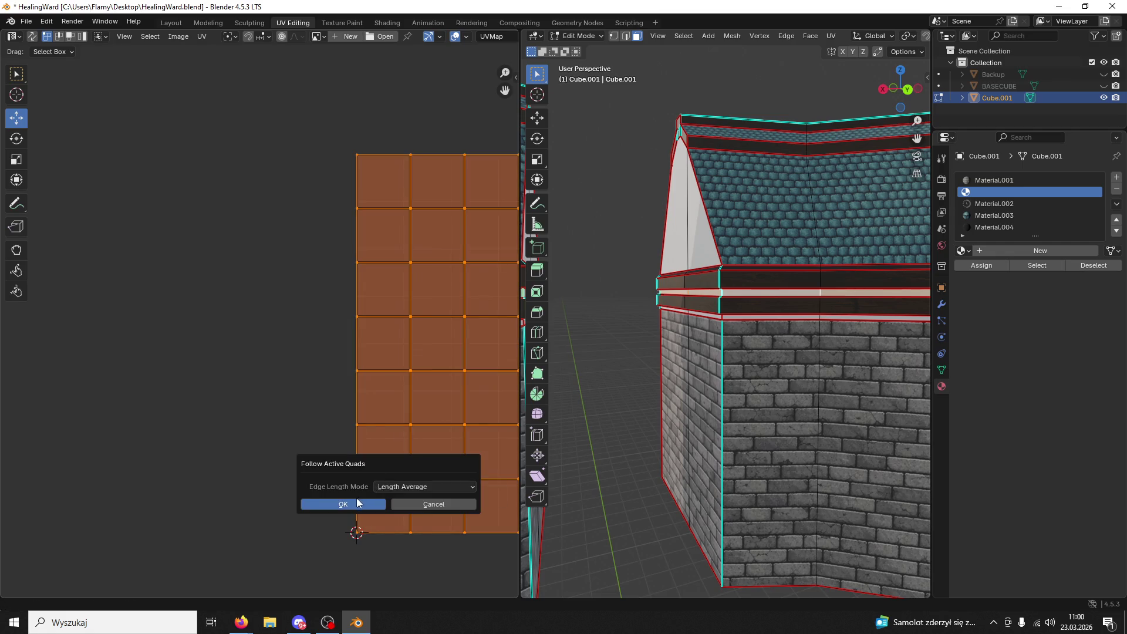
{"action": "left_click", "coordinate": [357, 500]}
- Rotate the UV strip 90° horizontal and show the WoodNew texture behind it
{"action": "type", "text": "r"}
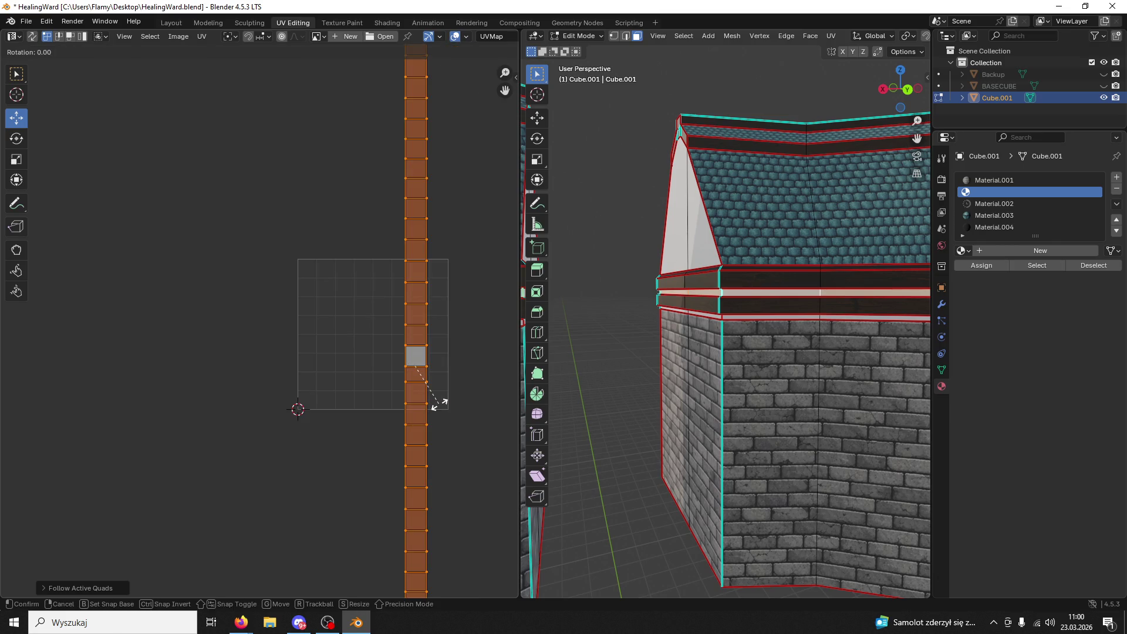
{"action": "type", "text": "90"}
{"action": "key", "text": "Return"}
{"action": "left_click", "coordinate": [981, 228]}
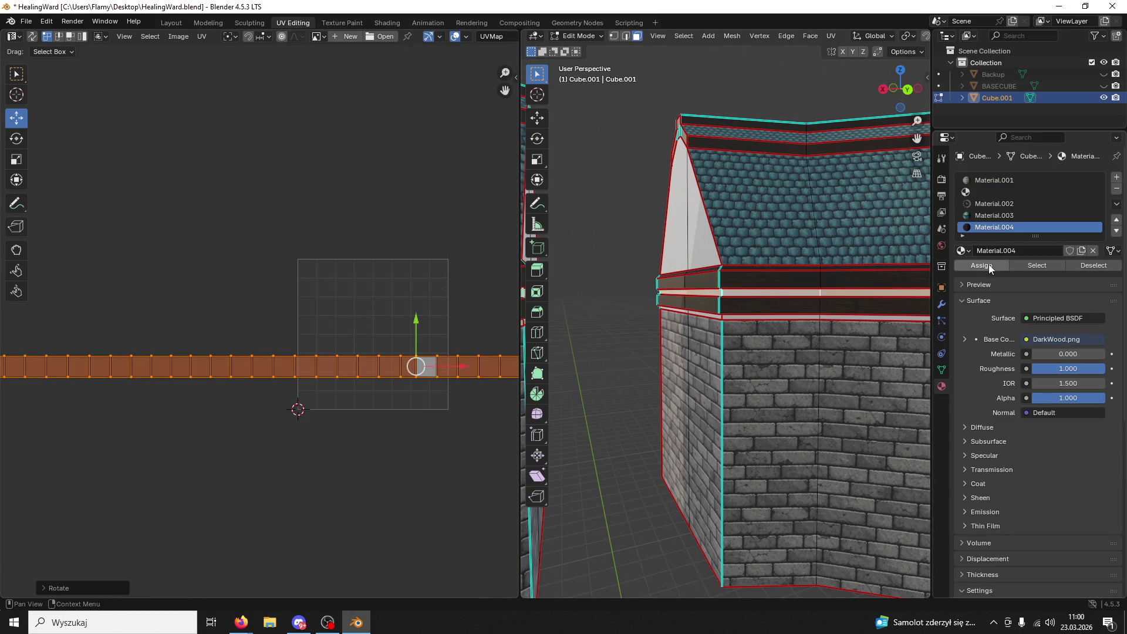
{"action": "scroll", "coordinate": [396, 425], "scroll_direction": "down", "scroll_amount": 2}
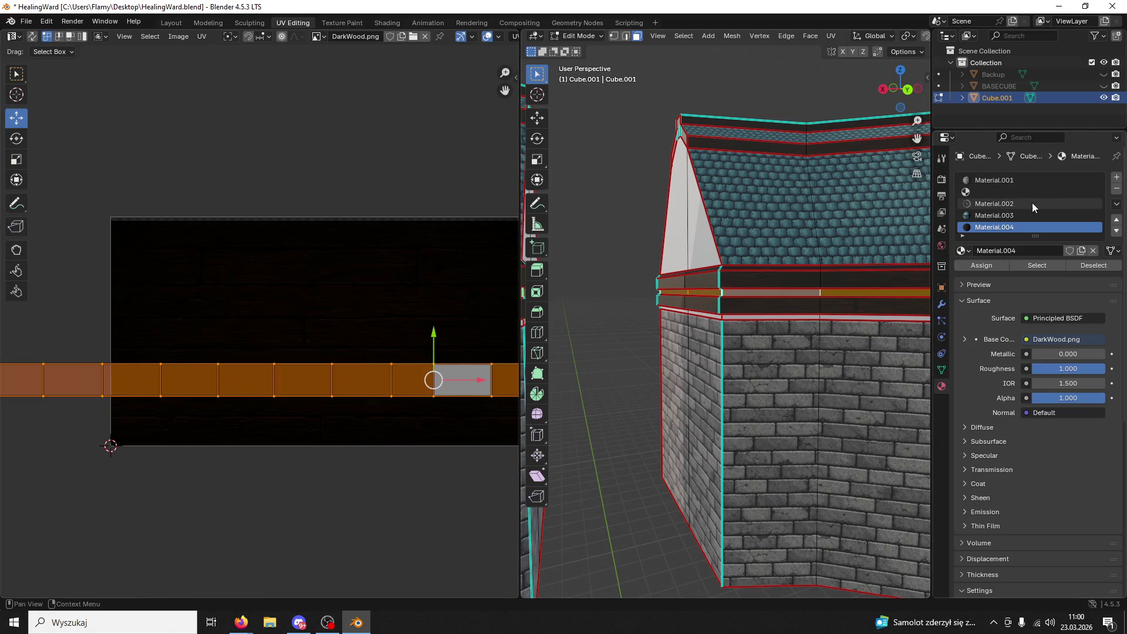
{"action": "left_click", "coordinate": [996, 203]}
- Move the UV strip up onto a plank row and stretch it about 2.9× along X
{"action": "mouse_move", "coordinate": [433, 347]}
{"action": "left_mouse_down"}
{"action": "mouse_move", "coordinate": [415, 254]}
{"action": "mouse_move", "coordinate": [399, 252]}
{"action": "left_mouse_up"}
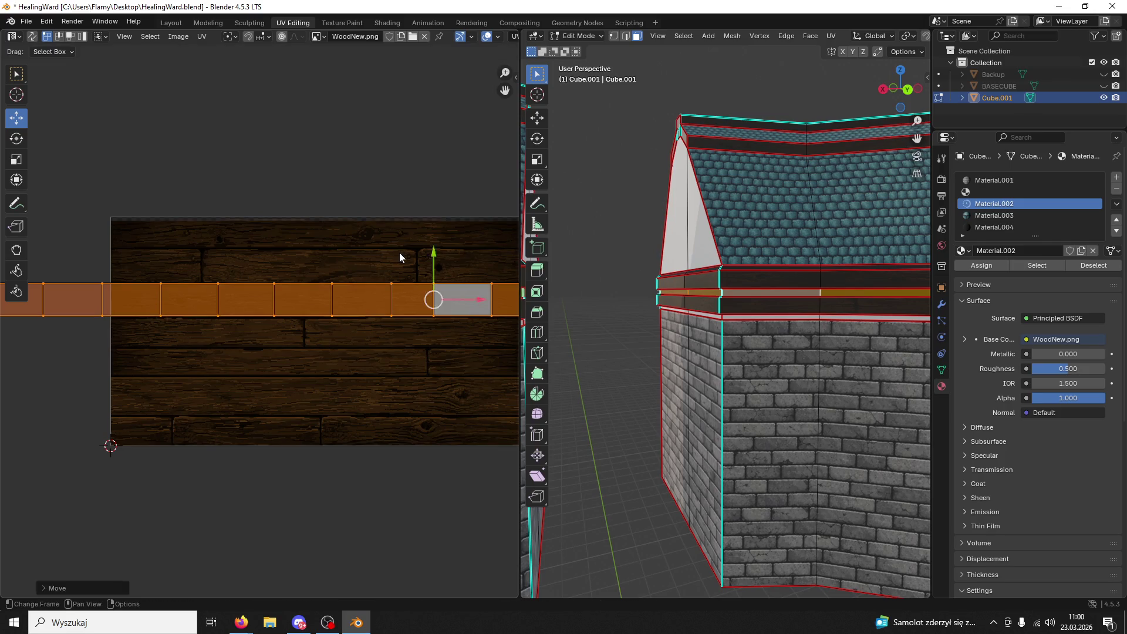
{"action": "left_click", "coordinate": [401, 258]}
{"action": "key", "text": "a"}
{"action": "key", "text": "s"}
{"action": "key", "text": "x"}
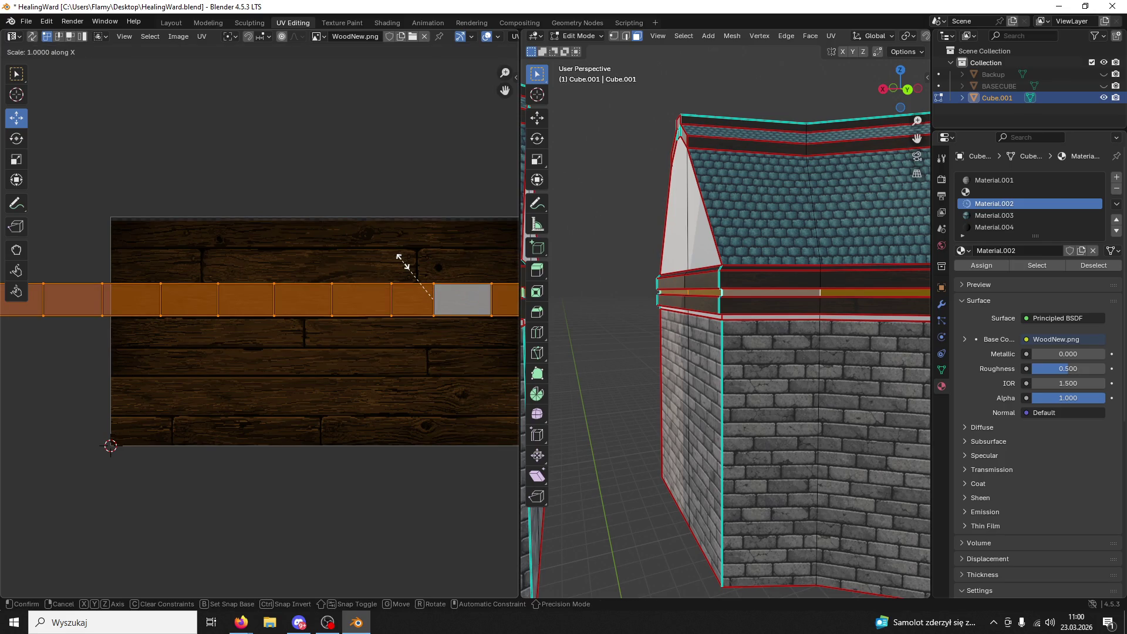
{"action": "left_click", "coordinate": [286, 274]}
{"action": "left_click", "coordinate": [354, 249]}
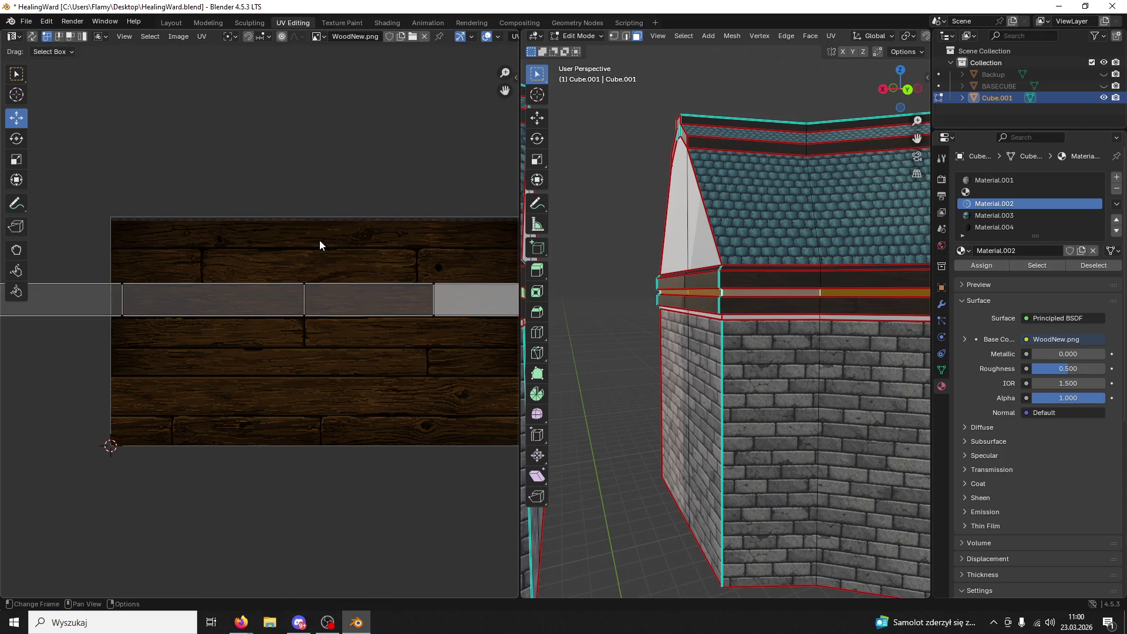
{"action": "scroll", "coordinate": [768, 296], "scroll_direction": "up", "scroll_amount": 3}
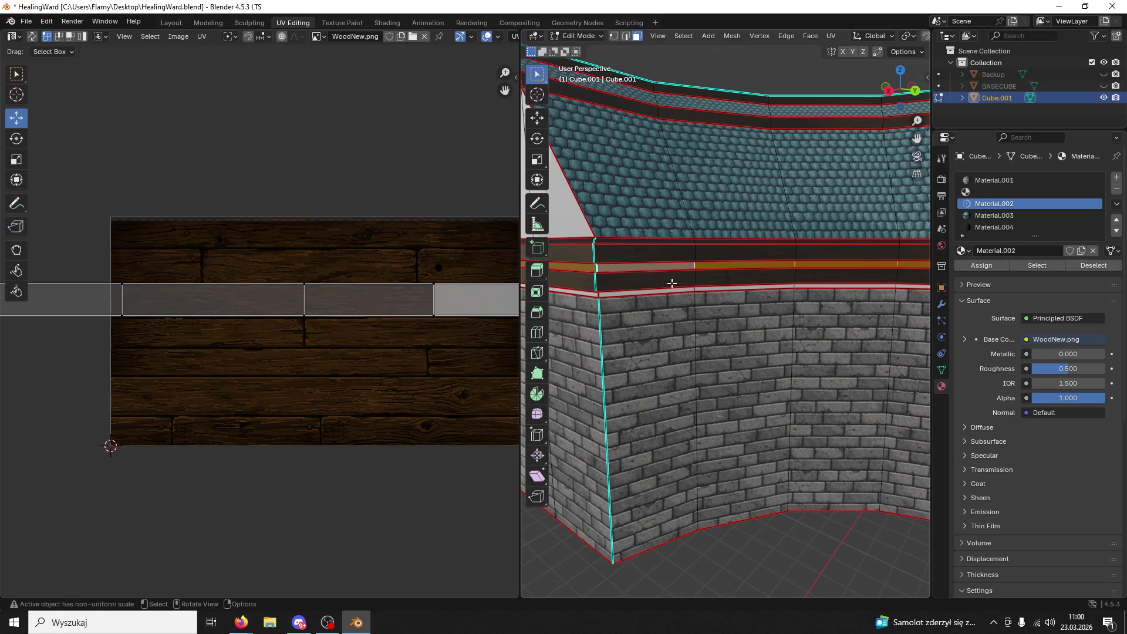
- Select the whole wooden band and assign it Material.004 (DarkWood)
{"action": "scroll", "coordinate": [671, 283], "scroll_direction": "down", "scroll_amount": 1}
{"action": "left_click", "coordinate": [713, 361]}
{"action": "scroll", "coordinate": [716, 364], "scroll_direction": "up", "scroll_amount": 1}
{"action": "scroll", "coordinate": [717, 364], "scroll_direction": "up", "scroll_amount": 1}
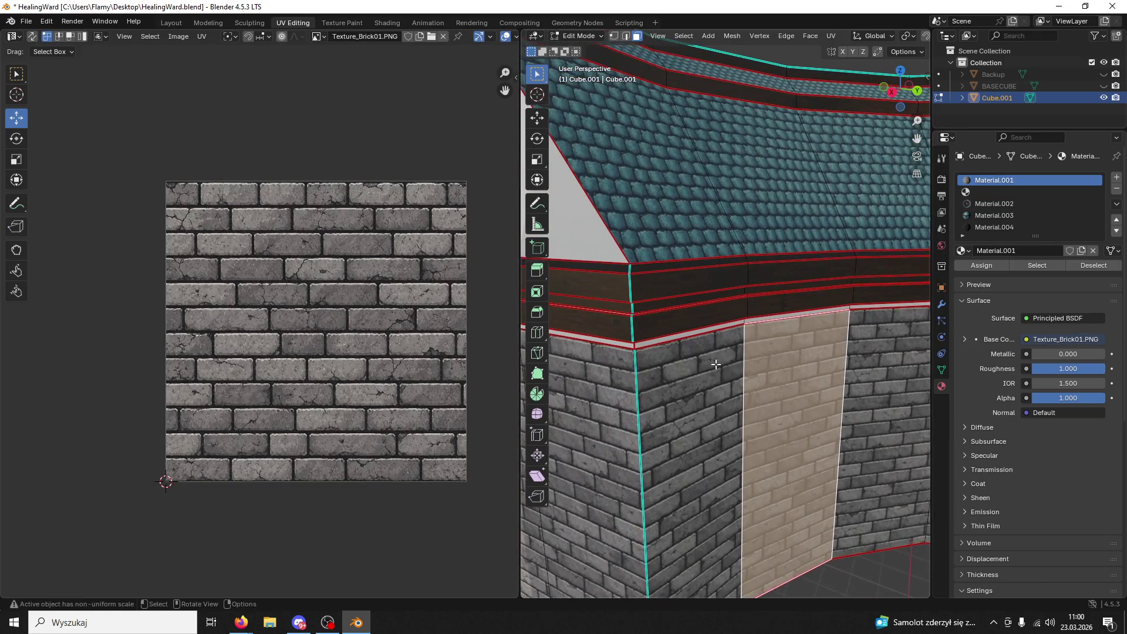
{"action": "scroll", "coordinate": [717, 364], "scroll_direction": "up", "scroll_amount": 1}
{"action": "left_click", "coordinate": [629, 302]}
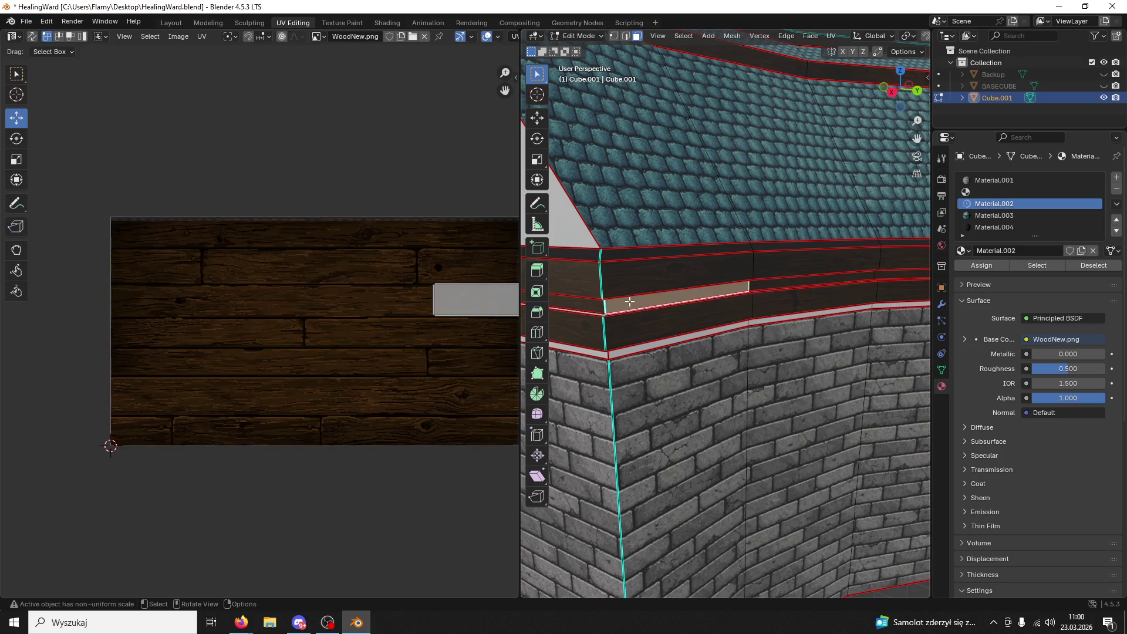
{"action": "key", "text": "ctrl+l"}
{"action": "left_click", "coordinate": [994, 227]}
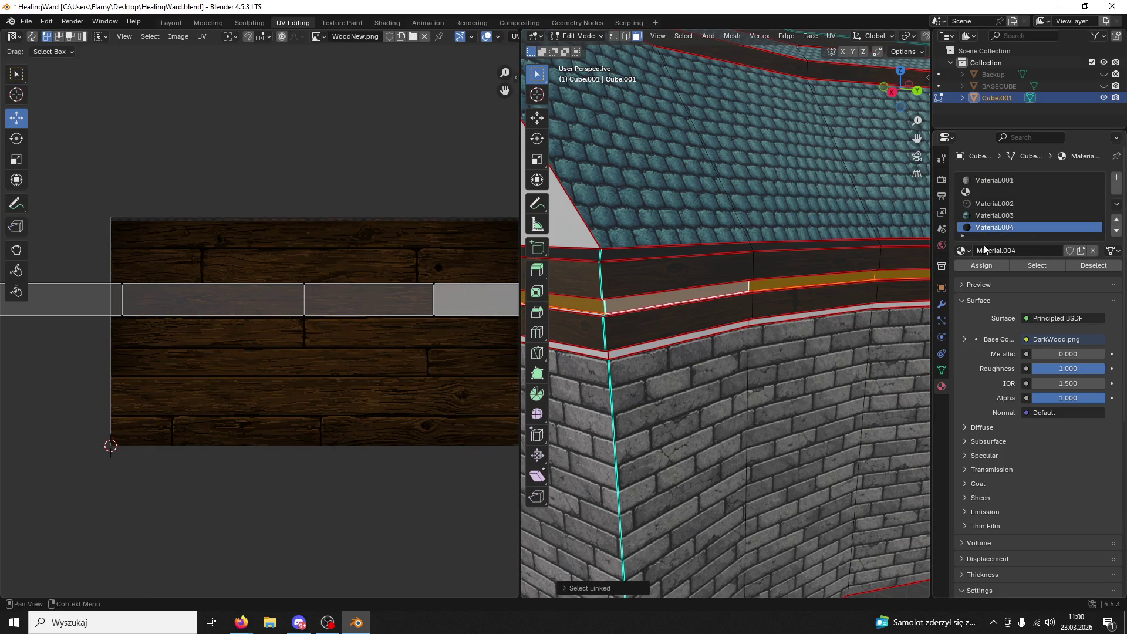
{"action": "left_click", "coordinate": [977, 267]}
- Select the entire thin light band and frame all its UVs
{"action": "left_click", "coordinate": [694, 233]}
{"action": "left_click", "coordinate": [599, 313]}
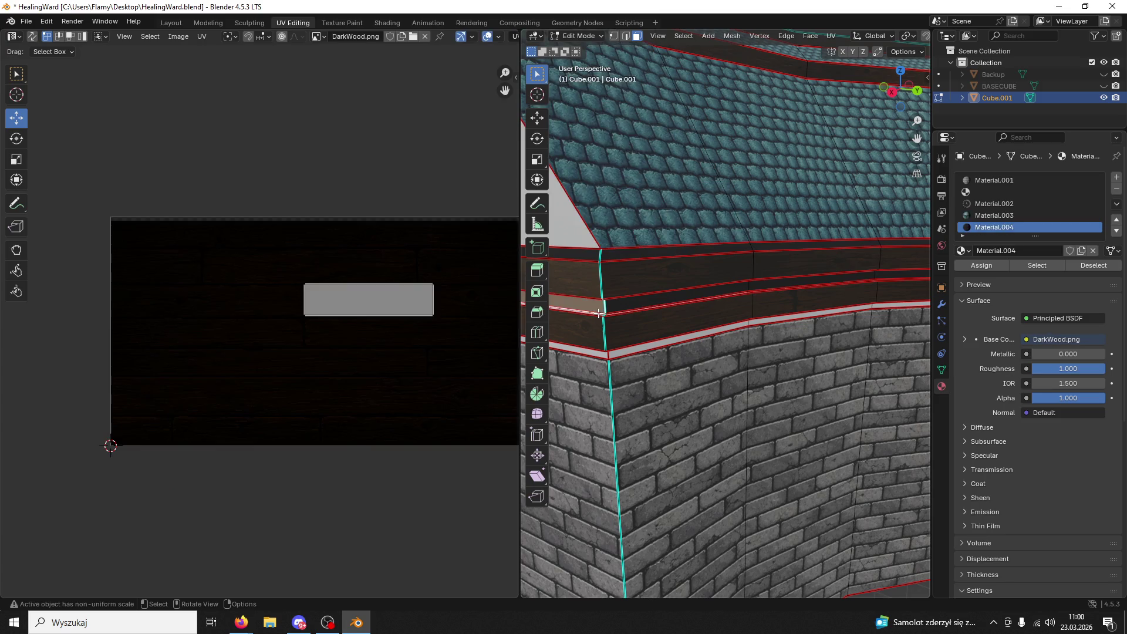
{"action": "left_click", "coordinate": [596, 313]}
{"action": "key", "text": "ctrl+l"}
{"action": "scroll", "coordinate": [254, 339], "scroll_direction": "up", "scroll_amount": 7}
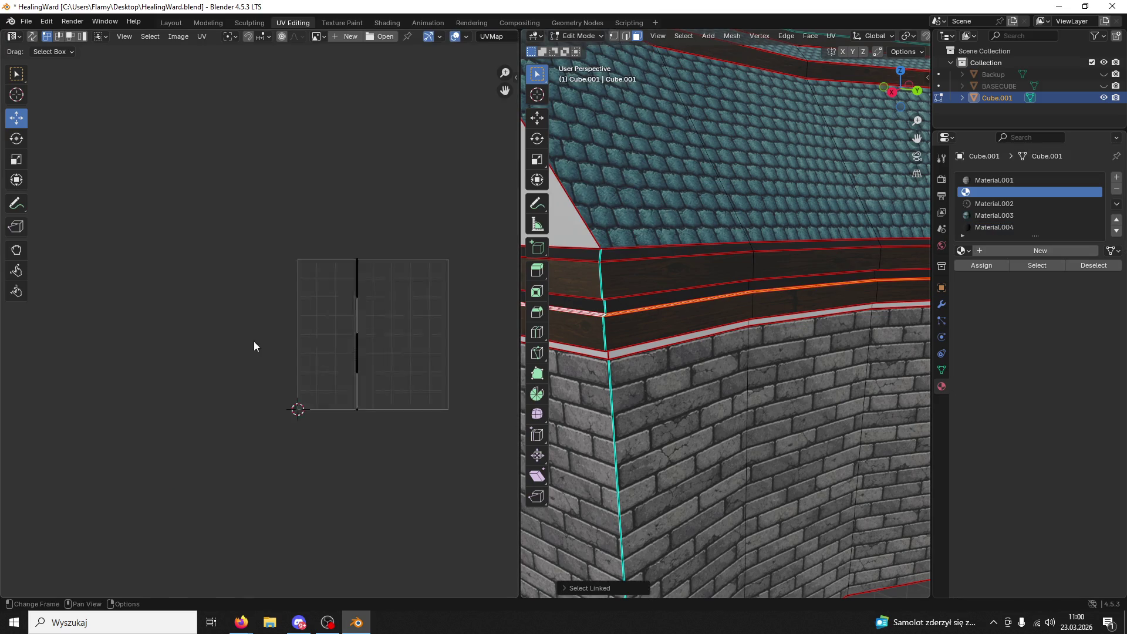
{"action": "key", "text": "Home"}
{"action": "key", "text": "a"}
- Unwrap the thin band with Follow Active Quads, Lightmap Pack, then Follow Active Quads again
{"action": "key", "text": "u"}
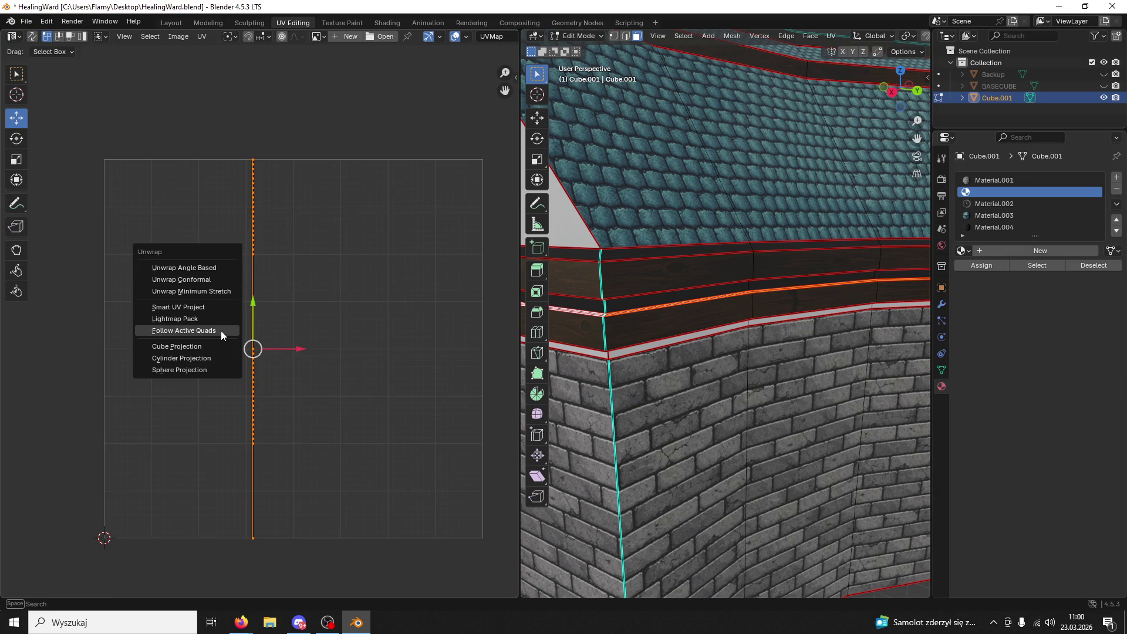
{"action": "left_click", "coordinate": [220, 329]}
{"action": "left_click", "coordinate": [194, 352]}
{"action": "key", "text": "u"}
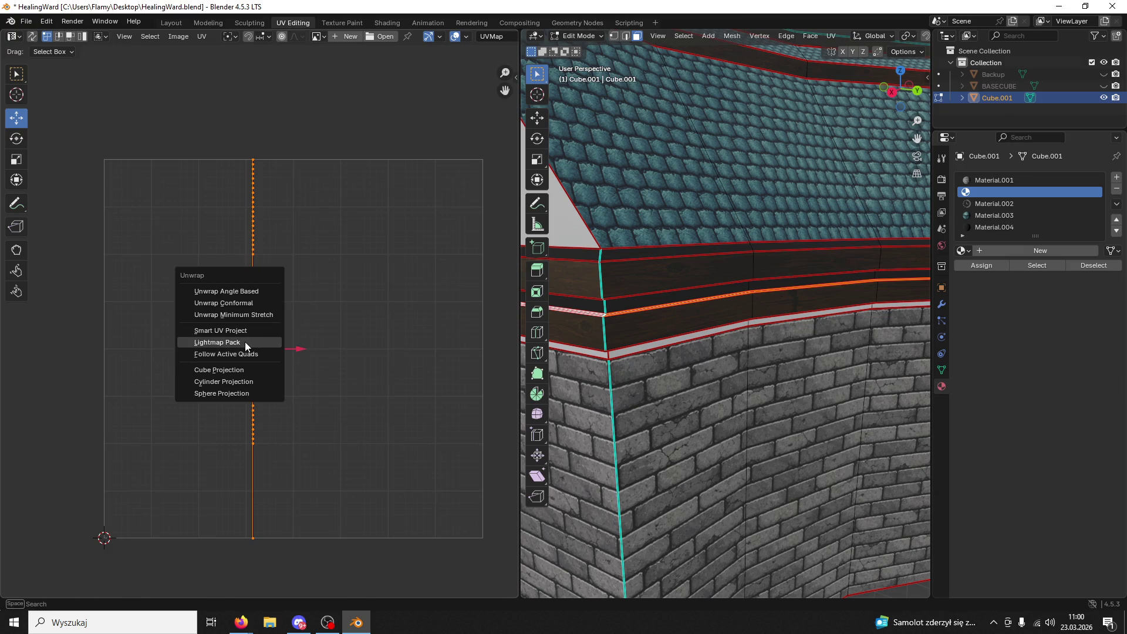
{"action": "left_click", "coordinate": [245, 340]}
{"action": "left_click", "coordinate": [238, 421]}
{"action": "key", "text": "u"}
{"action": "left_click", "coordinate": [235, 421]}
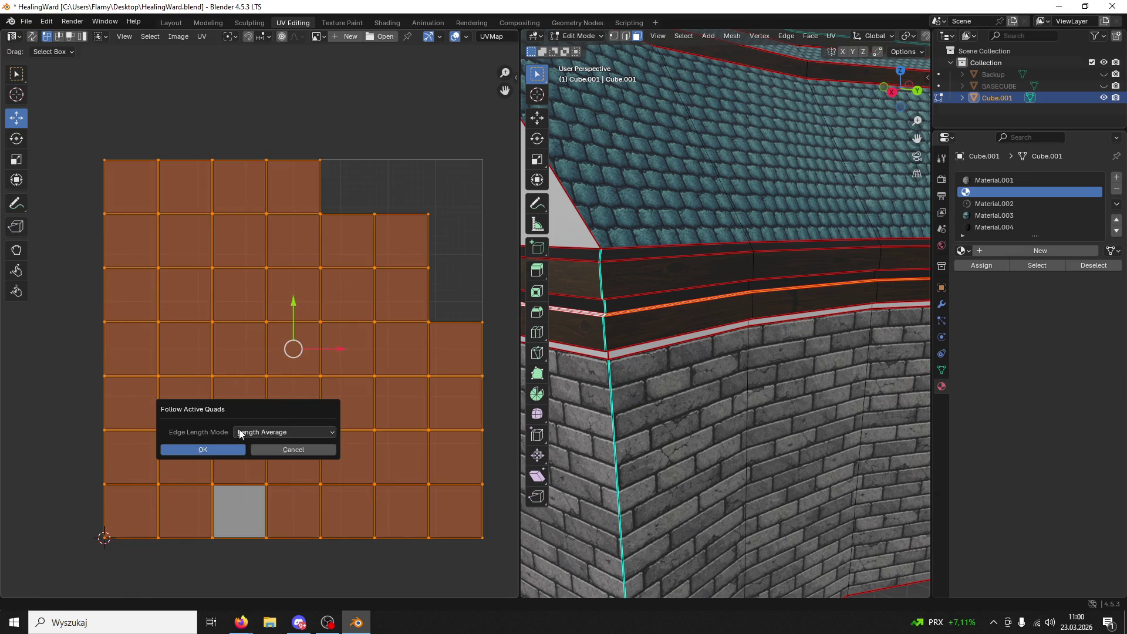
{"action": "left_click", "coordinate": [235, 449]}
- Move the UV strip up over a WoodNew plank row and stretch it about 3.3× along X
{"action": "left_click", "coordinate": [986, 227]}
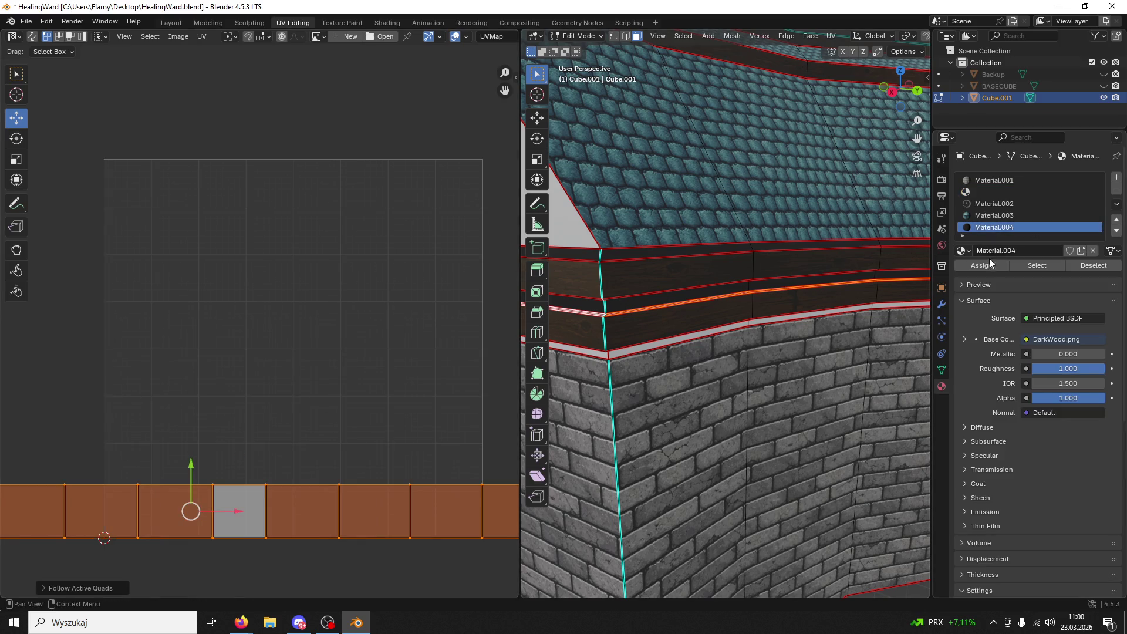
{"action": "scroll", "coordinate": [276, 440], "scroll_direction": "down", "scroll_amount": 5}
{"action": "left_click_drag", "start_coordinate": [169, 358], "coordinate": [163, 255]}
{"action": "left_click", "coordinate": [993, 203]}
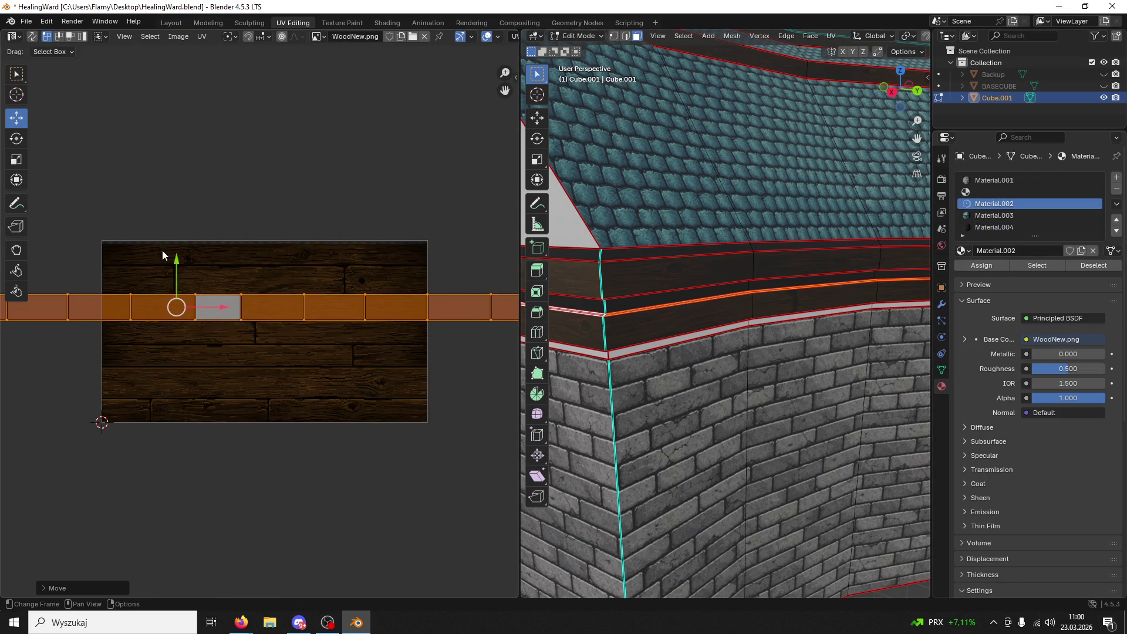
{"action": "key", "text": "s"}
{"action": "key", "text": "x"}
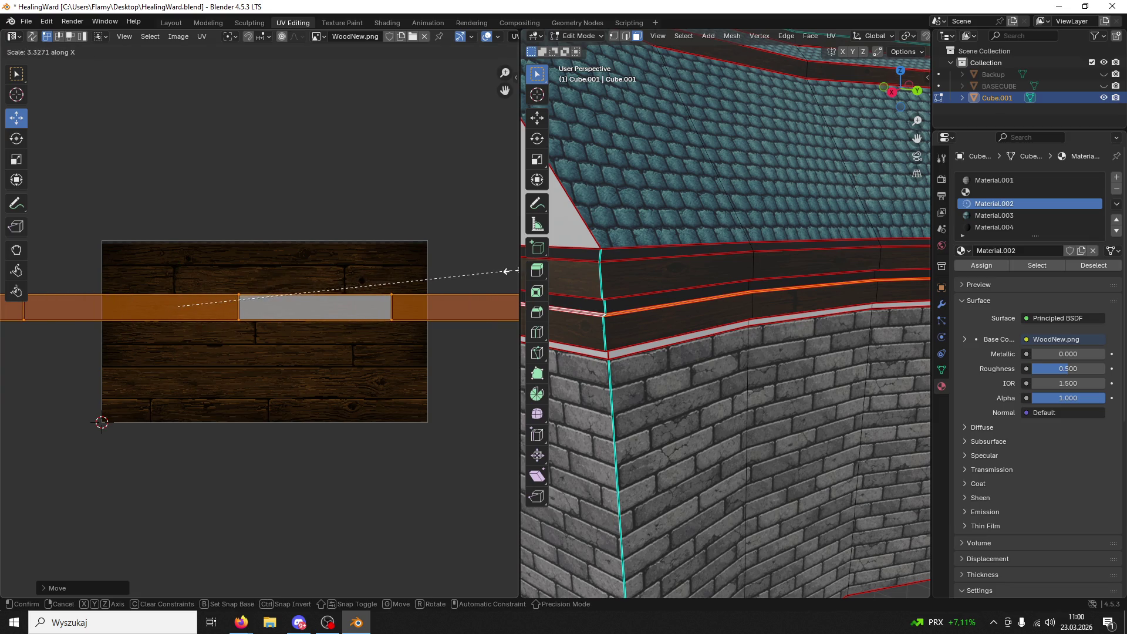
{"action": "left_click", "coordinate": [89, 265]}
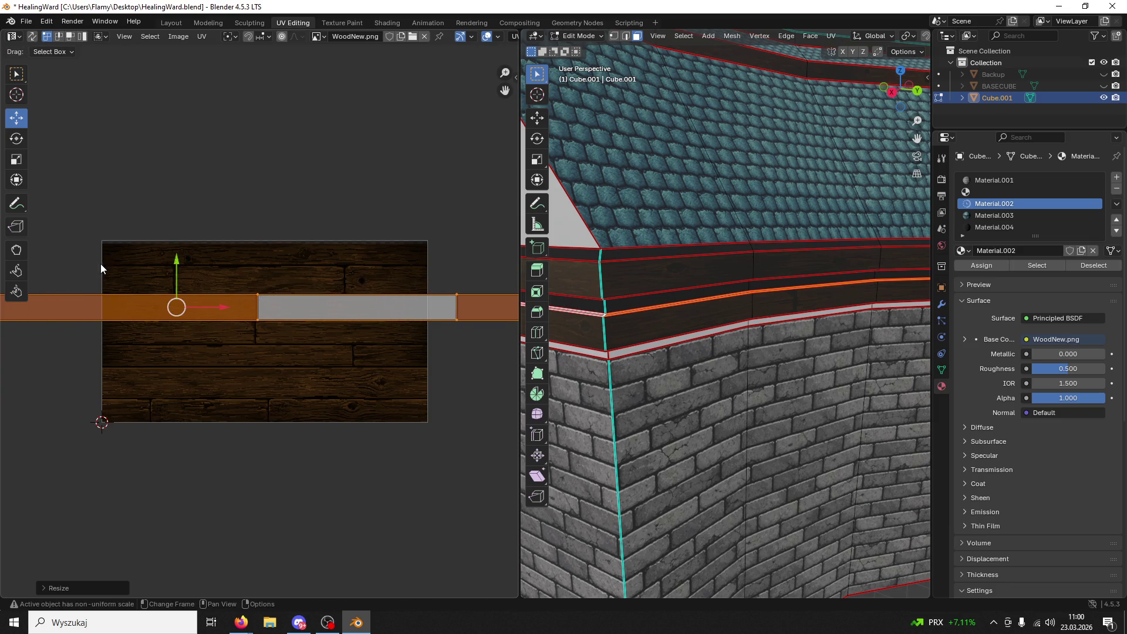
- Assign Material.004 to the band's faces and save HealingWard.blend
{"action": "left_click", "coordinate": [987, 229]}
{"action": "left_click", "coordinate": [979, 265]}
{"action": "key", "text": "ctrl+s"}
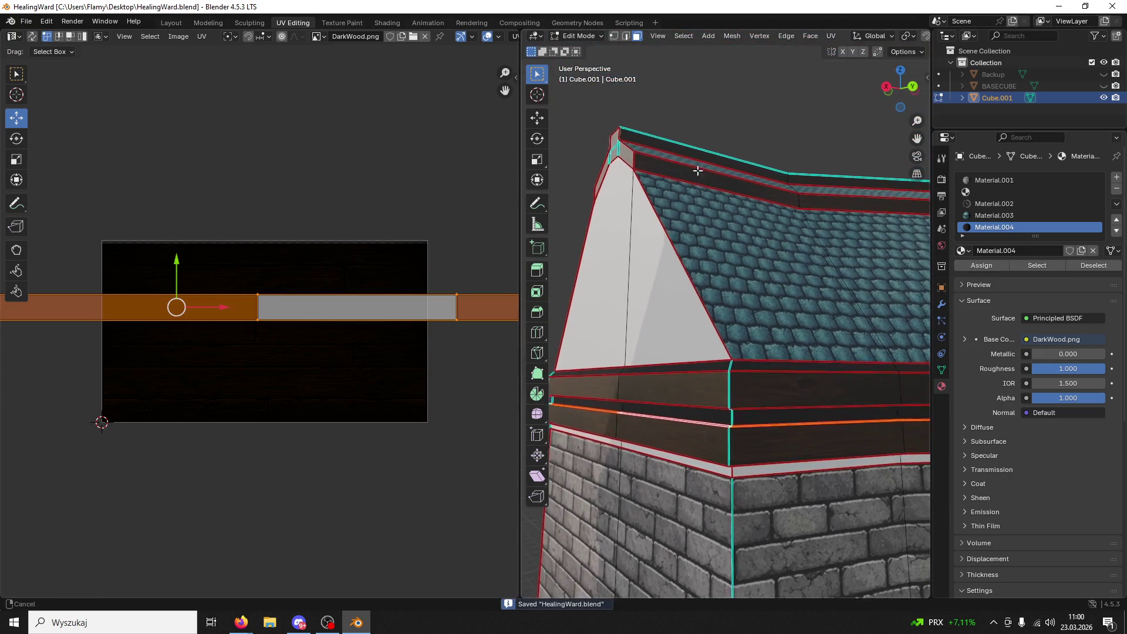
- Select the whole ledge beneath the roof and all its UVs
{"action": "mouse_move", "coordinate": [799, 569]}
{"action": "middle_mouse_down", "text": "shift"}
{"action": "mouse_move", "coordinate": [704, 326]}
{"action": "mouse_move", "coordinate": [712, 252]}
{"action": "middle_mouse_up", "text": "shift"}
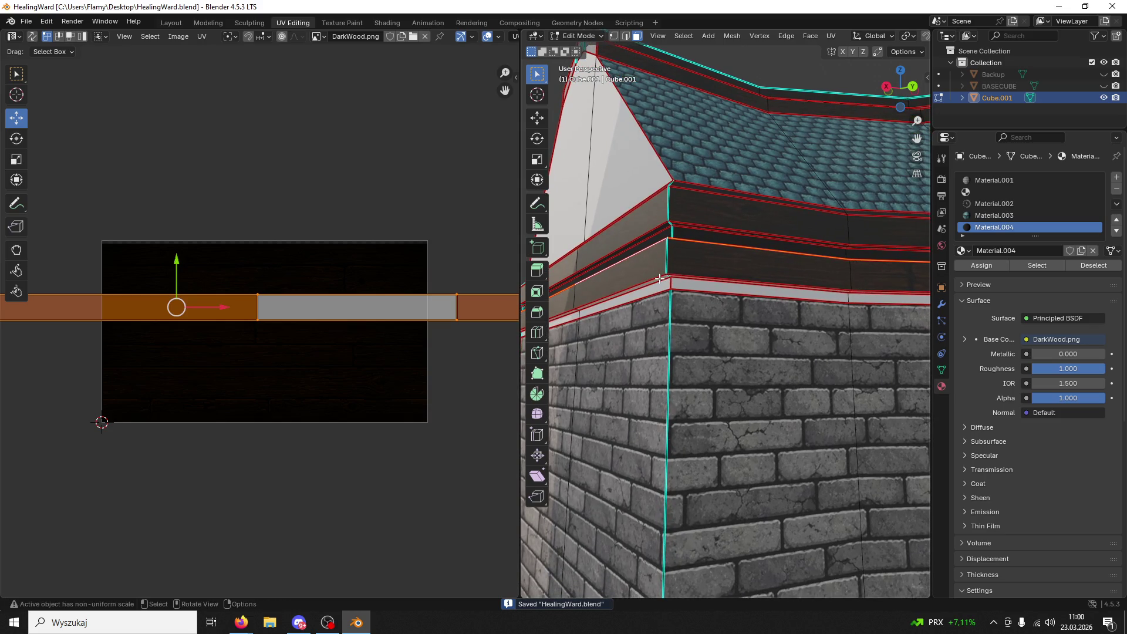
{"action": "left_click", "coordinate": [660, 278]}
{"action": "key", "text": "ctrl+l"}
{"action": "key", "text": "Home"}
{"action": "key", "text": "a"}
- Re-unwrap the ledge with Lightmap Pack, then Follow Active Quads into a straight quad row
{"action": "key", "text": "u"}
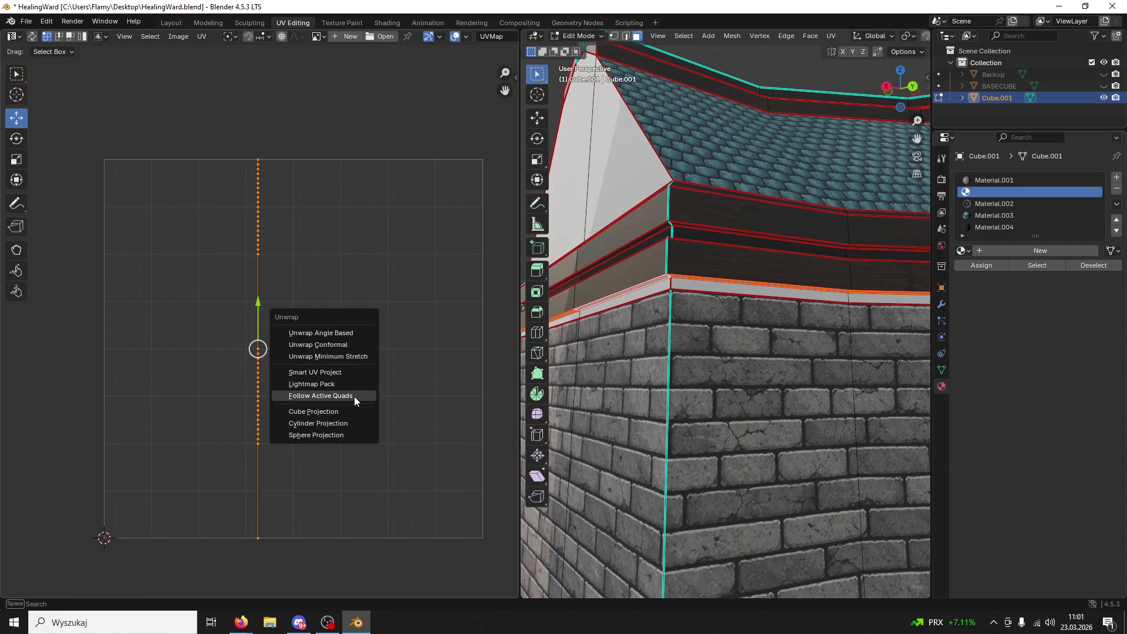
{"action": "left_click", "coordinate": [316, 383]}
{"action": "left_click", "coordinate": [304, 465]}
{"action": "key", "text": "u"}
{"action": "left_click", "coordinate": [298, 467]}
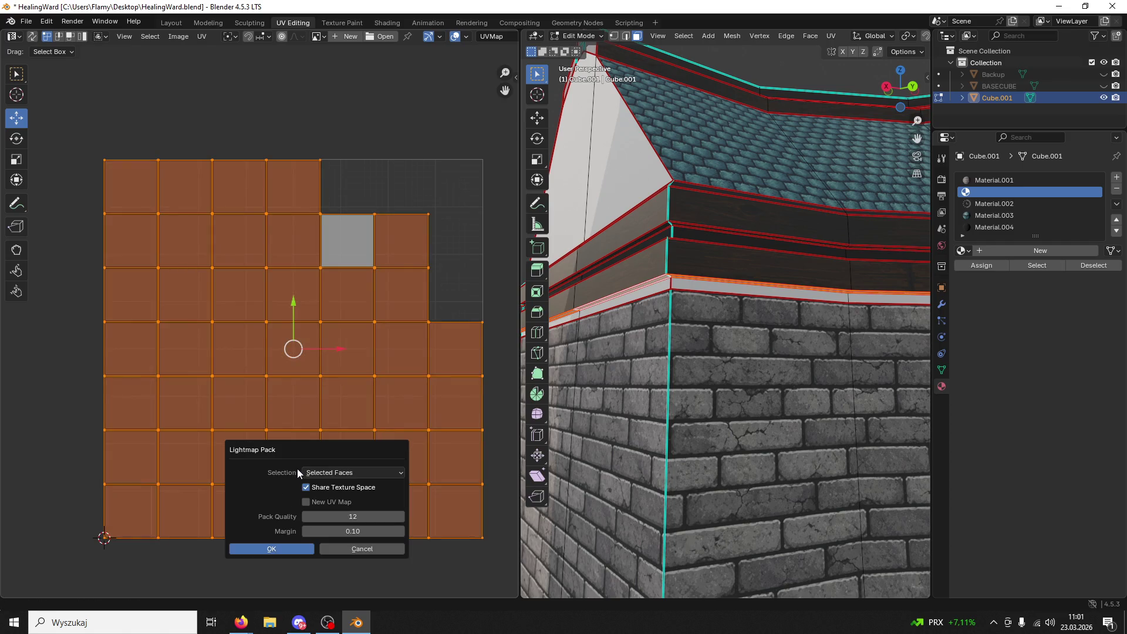
{"action": "left_click", "coordinate": [390, 548]}
{"action": "key", "text": "u"}
{"action": "left_click", "coordinate": [332, 552]}
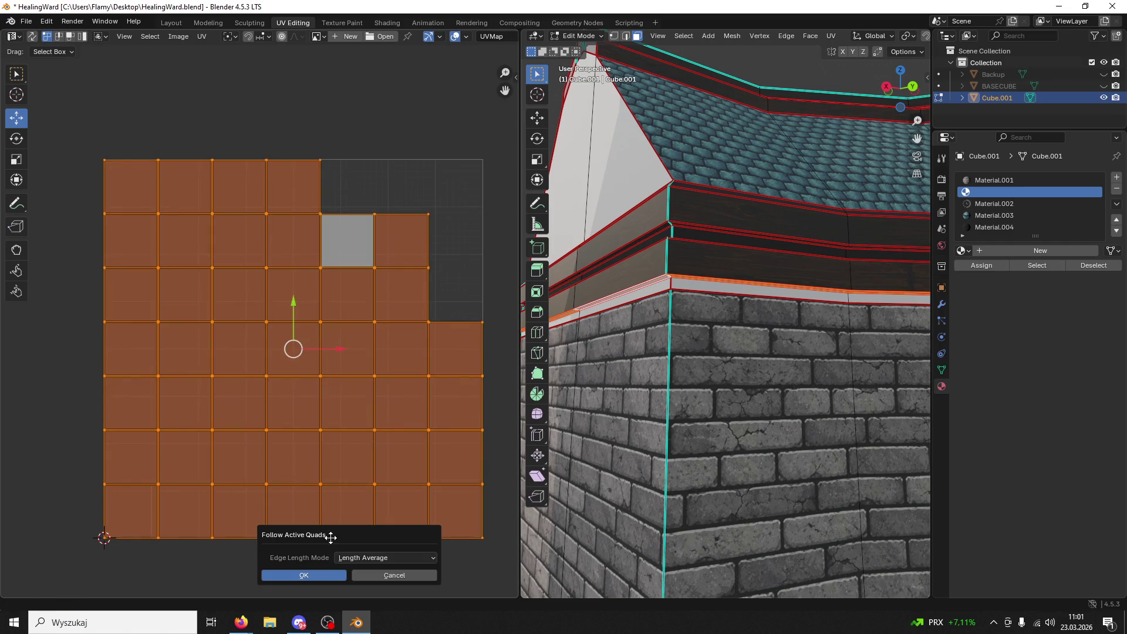
{"action": "key", "text": "Return"}
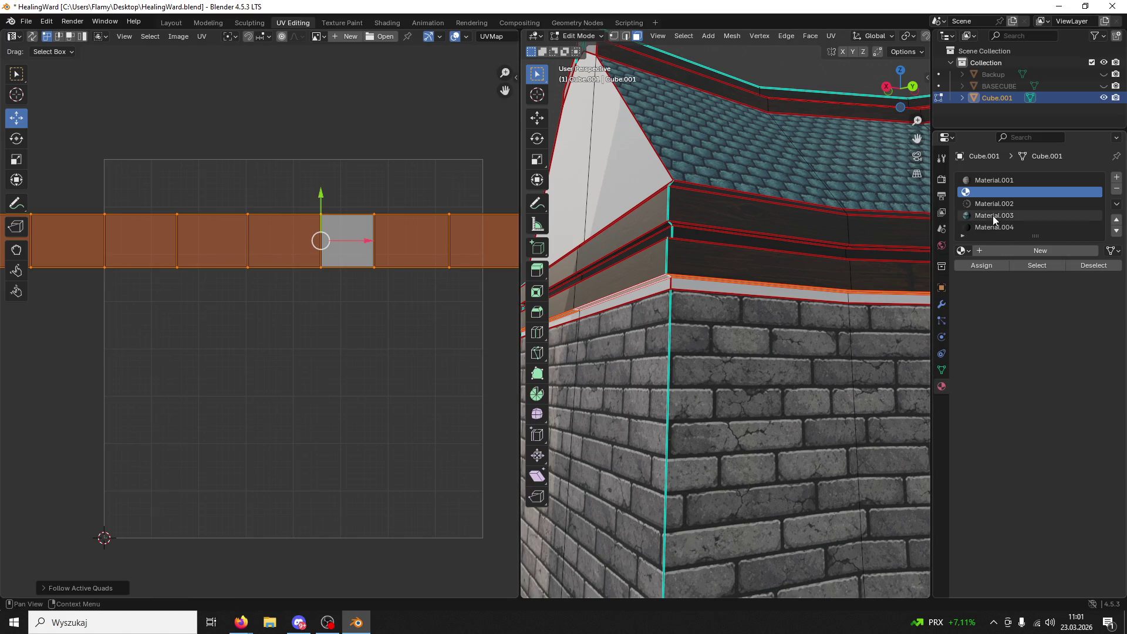
- Compare the WoodNew and DarkWood textures, then select the connected DarkWood trim strip
{"action": "left_click", "coordinate": [977, 201]}
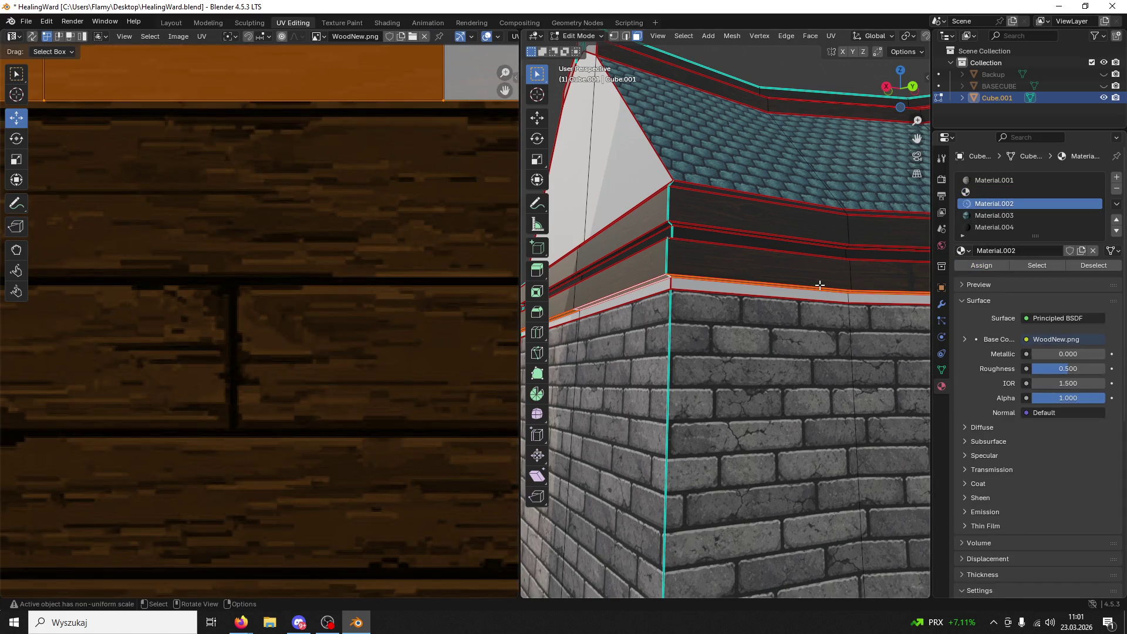
{"action": "left_click", "coordinate": [1009, 227]}
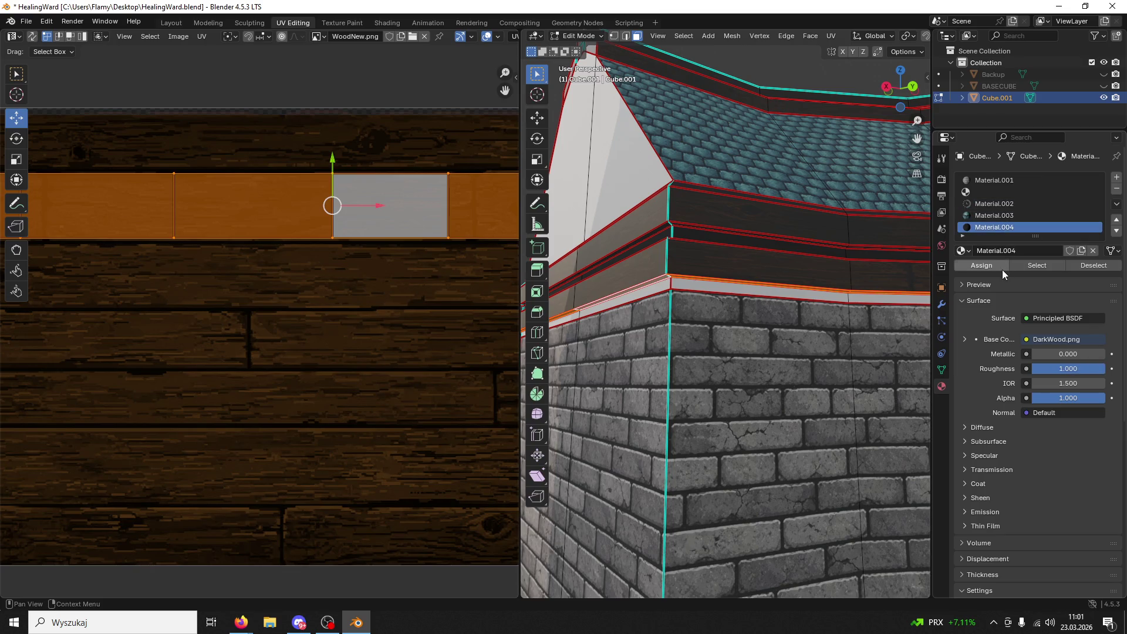
{"action": "left_click", "coordinate": [710, 283]}
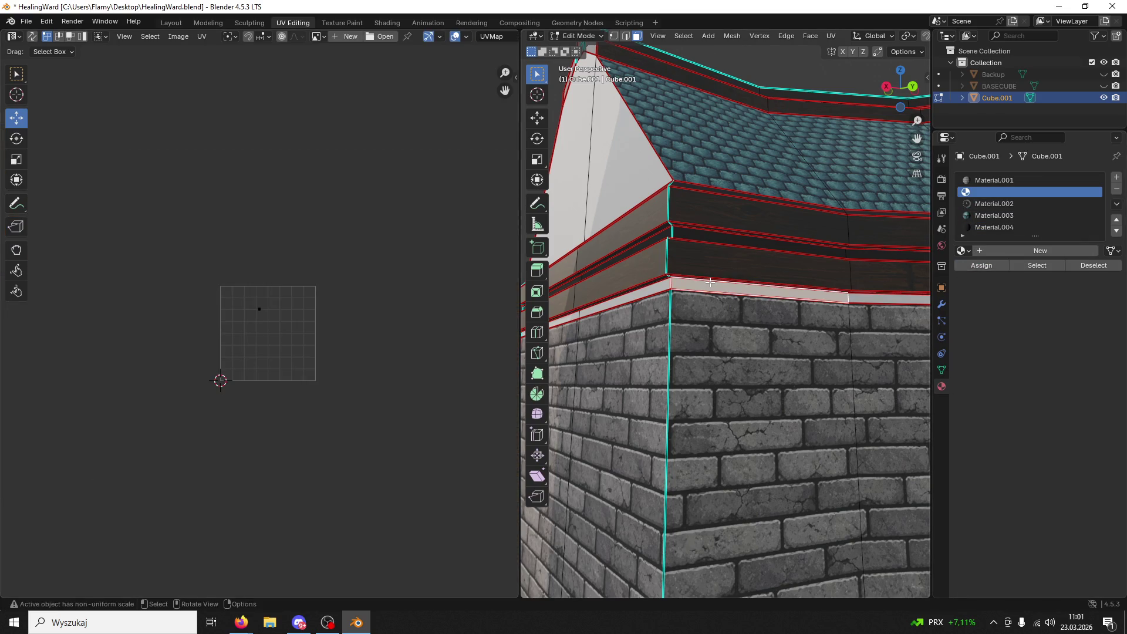
{"action": "left_click", "coordinate": [674, 275]}
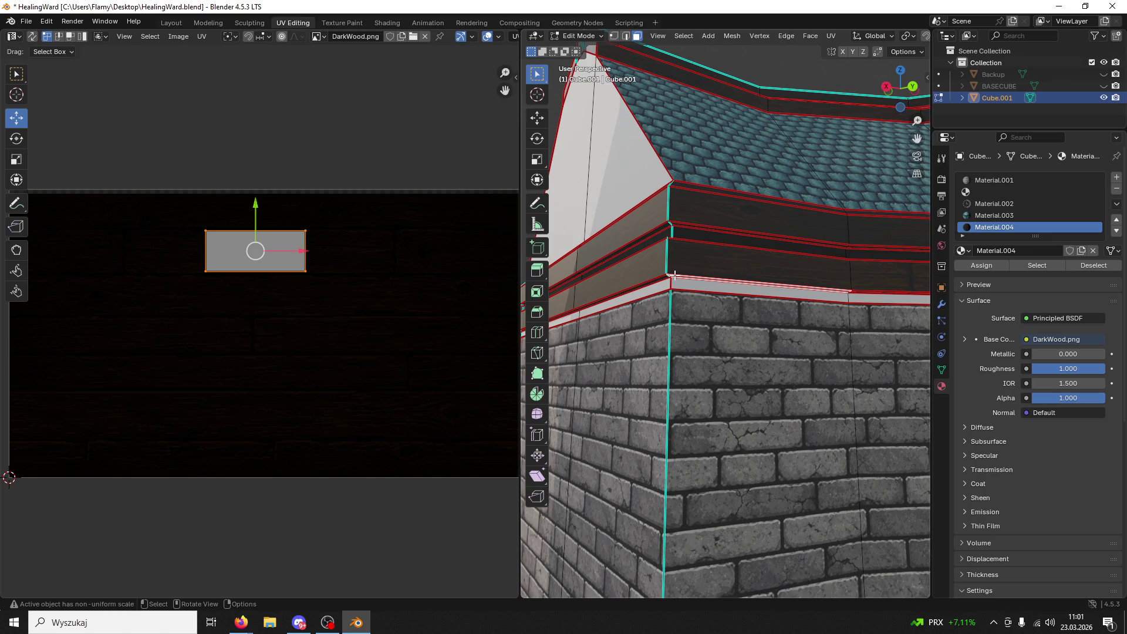
{"action": "key", "text": "l"}
- Stretch the DarkWood trim's UVs about 3× along X across the image
{"action": "scroll", "coordinate": [397, 284], "scroll_direction": "down", "scroll_amount": 3}
{"action": "key", "text": "s"}
{"action": "key", "text": "x"}
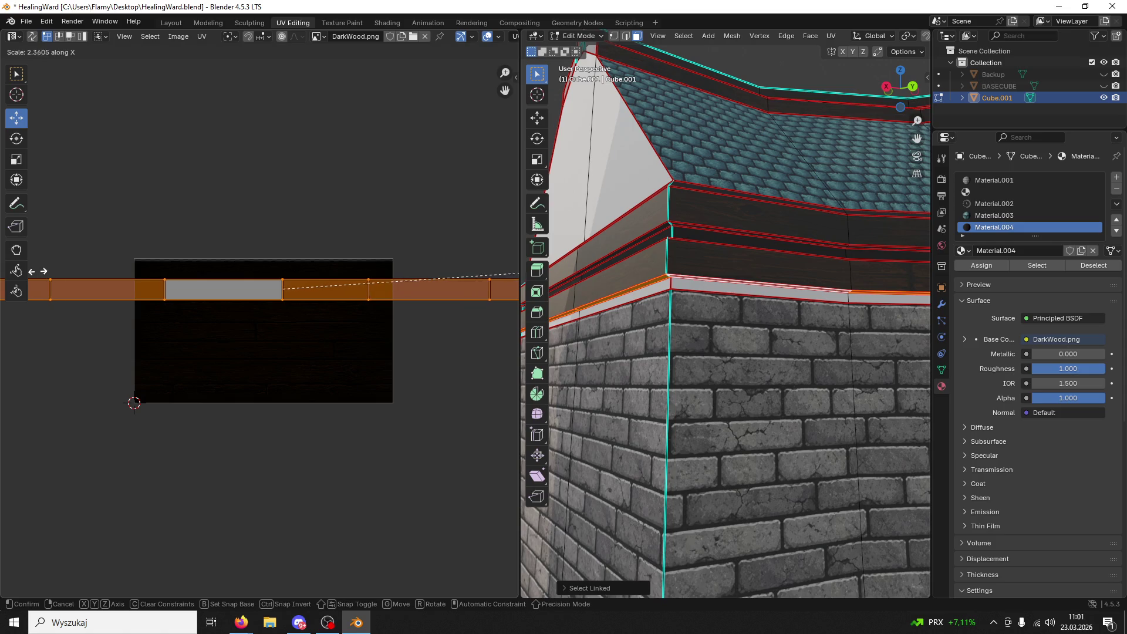
{"action": "left_click", "coordinate": [108, 264]}
{"action": "left_click", "coordinate": [639, 294]}
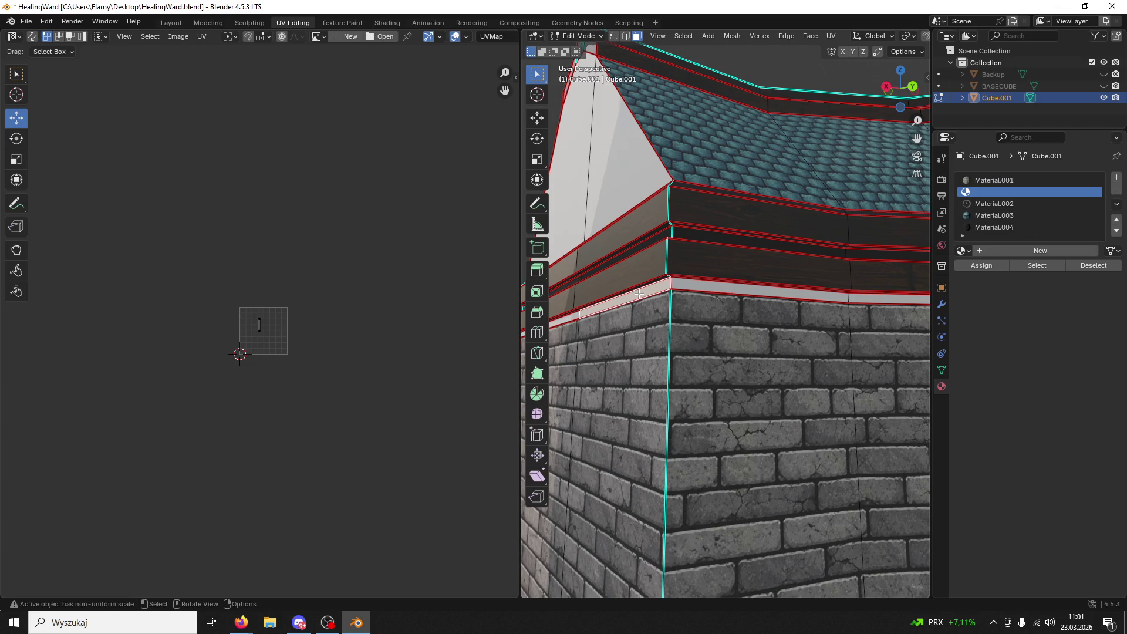
- Select the whole connected trim strip and switch to the Material.002 (WoodNew) slot
{"action": "key", "text": "ctrl+l"}
{"action": "scroll", "coordinate": [432, 340], "scroll_direction": "up", "scroll_amount": 3}
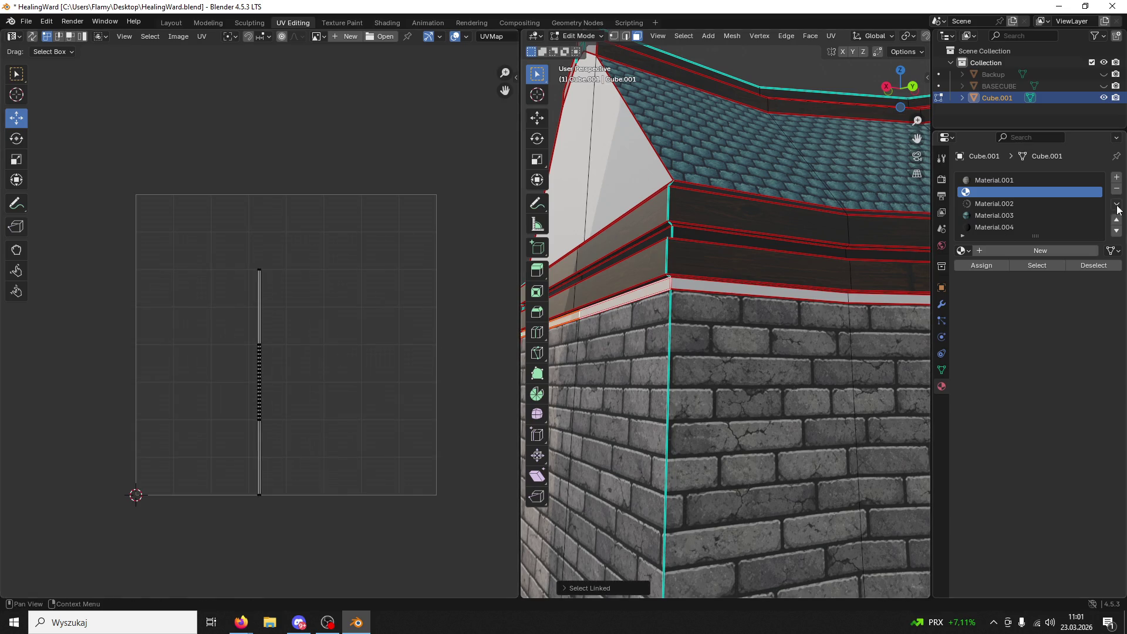
{"action": "left_click", "coordinate": [1019, 204]}
{"action": "scroll", "coordinate": [362, 434], "scroll_direction": "down", "scroll_amount": 3}
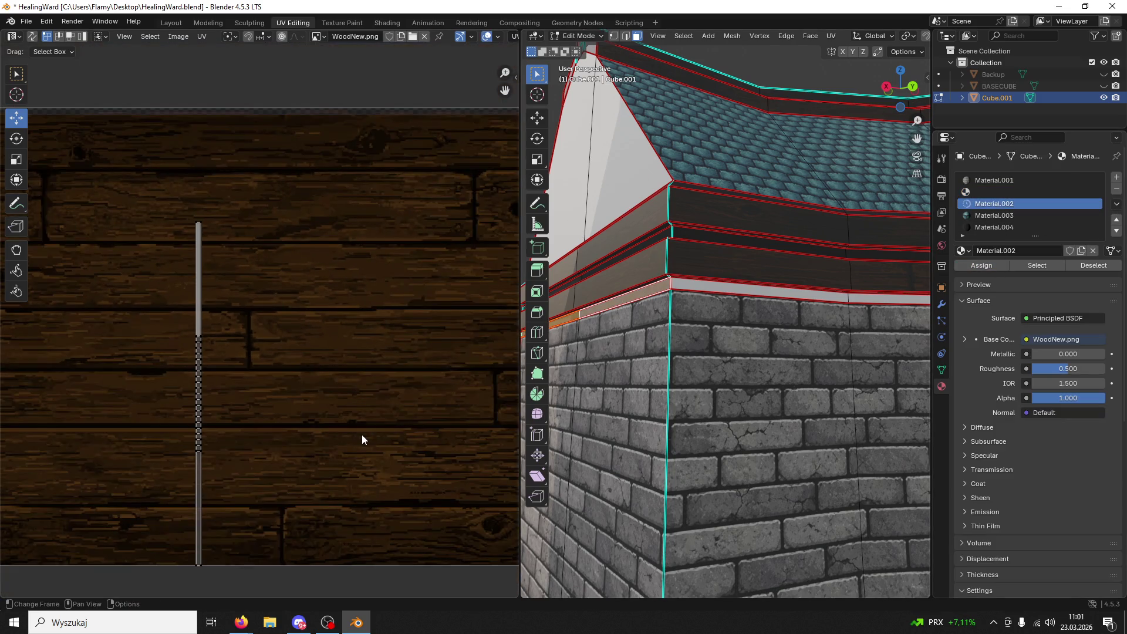
- Unwrap the strip's UVs with Lightmap Pack, then re-unwrap with Follow Active Quads
{"action": "key", "text": "a"}
{"action": "key", "text": "u"}
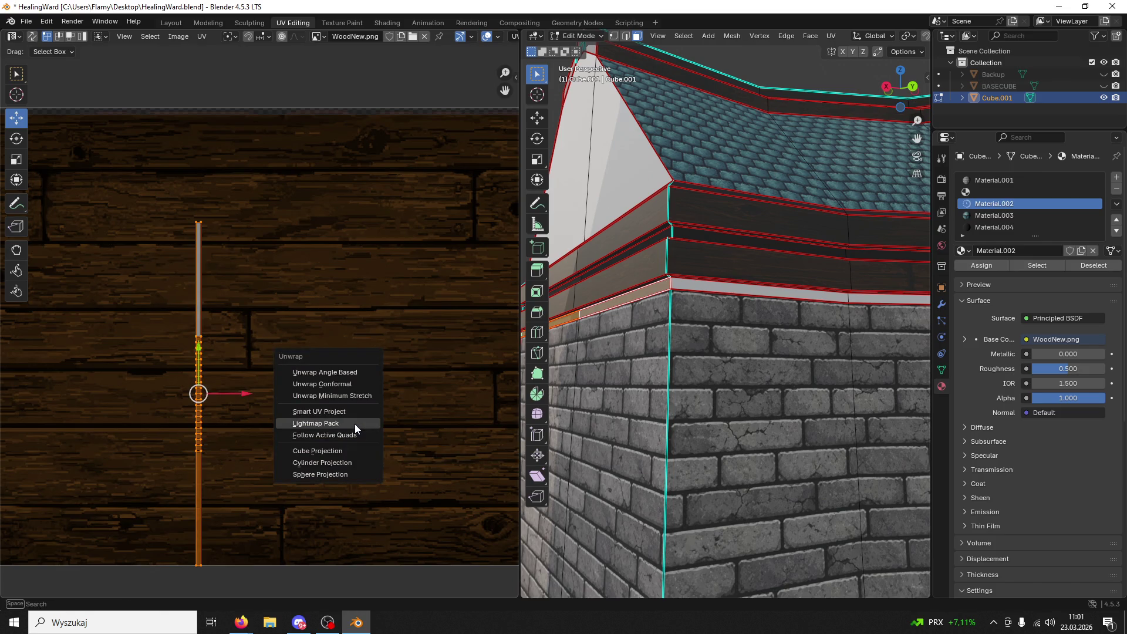
{"action": "left_click", "coordinate": [354, 423]}
{"action": "left_click", "coordinate": [346, 505]}
{"action": "key", "text": "u"}
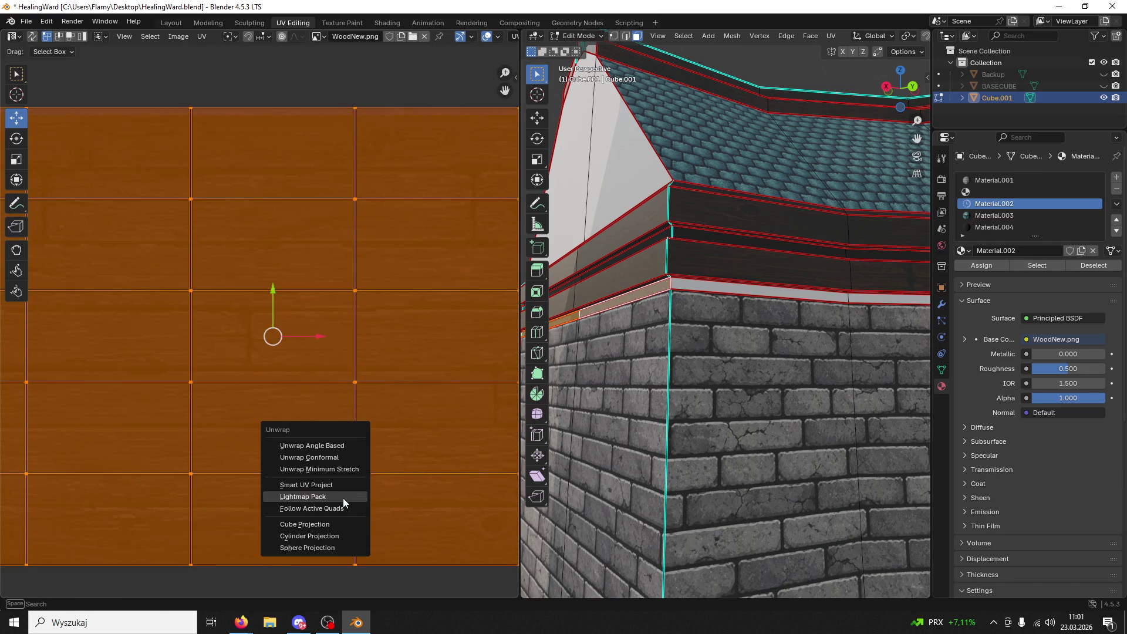
{"action": "left_click", "coordinate": [330, 507]}
{"action": "left_click", "coordinate": [330, 530]}
- Rotate the UV column 90° to horizontal, move it onto the wood texture and shrink it
{"action": "scroll", "coordinate": [344, 470], "scroll_direction": "down", "scroll_amount": 5}
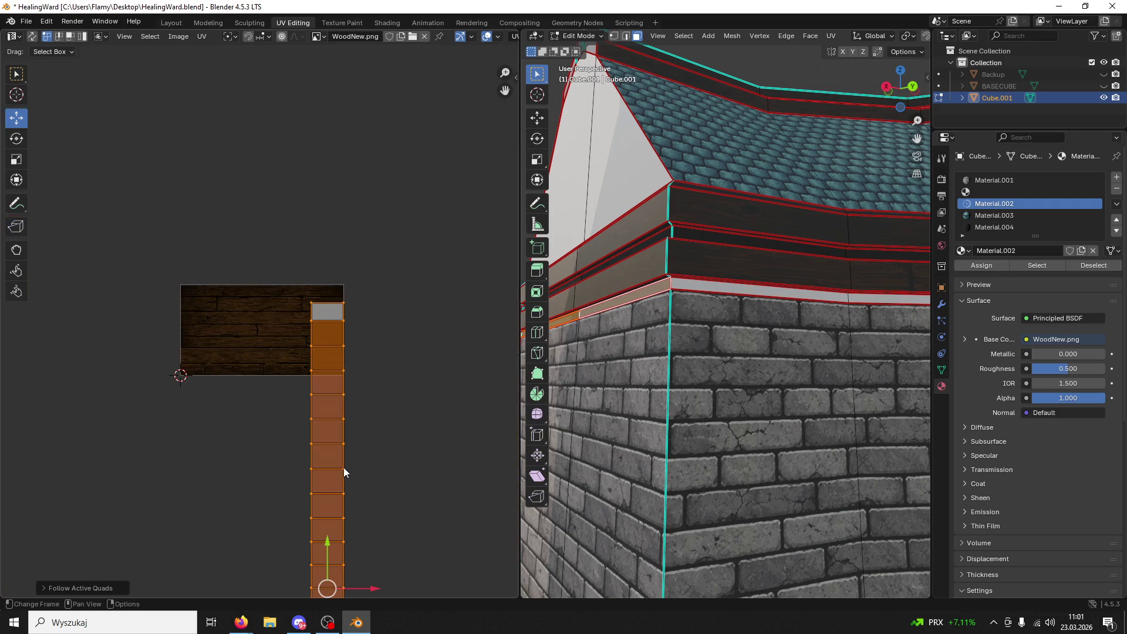
{"action": "type", "text": "r90"}
{"action": "key", "text": "Return"}
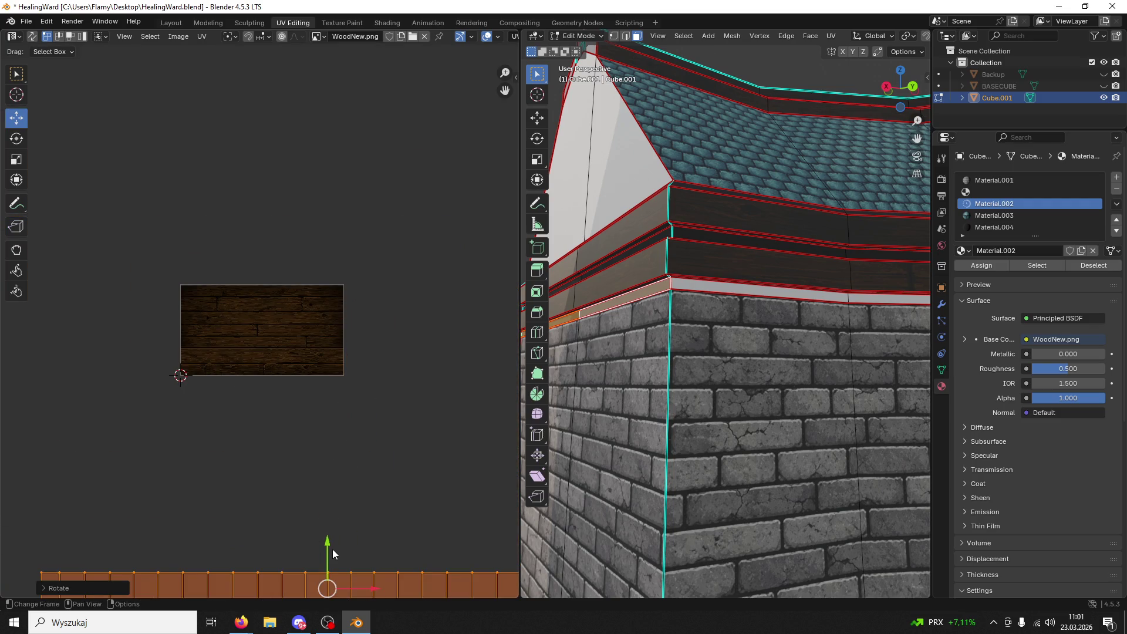
{"action": "left_click_drag", "start_coordinate": [330, 549], "coordinate": [340, 269]}
{"action": "scroll", "coordinate": [368, 315], "scroll_direction": "up", "scroll_amount": 5}
{"action": "key", "text": "s"}
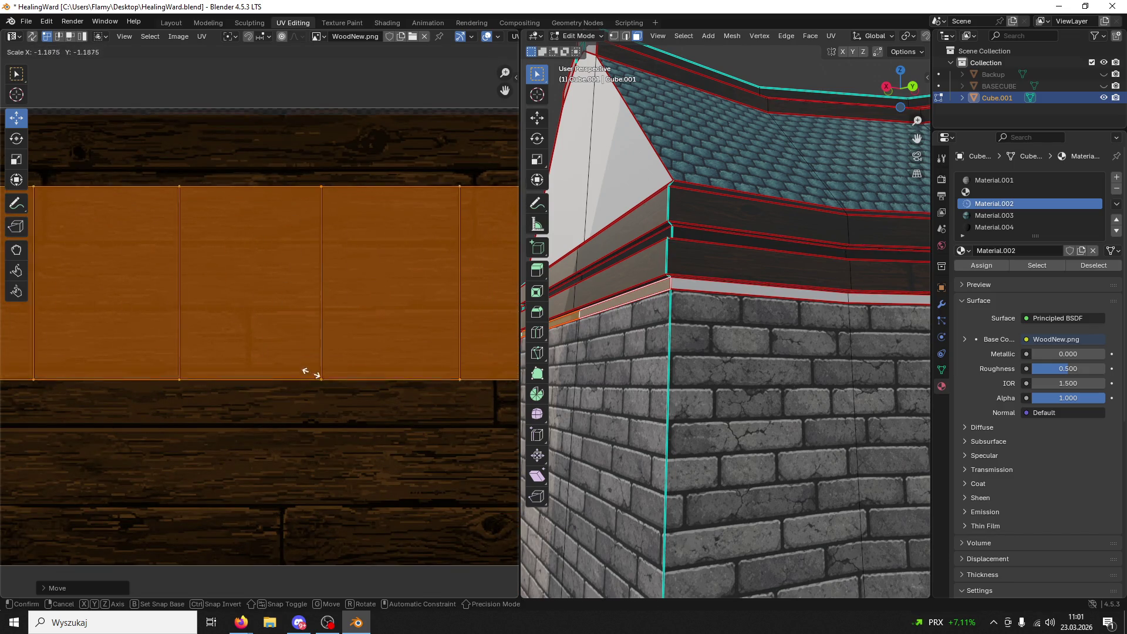
{"action": "scroll", "coordinate": [340, 396], "scroll_direction": "down", "scroll_amount": 4}
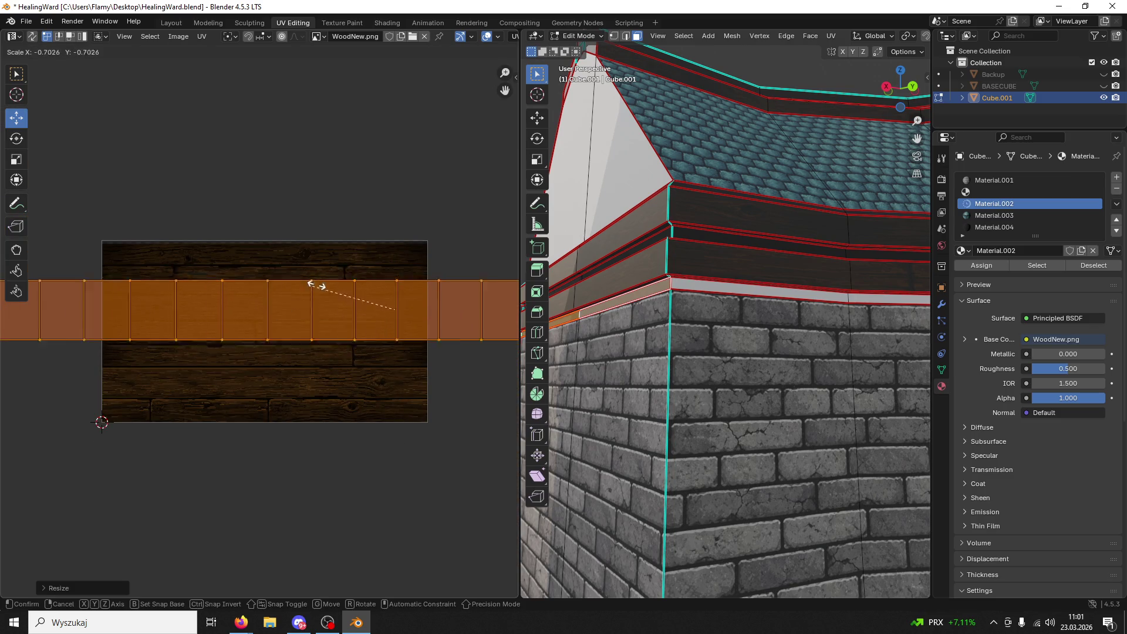
{"action": "scroll", "coordinate": [393, 302], "scroll_direction": "up", "scroll_amount": 3}
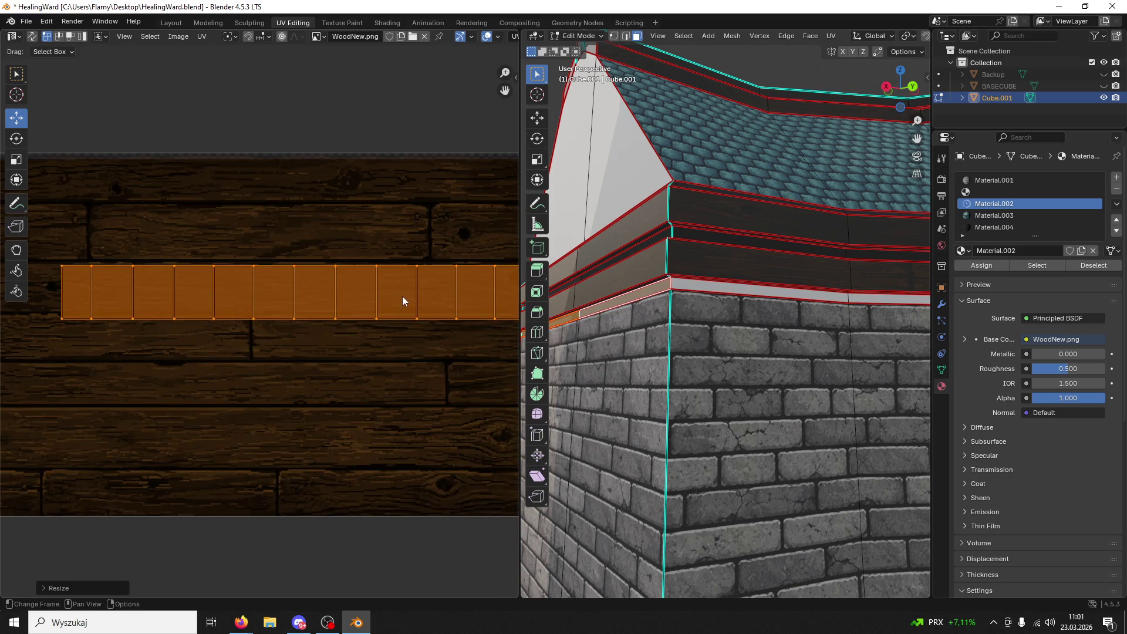
{"action": "left_click", "coordinate": [427, 301]}
- Fine-tune the UV row's position and size over the WoodNew planks, cancelling the last adjustment
{"action": "scroll", "coordinate": [427, 302], "scroll_direction": "down", "scroll_amount": 1}
{"action": "key", "text": "g"}
{"action": "left_click", "coordinate": [479, 249]}
{"action": "key", "text": "s"}
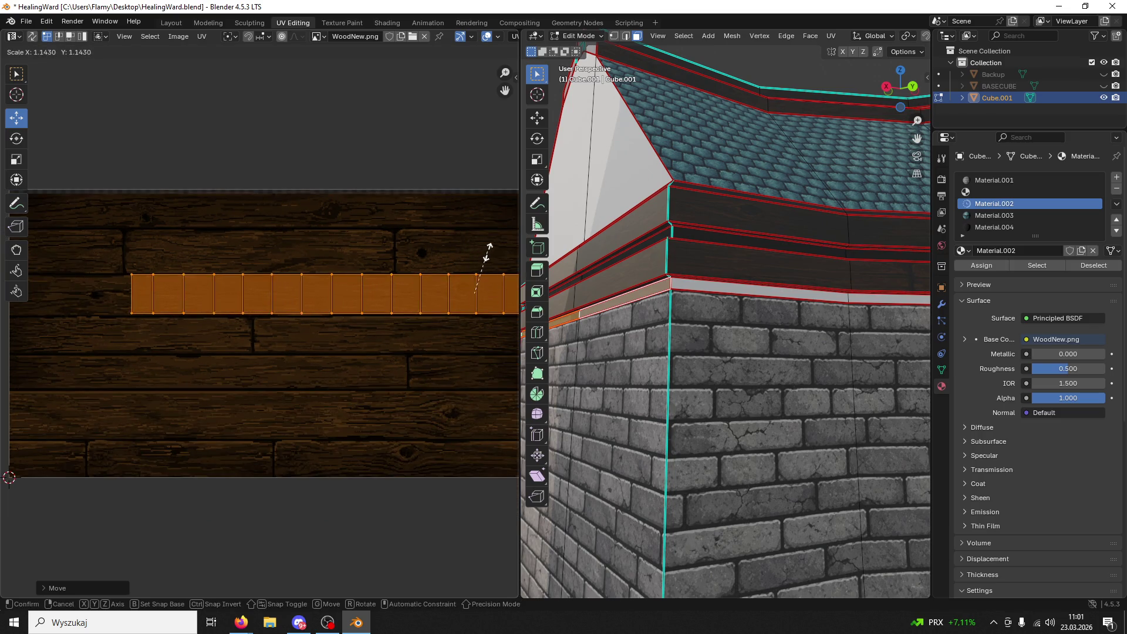
{"action": "left_click", "coordinate": [490, 257]}
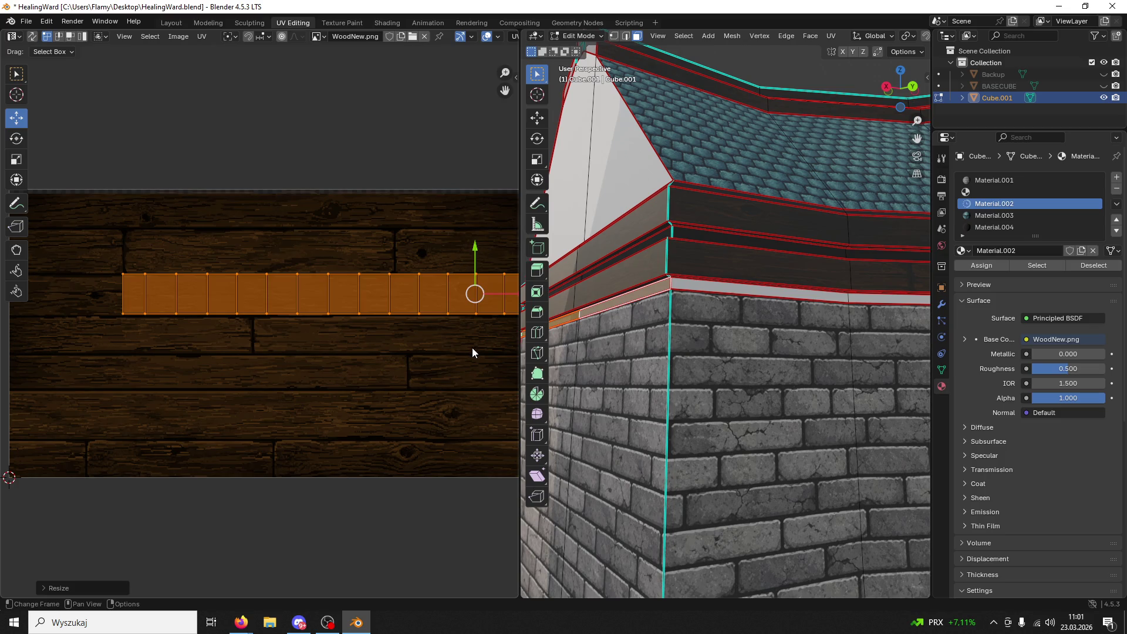
{"action": "key", "text": "g"}
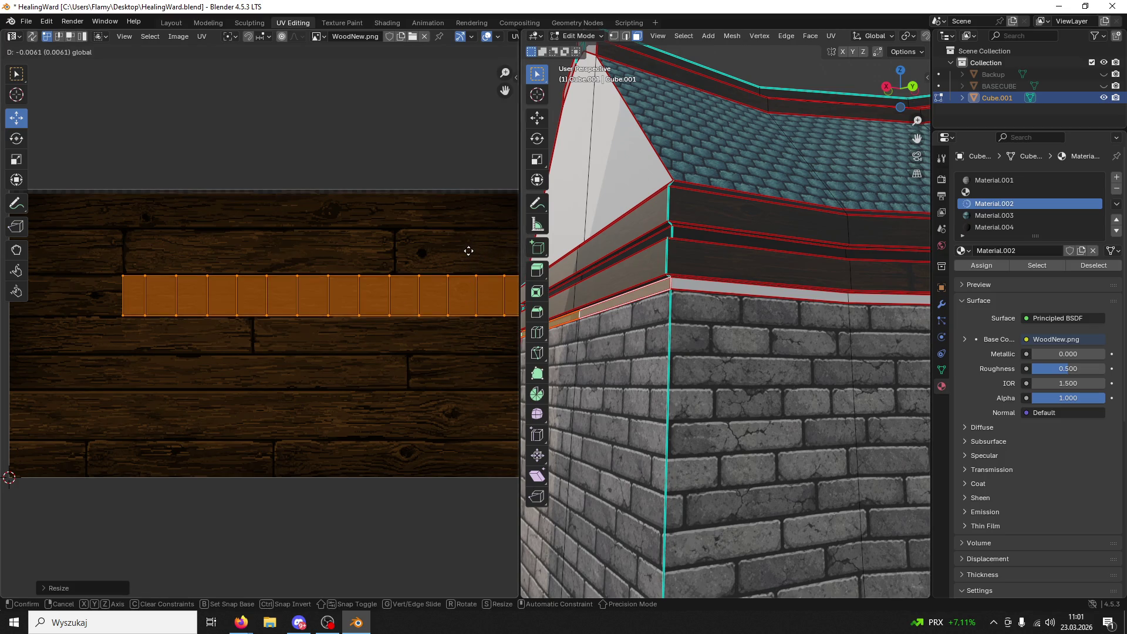
{"action": "left_click", "coordinate": [470, 249]}
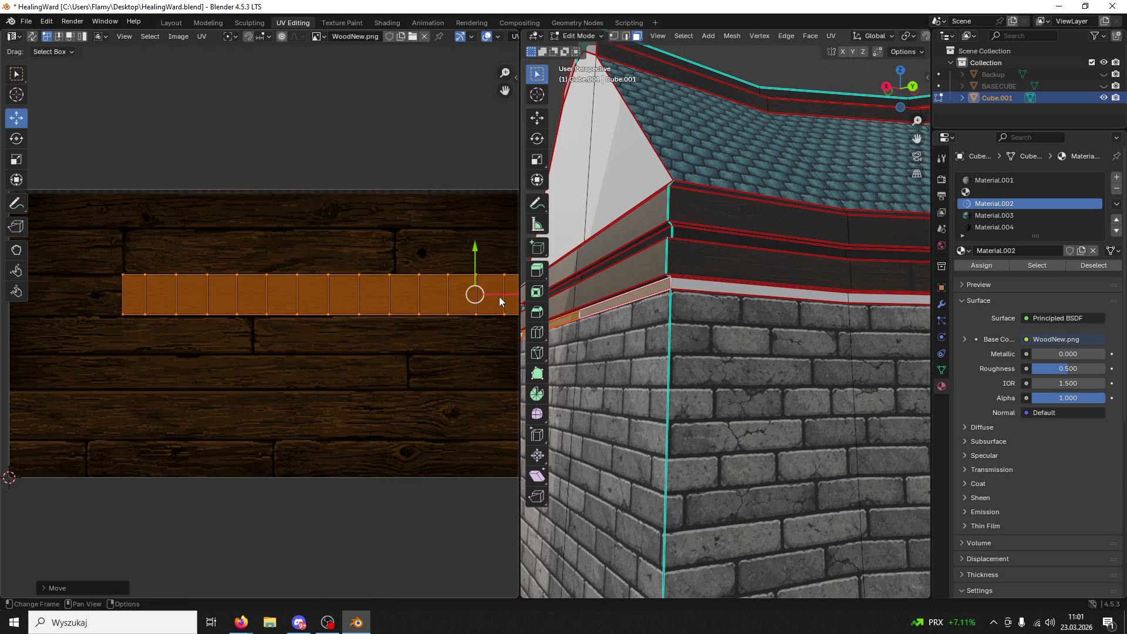
{"action": "key", "text": "g"}
{"action": "left_click", "coordinate": [363, 280]}
{"action": "scroll", "coordinate": [363, 279], "scroll_direction": "down", "scroll_amount": 2}
{"action": "key", "text": "g"}
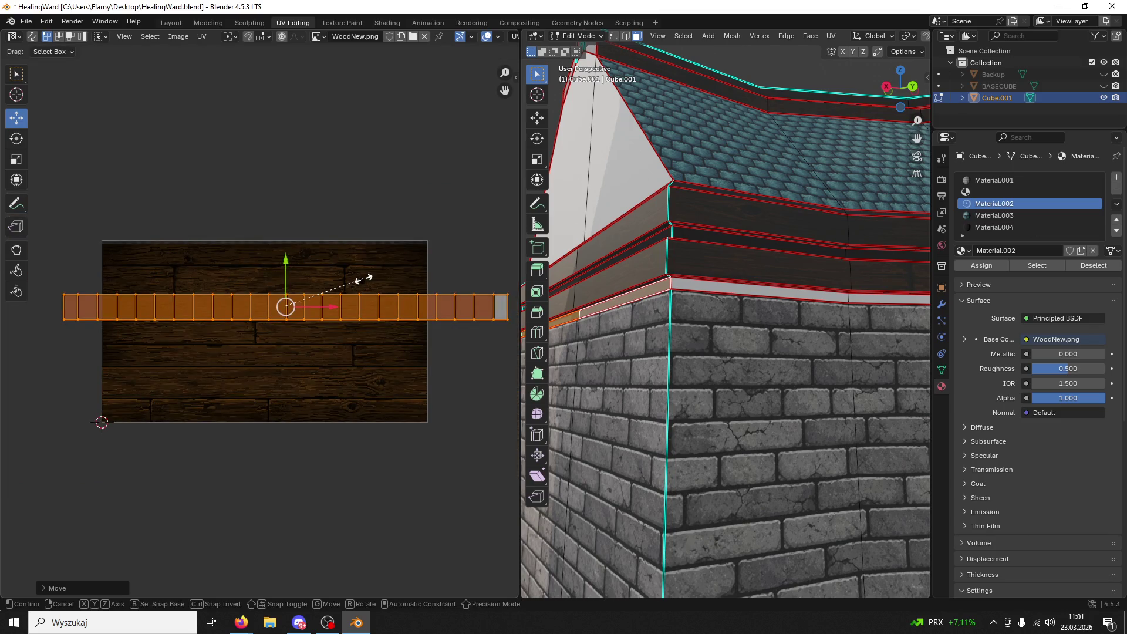
{"action": "right_click", "coordinate": [364, 279]}
- Select the next connected trim strip and frame its UVs in the UV view
{"action": "left_click", "coordinate": [720, 284]}
{"action": "key", "text": "ctrl+l"}
{"action": "key", "text": "Home"}
{"action": "mouse_move", "coordinate": [704, 297]}
{"action": "middle_mouse_down"}
{"action": "mouse_move", "coordinate": [669, 277]}
{"action": "mouse_move", "coordinate": [734, 296]}
{"action": "mouse_move", "coordinate": [691, 298]}
{"action": "middle_mouse_up"}
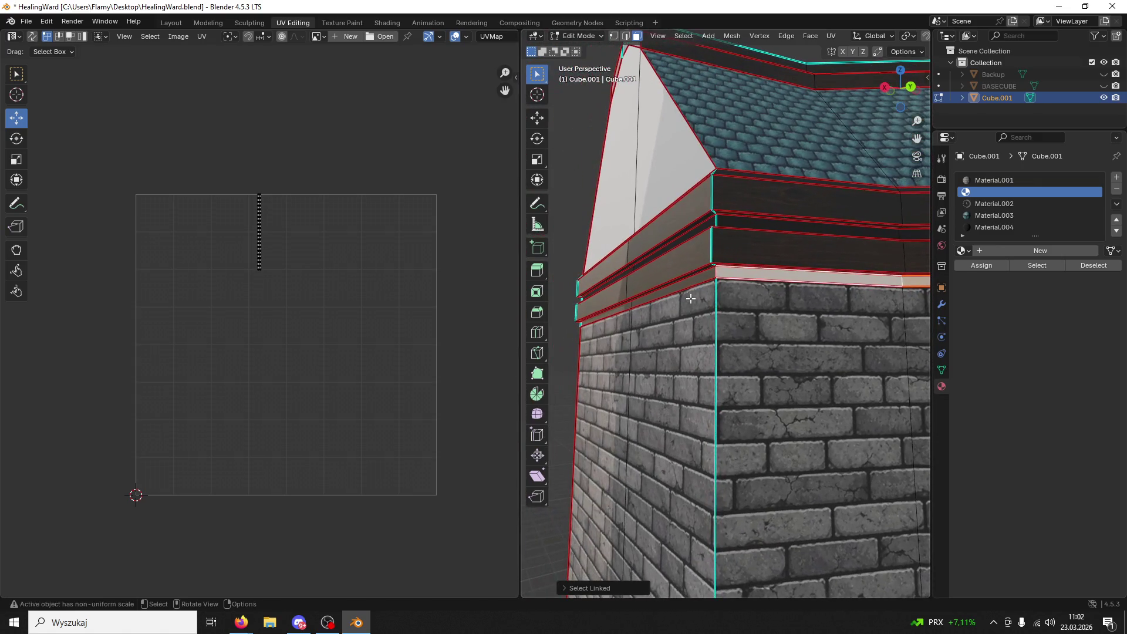
- Select the trim strip faces above the brick wall corner
{"action": "left_click", "coordinate": [668, 291], "text": "shift"}
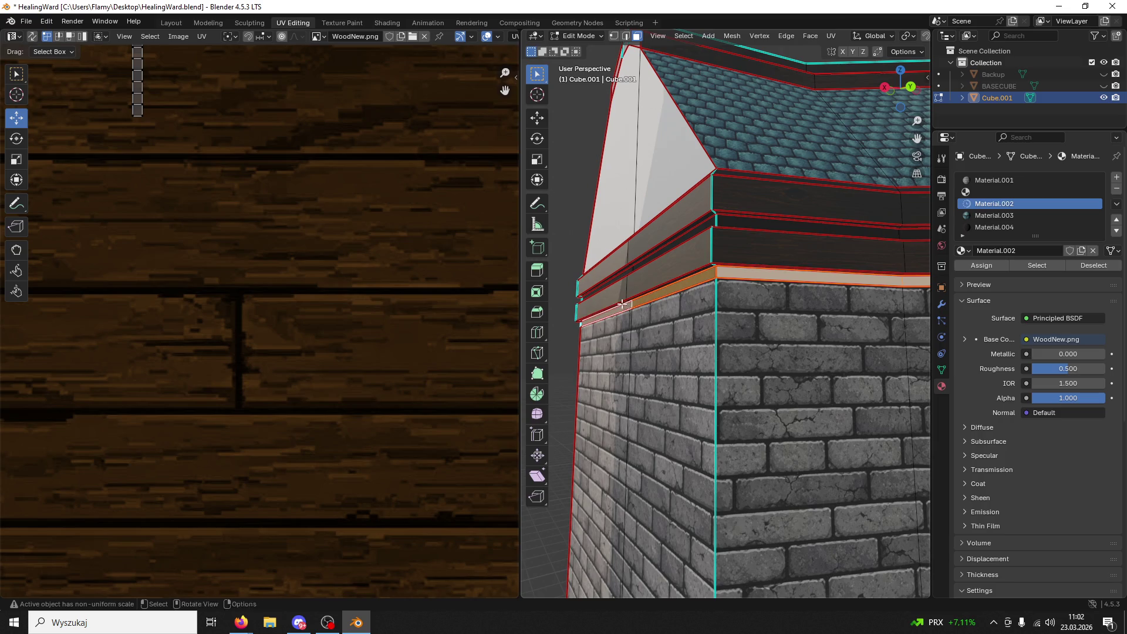
{"action": "middle_click_drag", "start_coordinate": [621, 306], "coordinate": [681, 258]}
{"action": "left_click", "coordinate": [686, 256], "text": "shift"}
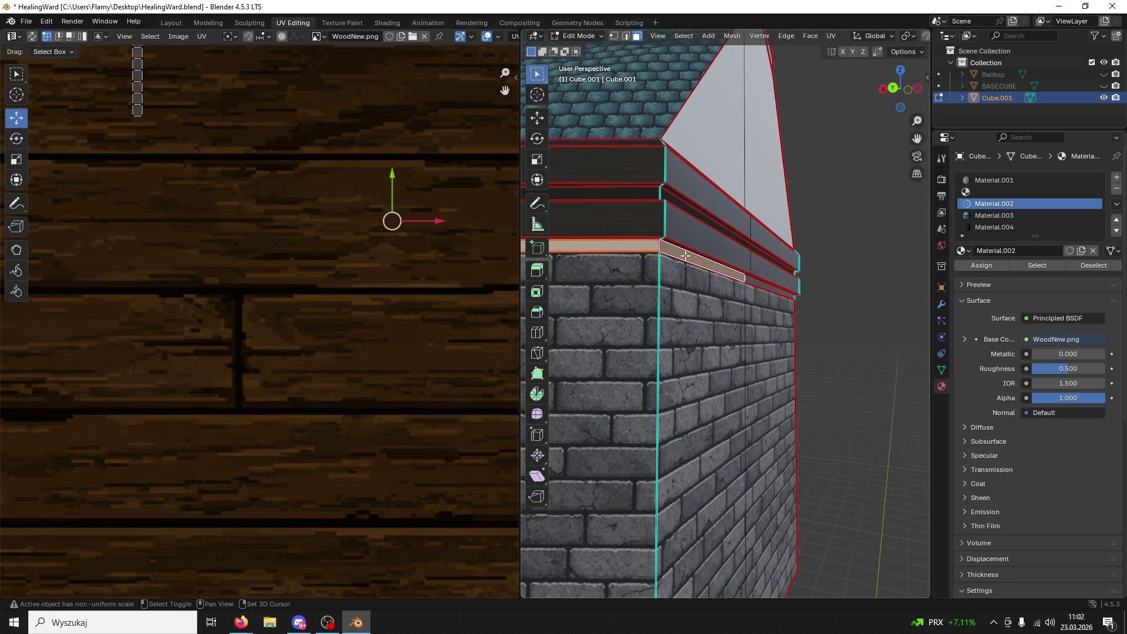
{"action": "left_click", "coordinate": [754, 284], "text": "shift"}
{"action": "scroll", "coordinate": [394, 299], "scroll_direction": "down", "scroll_amount": 8}
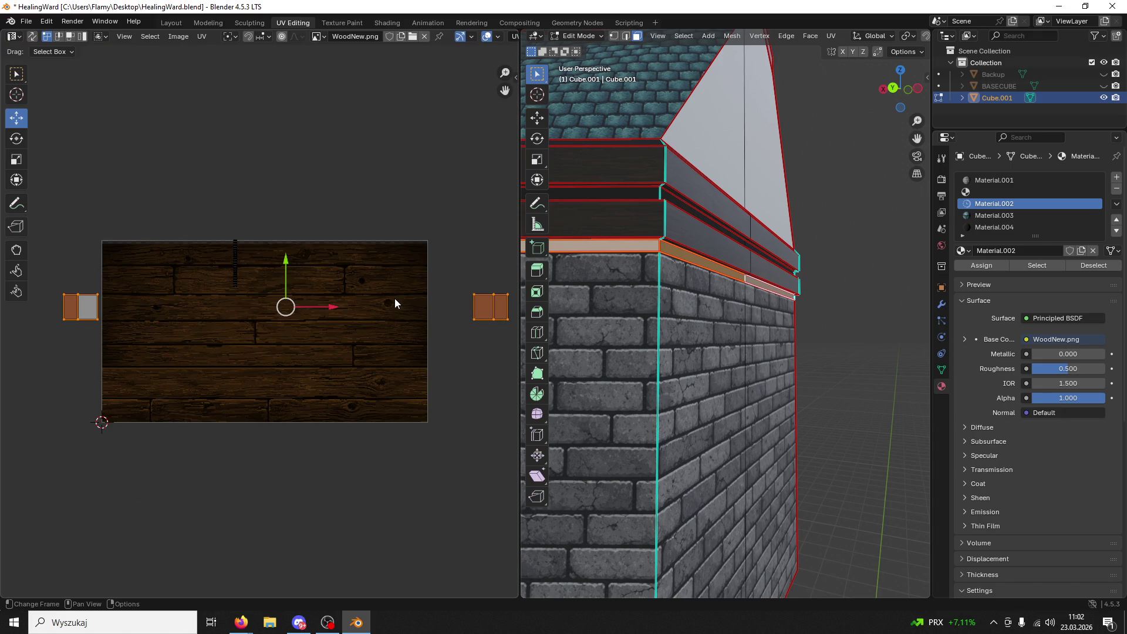
- Unwrap the strip with Lightmap Pack, then Follow Active Quads
{"action": "key", "text": "u"}
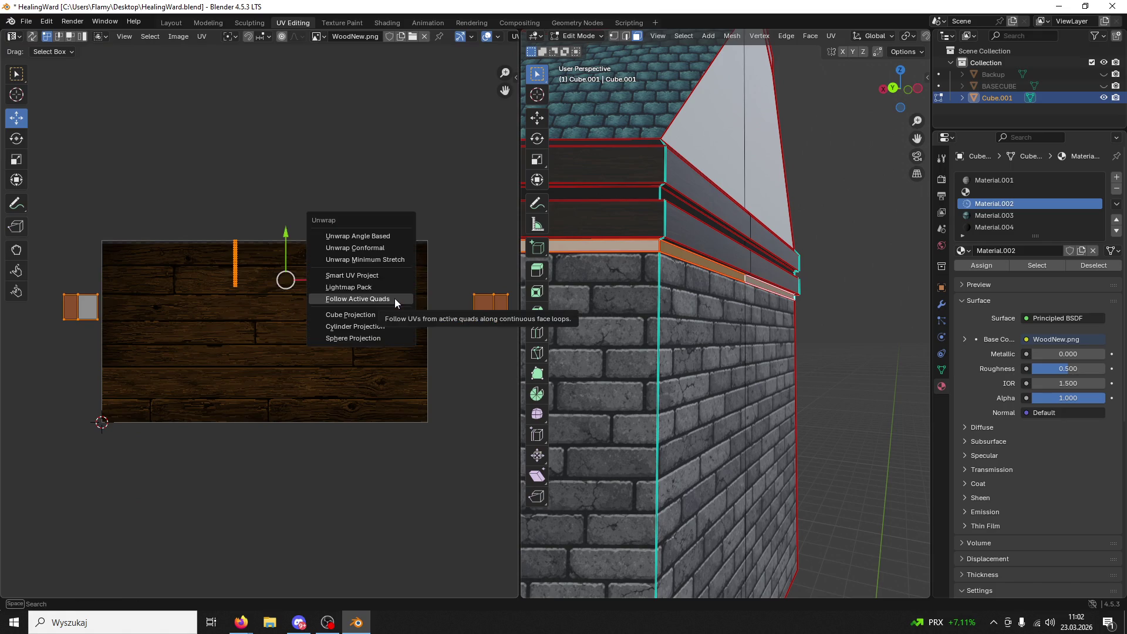
{"action": "left_click", "coordinate": [370, 290]}
{"action": "left_click", "coordinate": [363, 366]}
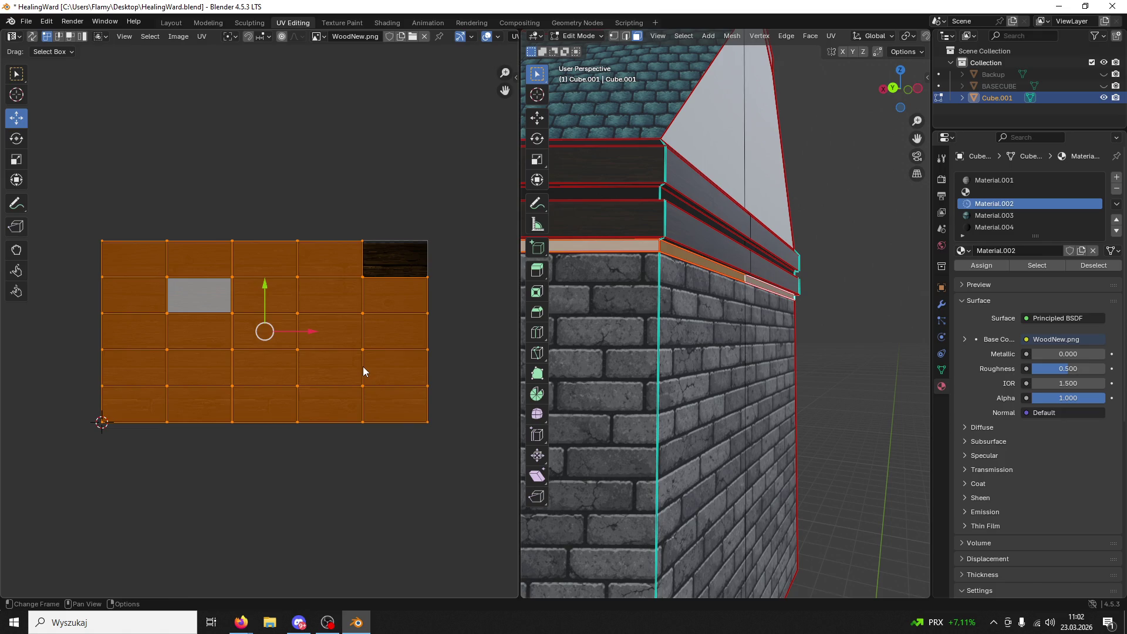
{"action": "key", "text": "u"}
{"action": "left_click", "coordinate": [350, 369]}
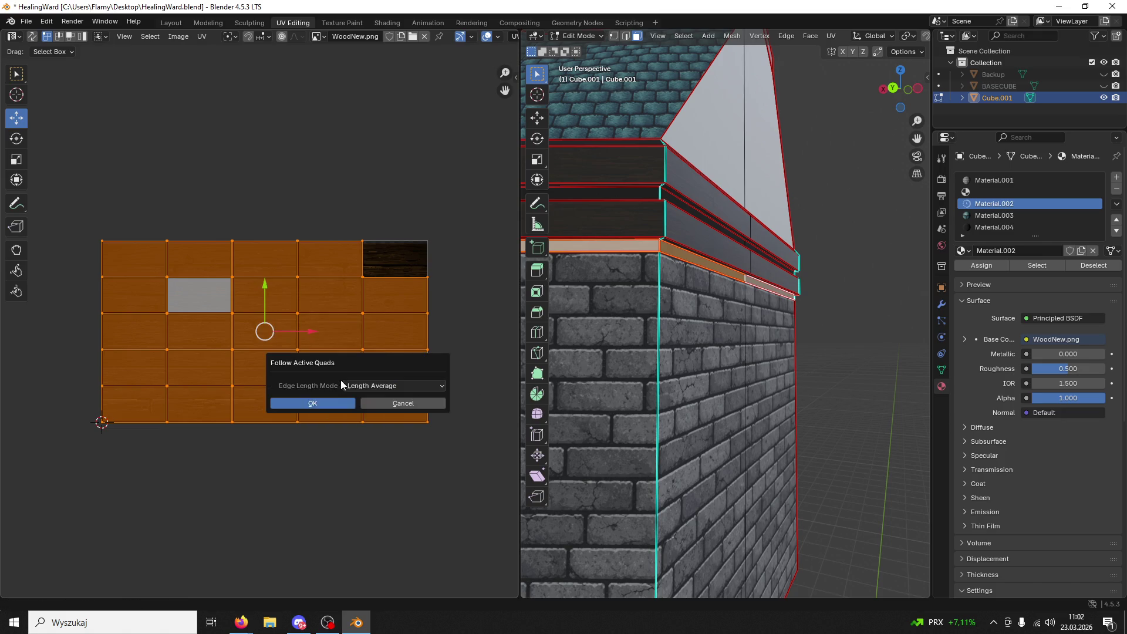
{"action": "left_click", "coordinate": [320, 404]}
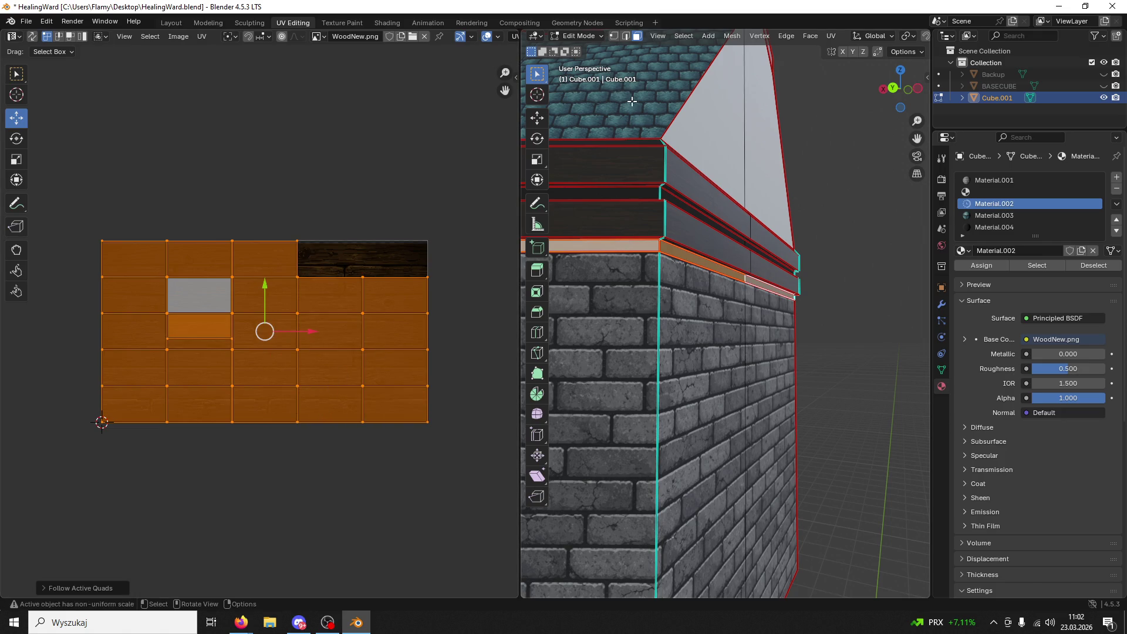
- Switch to edge select mode and clear the selection
{"action": "left_click", "coordinate": [627, 36]}
{"action": "key", "text": "alt+a"}
{"action": "middle_click_drag", "start_coordinate": [660, 247], "coordinate": [596, 244]}
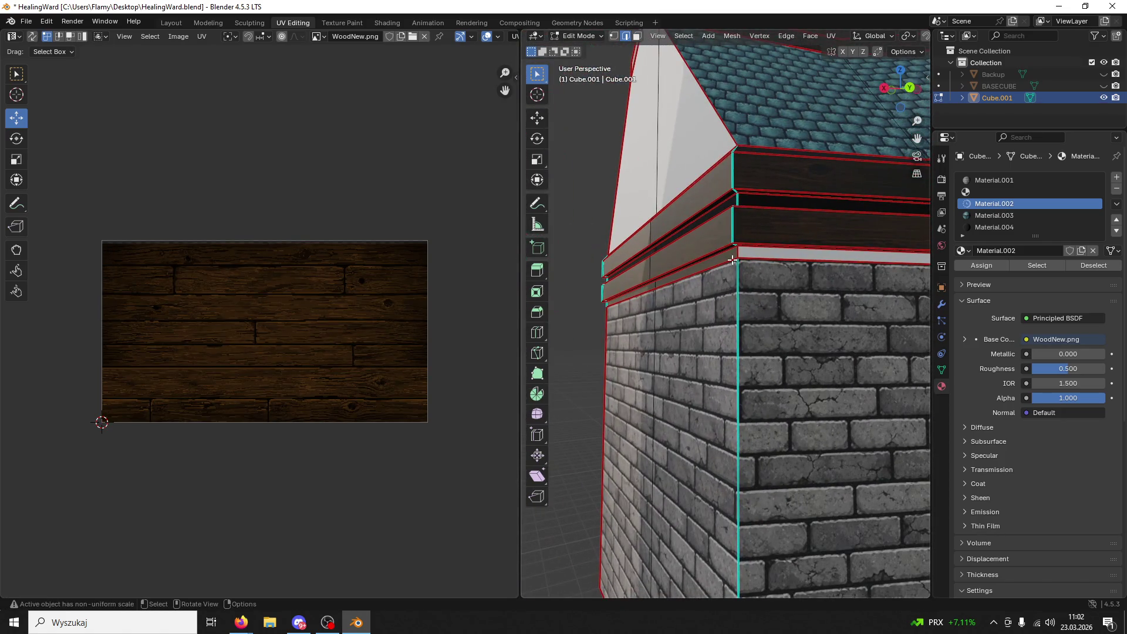
- Clear seams from the edges, then select the whole linked band above the bricks
{"action": "key", "text": "ctrl+e"}
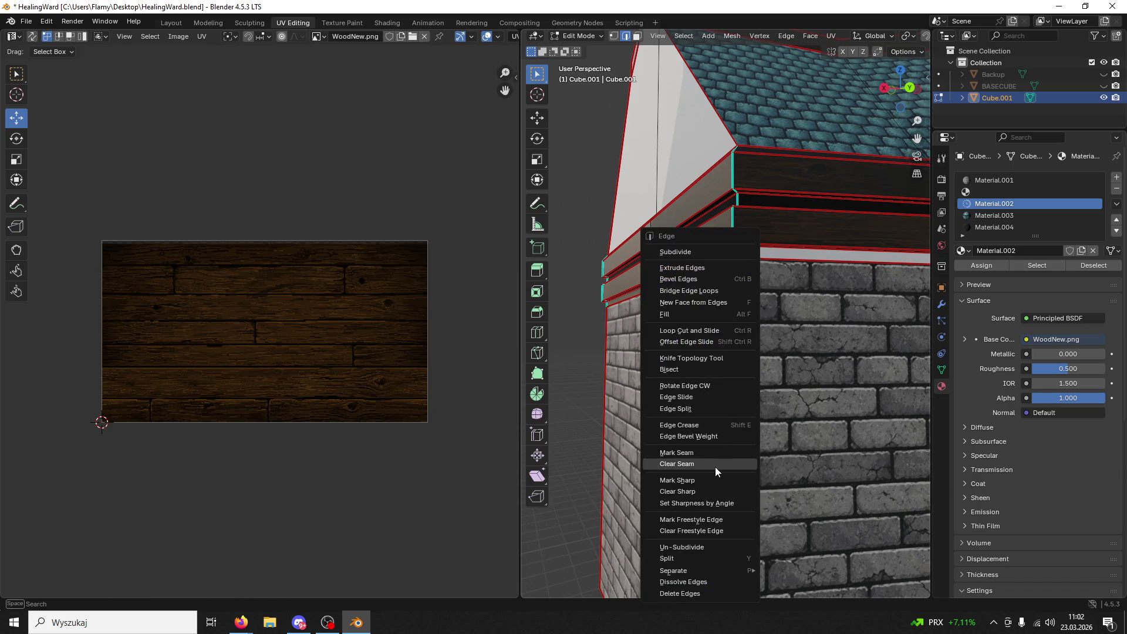
{"action": "left_click", "coordinate": [715, 466]}
{"action": "left_click", "coordinate": [636, 36]}
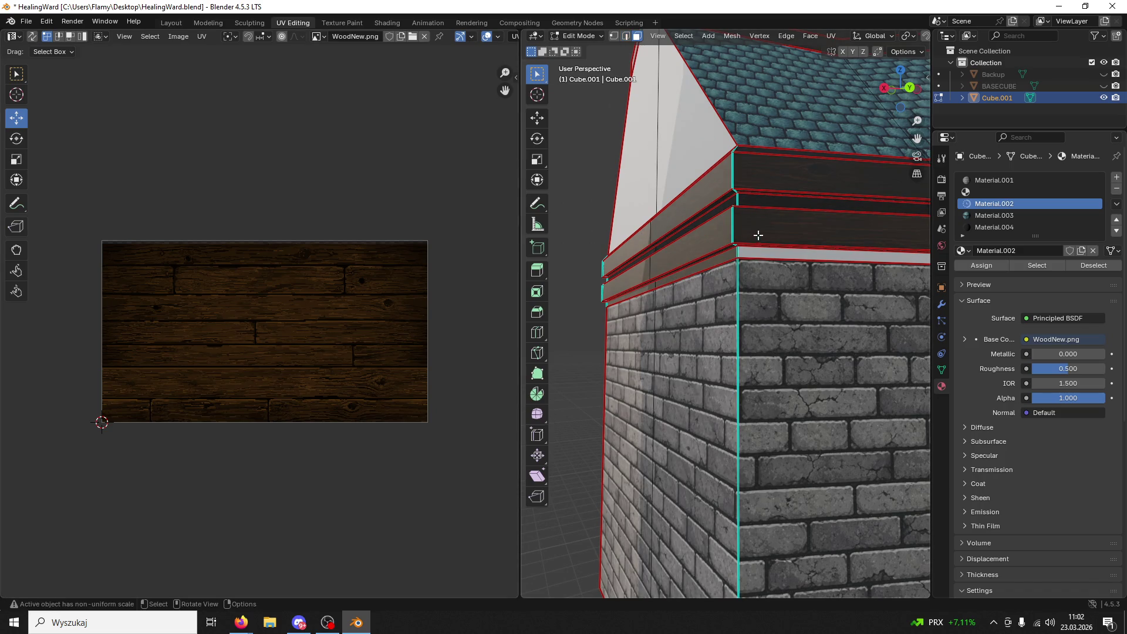
{"action": "left_click", "coordinate": [750, 252]}
{"action": "key", "text": "ctrl+l"}
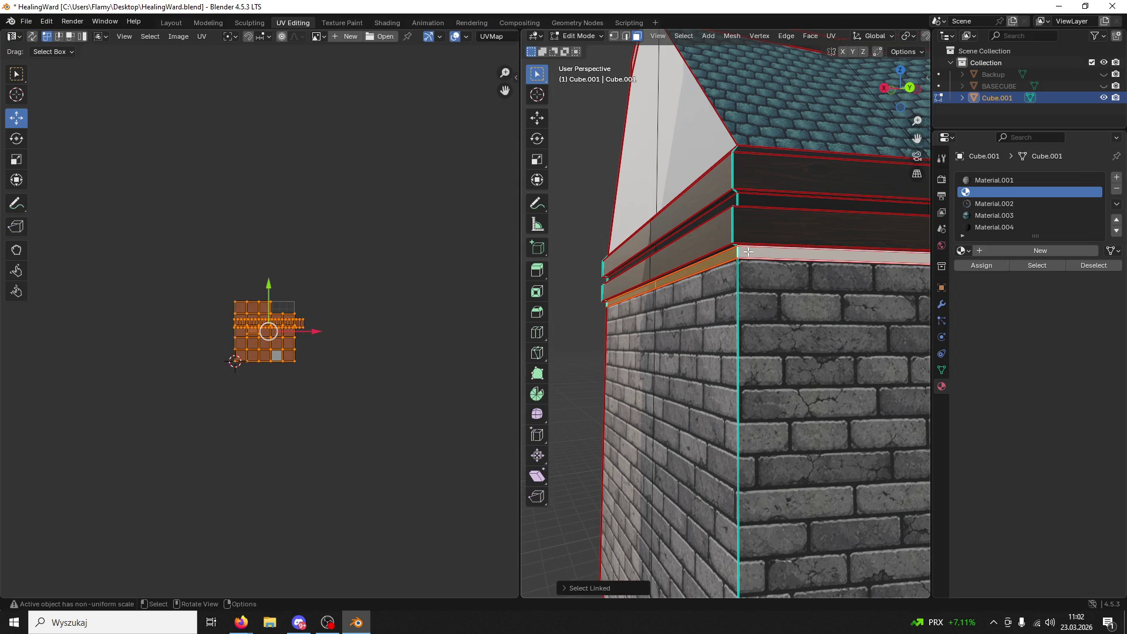
{"action": "scroll", "coordinate": [354, 316], "scroll_direction": "up", "scroll_amount": 5}
- Unwrap the band with Smart UV Project, then Follow Active Quads, and rotate the UVs 90°
{"action": "key", "text": "u"}
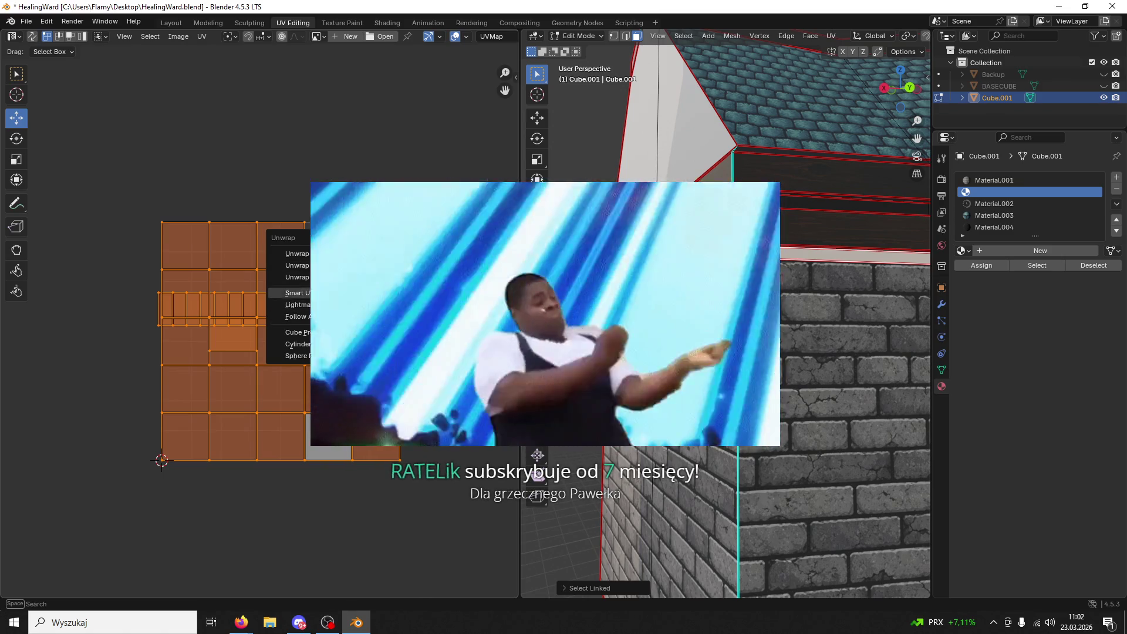
{"action": "left_click", "coordinate": [329, 293]}
{"action": "left_click", "coordinate": [329, 377]}
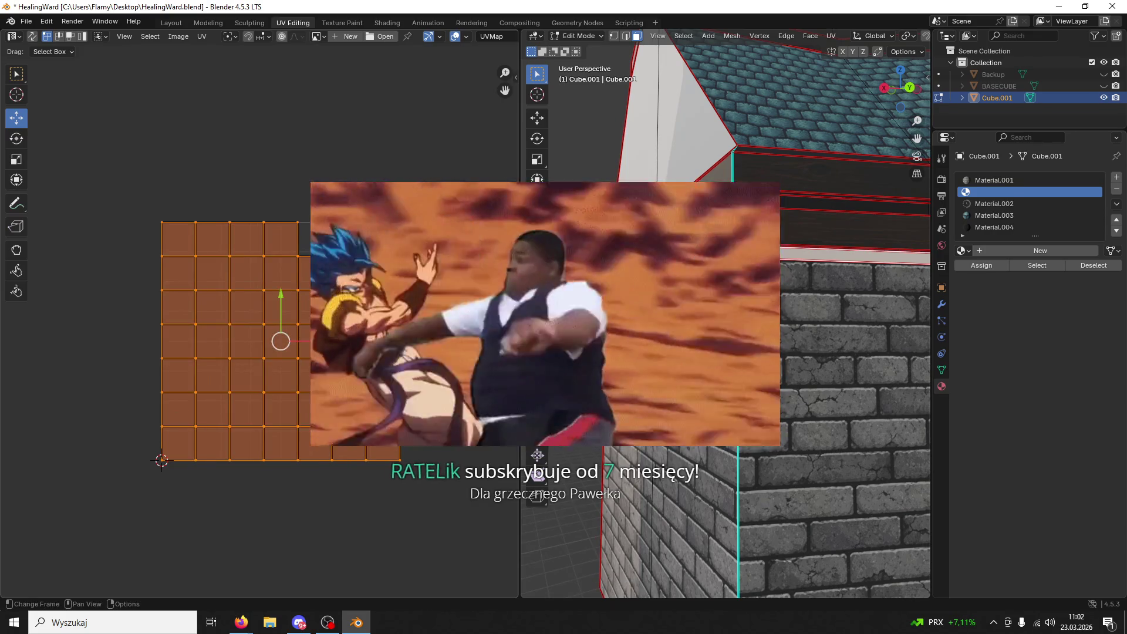
{"action": "key", "text": "u"}
{"action": "left_click", "coordinate": [294, 401]}
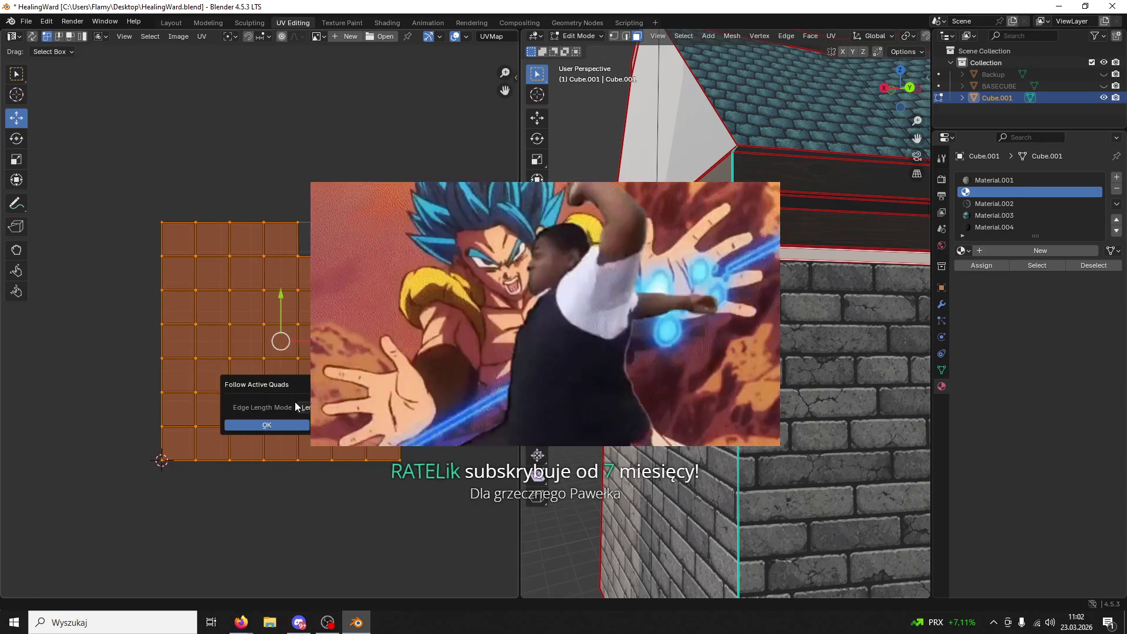
{"action": "left_click", "coordinate": [290, 425]}
{"action": "type", "text": "r"}
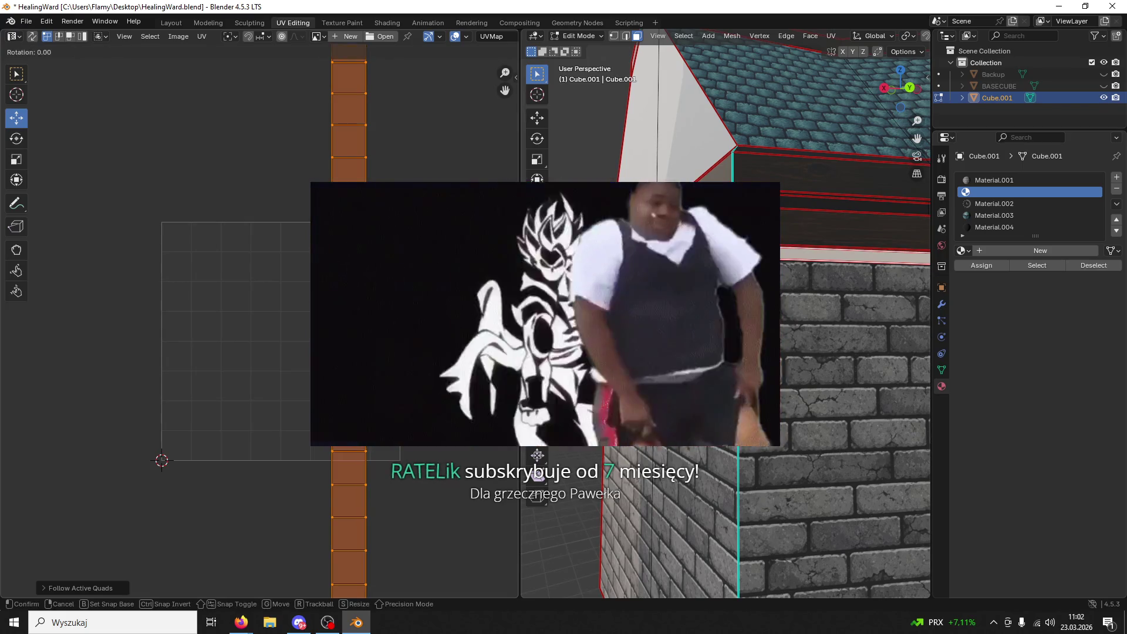
{"action": "type", "text": "90"}
{"action": "key", "text": "Return"}
- Assign Material.002 to the band and fit its UVs onto the planks, stretched along X
{"action": "left_click", "coordinate": [999, 202]}
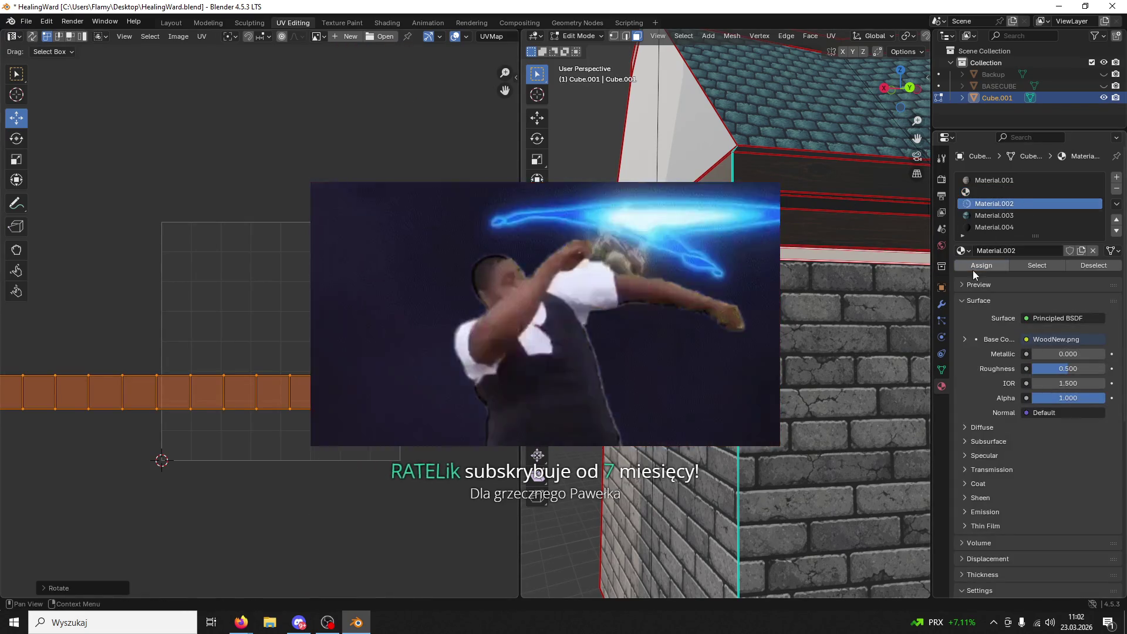
{"action": "left_click", "coordinate": [973, 271]}
{"action": "scroll", "coordinate": [348, 436], "scroll_direction": "down", "scroll_amount": 5}
{"action": "key", "text": "g"}
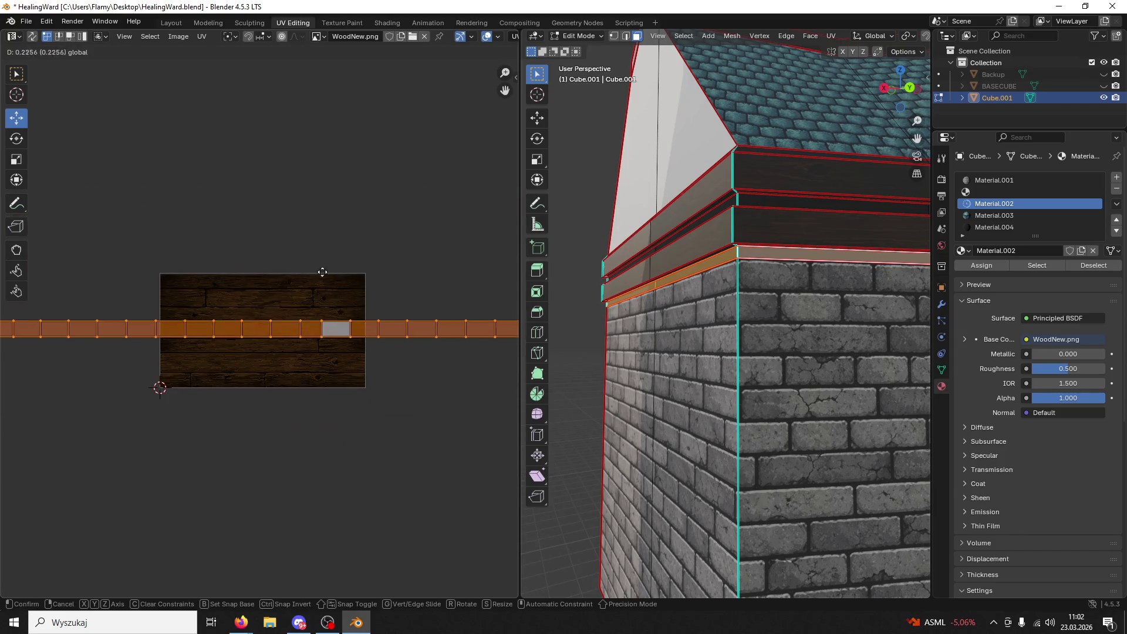
{"action": "left_click", "coordinate": [312, 259]}
{"action": "scroll", "coordinate": [383, 311], "scroll_direction": "up", "scroll_amount": 4}
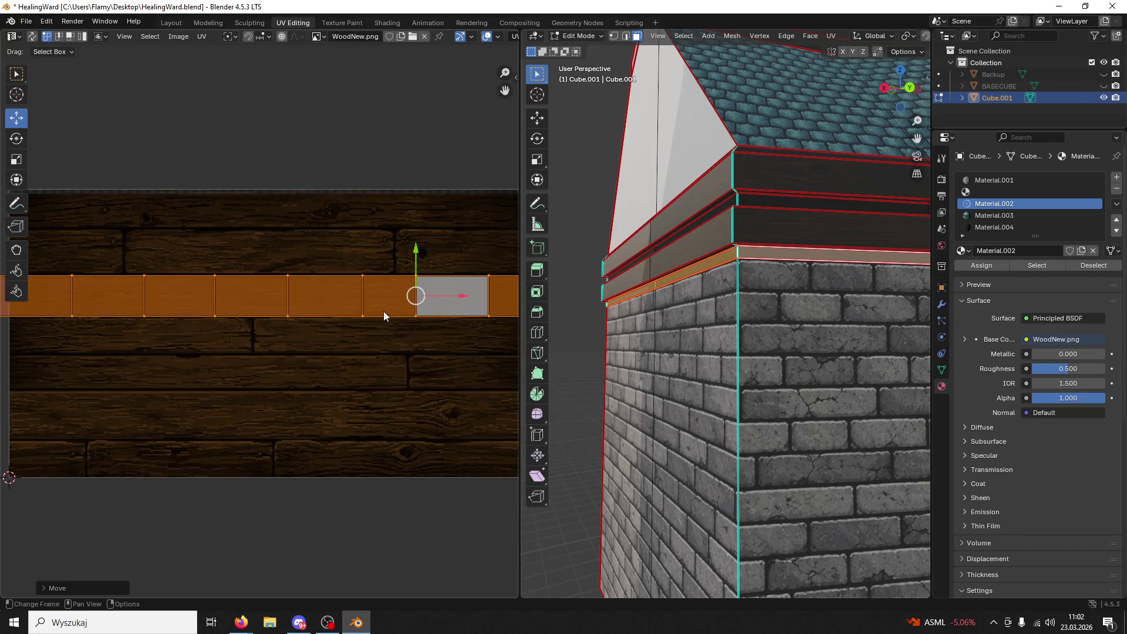
{"action": "scroll", "coordinate": [384, 311], "scroll_direction": "up", "scroll_amount": 3}
{"action": "scroll", "coordinate": [395, 277], "scroll_direction": "down", "scroll_amount": 2}
{"action": "key", "text": "s"}
{"action": "key", "text": "x"}
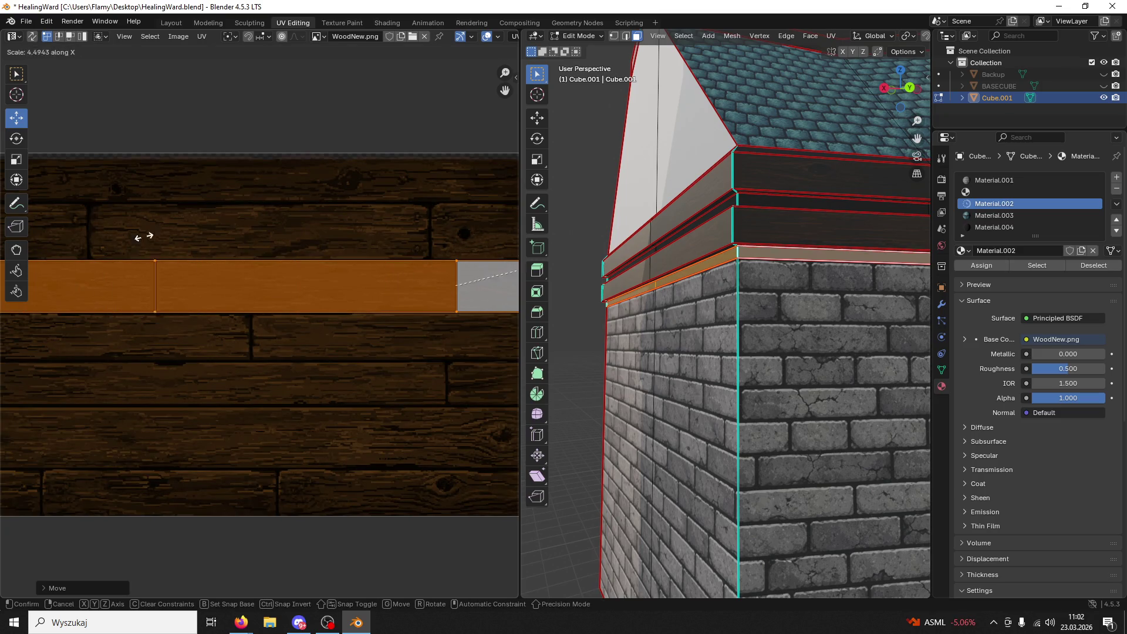
{"action": "left_click", "coordinate": [197, 238]}
- Deselect the band, check Material.004, and select a face on the upper wall beneath the roof tiles
{"action": "scroll", "coordinate": [246, 235], "scroll_direction": "down", "scroll_amount": 5}
{"action": "key", "text": "alt+a"}
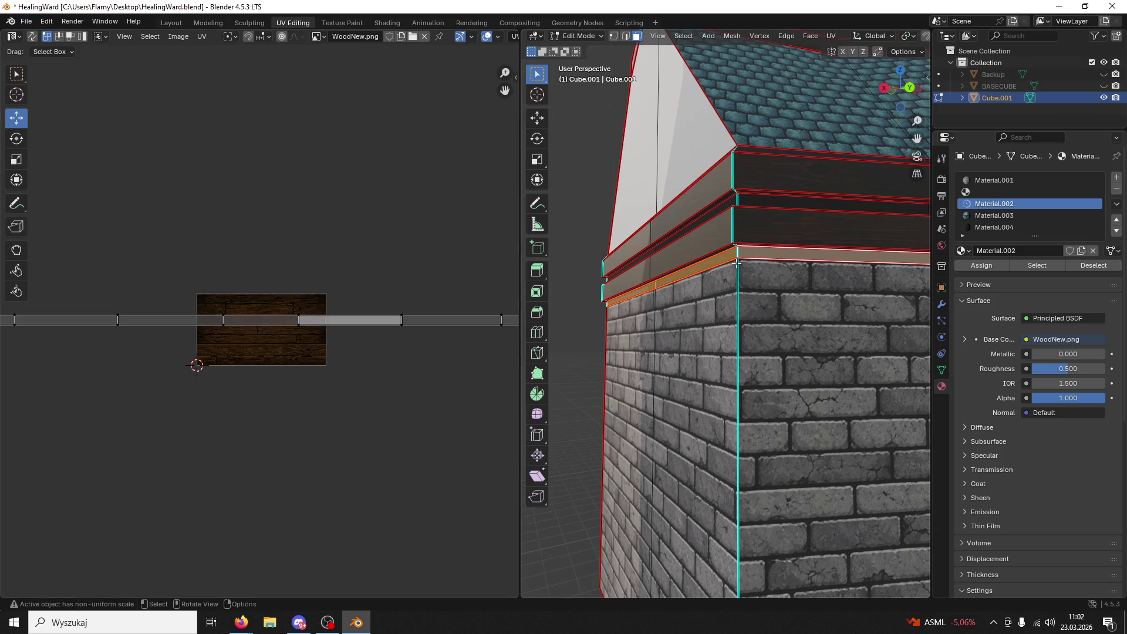
{"action": "left_click", "coordinate": [976, 228]}
{"action": "left_click", "coordinate": [981, 266]}
{"action": "left_click", "coordinate": [822, 364]}
{"action": "middle_click_drag", "start_coordinate": [821, 364], "coordinate": [744, 287]}
{"action": "scroll", "coordinate": [790, 295], "scroll_direction": "down", "scroll_amount": 3}
{"action": "scroll", "coordinate": [649, 294], "scroll_direction": "up", "scroll_amount": 5}
{"action": "mouse_move", "coordinate": [649, 294]}
{"action": "middle_mouse_down"}
{"action": "mouse_move", "coordinate": [594, 290]}
{"action": "mouse_move", "coordinate": [727, 352]}
{"action": "mouse_move", "coordinate": [658, 271]}
{"action": "middle_mouse_up"}
{"action": "scroll", "coordinate": [593, 291], "scroll_direction": "down", "scroll_amount": 5}
{"action": "scroll", "coordinate": [727, 352], "scroll_direction": "up", "scroll_amount": 5}
{"action": "scroll", "coordinate": [691, 297], "scroll_direction": "down", "scroll_amount": 5}
{"action": "scroll", "coordinate": [691, 298], "scroll_direction": "up", "scroll_amount": 5}
{"action": "left_click", "coordinate": [660, 240]}
{"action": "scroll", "coordinate": [661, 240], "scroll_direction": "down", "scroll_amount": 5}
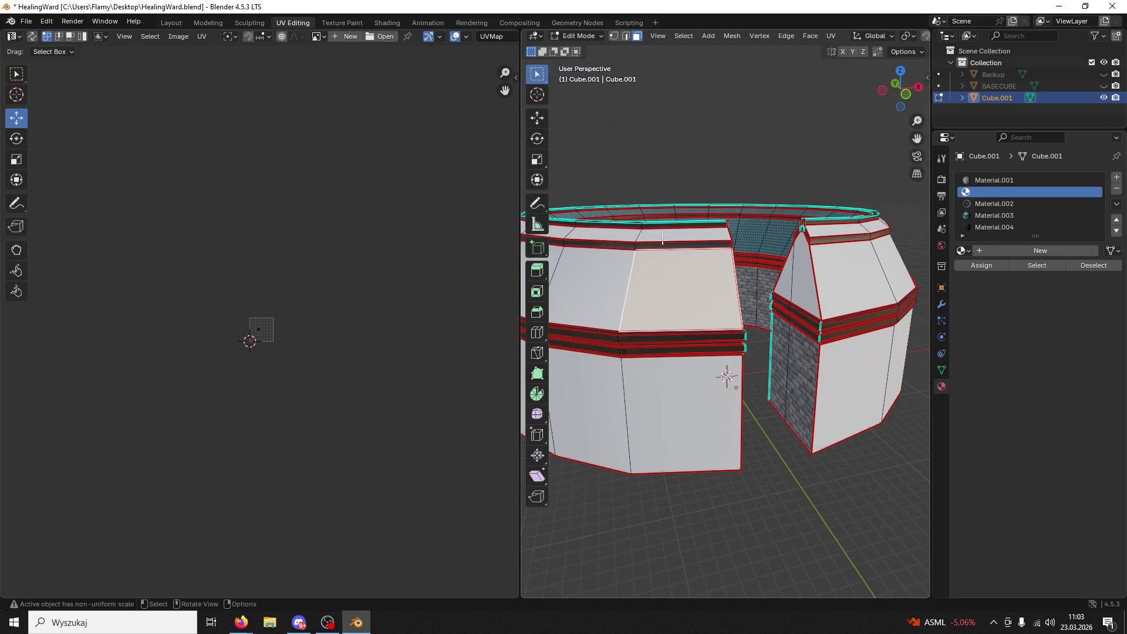
- Select the linked upper wall band on both blocks and assign the roof-tile Material.003
{"action": "key", "text": "ctrl+l"}
{"action": "left_click", "coordinate": [720, 285]}
{"action": "key", "text": "ctrl+l"}
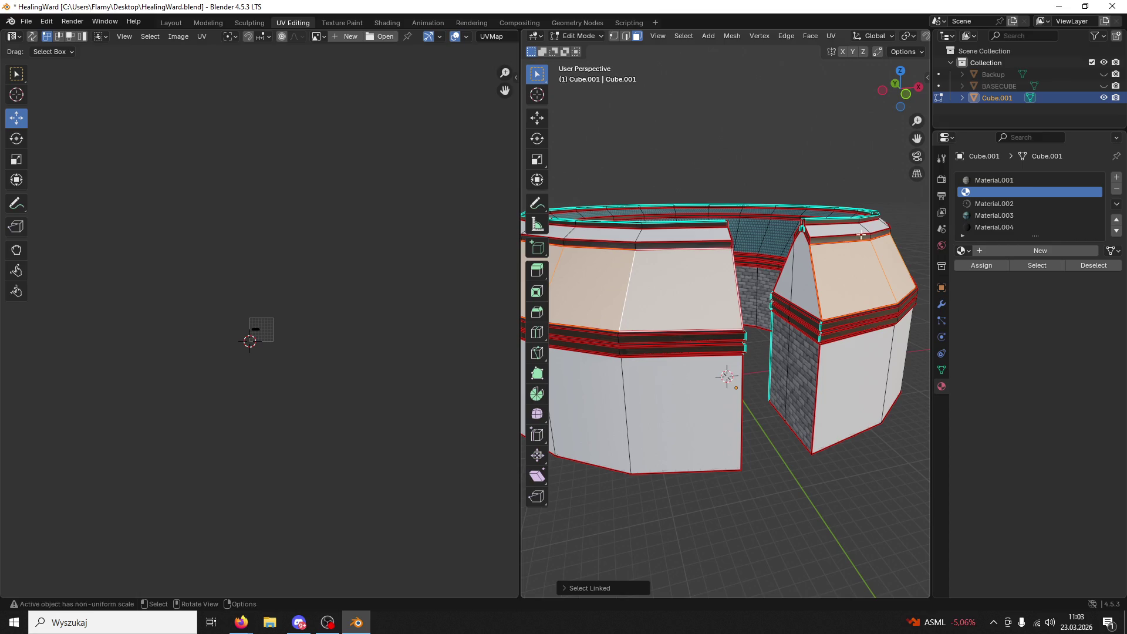
{"action": "left_click", "coordinate": [994, 215]}
{"action": "left_click", "coordinate": [981, 265]}
{"action": "scroll", "coordinate": [813, 296], "scroll_direction": "up", "scroll_amount": 5}
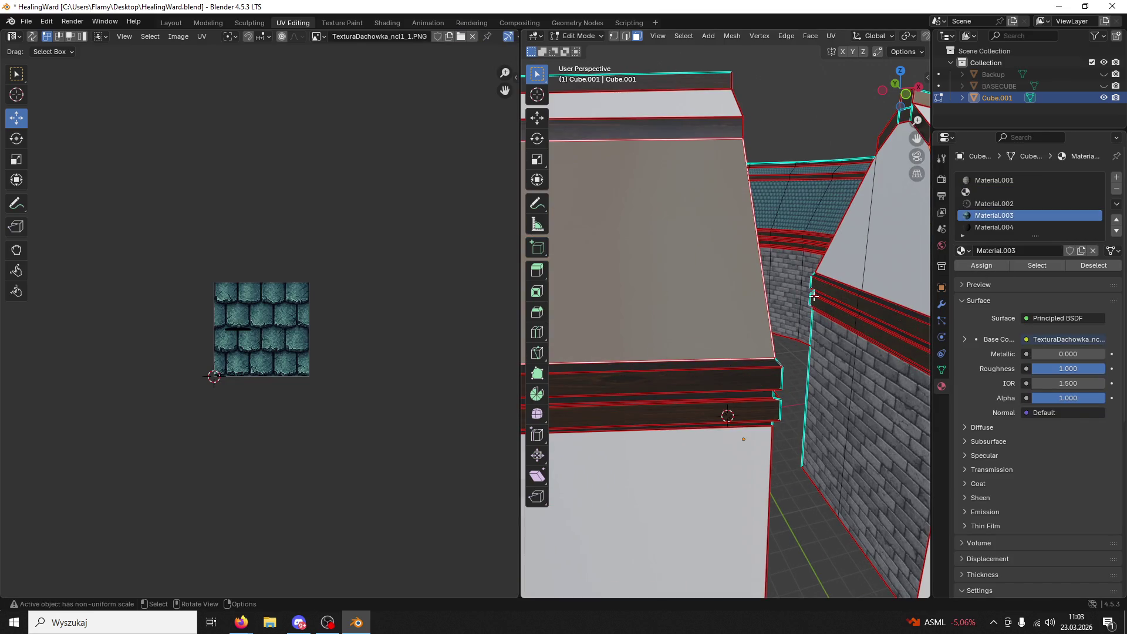
{"action": "scroll", "coordinate": [325, 280], "scroll_direction": "up", "scroll_amount": 5}
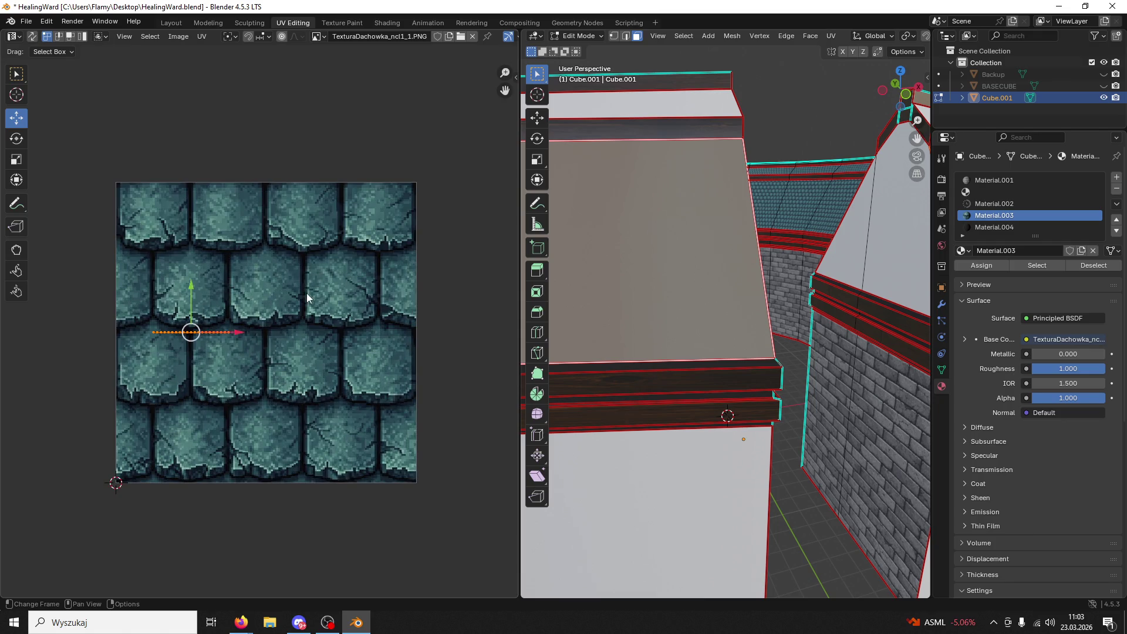
- Unwrap the band with Follow Active Quads into a single row
{"action": "key", "text": "u"}
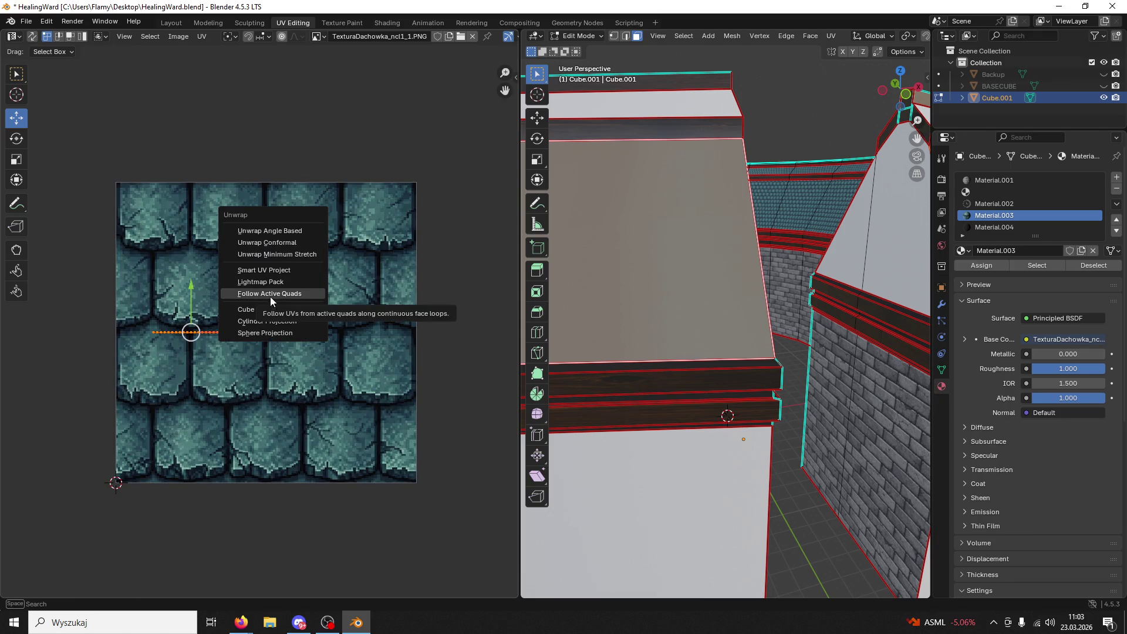
{"action": "left_click", "coordinate": [279, 293]}
{"action": "left_click", "coordinate": [210, 361]}
{"action": "key", "text": "u"}
{"action": "left_click", "coordinate": [259, 371]}
{"action": "left_click", "coordinate": [255, 396]}
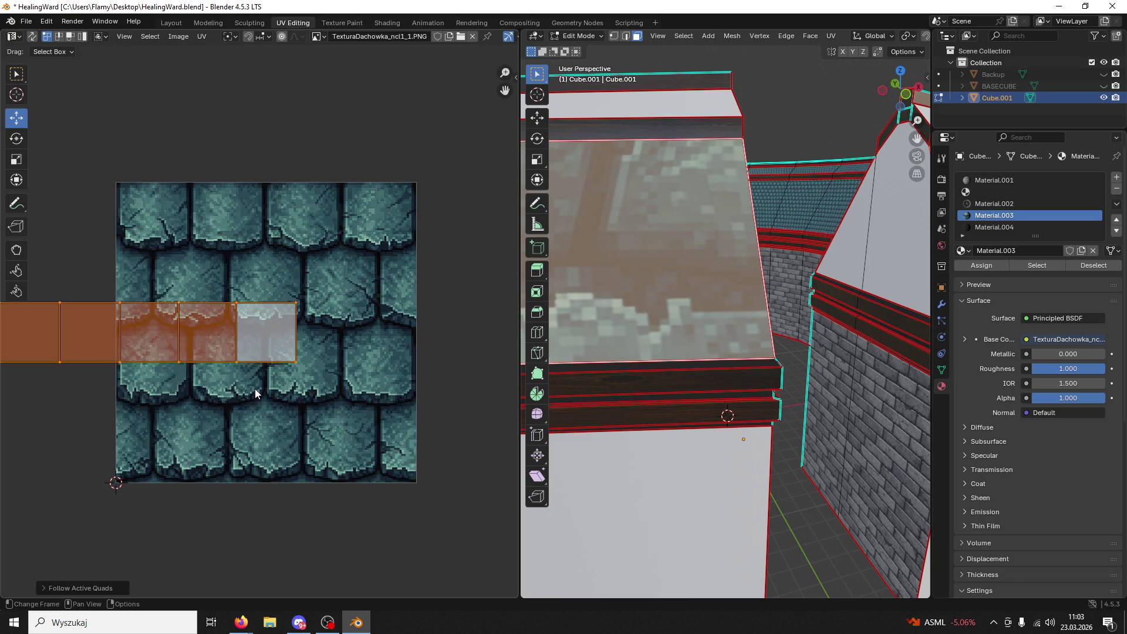
- Enlarge the UV strip so it covers the whole roof-tile texture
{"action": "key", "text": "s"}
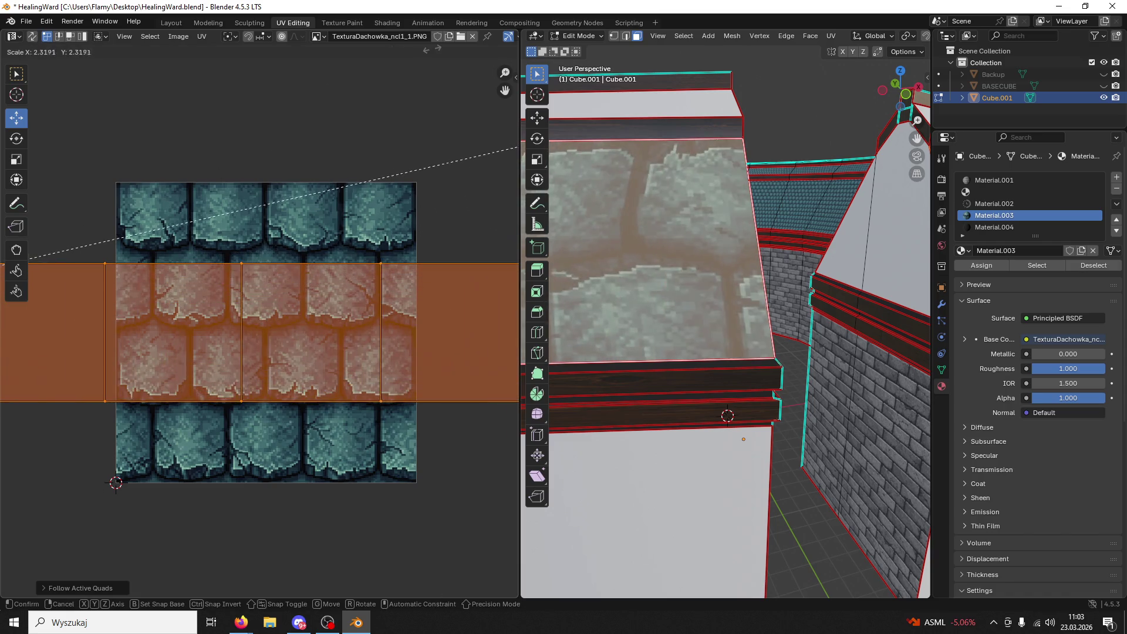
{"action": "left_click", "coordinate": [248, 143]}
{"action": "key", "text": "Home"}
{"action": "key", "text": "s"}
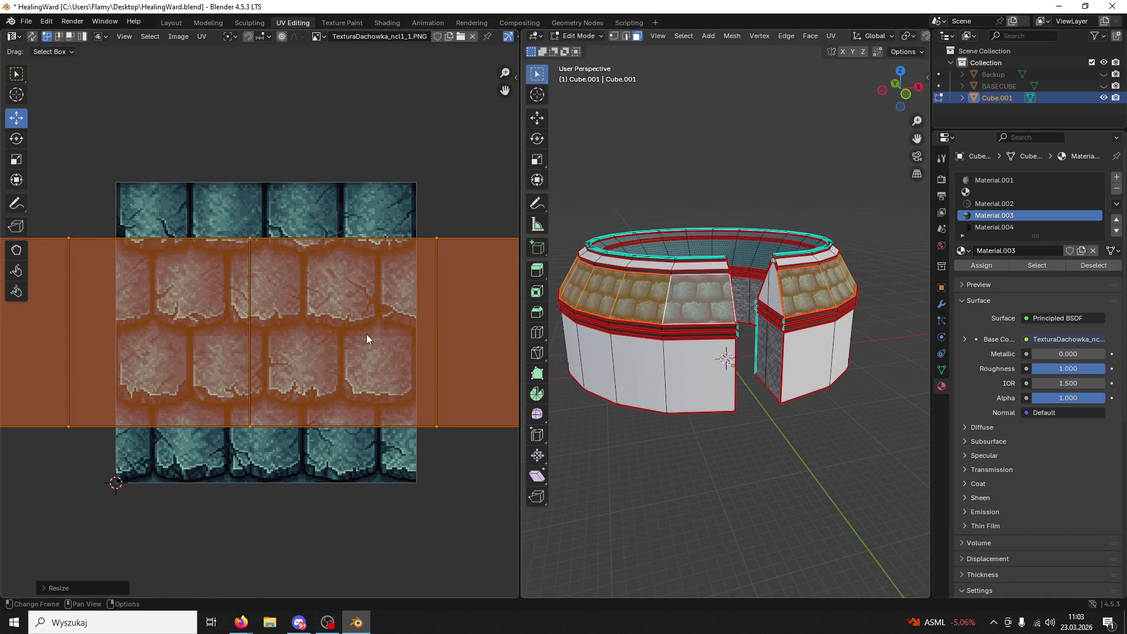
{"action": "left_click", "coordinate": [318, 212]}
{"action": "mouse_move", "coordinate": [784, 345]}
{"action": "middle_mouse_down"}
{"action": "mouse_move", "coordinate": [716, 264]}
{"action": "mouse_move", "coordinate": [722, 328]}
{"action": "middle_mouse_up"}
{"action": "scroll", "coordinate": [721, 329], "scroll_direction": "up", "scroll_amount": 5}
{"action": "scroll", "coordinate": [403, 334], "scroll_direction": "down", "scroll_amount": 3}
- Rescale and shift the UVs, then scale along Y so the tiles repeat evenly
{"action": "key", "text": "s"}
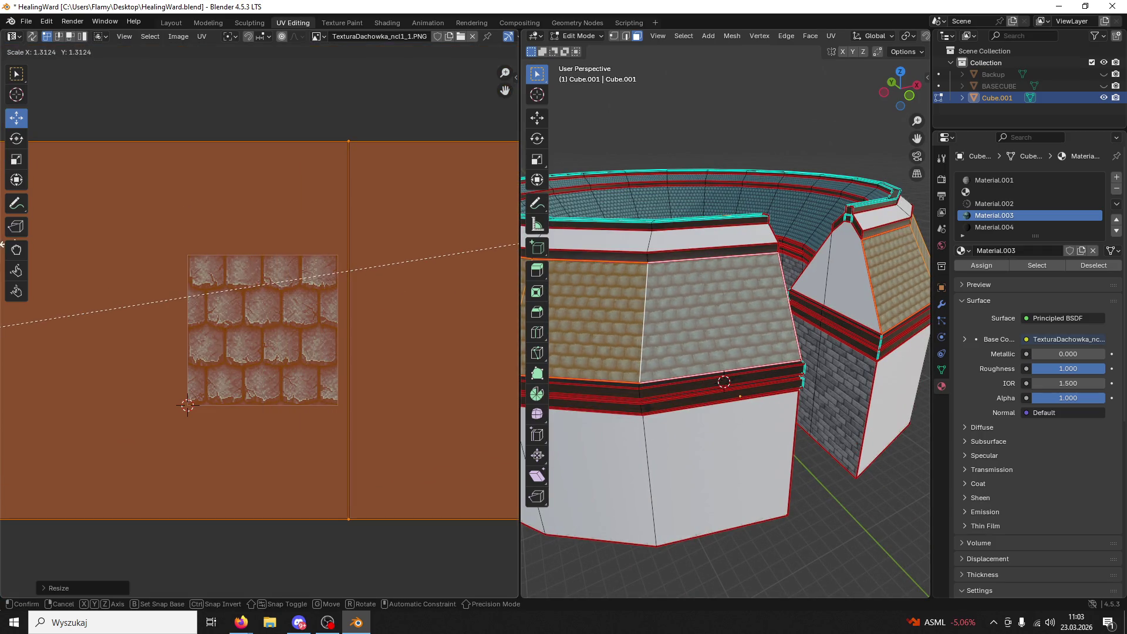
{"action": "left_click", "coordinate": [117, 203]}
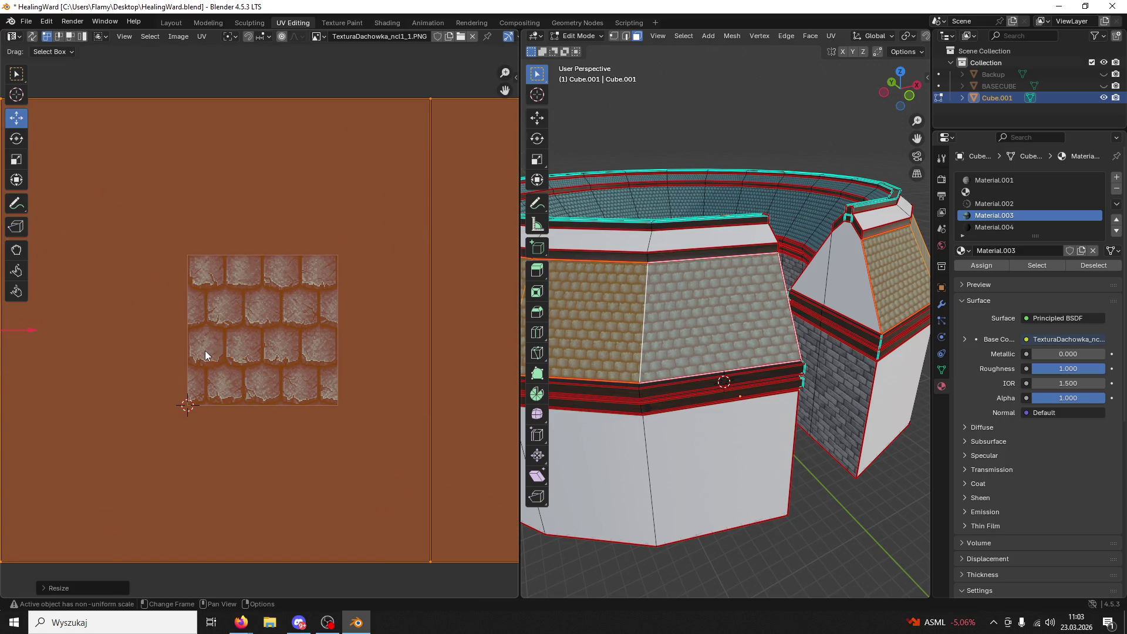
{"action": "scroll", "coordinate": [206, 356], "scroll_direction": "down", "scroll_amount": 1}
{"action": "left_click_drag", "start_coordinate": [41, 290], "coordinate": [34, 280]}
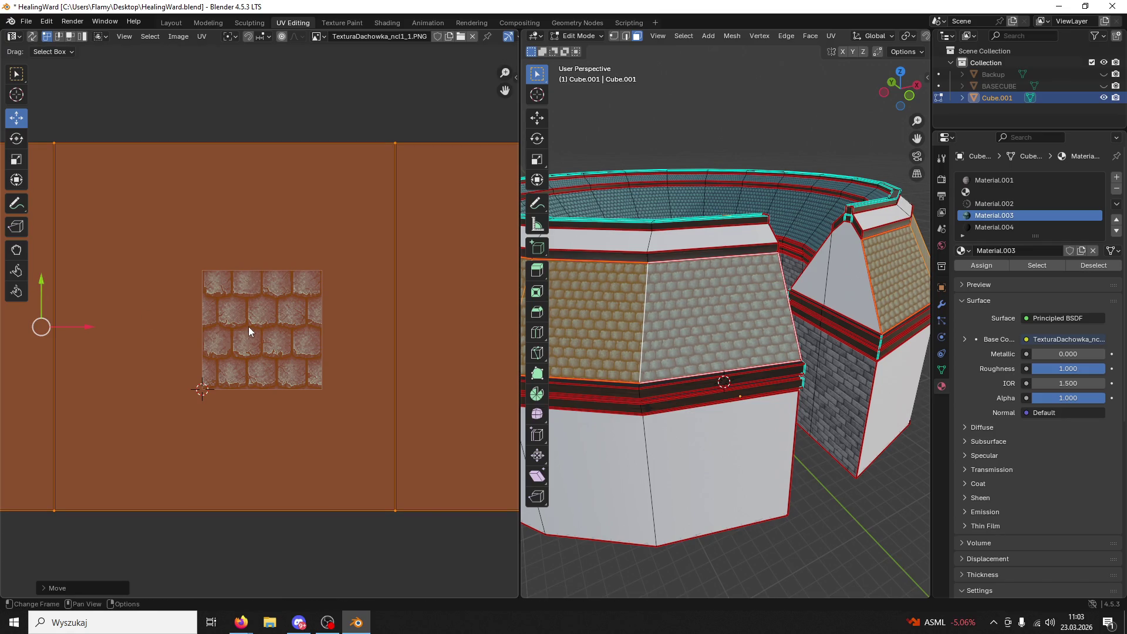
{"action": "key", "text": "s"}
{"action": "left_click", "coordinate": [290, 325]}
{"action": "key", "text": "s"}
{"action": "key", "text": "y"}
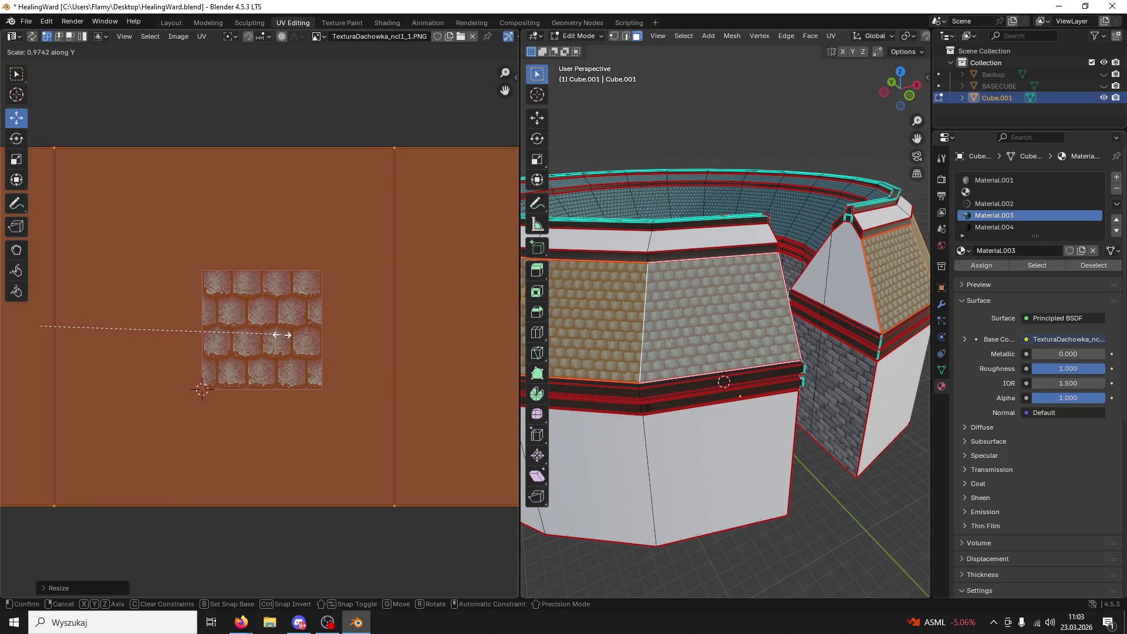
{"action": "left_click", "coordinate": [315, 343]}
- Deselect the band and select the linked wall top strips
{"action": "mouse_move", "coordinate": [709, 333]}
{"action": "middle_mouse_down"}
{"action": "mouse_move", "coordinate": [682, 323]}
{"action": "mouse_move", "coordinate": [736, 334]}
{"action": "middle_mouse_up"}
{"action": "key", "text": "alt+a"}
{"action": "key", "text": "l"}
{"action": "middle_click_drag", "start_coordinate": [692, 273], "coordinate": [682, 269]}
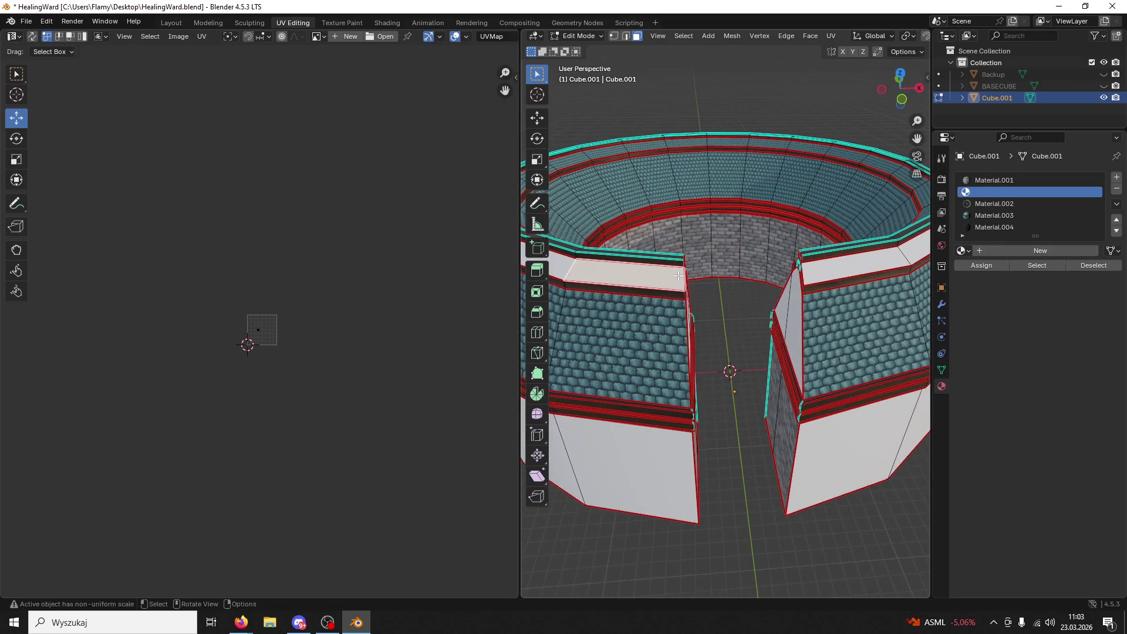
- Select all the band's faces and re-unwrap them with Lightmap Pack
{"action": "left_click", "coordinate": [1009, 215]}
{"action": "left_click", "coordinate": [995, 266]}
{"action": "scroll", "coordinate": [495, 368], "scroll_direction": "up", "scroll_amount": 12}
{"action": "key", "text": "a"}
{"action": "key", "text": "u"}
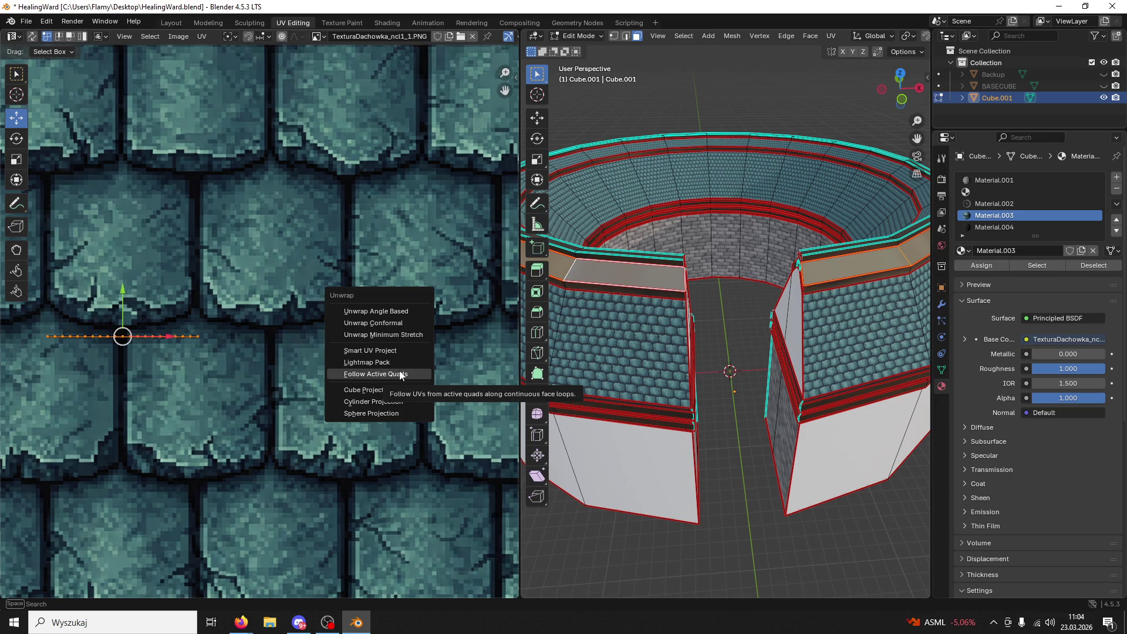
{"action": "left_click", "coordinate": [417, 364]}
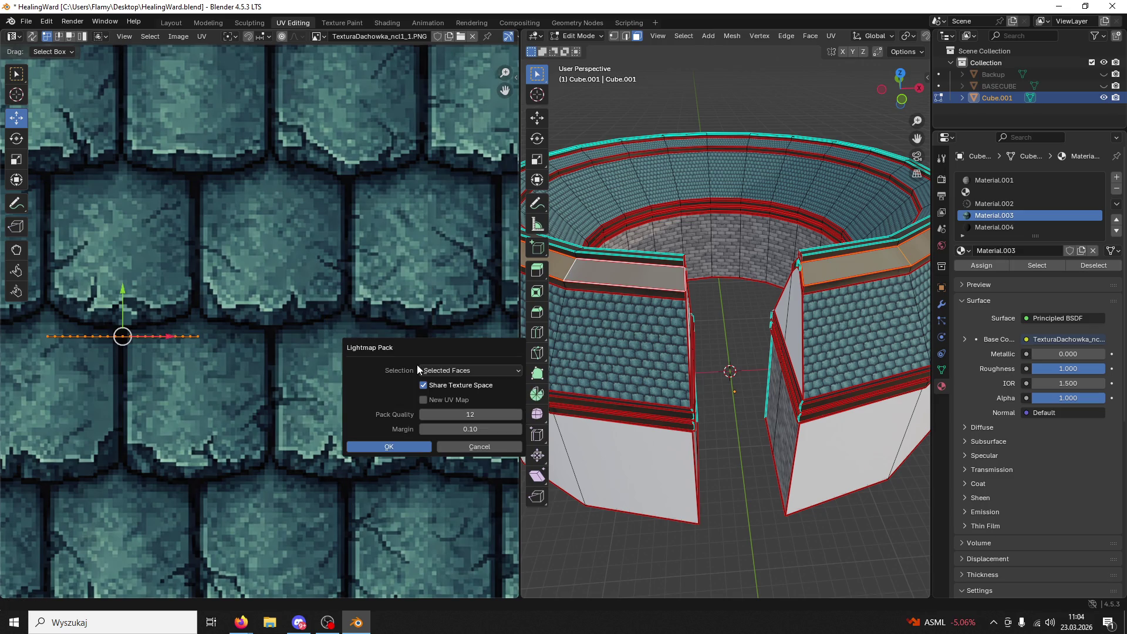
{"action": "left_click", "coordinate": [384, 450]}
- Unwrap the band with Follow Active Quads into one strip and rotate it 90°
{"action": "scroll", "coordinate": [372, 394], "scroll_direction": "down", "scroll_amount": 5}
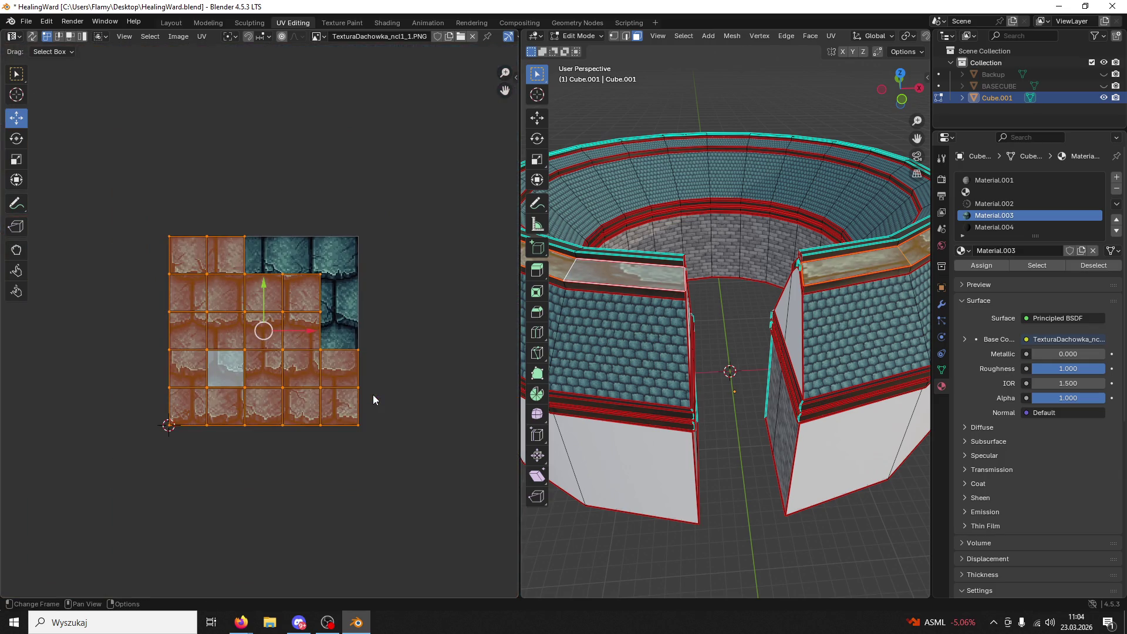
{"action": "key", "text": "u"}
{"action": "left_click", "coordinate": [349, 407]}
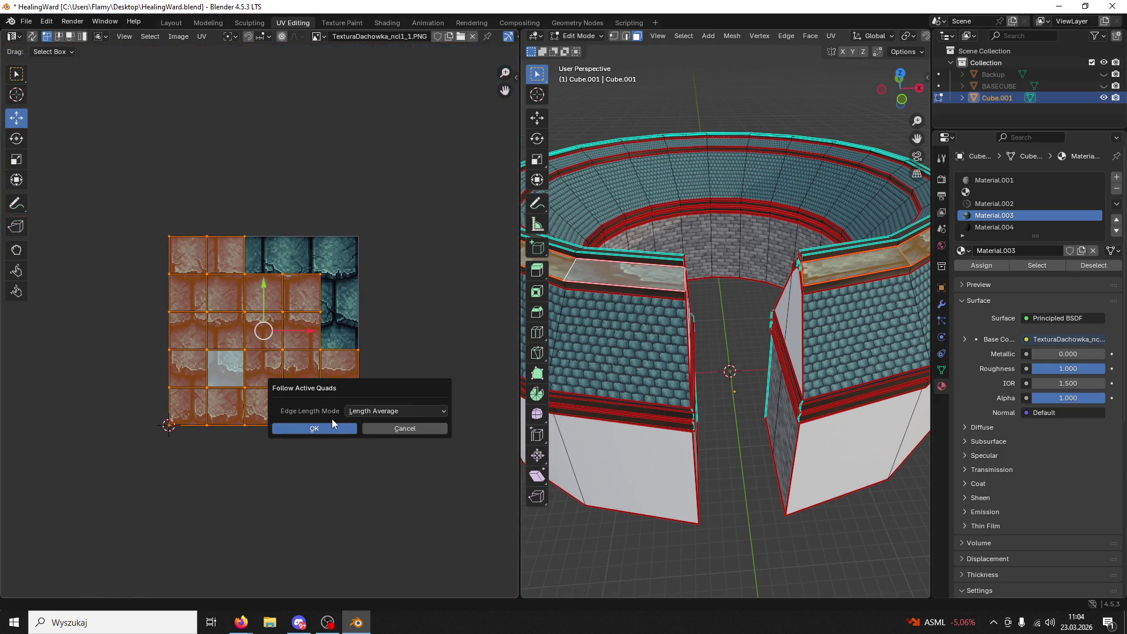
{"action": "left_click", "coordinate": [332, 422]}
{"action": "scroll", "coordinate": [319, 410], "scroll_direction": "up", "scroll_amount": 3}
{"action": "type", "text": "r9"}
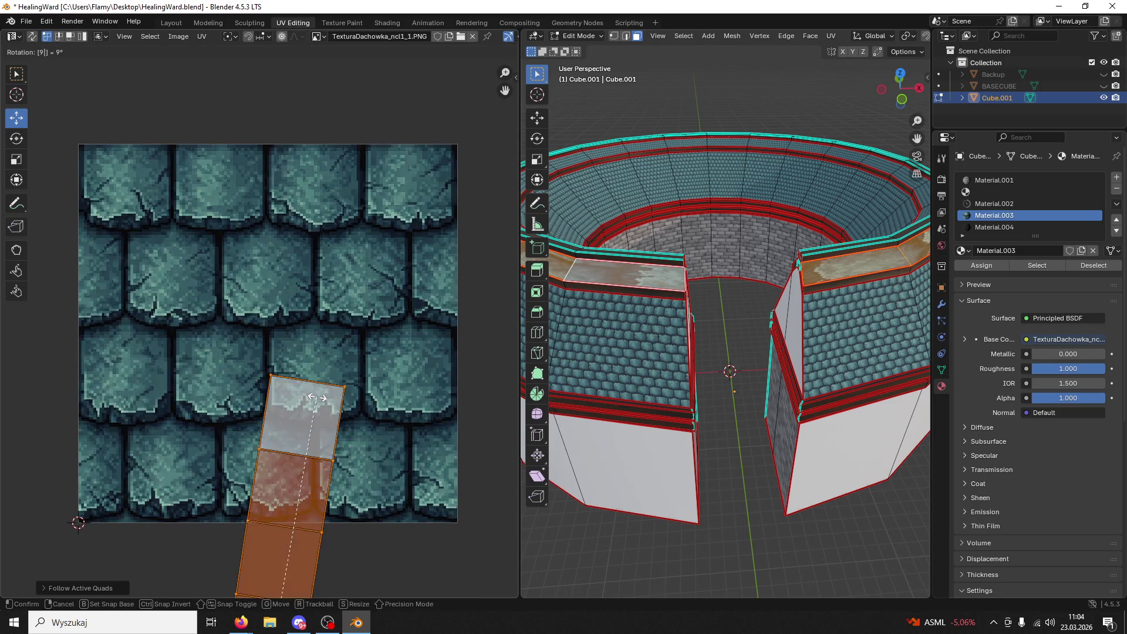
{"action": "type", "text": "0"}
{"action": "key", "text": "Return"}
- Move the strip over the tile texture, mirror it horizontally and scale it to 0.8121
{"action": "scroll", "coordinate": [317, 396], "scroll_direction": "down", "scroll_amount": 5}
{"action": "key", "text": "g"}
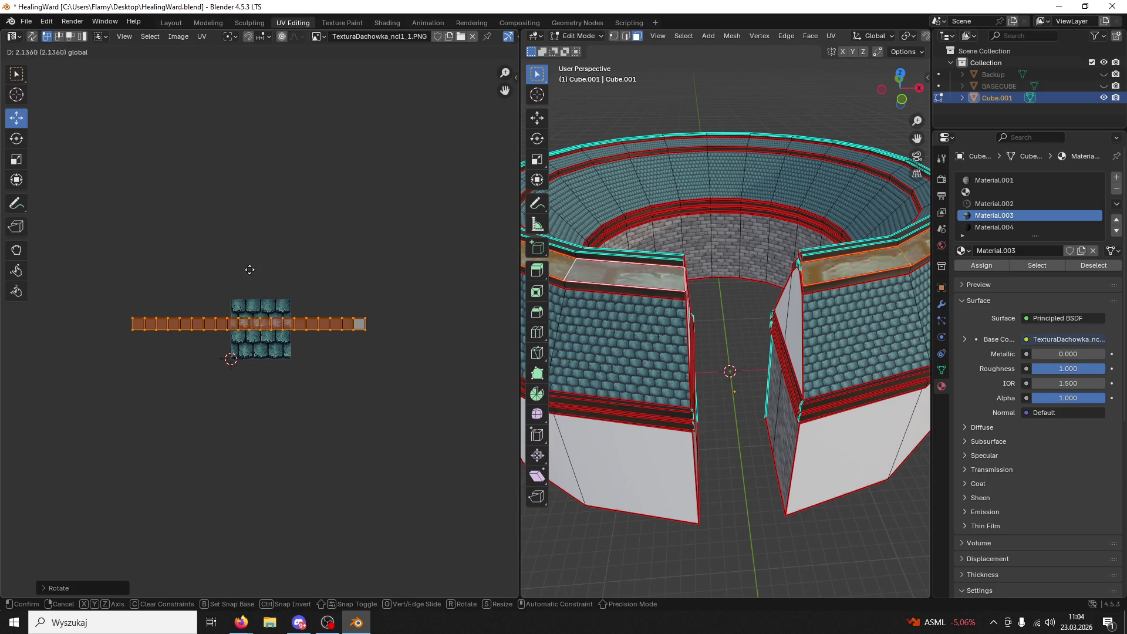
{"action": "left_click", "coordinate": [250, 272]}
{"action": "scroll", "coordinate": [249, 273], "scroll_direction": "up", "scroll_amount": 4}
{"action": "key", "text": "s"}
{"action": "left_click", "coordinate": [81, 101]}
{"action": "key", "text": "s"}
{"action": "key", "text": "x"}
{"action": "key", "text": "minus"}
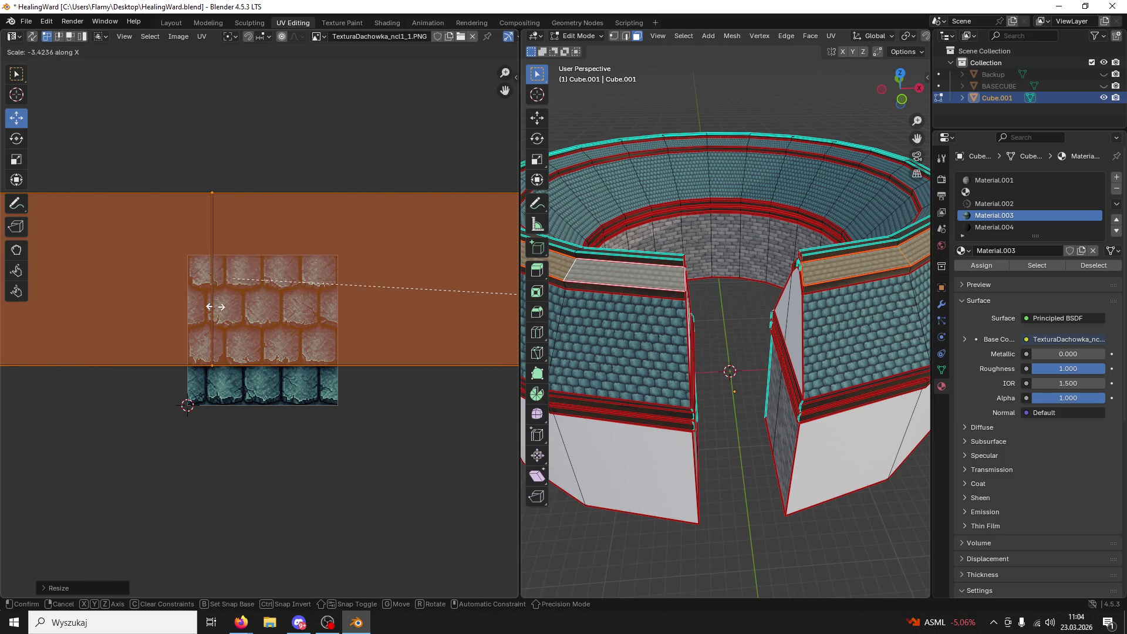
{"action": "key", "text": "x"}
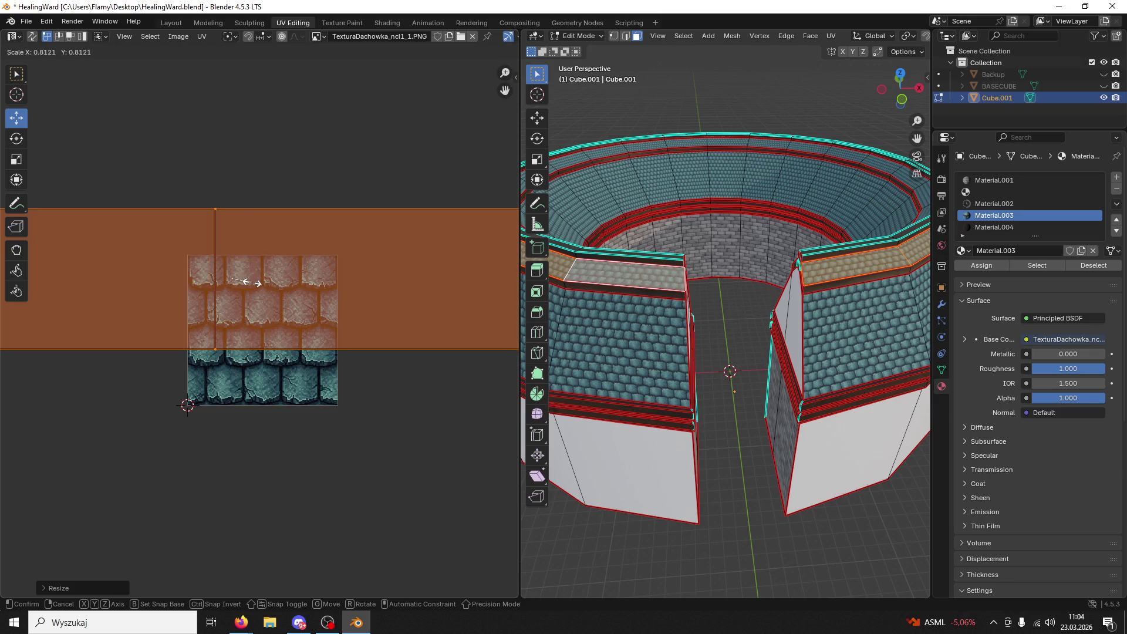
{"action": "left_click", "coordinate": [253, 283]}
- Nudge the tile UV strip slightly down so the tile rows line up across both towers
{"action": "scroll", "coordinate": [261, 280], "scroll_direction": "up", "scroll_amount": 2}
{"action": "mouse_move", "coordinate": [216, 207]}
{"action": "left_mouse_down"}
{"action": "mouse_move", "coordinate": [203, 224]}
{"action": "mouse_move", "coordinate": [213, 229]}
{"action": "left_mouse_up"}
{"action": "left_click", "coordinate": [203, 224]}
{"action": "left_click", "coordinate": [210, 229]}
{"action": "left_click", "coordinate": [699, 232]}
{"action": "mouse_move", "coordinate": [698, 232]}
{"action": "middle_mouse_down"}
{"action": "mouse_move", "coordinate": [629, 241]}
{"action": "mouse_move", "coordinate": [725, 218]}
{"action": "middle_mouse_up"}
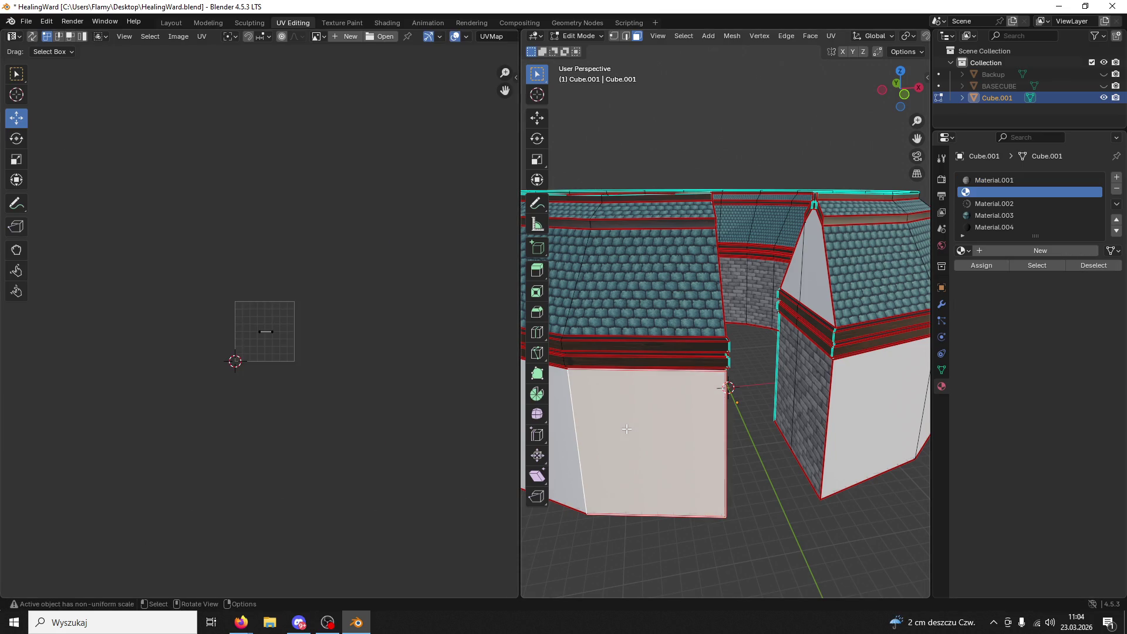
- Select the linked white wall faces and assign them Material.001 (brick)
{"action": "key", "text": "l"}
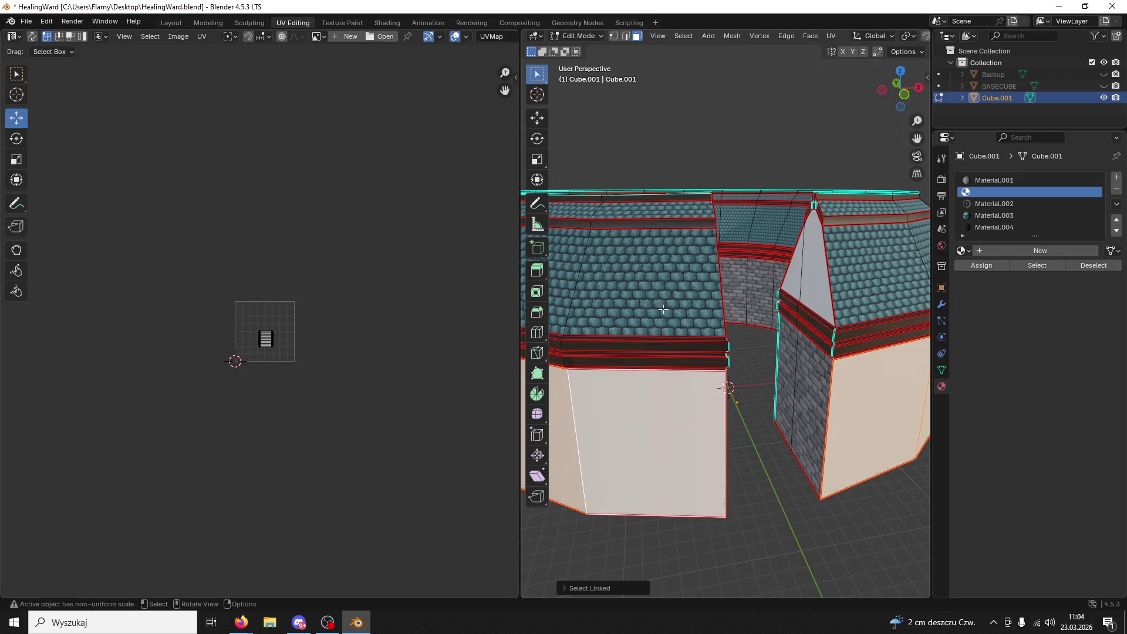
{"action": "scroll", "coordinate": [307, 358], "scroll_direction": "up", "scroll_amount": 7}
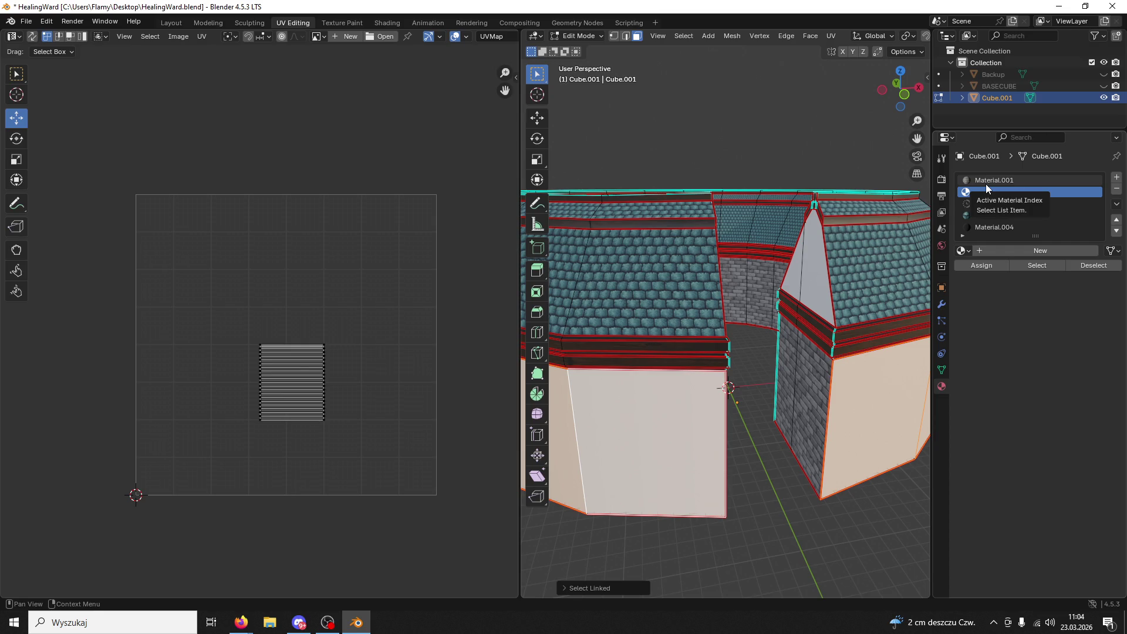
{"action": "left_click", "coordinate": [1001, 178]}
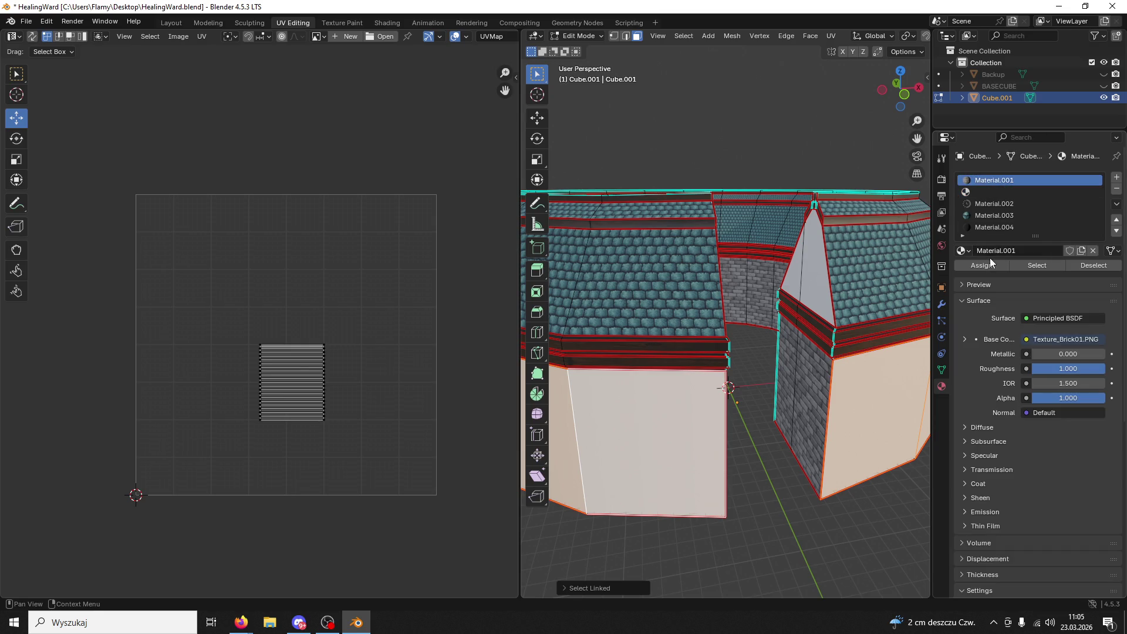
{"action": "left_click", "coordinate": [981, 265]}
{"action": "scroll", "coordinate": [487, 345], "scroll_direction": "down", "scroll_amount": 4}
- Select all the wall UVs and rotate the island 90°
{"action": "key", "text": "a"}
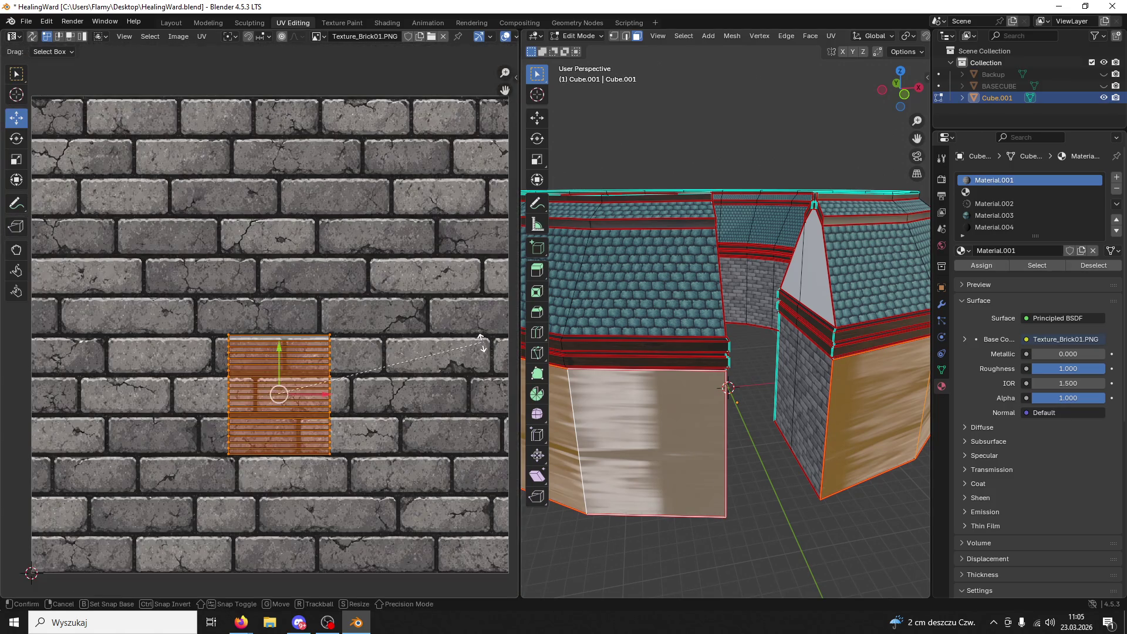
{"action": "key", "text": "r"}
{"action": "key", "text": "9"}
{"action": "key", "text": "0"}
{"action": "key", "text": "Return"}
- Enlarge the wall UV island about 1.22×, stretch it along X, and nudge it upward
{"action": "key", "text": "s"}
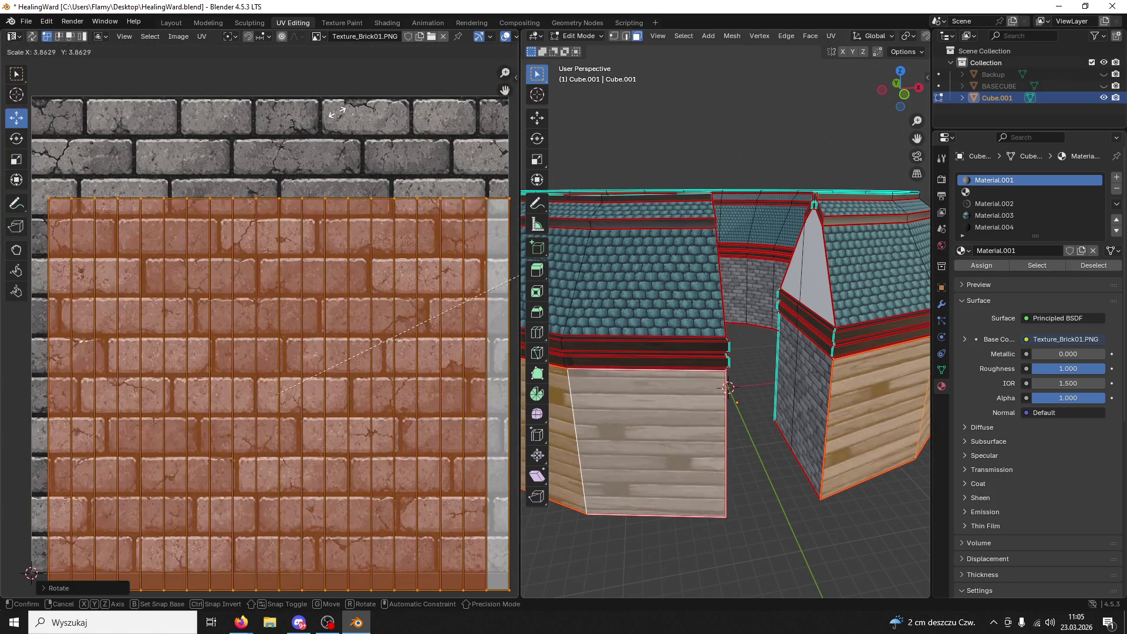
{"action": "left_click", "coordinate": [270, 352]}
{"action": "scroll", "coordinate": [263, 350], "scroll_direction": "down", "scroll_amount": 2}
{"action": "scroll", "coordinate": [263, 350], "scroll_direction": "down", "scroll_amount": 3}
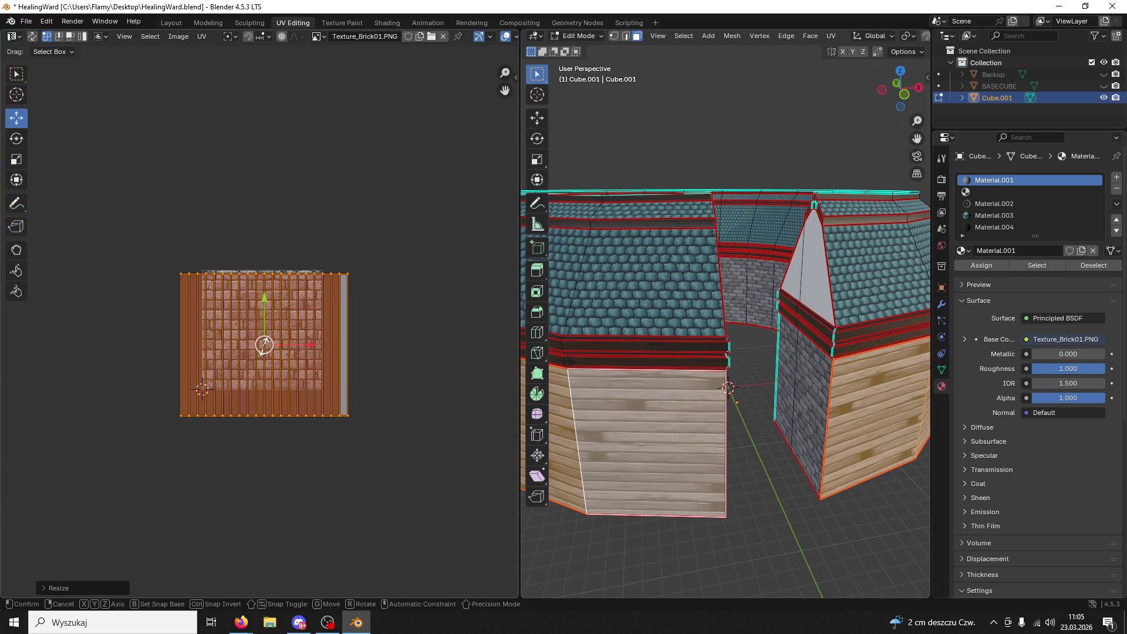
{"action": "key", "text": "s"}
{"action": "key", "text": "x"}
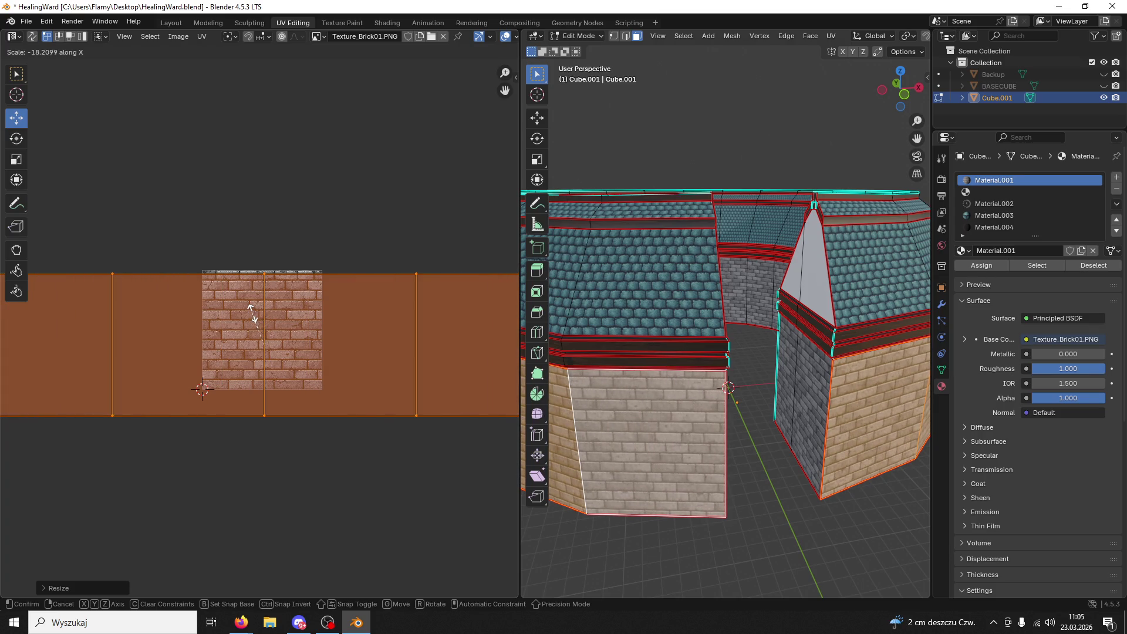
{"action": "left_click", "coordinate": [252, 311]}
{"action": "scroll", "coordinate": [379, 384], "scroll_direction": "up", "scroll_amount": 5}
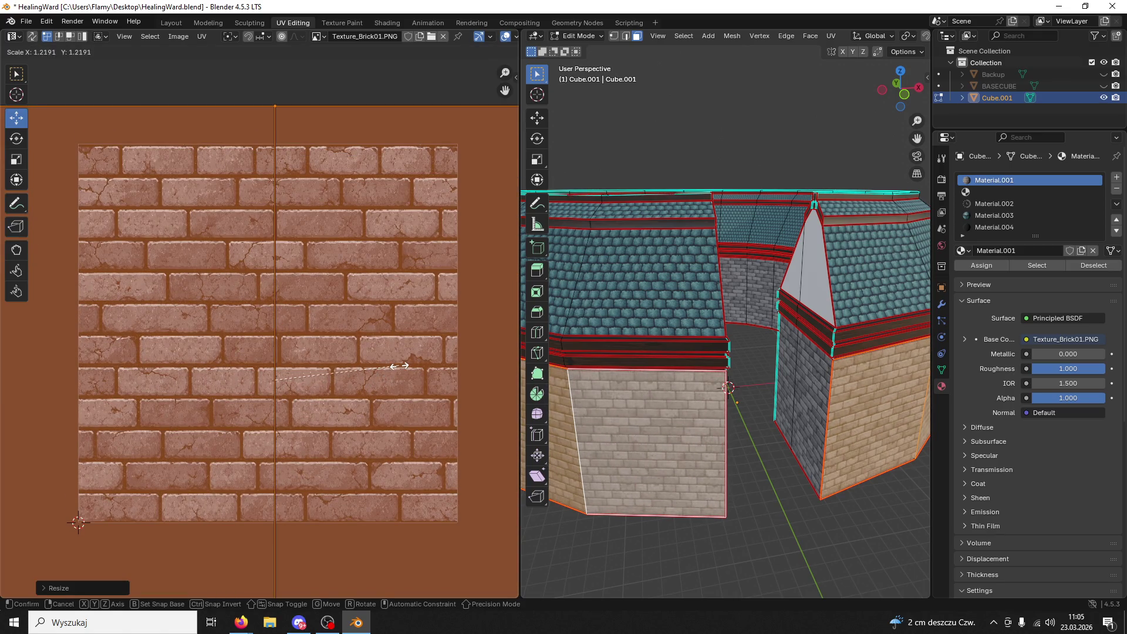
{"action": "left_click", "coordinate": [399, 371]}
{"action": "mouse_move", "coordinate": [693, 329]}
{"action": "middle_mouse_down"}
{"action": "mouse_move", "coordinate": [655, 275]}
{"action": "mouse_move", "coordinate": [695, 279]}
{"action": "mouse_move", "coordinate": [741, 325]}
{"action": "mouse_move", "coordinate": [675, 306]}
{"action": "middle_mouse_up"}
{"action": "left_click_drag", "start_coordinate": [273, 336], "coordinate": [246, 328]}
{"action": "left_click", "coordinate": [594, 393]}
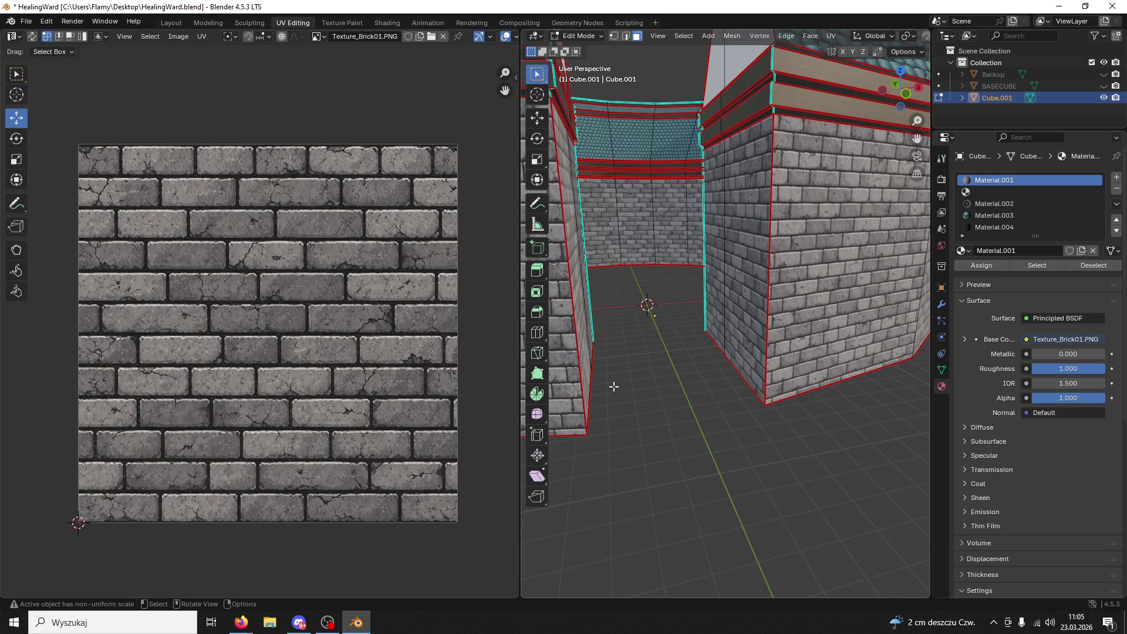
- Save the blend file and switch back to Object Mode
{"action": "scroll", "coordinate": [612, 395], "scroll_direction": "down", "scroll_amount": 5}
{"action": "mouse_move", "coordinate": [626, 389]}
{"action": "middle_mouse_down"}
{"action": "mouse_move", "coordinate": [624, 378]}
{"action": "mouse_move", "coordinate": [691, 311]}
{"action": "mouse_move", "coordinate": [671, 357]}
{"action": "middle_mouse_up"}
{"action": "key", "text": "ctrl+s"}
{"action": "left_click", "coordinate": [581, 37]}
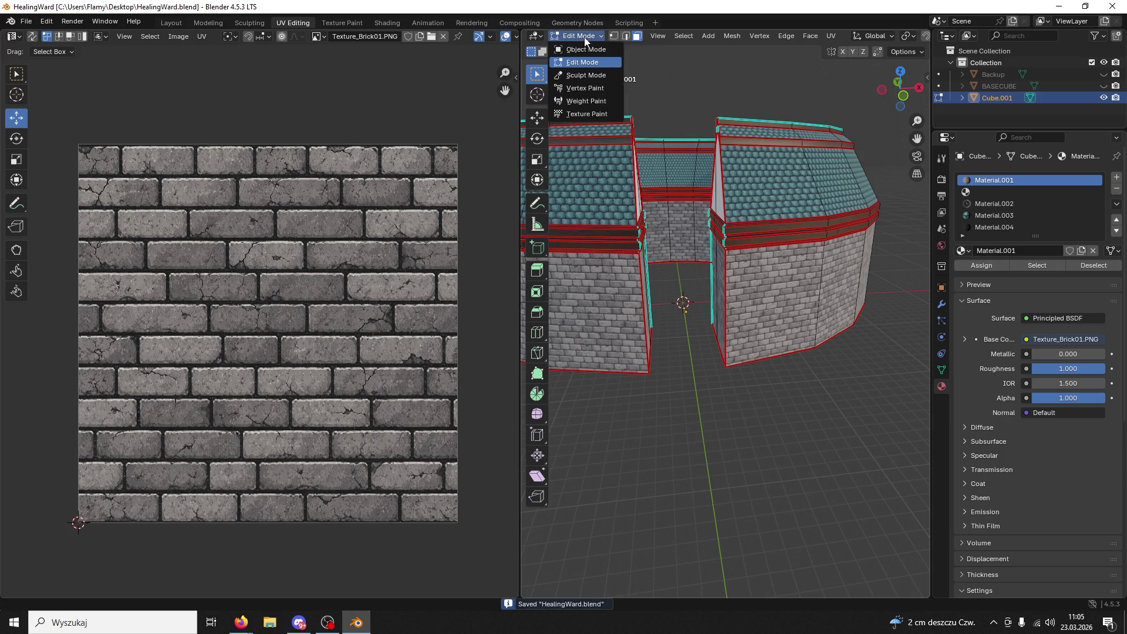
{"action": "left_click", "coordinate": [584, 51]}
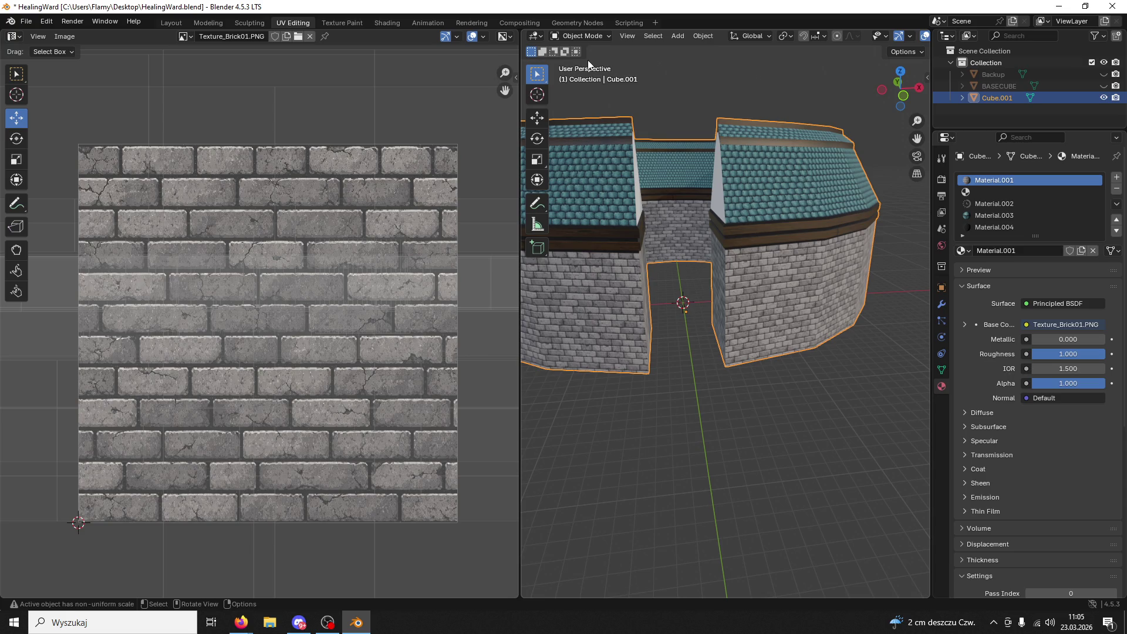
- Apply Shade Auto Smooth to the HealingWard model and save again
{"action": "scroll", "coordinate": [798, 199], "scroll_direction": "down", "scroll_amount": 4}
{"action": "mouse_move", "coordinate": [798, 199]}
{"action": "middle_mouse_down"}
{"action": "mouse_move", "coordinate": [682, 223]}
{"action": "mouse_move", "coordinate": [838, 308]}
{"action": "middle_mouse_up"}
{"action": "scroll", "coordinate": [833, 311], "scroll_direction": "up", "scroll_amount": 6}
{"action": "right_click", "coordinate": [720, 274]}
{"action": "left_click", "coordinate": [717, 276]}
{"action": "middle_click_drag", "start_coordinate": [716, 276], "coordinate": [643, 263]}
{"action": "key", "text": "ctrl+s"}
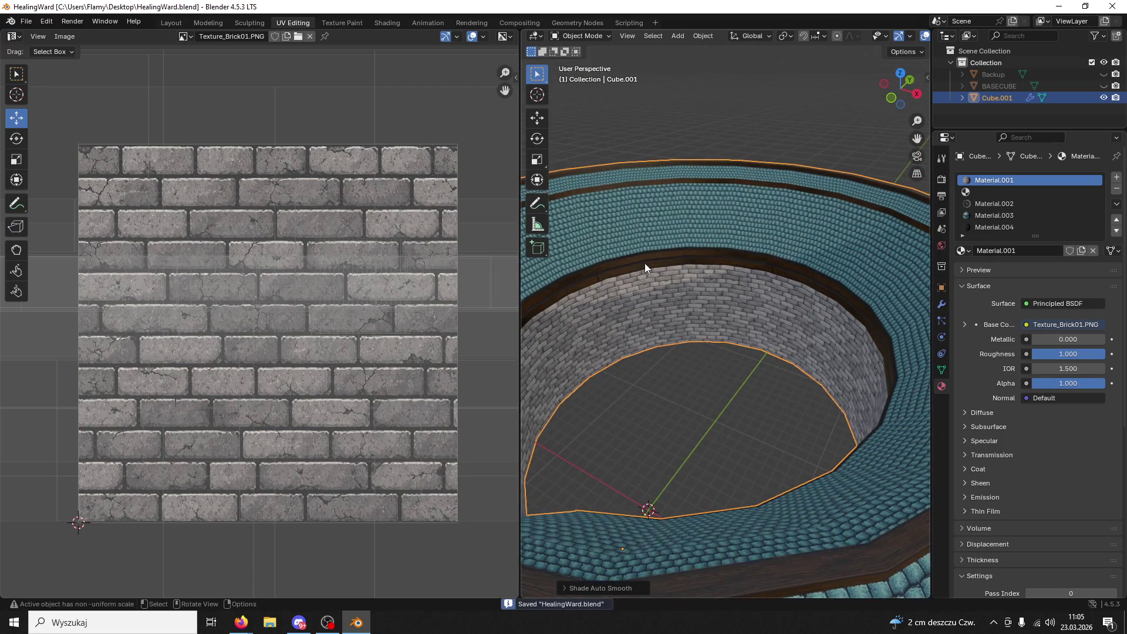
- Export the model as HealingWardBase.fbx from the Modeling workspace and minimize Blender
{"action": "scroll", "coordinate": [628, 217], "scroll_direction": "down", "scroll_amount": 8}
{"action": "mouse_move", "coordinate": [604, 220]}
{"action": "middle_mouse_down"}
{"action": "mouse_move", "coordinate": [546, 209]}
{"action": "mouse_move", "coordinate": [569, 195]}
{"action": "middle_mouse_up"}
{"action": "scroll", "coordinate": [568, 195], "scroll_direction": "up", "scroll_amount": 10}
{"action": "middle_click_drag", "start_coordinate": [632, 244], "coordinate": [732, 266]}
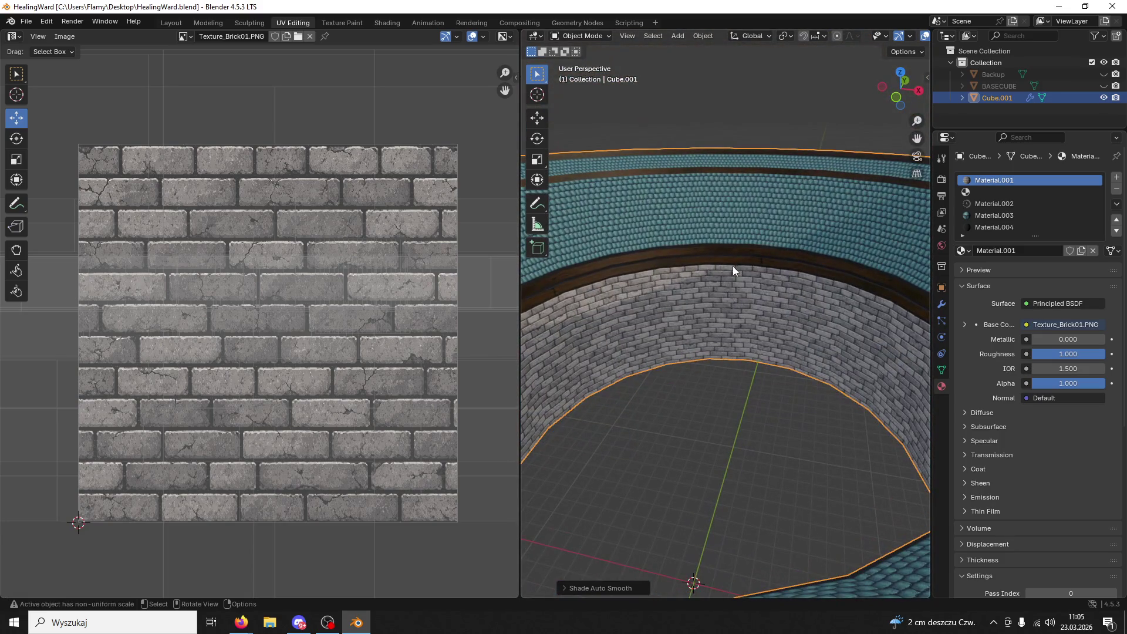
{"action": "left_click", "coordinate": [203, 24]}
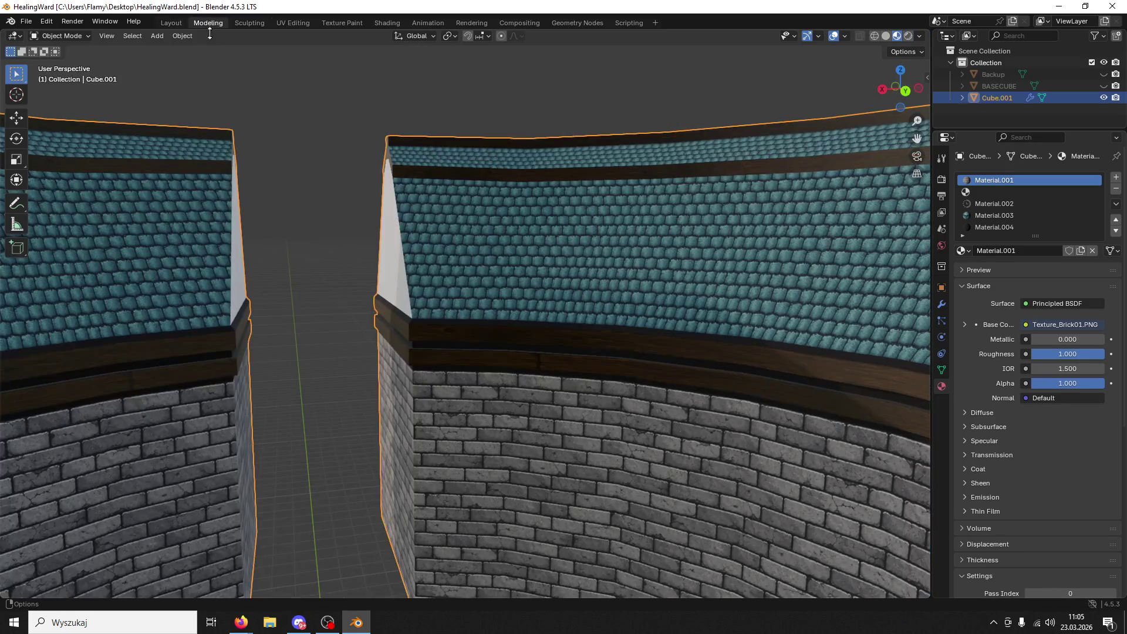
{"action": "scroll", "coordinate": [490, 247], "scroll_direction": "down", "scroll_amount": 3}
{"action": "middle_click_drag", "start_coordinate": [497, 294], "coordinate": [544, 324]}
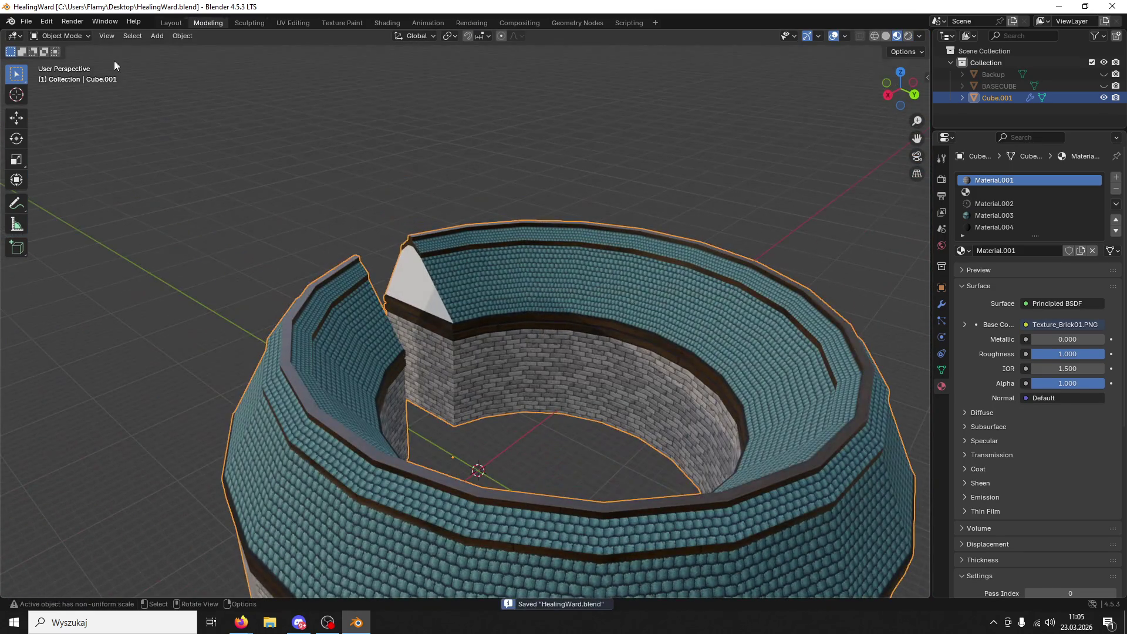
{"action": "left_click", "coordinate": [20, 24]}
{"action": "mouse_move", "coordinate": [88, 209]}
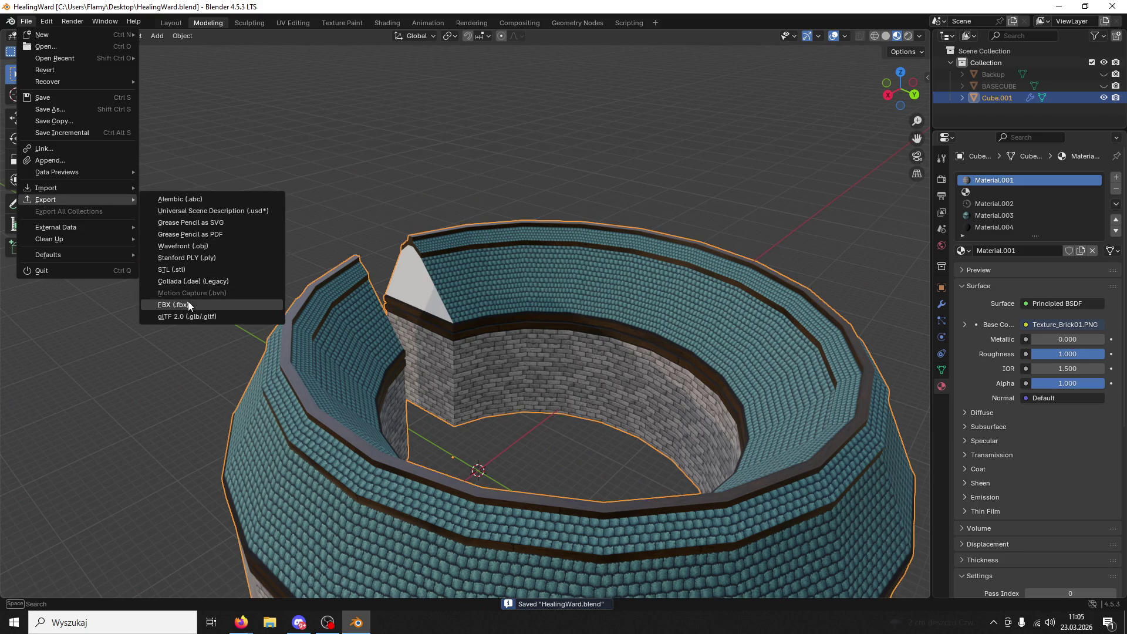
{"action": "left_click", "coordinate": [189, 305]}
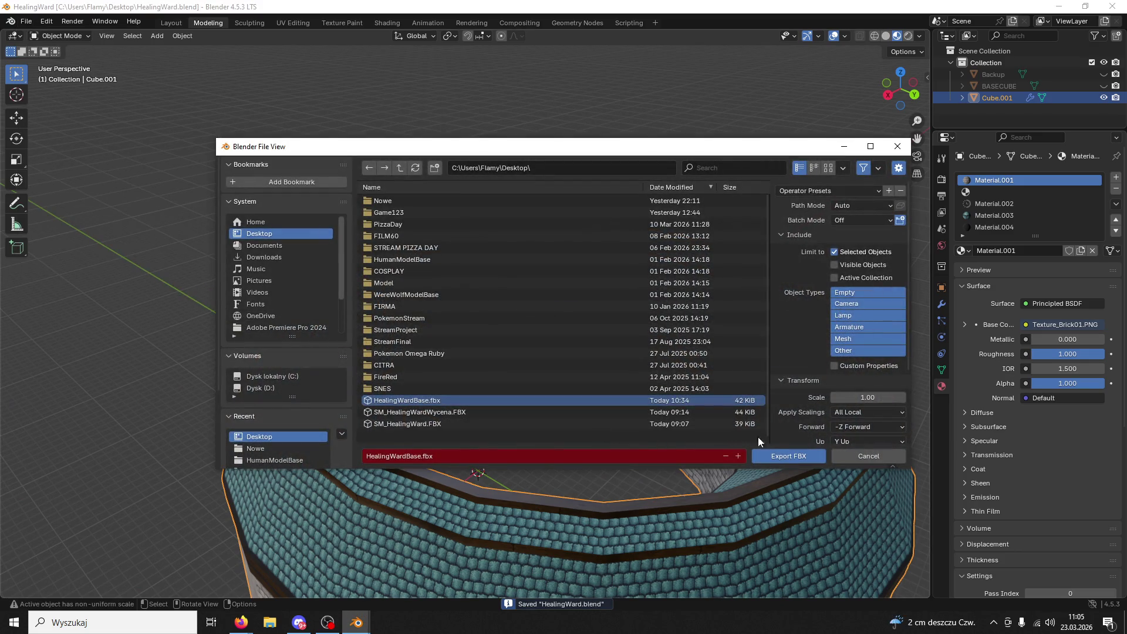
{"action": "left_click", "coordinate": [789, 457]}
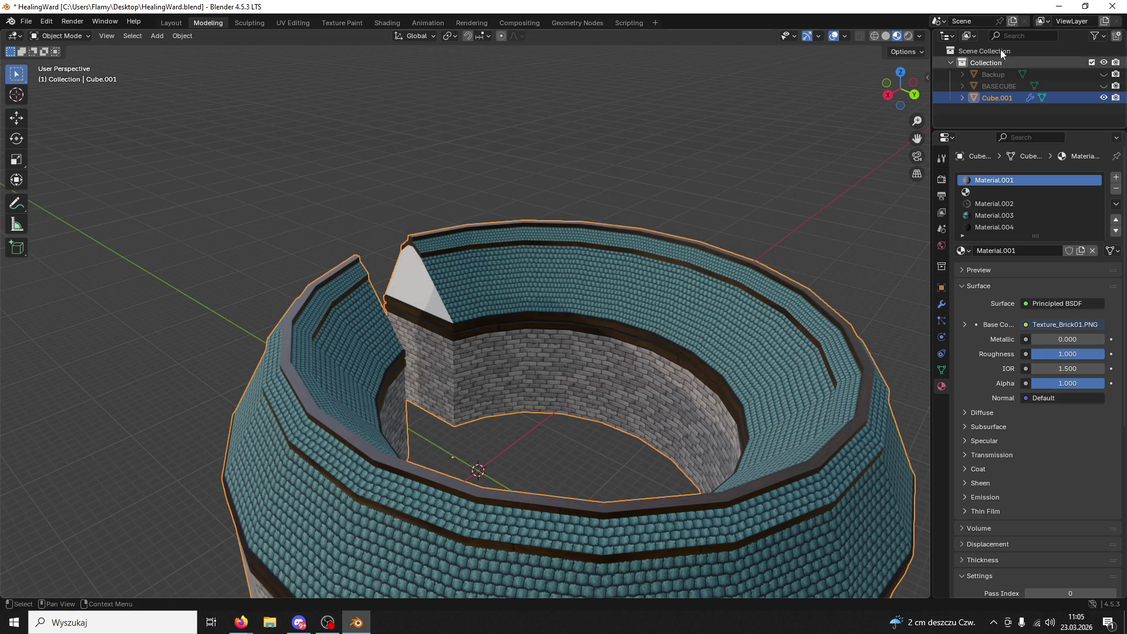
{"action": "left_click", "coordinate": [1058, 6]}
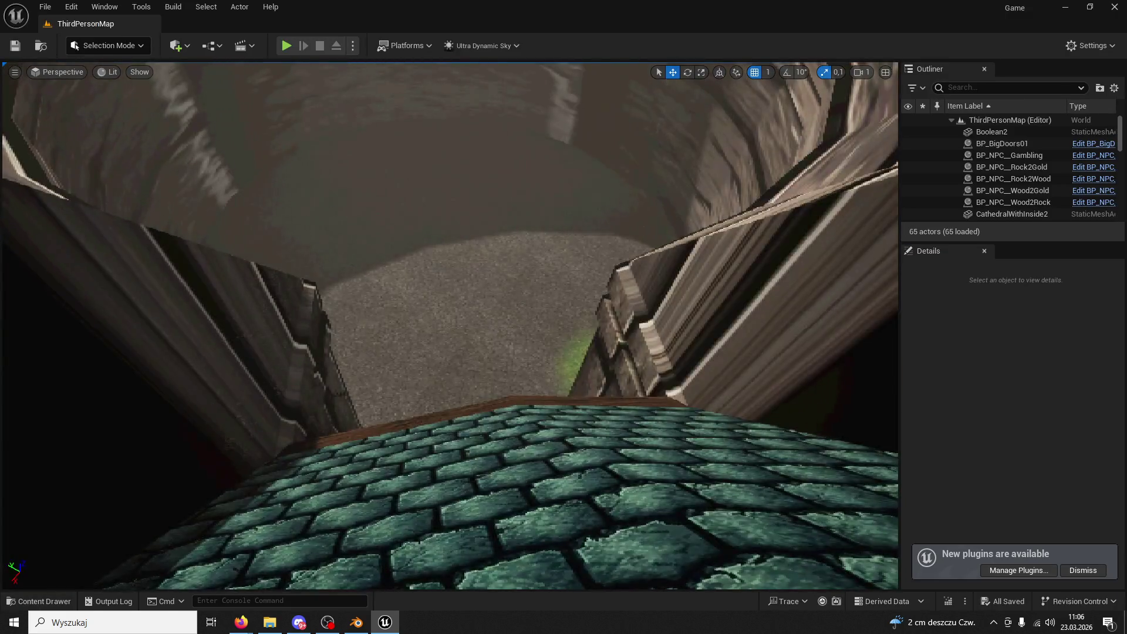
- Reimport the HealingWard Base mesh from FBX in the Measure folder, resolving the material conflict
{"action": "left_click", "coordinate": [39, 601]}
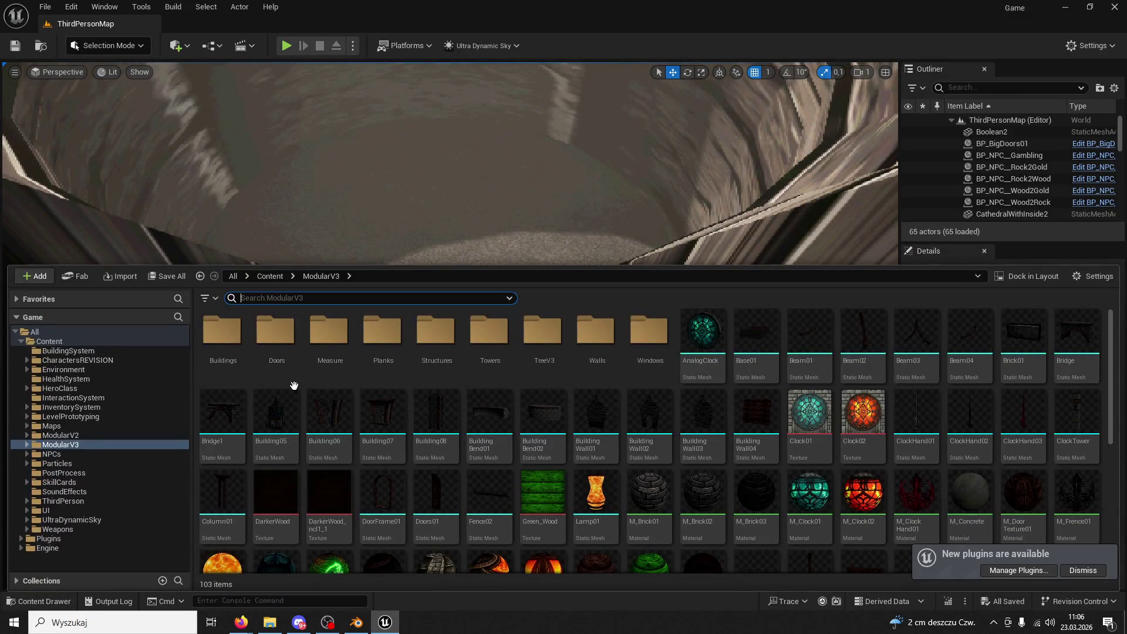
{"action": "double_click", "coordinate": [330, 334]}
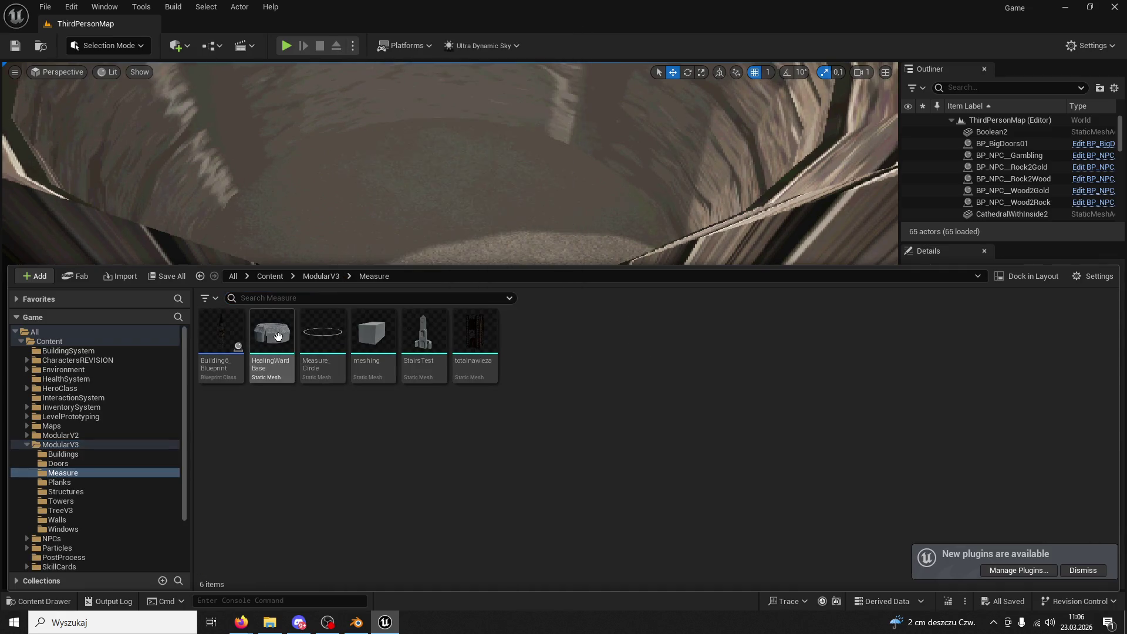
{"action": "right_click", "coordinate": [279, 339]}
{"action": "left_click", "coordinate": [338, 299]}
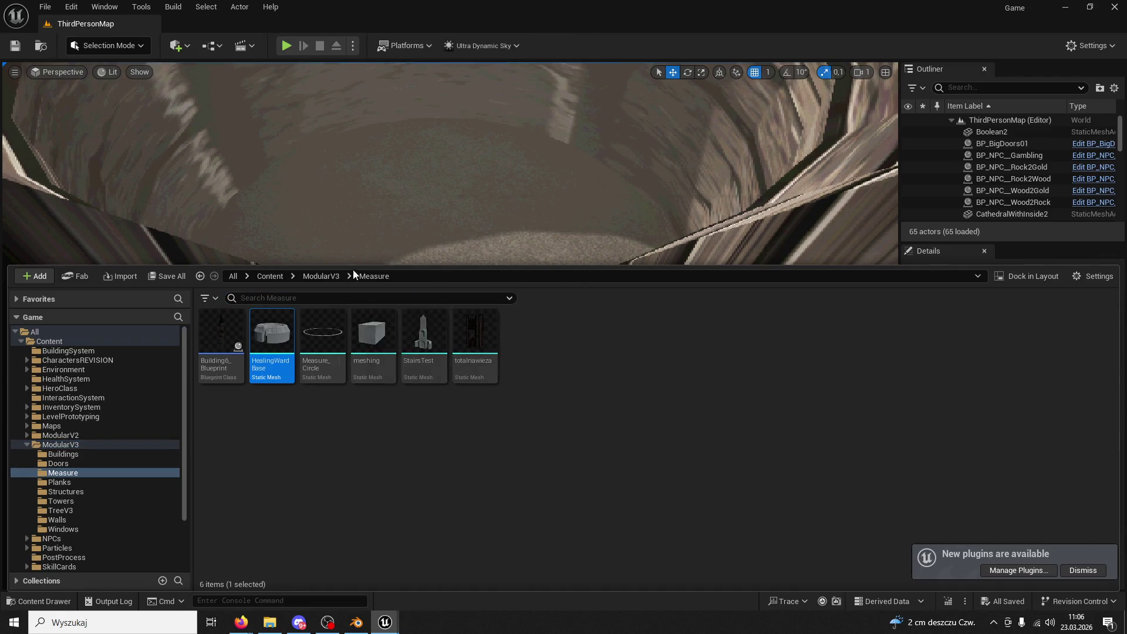
{"action": "left_click", "coordinate": [682, 410]}
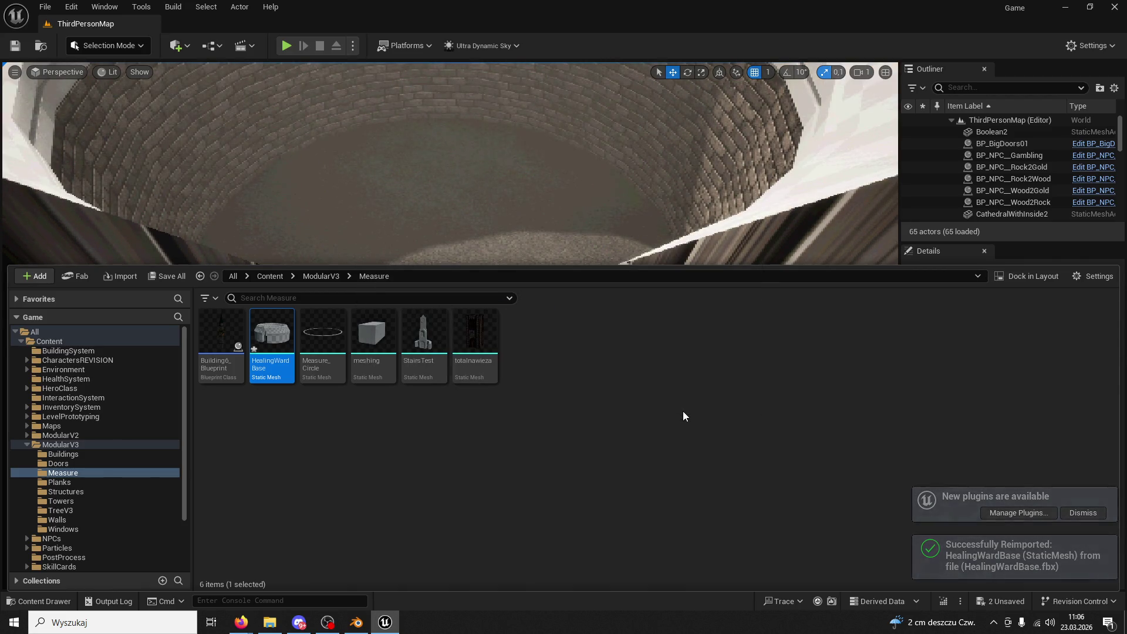
- Select and frame the HealingWardBase building, then open its static mesh in the mesh editor
{"action": "right_click_drag", "start_coordinate": [422, 226], "coordinate": [422, 226]}
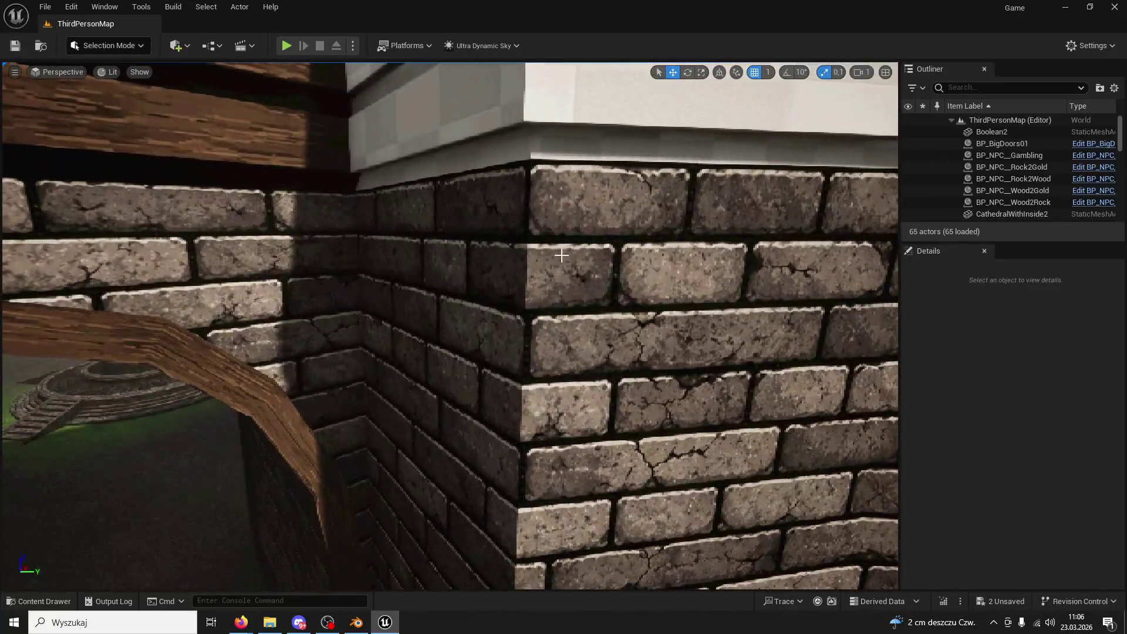
{"action": "left_click", "coordinate": [564, 251]}
{"action": "key", "text": "f"}
{"action": "left_click", "coordinate": [40, 601]}
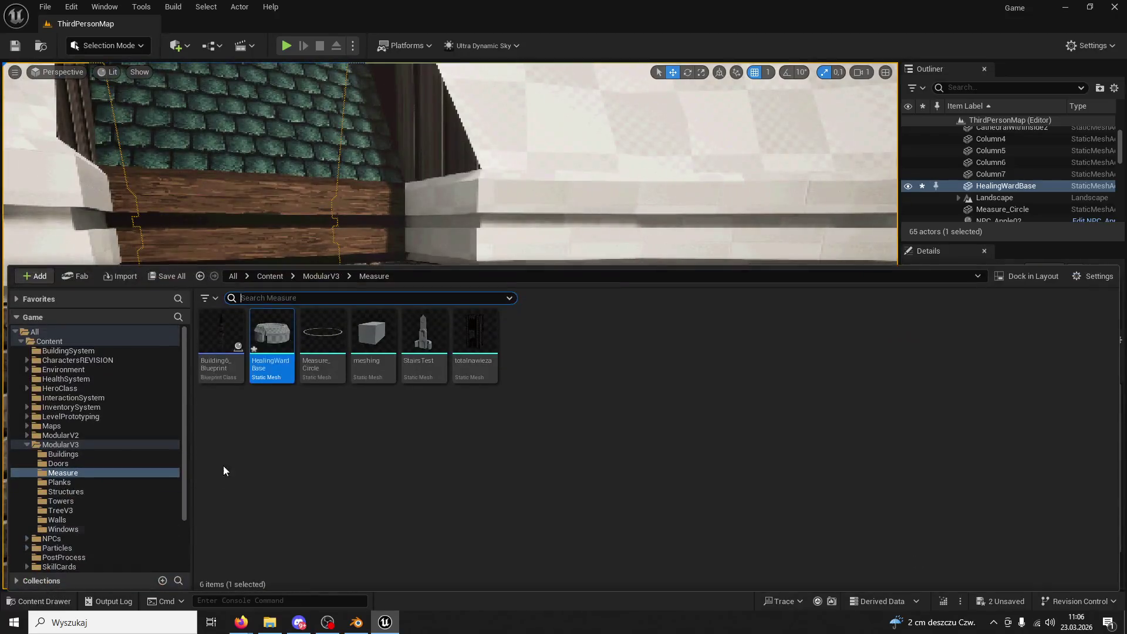
{"action": "double_click", "coordinate": [262, 344]}
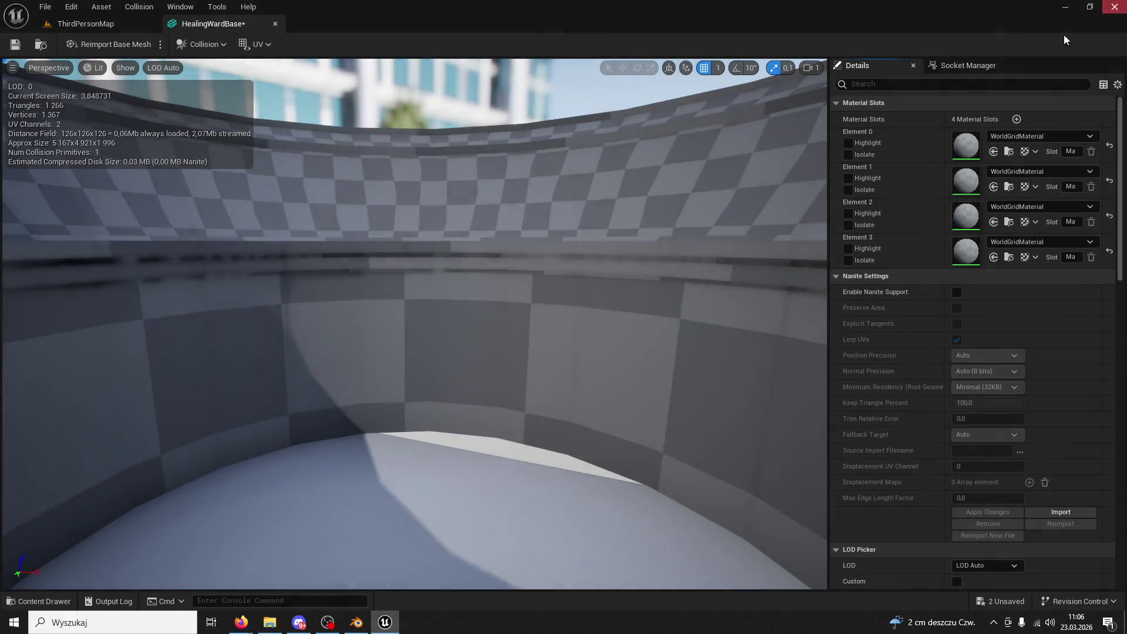
- Close the mesh editor and set the walls' slot to M_Brick01 from the ModularV3 folder
{"action": "left_click", "coordinate": [274, 24]}
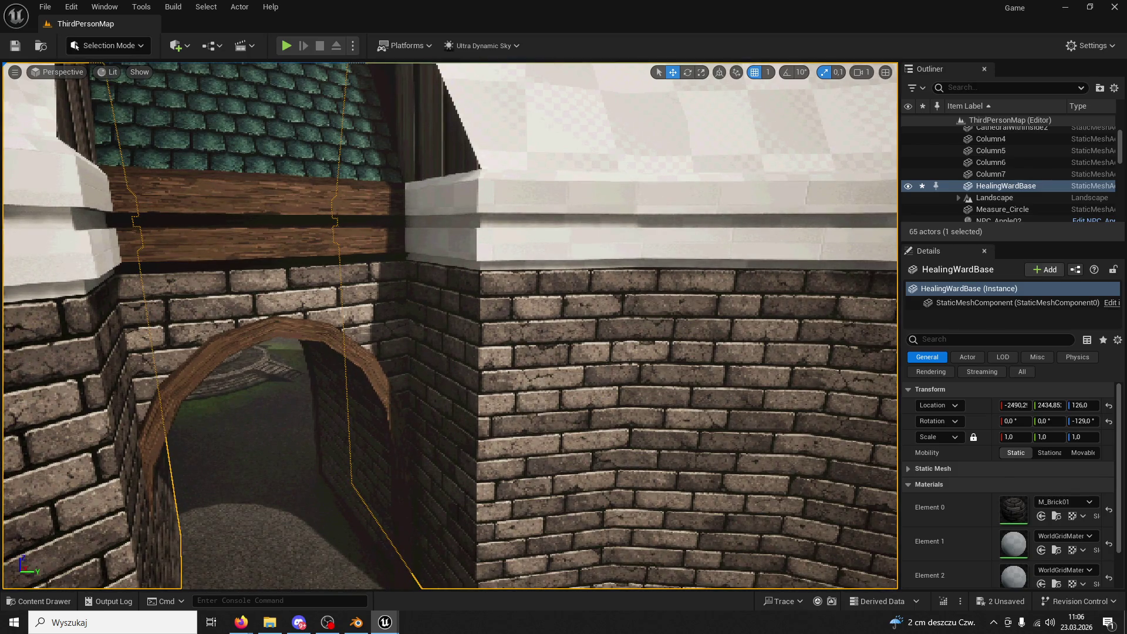
{"action": "left_click", "coordinate": [22, 600]}
{"action": "left_click", "coordinate": [321, 275]}
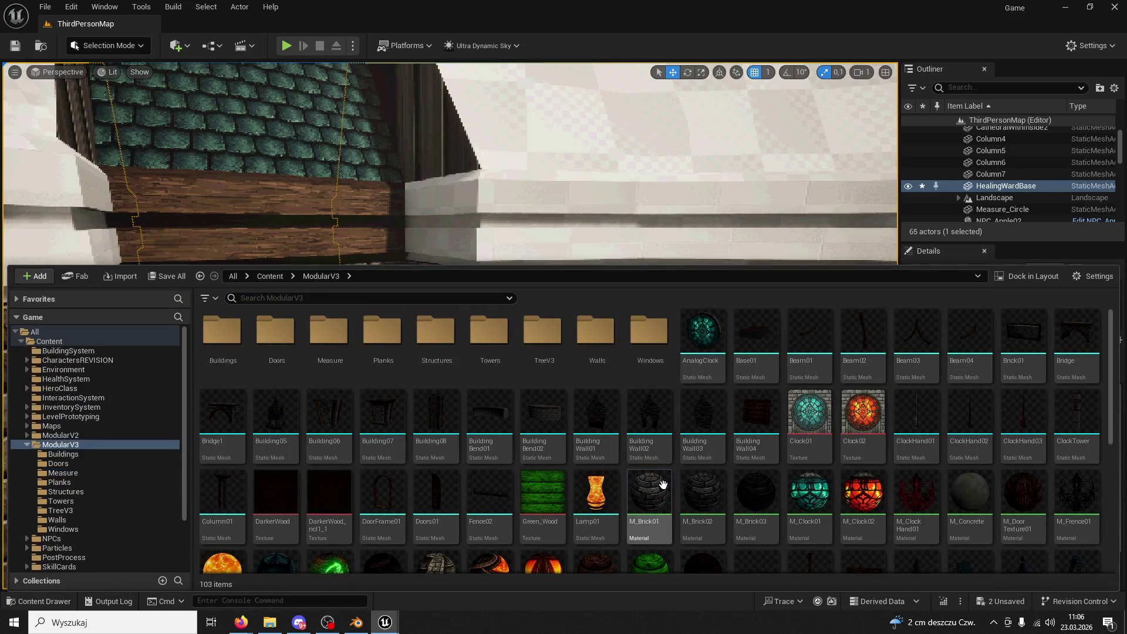
{"action": "left_click", "coordinate": [192, 559]}
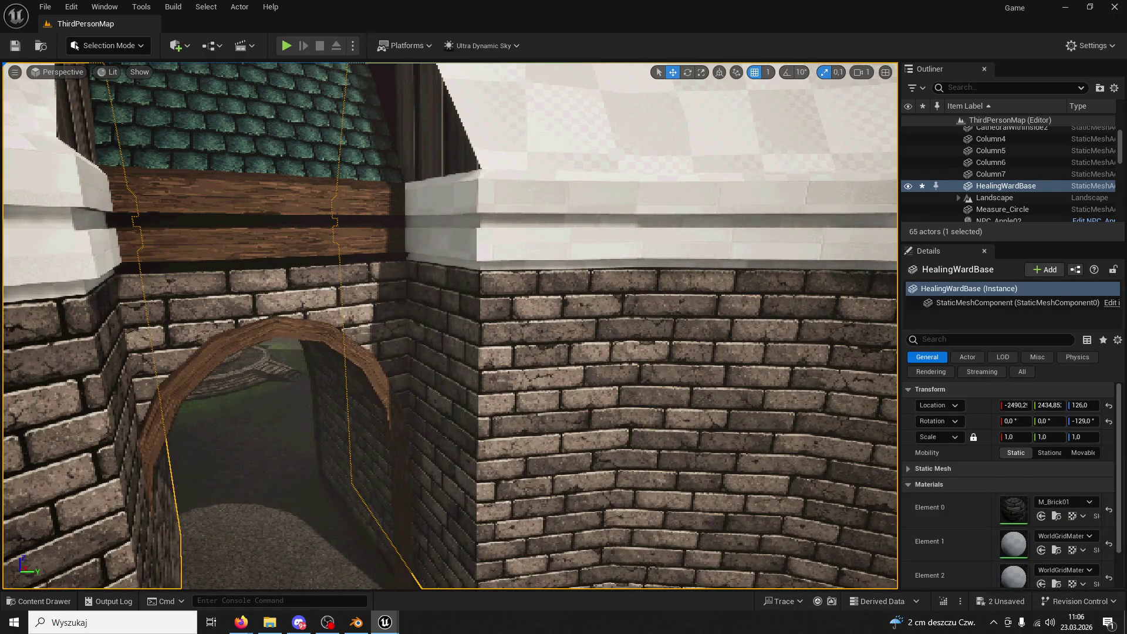
- Give the beams a plank material from the Planks folder, trying M_Plank03 then darker M_Plank04
{"action": "key", "text": "ctrl+space"}
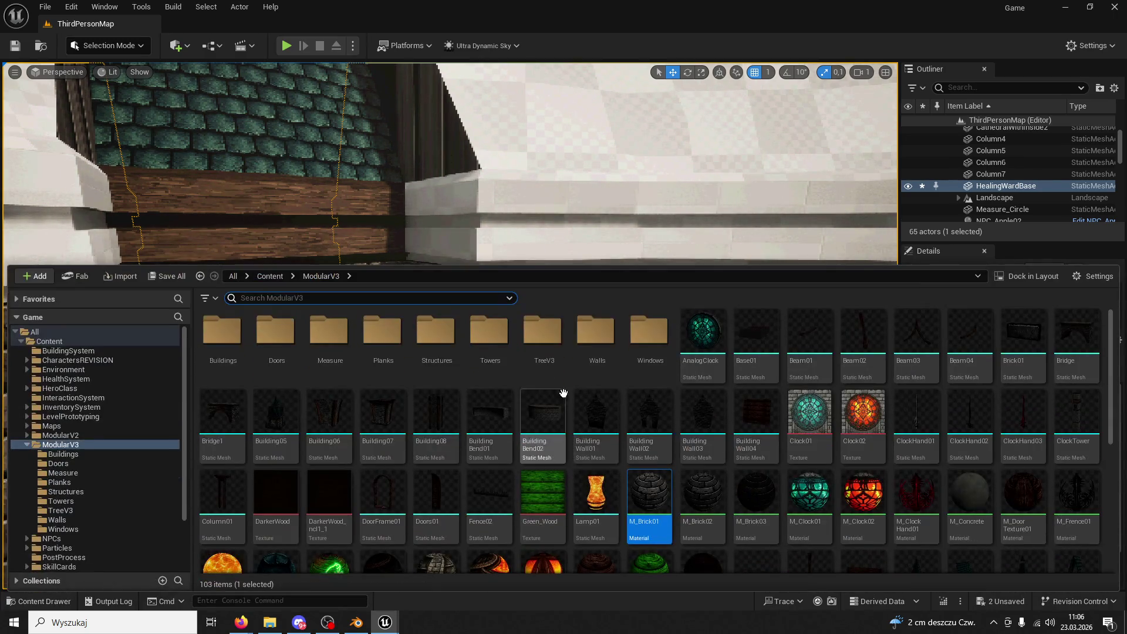
{"action": "scroll", "coordinate": [574, 378], "scroll_direction": "down", "scroll_amount": 5}
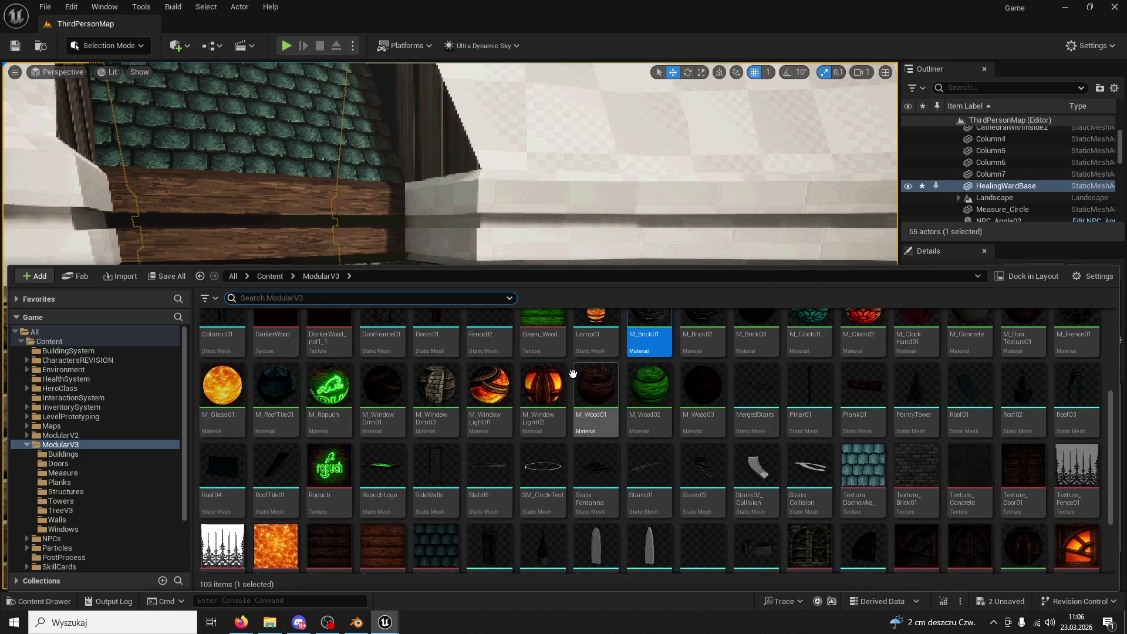
{"action": "scroll", "coordinate": [536, 385], "scroll_direction": "up", "scroll_amount": 5}
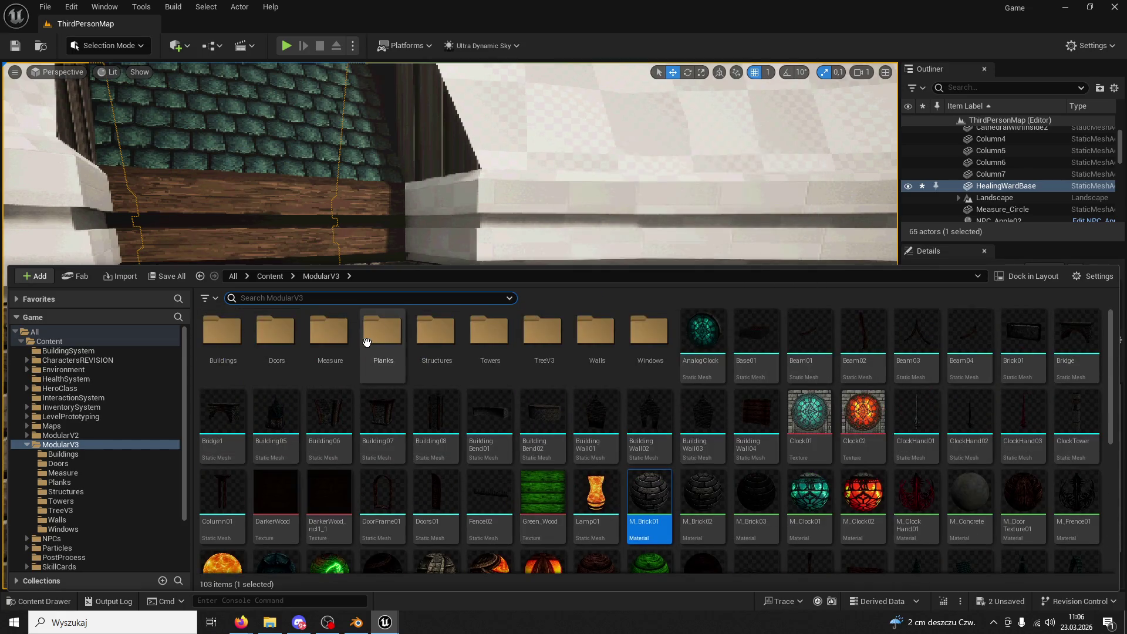
{"action": "double_click", "coordinate": [382, 327]}
{"action": "left_click", "coordinate": [327, 338]}
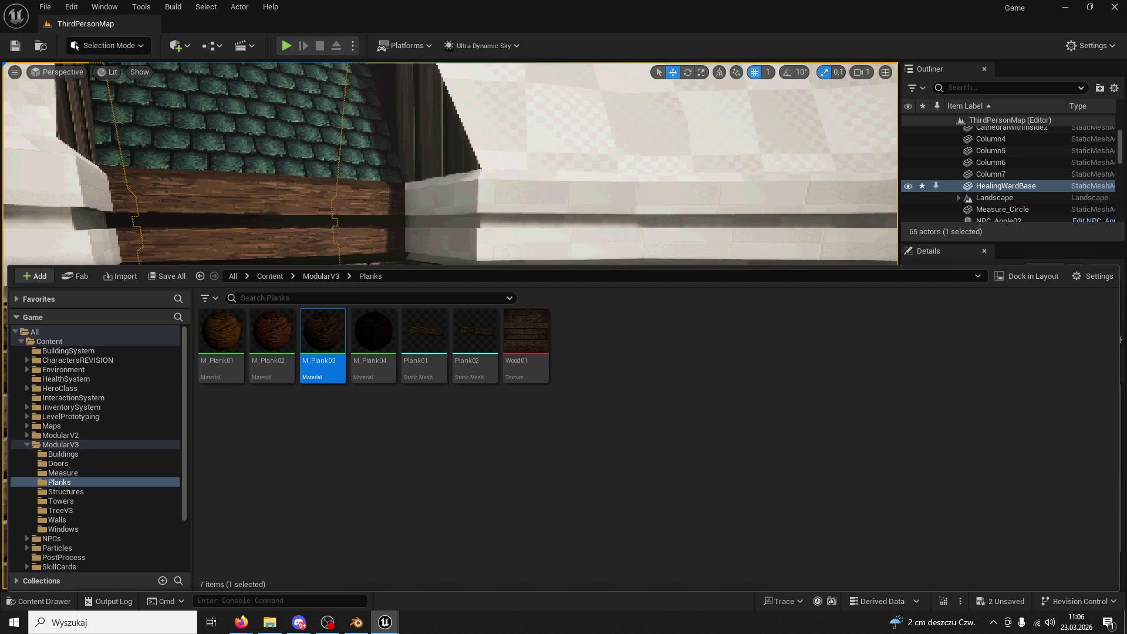
{"action": "key", "text": "ctrl+space"}
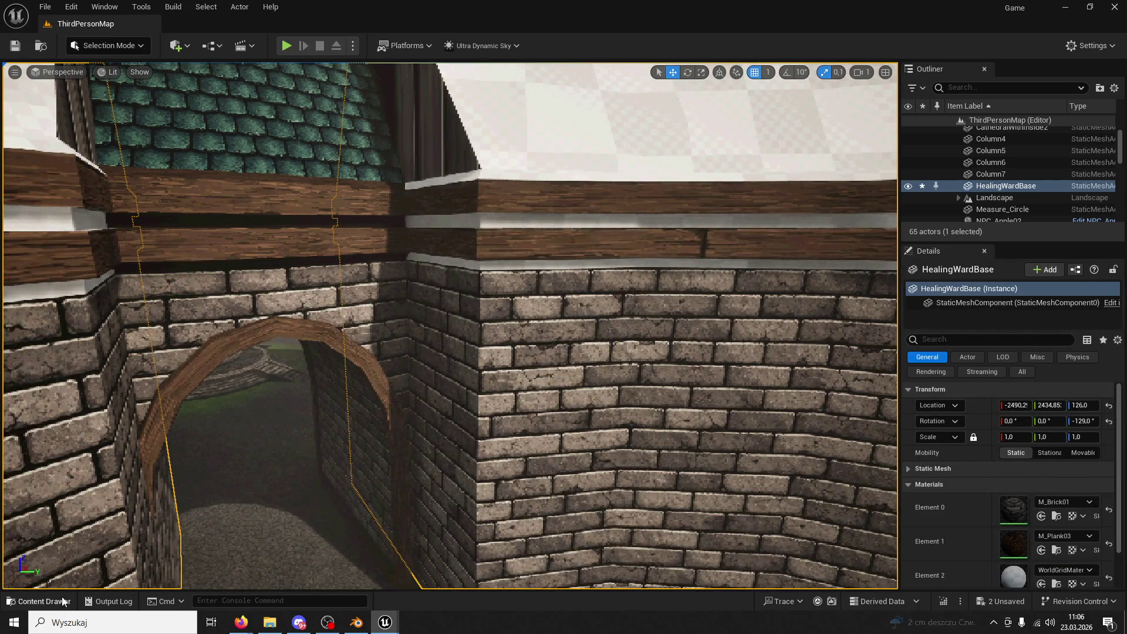
{"action": "left_click", "coordinate": [62, 600]}
{"action": "left_click", "coordinate": [373, 340]}
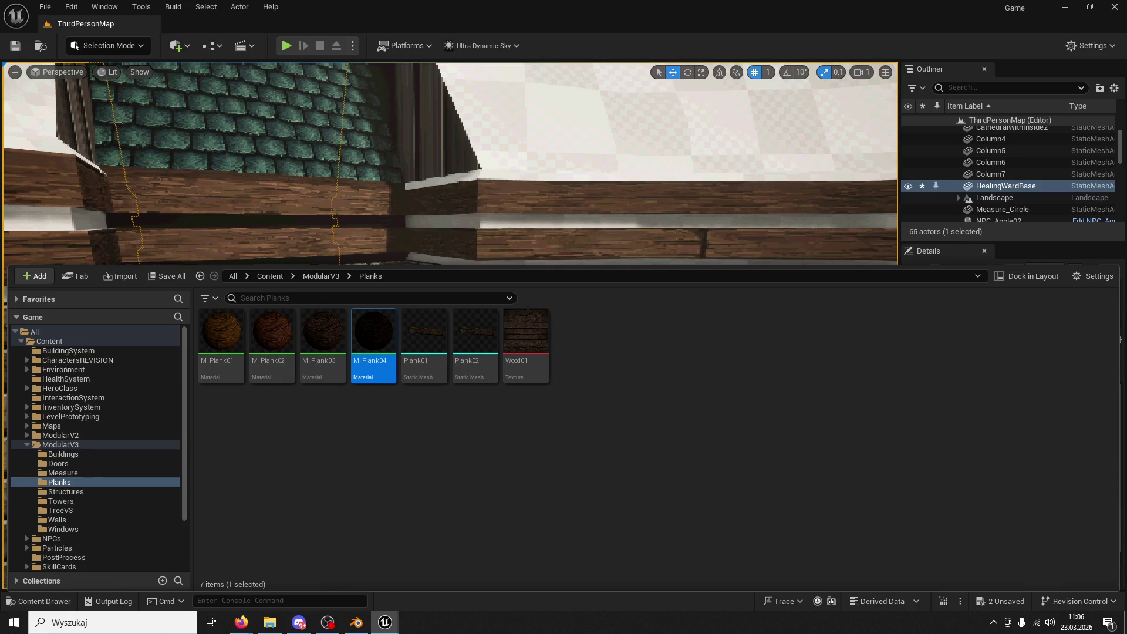
{"action": "key", "text": "ctrl+space"}
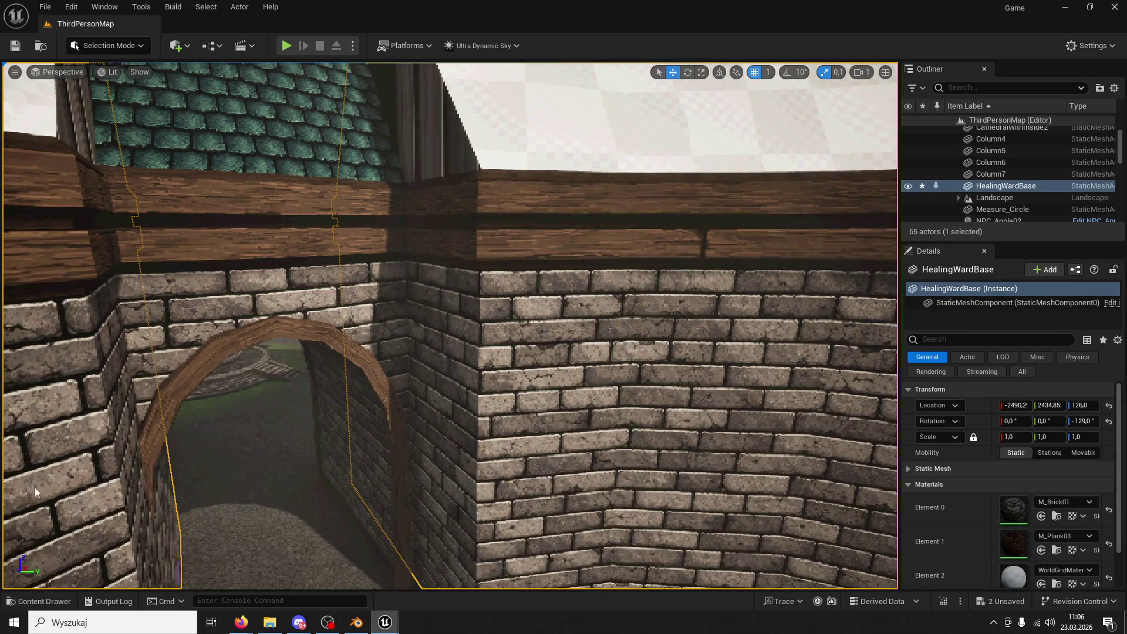
- Browse back to the ModularV3 folder for the roof-tile material
{"action": "left_click", "coordinate": [66, 602]}
{"action": "left_click", "coordinate": [321, 276]}
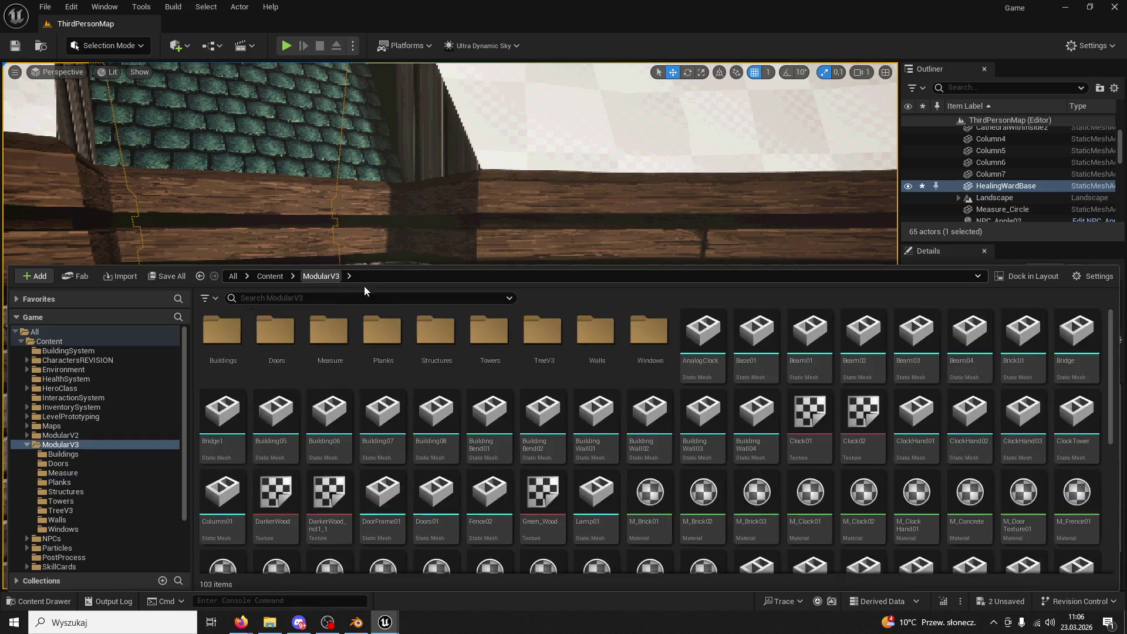
{"action": "scroll", "coordinate": [870, 432], "scroll_direction": "down", "scroll_amount": 3}
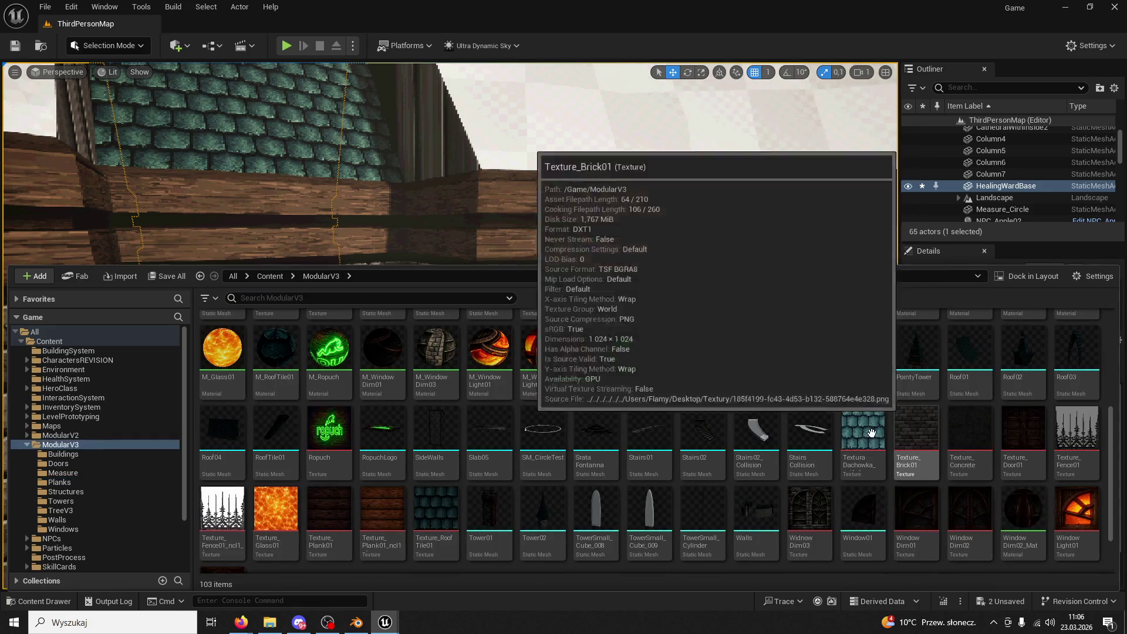
{"action": "scroll", "coordinate": [822, 432], "scroll_direction": "up", "scroll_amount": 5}
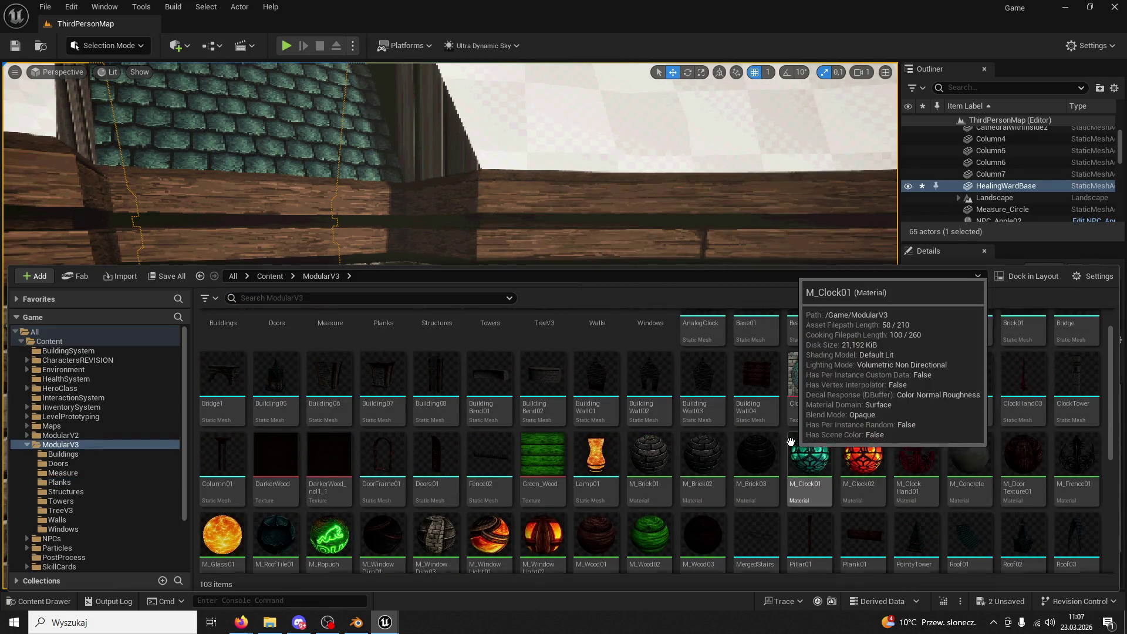
{"action": "scroll", "coordinate": [932, 373], "scroll_direction": "down", "scroll_amount": 5}
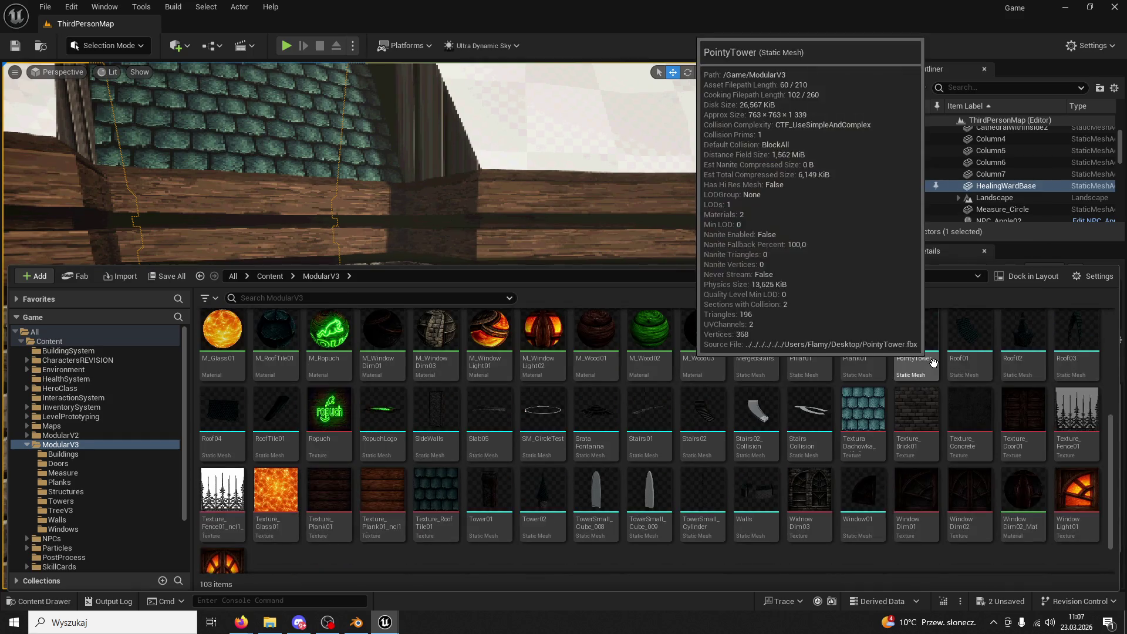
{"action": "scroll", "coordinate": [727, 415], "scroll_direction": "up", "scroll_amount": 3}
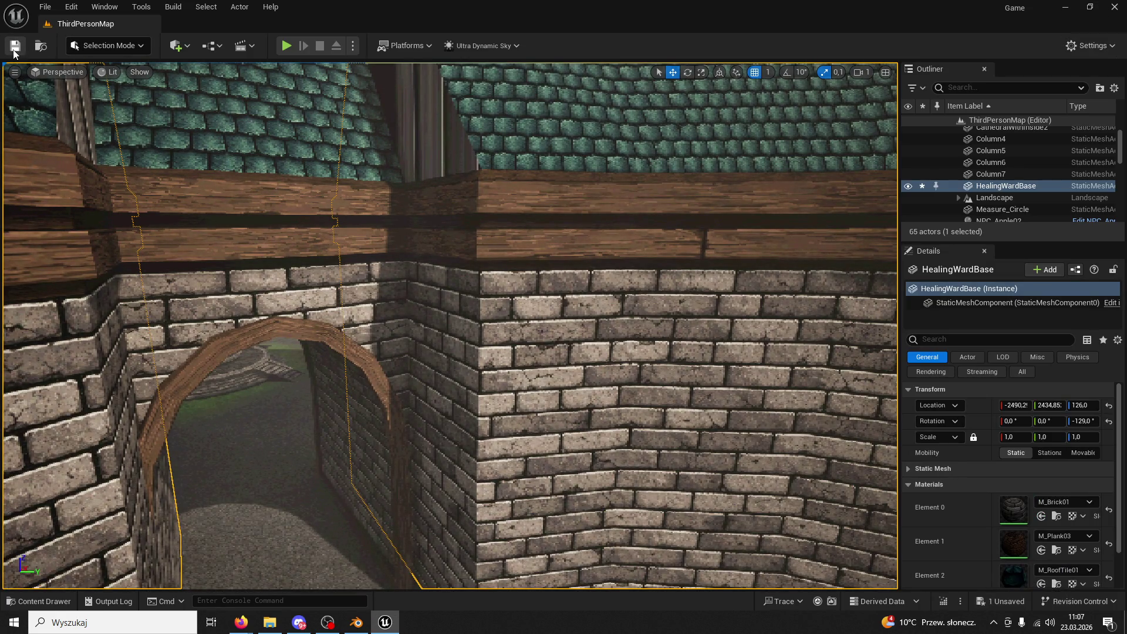
- Play the level, run the character through the archway, corridor and arena onto the grass, then stop
{"action": "left_click", "coordinate": [286, 46]}
{"action": "key", "text": "w"}
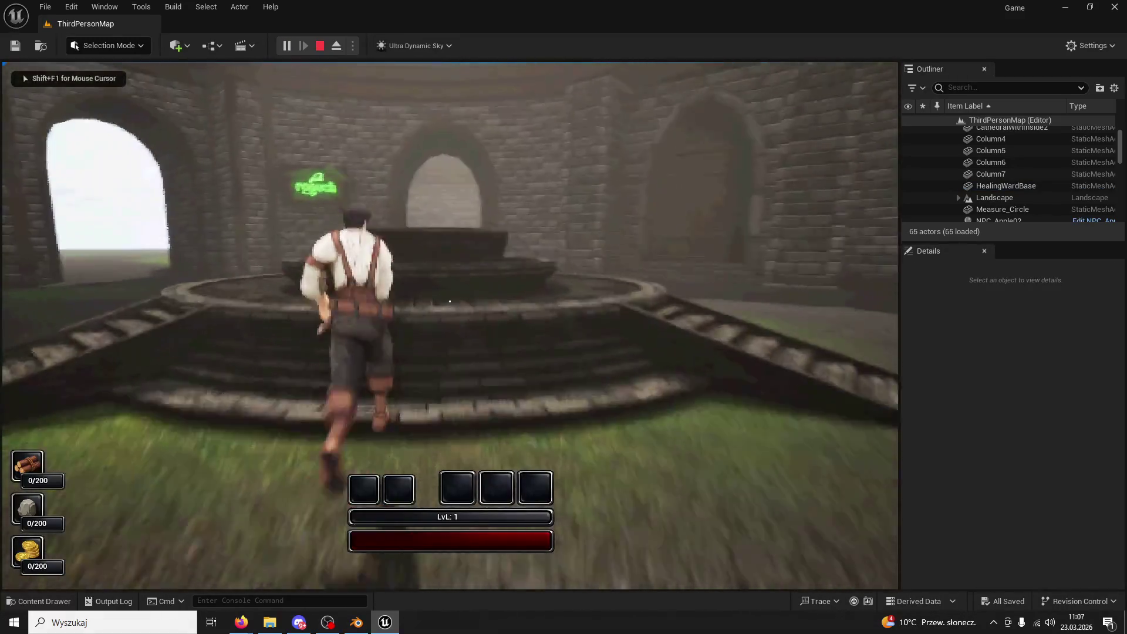
{"action": "key", "text": "space"}
{"action": "key", "text": "w"}
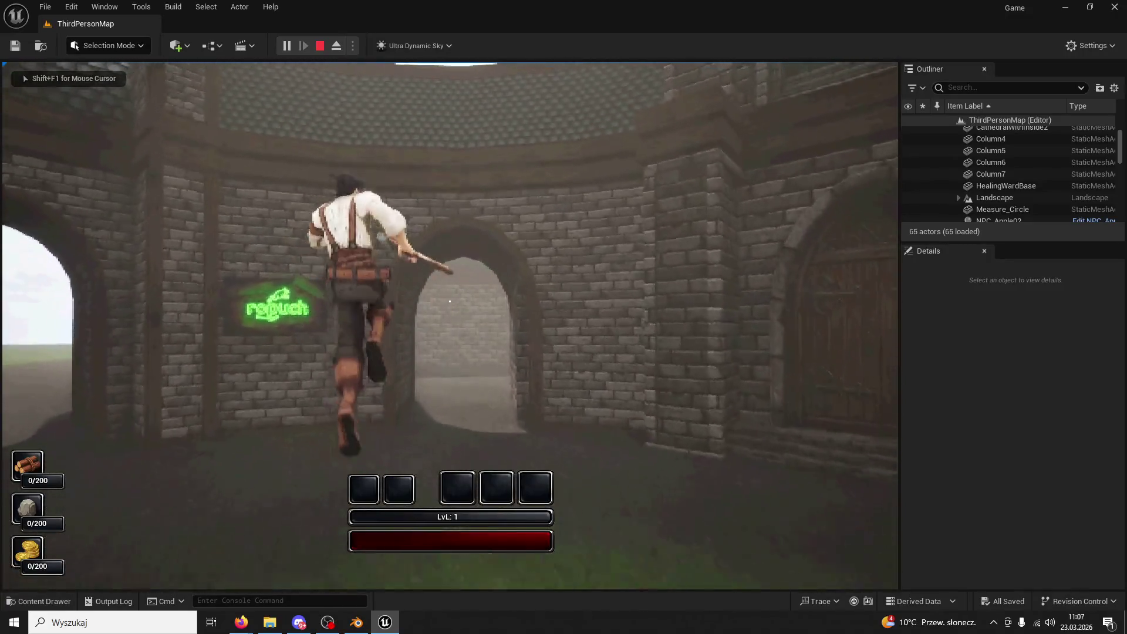
{"action": "key", "text": "w"}
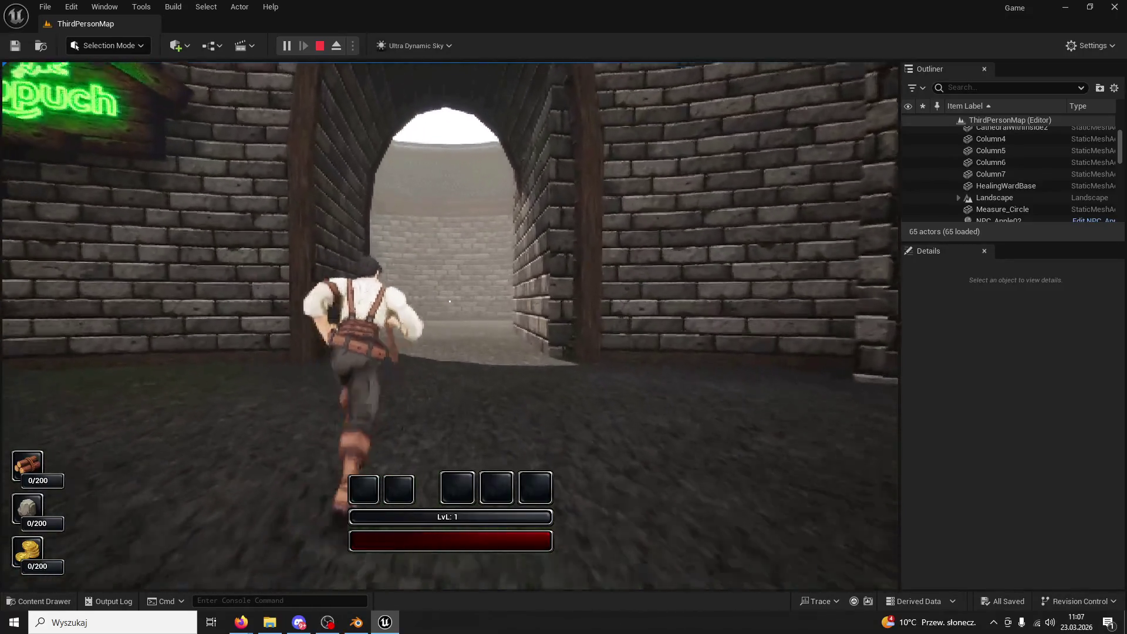
{"action": "key", "text": "w"}
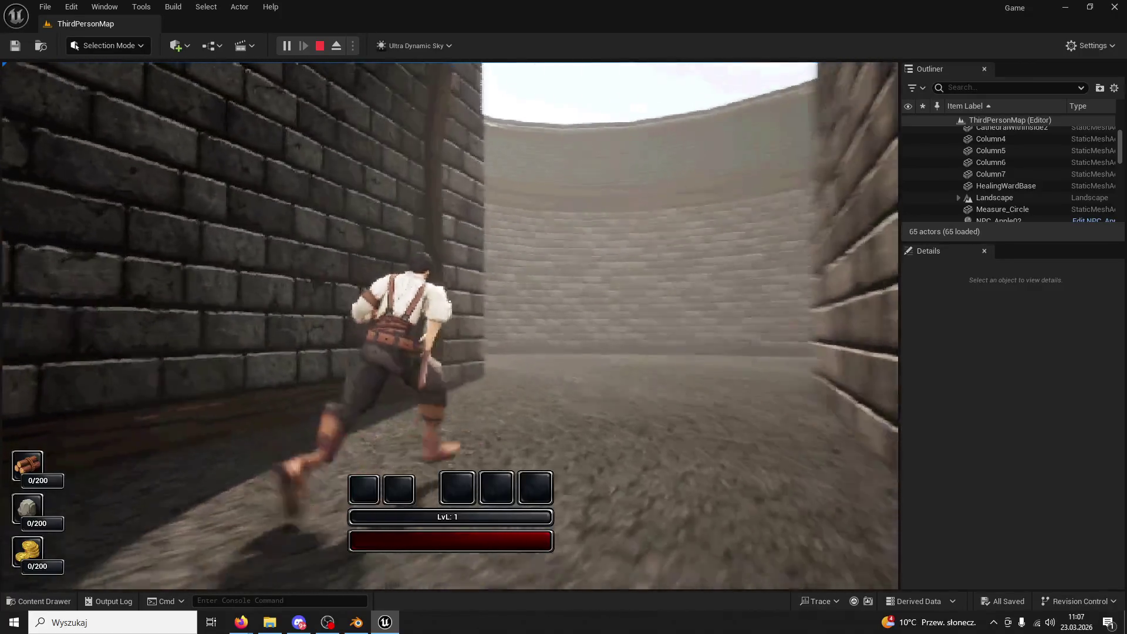
{"action": "key", "text": "w"}
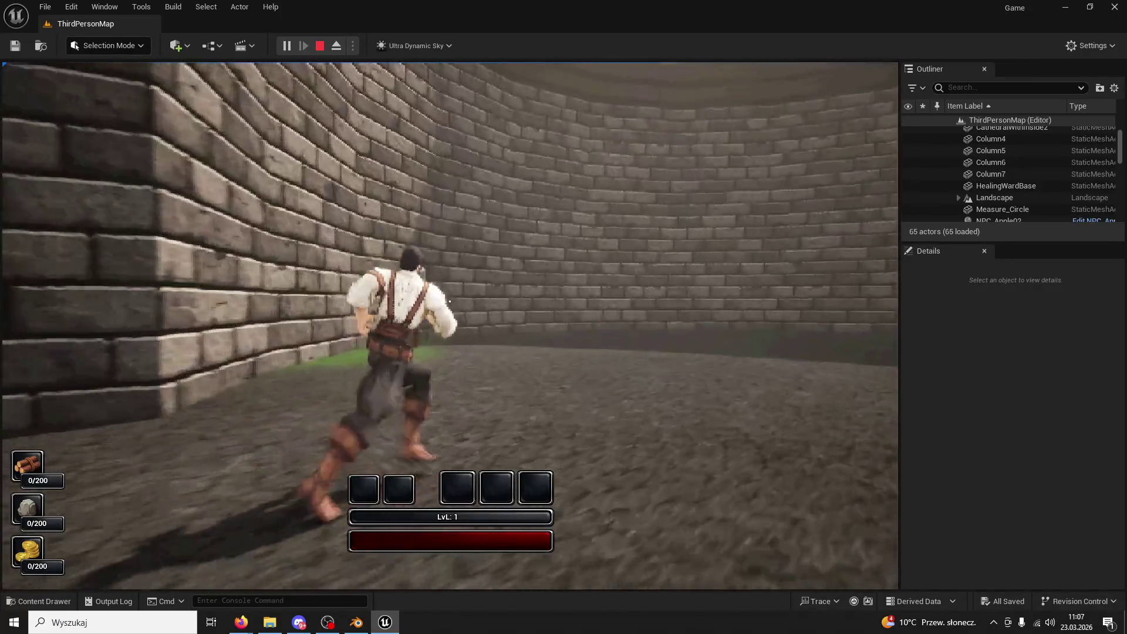
{"action": "key", "text": "w"}
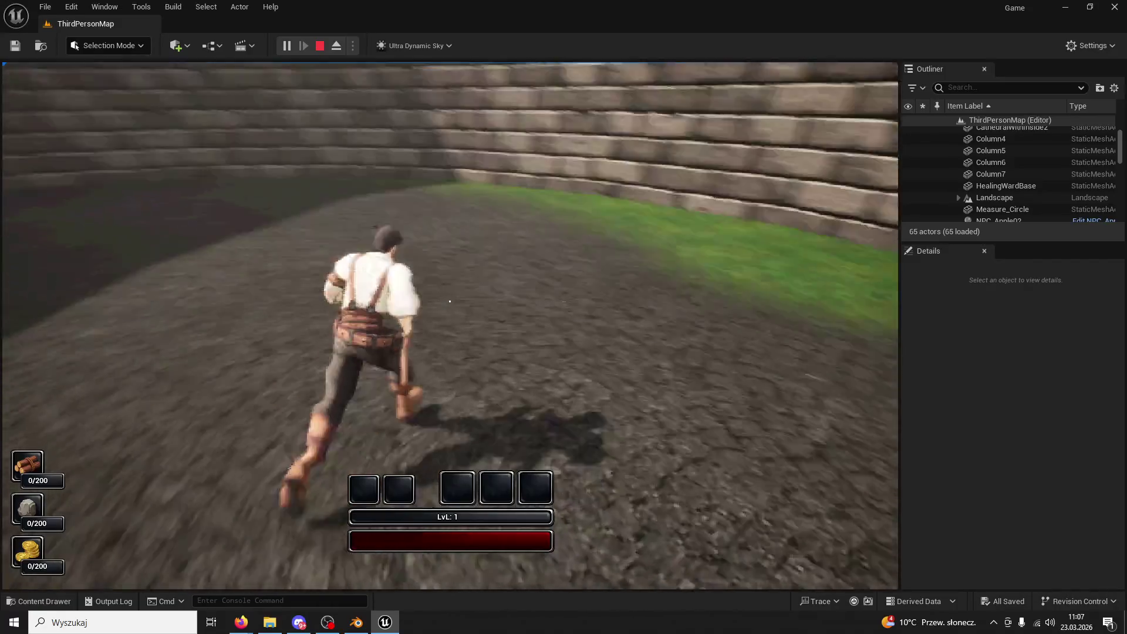
{"action": "key", "text": "w"}
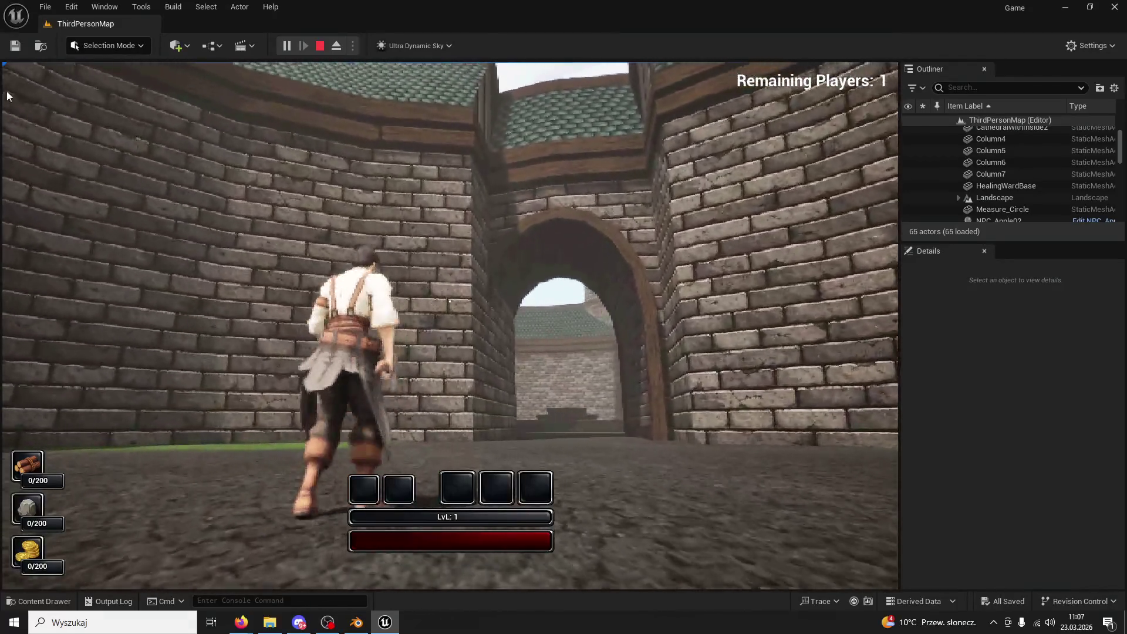
{"action": "key", "text": "Escape"}
{"action": "left_click", "coordinate": [332, 215]}
{"action": "left_click_drag", "start_coordinate": [332, 216], "coordinate": [376, 422]}
- Shift HealingWardBase along X, fly the camera through the arch, and start a new play test
{"action": "left_click_drag", "start_coordinate": [413, 457], "coordinate": [393, 459]}
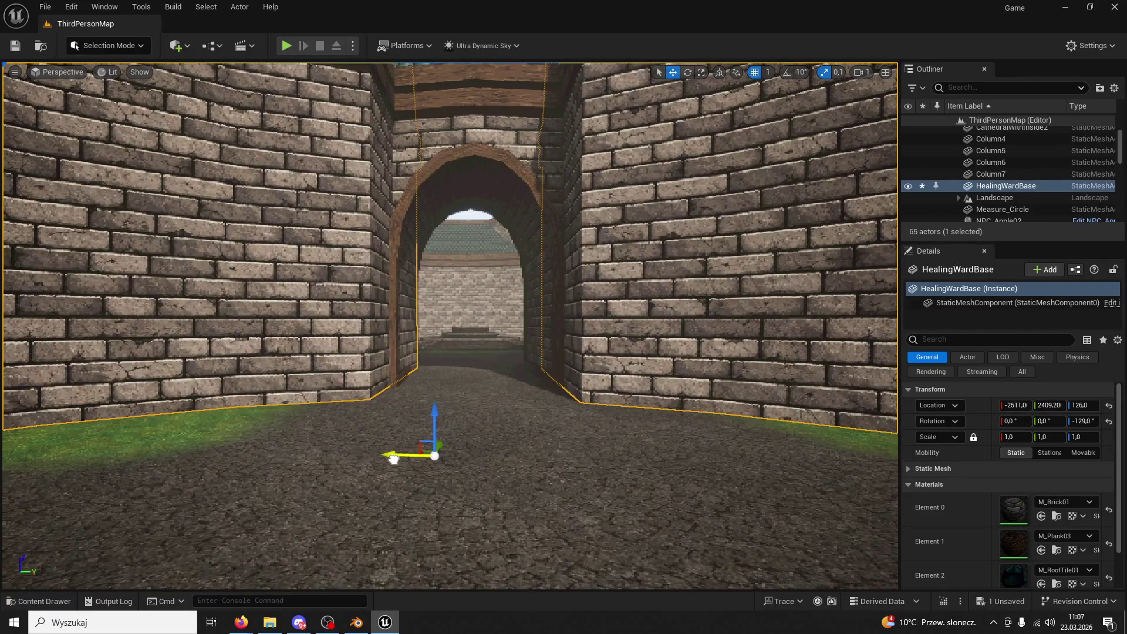
{"action": "left_click_drag", "start_coordinate": [462, 402], "coordinate": [461, 349]}
{"action": "mouse_move", "coordinate": [462, 349]}
{"action": "right_mouse_down"}
{"action": "mouse_move", "coordinate": [461, 258]}
{"action": "mouse_move", "coordinate": [462, 375]}
{"action": "mouse_move", "coordinate": [478, 282]}
{"action": "mouse_move", "coordinate": [457, 306]}
{"action": "mouse_move", "coordinate": [464, 297]}
{"action": "right_mouse_up"}
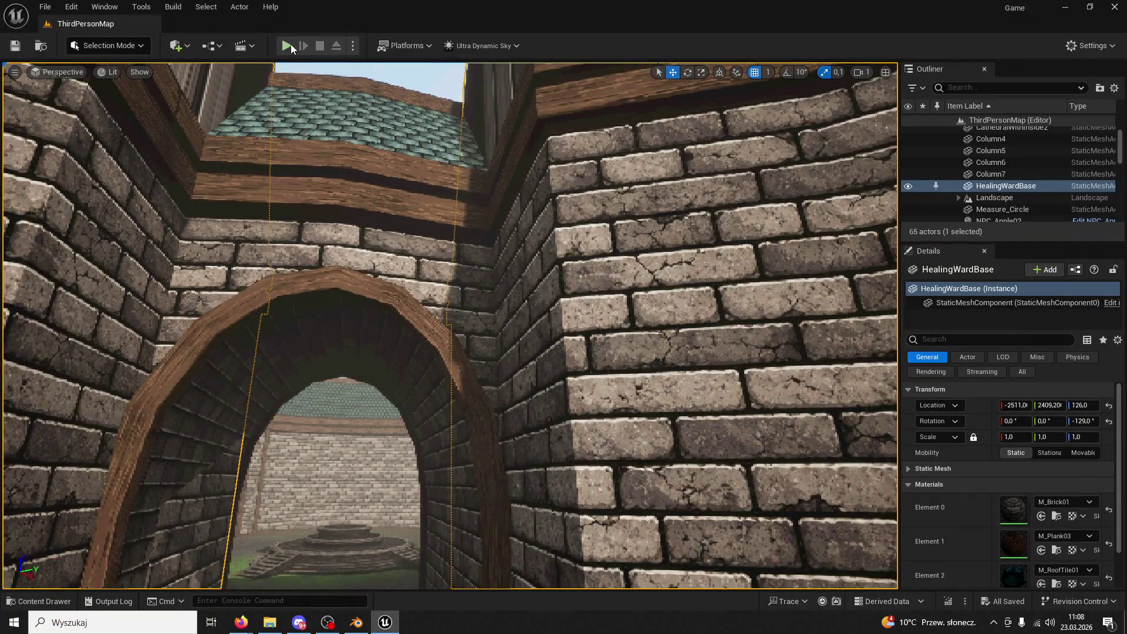
{"action": "left_click", "coordinate": [290, 46]}
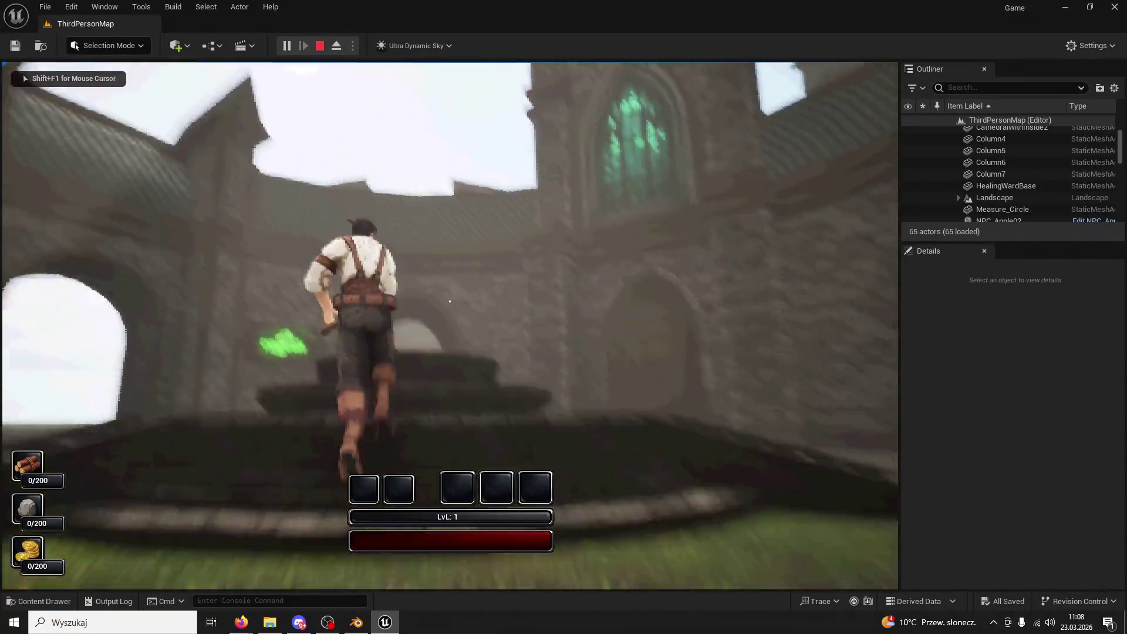
{"action": "key", "text": "space"}
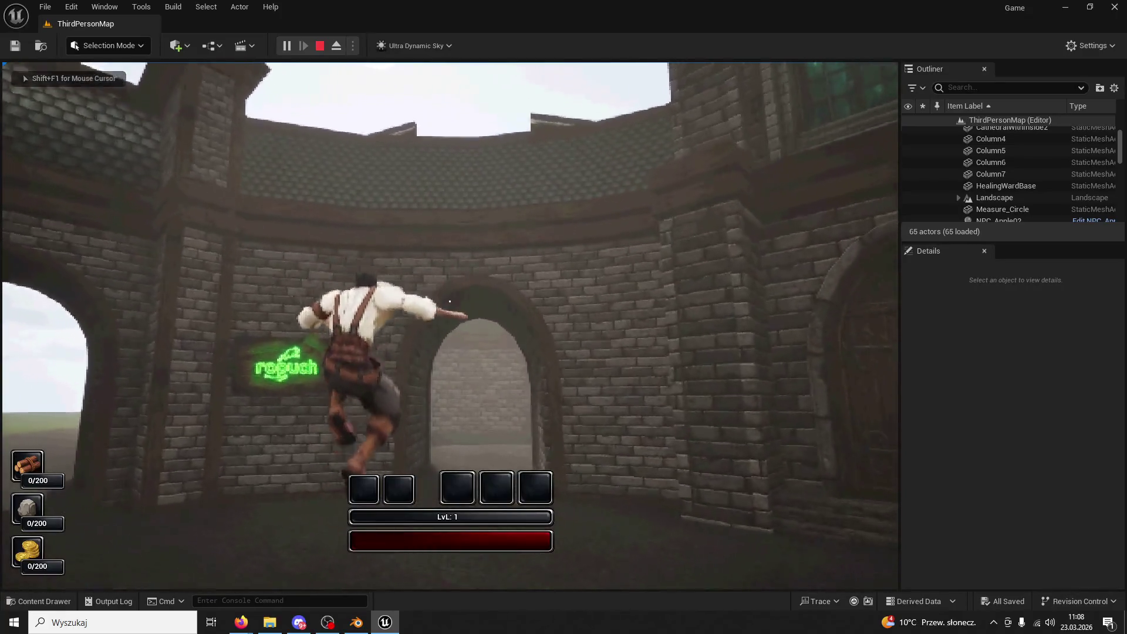